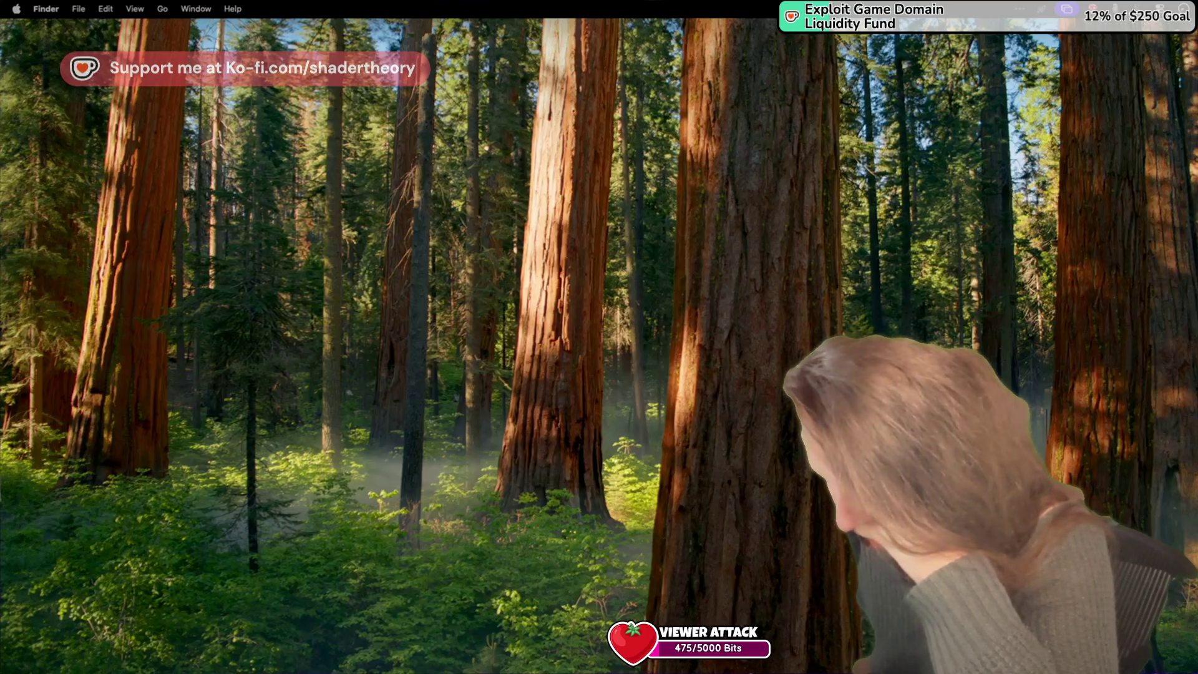
Step: Bring the GameMaker project forward, narrow the Inspector, and open the IDE Preferences
key(ctrl+super+f)
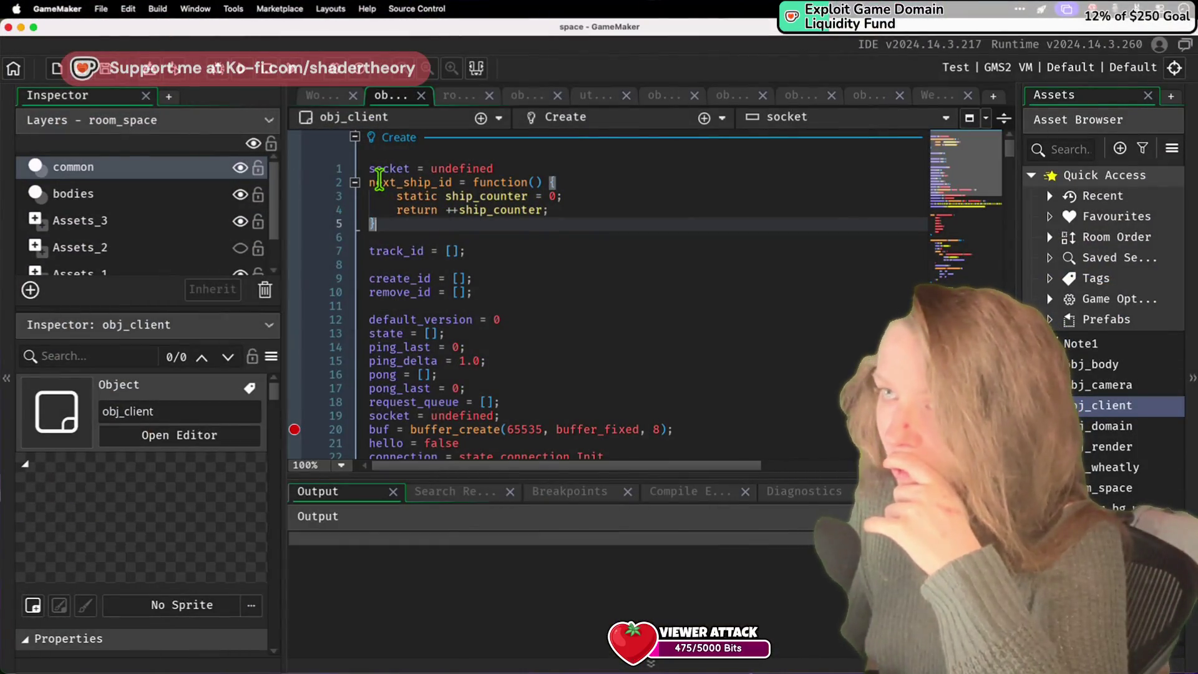
mouse_move(285, 194)
mouse_down()
mouse_move(156, 194)
mouse_move(167, 194)
mouse_up()
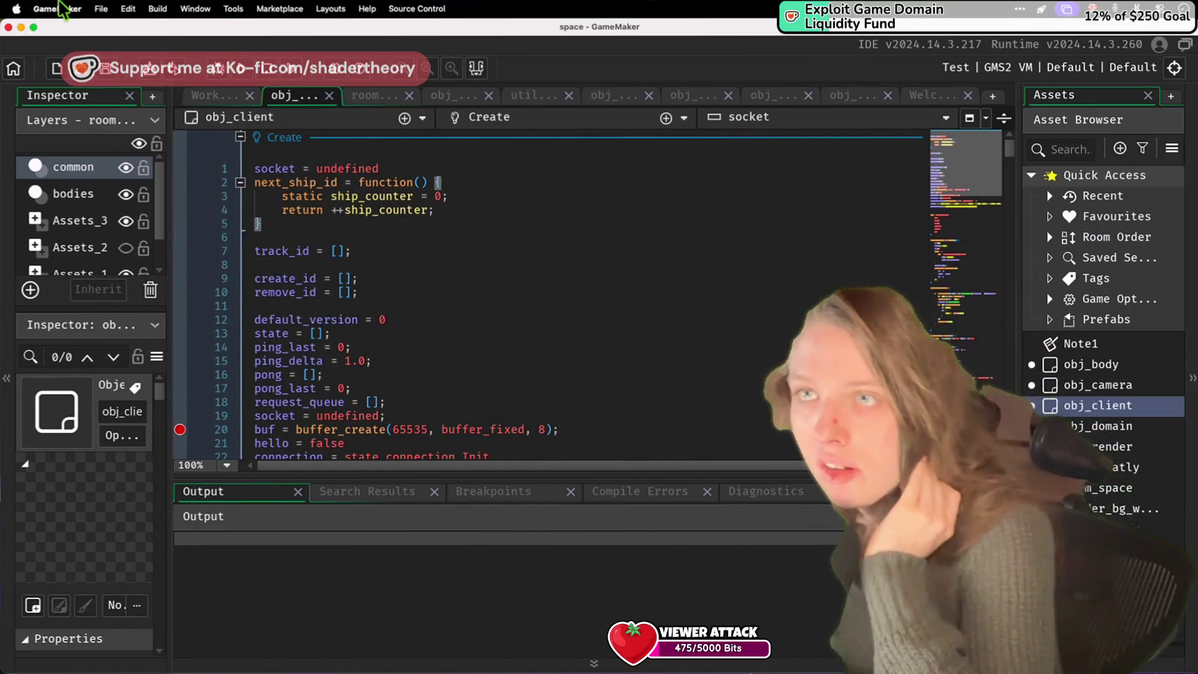
click(55, 10)
click(53, 52)
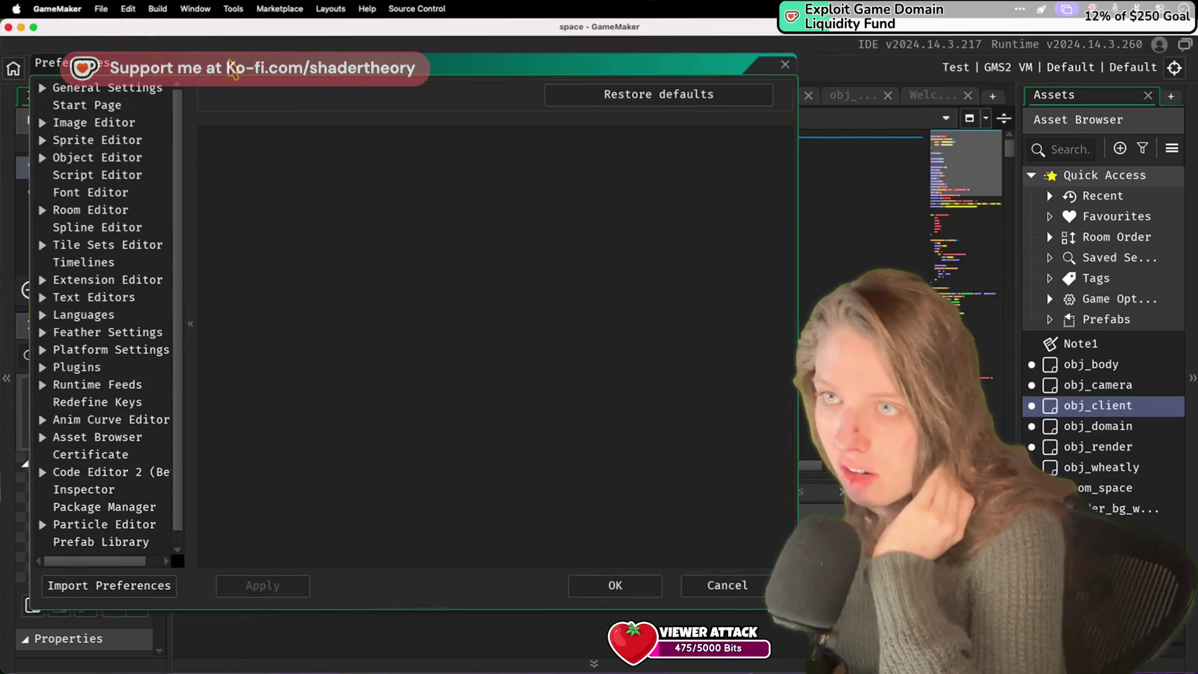
Step: Enable the DPI override at 180% in General Settings, apply it, and keep the change
click(129, 95)
scroll(237, 132, down, 5)
click(229, 513)
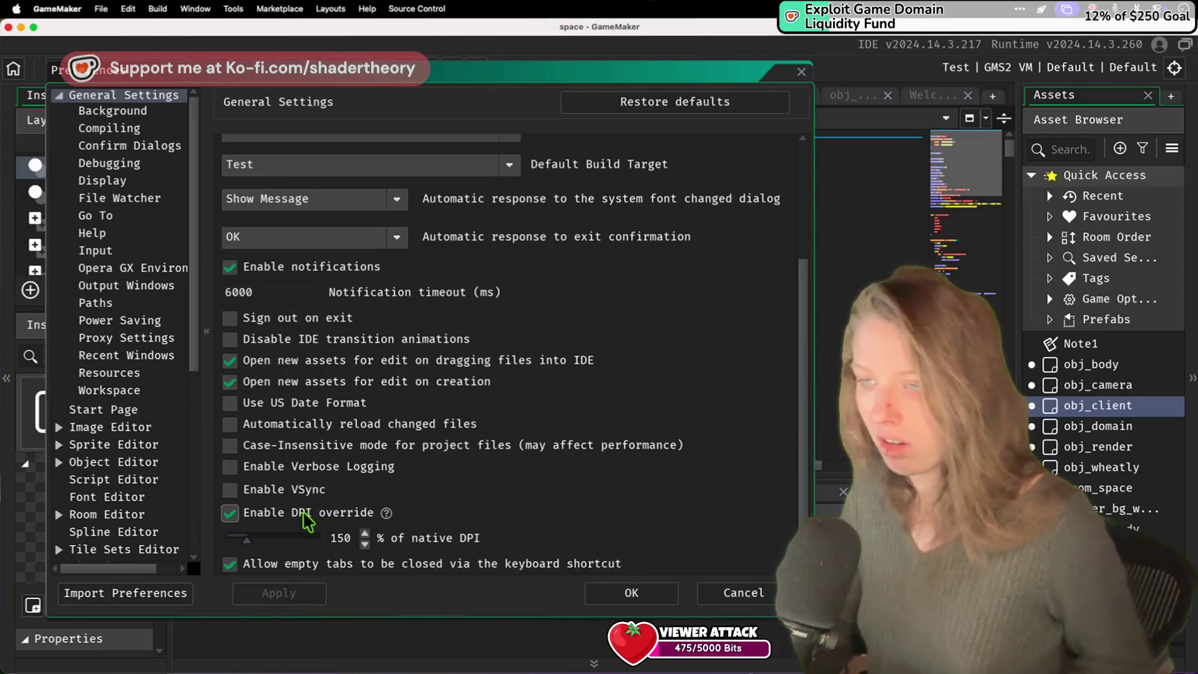
click(355, 538)
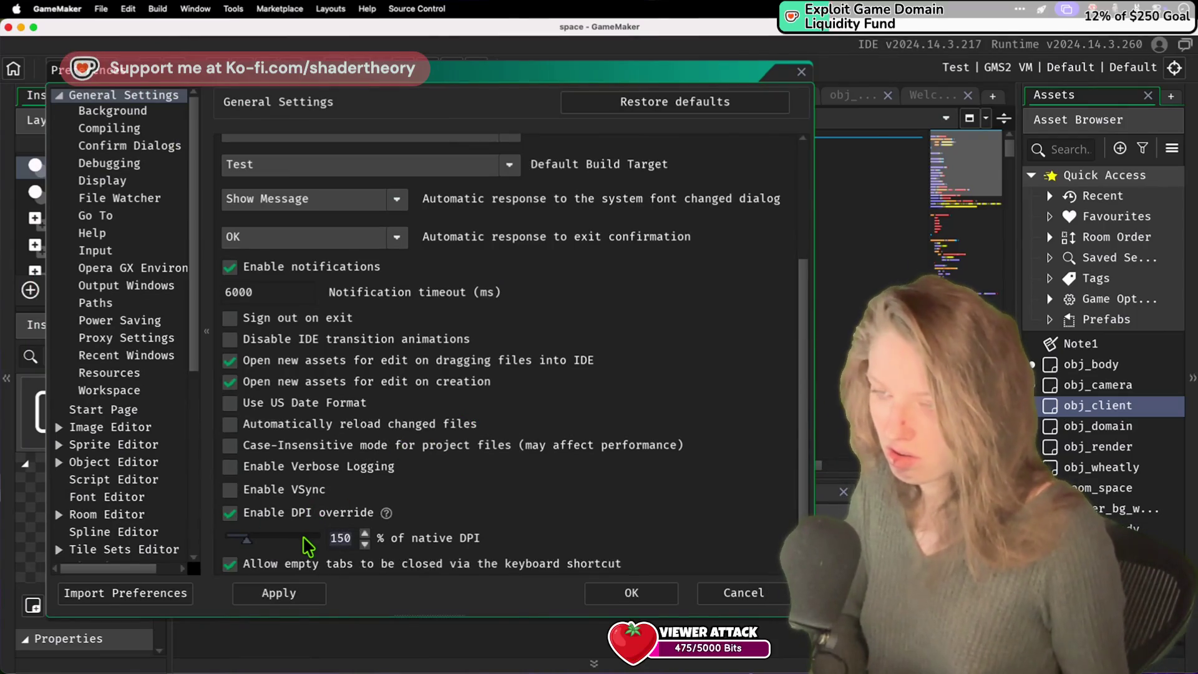
text(178)
key(BackSpace)
key(BackSpace)
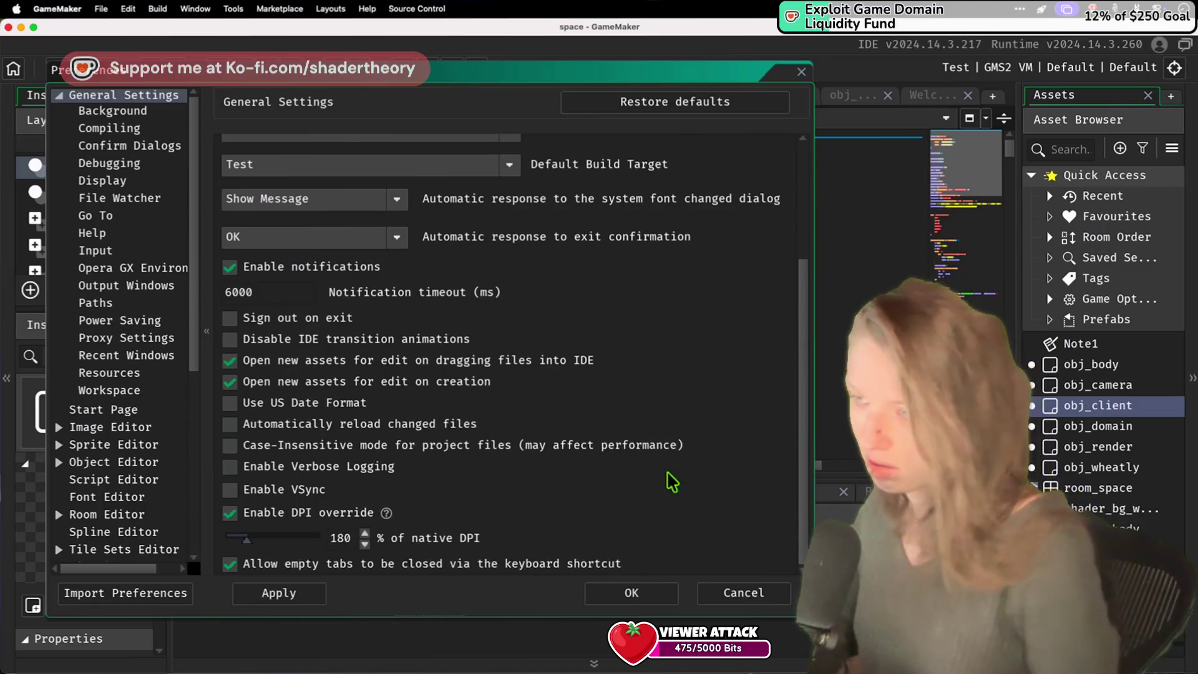
click(617, 593)
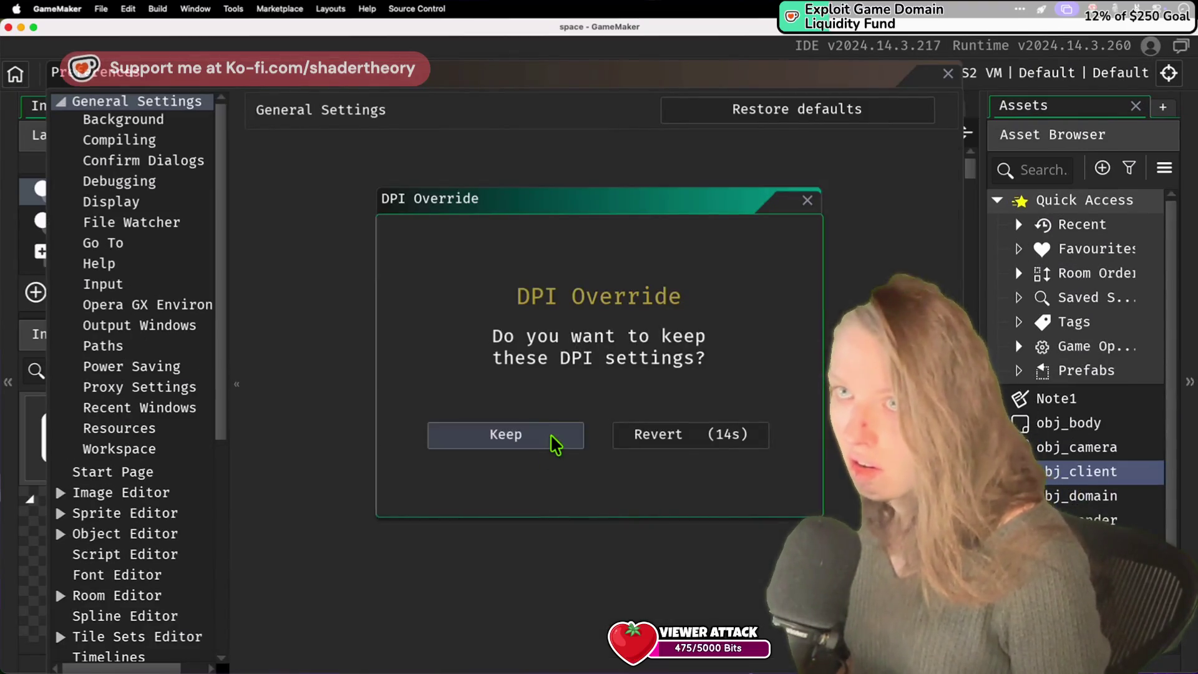
click(552, 441)
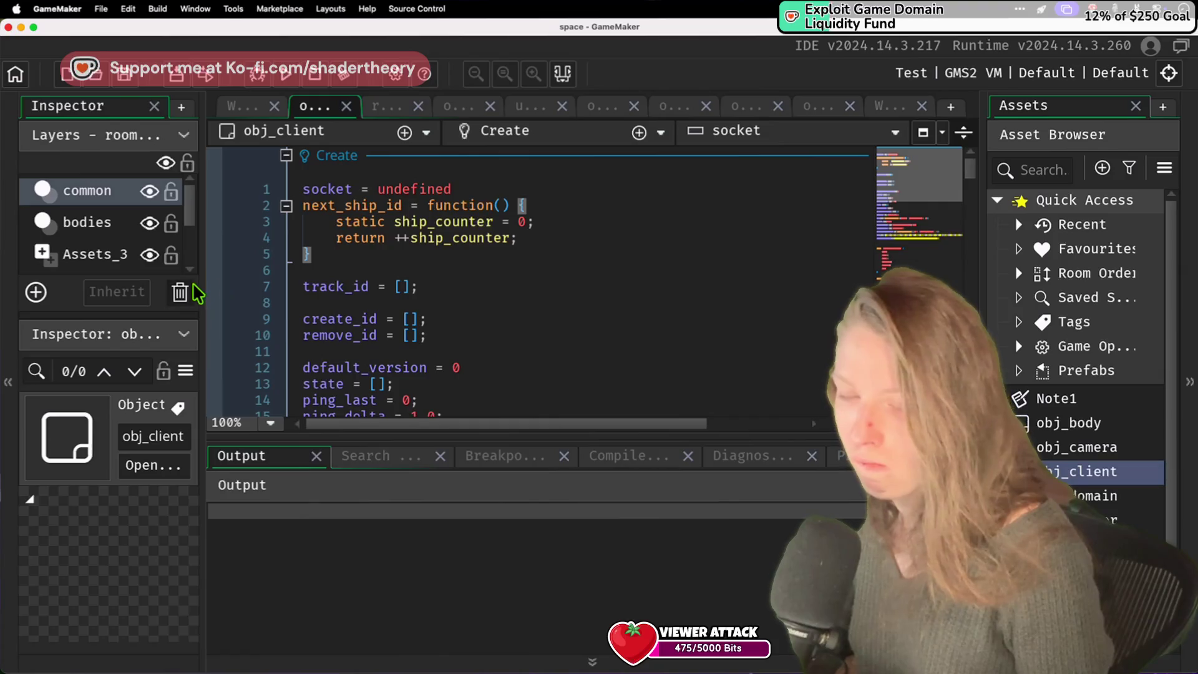
Step: Make the code editor taller, place the caret on line 12, and reopen Preferences
scroll(375, 274, down, 10)
scroll(460, 260, up, 15)
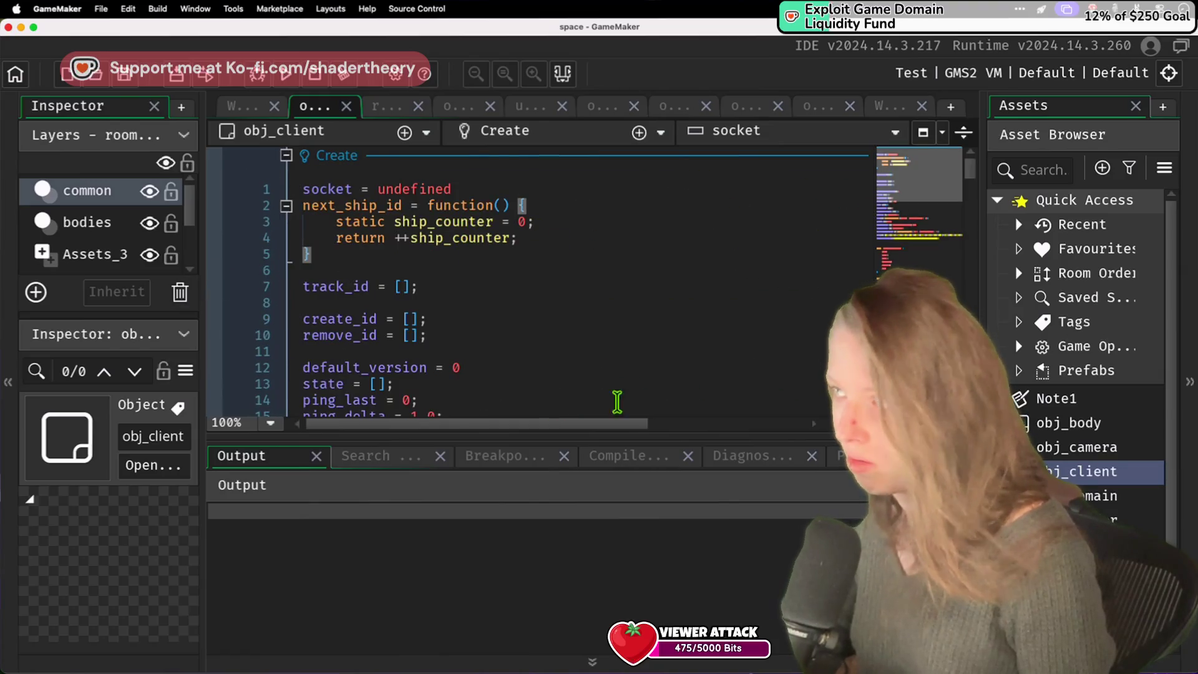
mouse_move(613, 445)
mouse_down()
mouse_move(642, 593)
mouse_move(621, 544)
mouse_up()
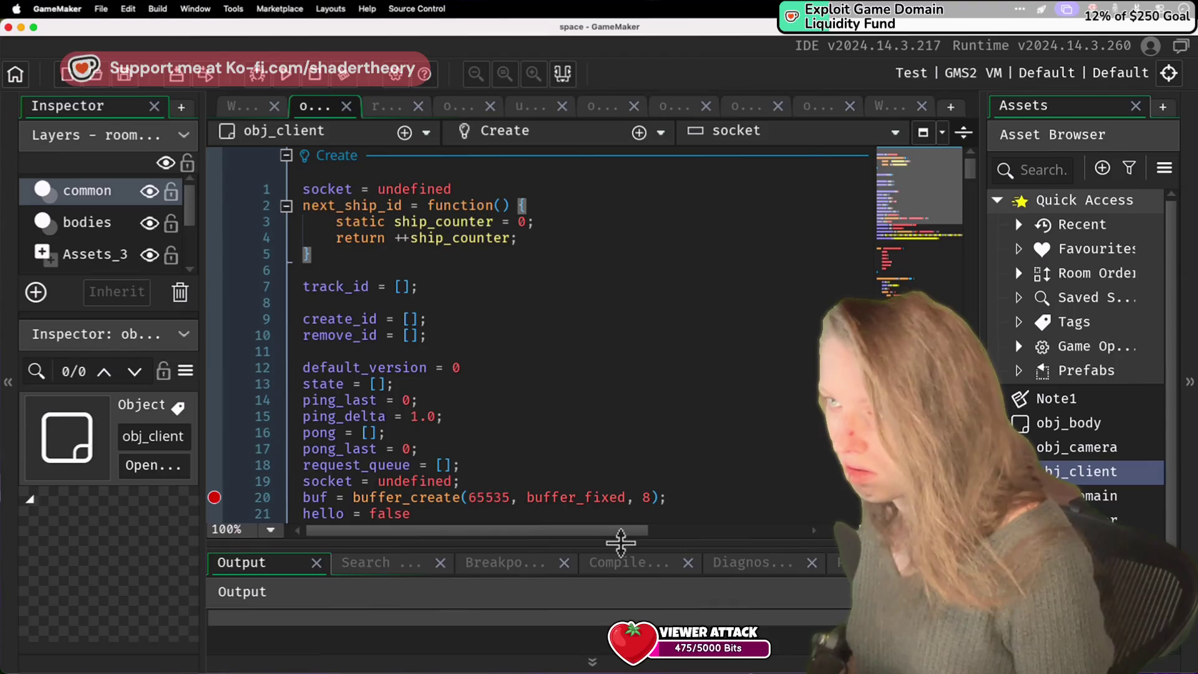
scroll(577, 414, down, 9)
scroll(580, 415, up, 9)
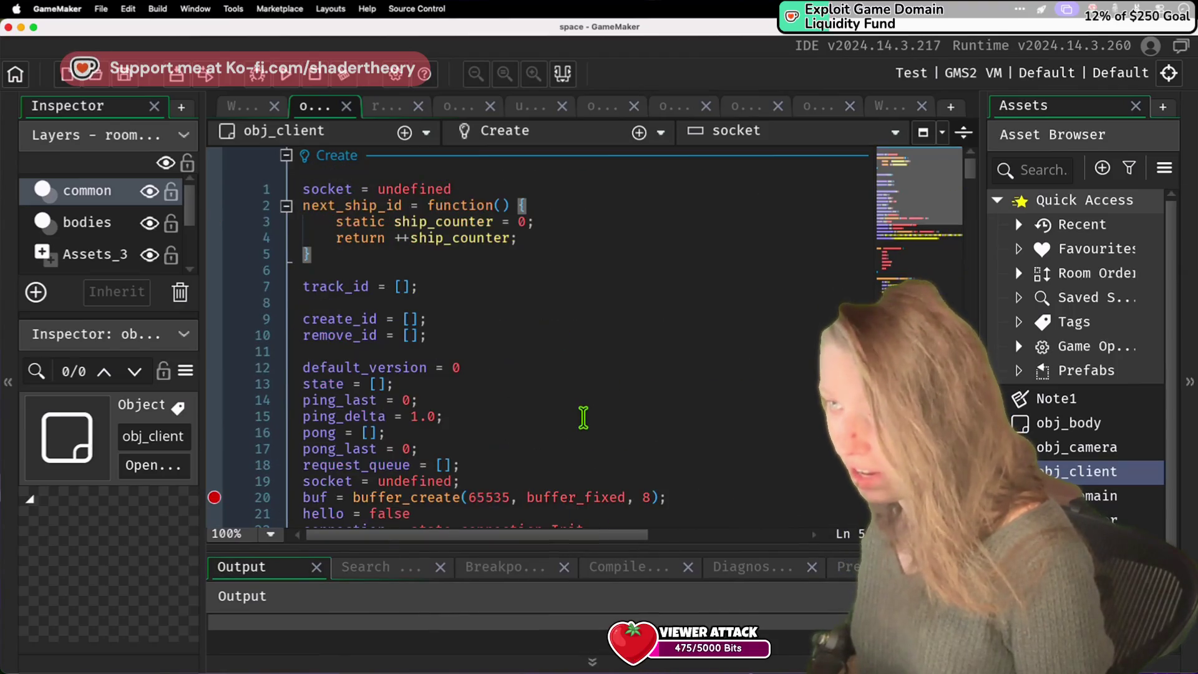
click(605, 368)
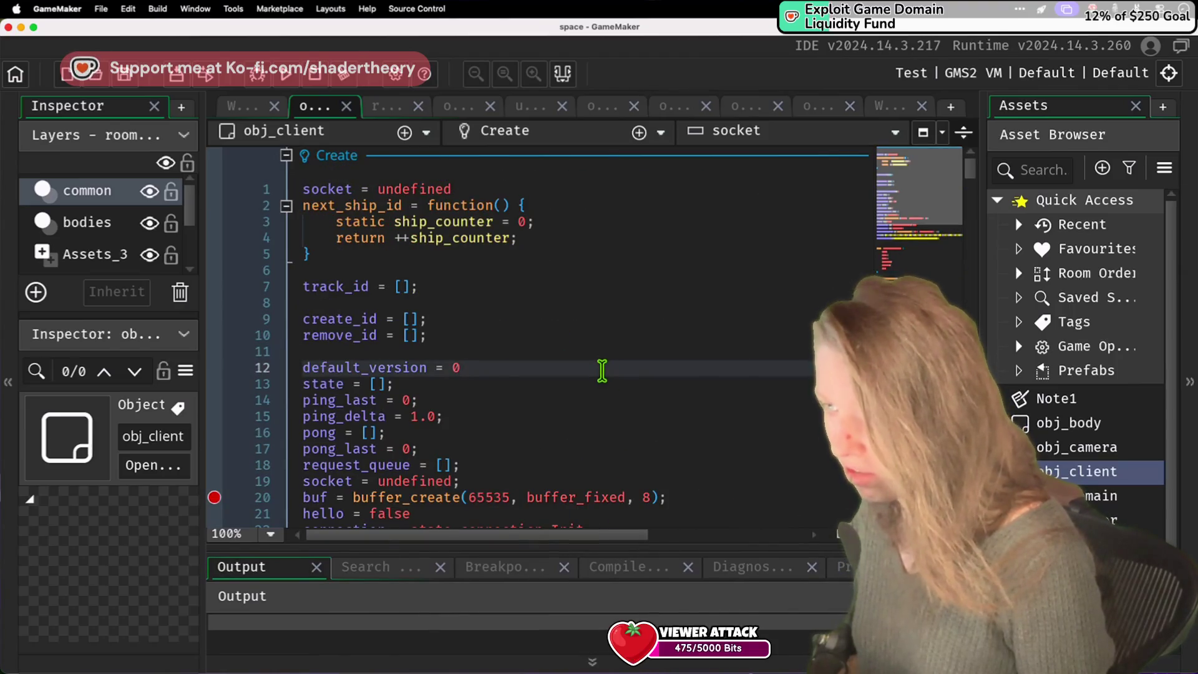
scroll(603, 371, down, 5)
click(57, 9)
click(60, 38)
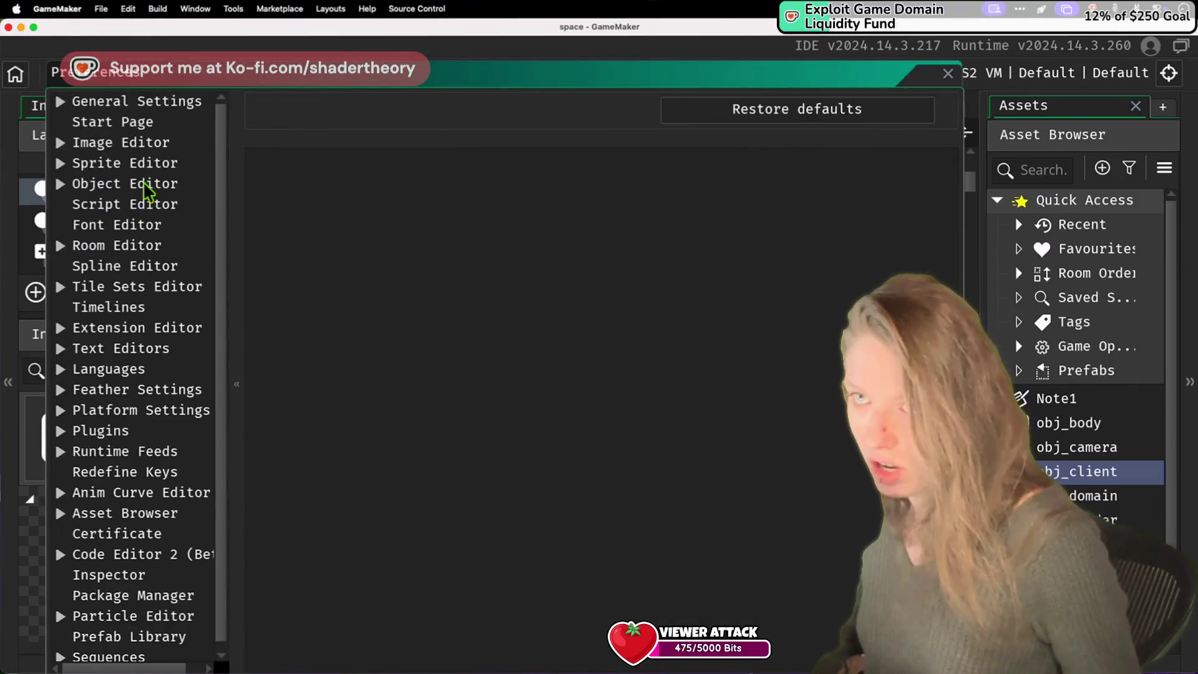
Step: Change the DPI override to 150%, apply and keep it, then close Preferences
click(119, 103)
scroll(393, 436, down, 3)
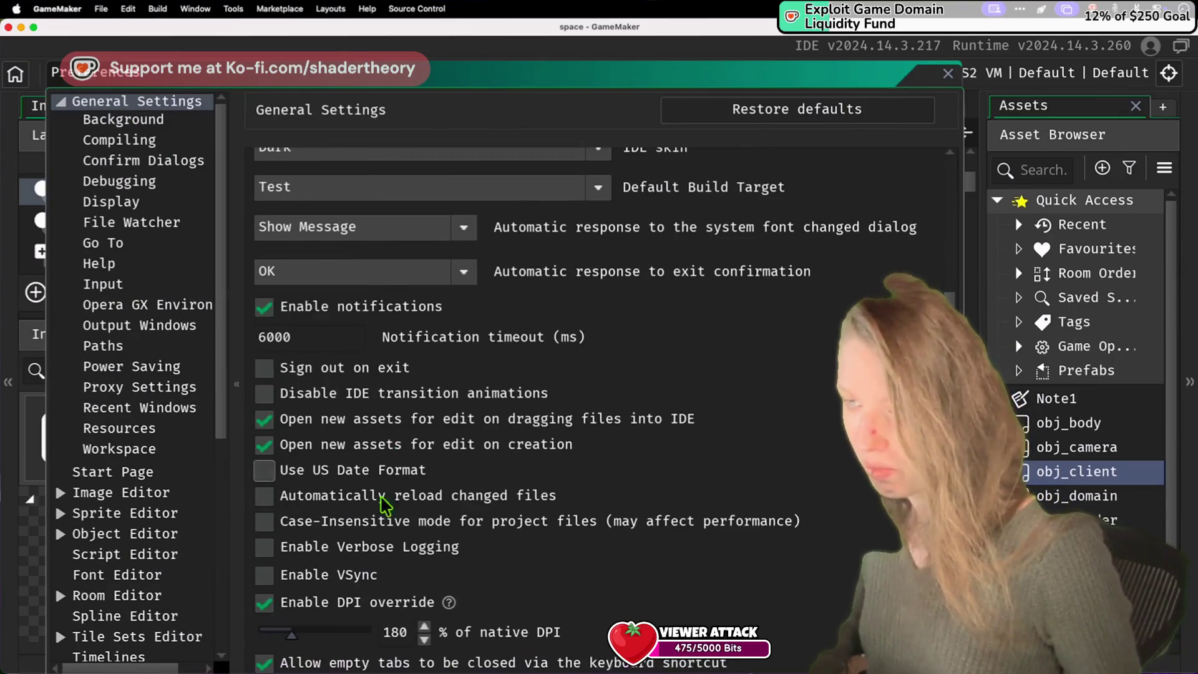
double_click(395, 632)
text(150)
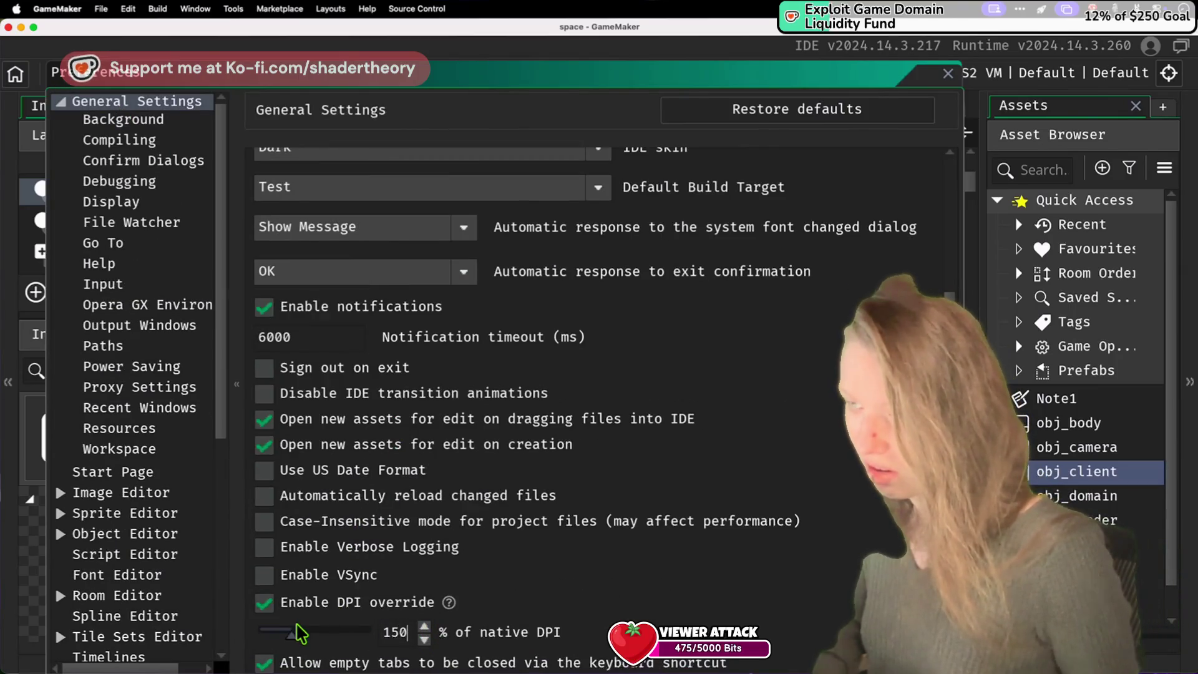
mouse_move(287, 74)
mouse_down()
mouse_move(257, 13)
mouse_move(258, 87)
mouse_up()
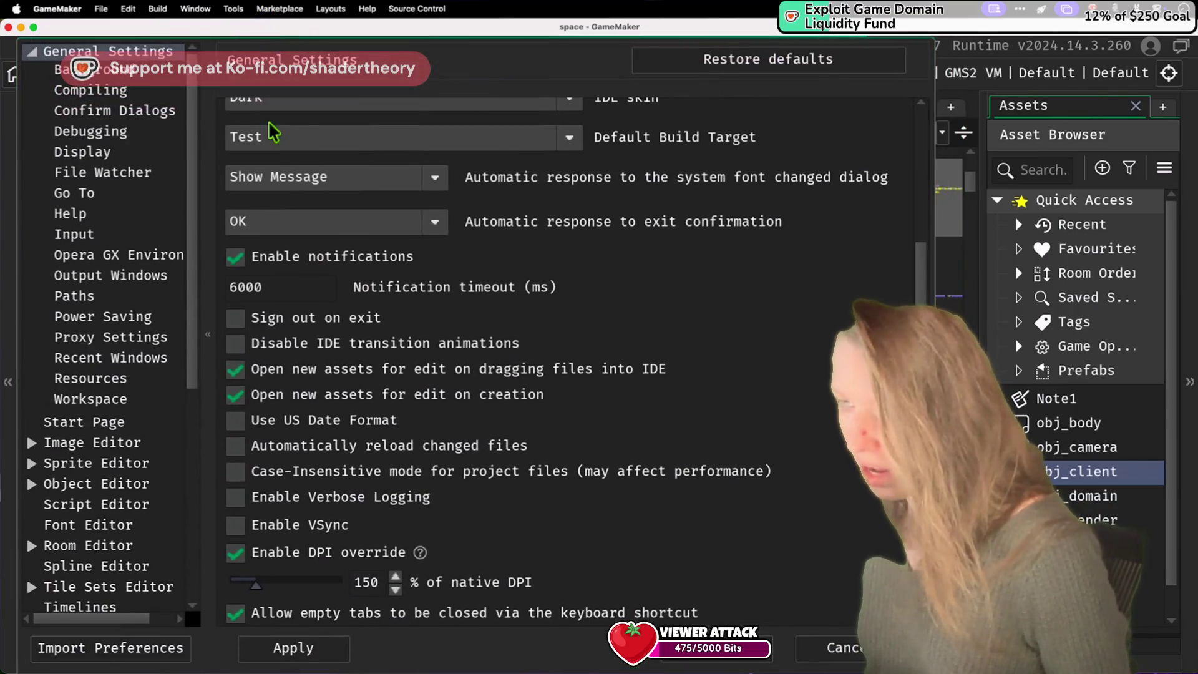
drag(843, 105, 835, 51)
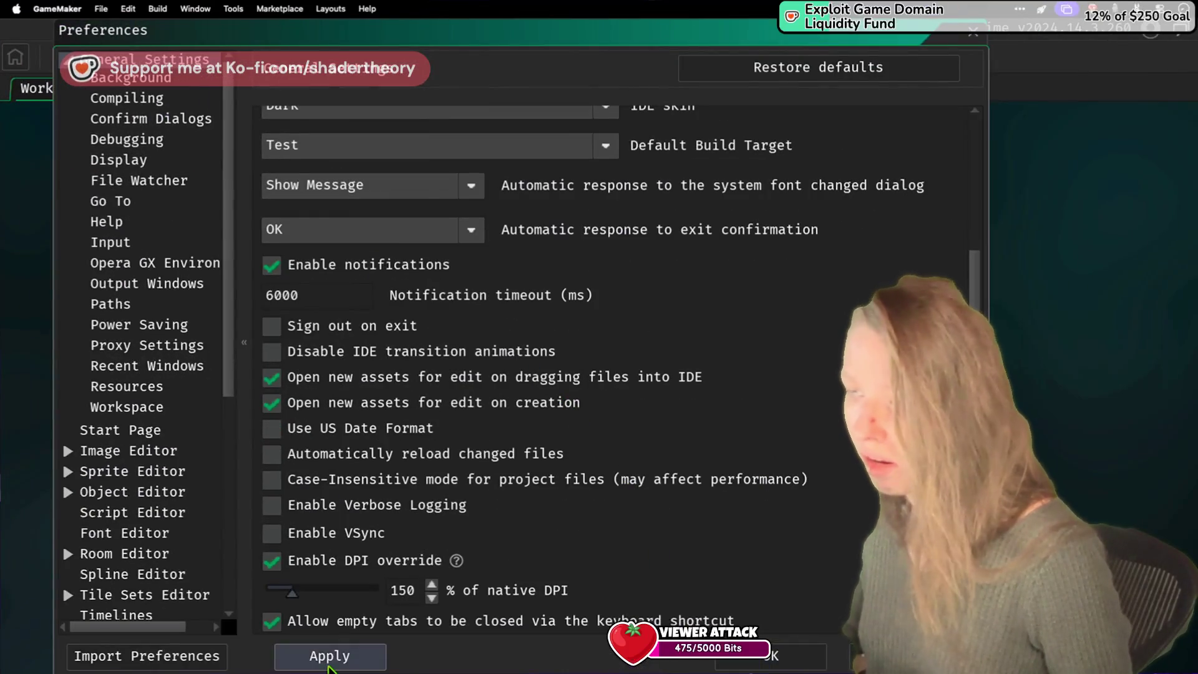
click(329, 656)
click(548, 417)
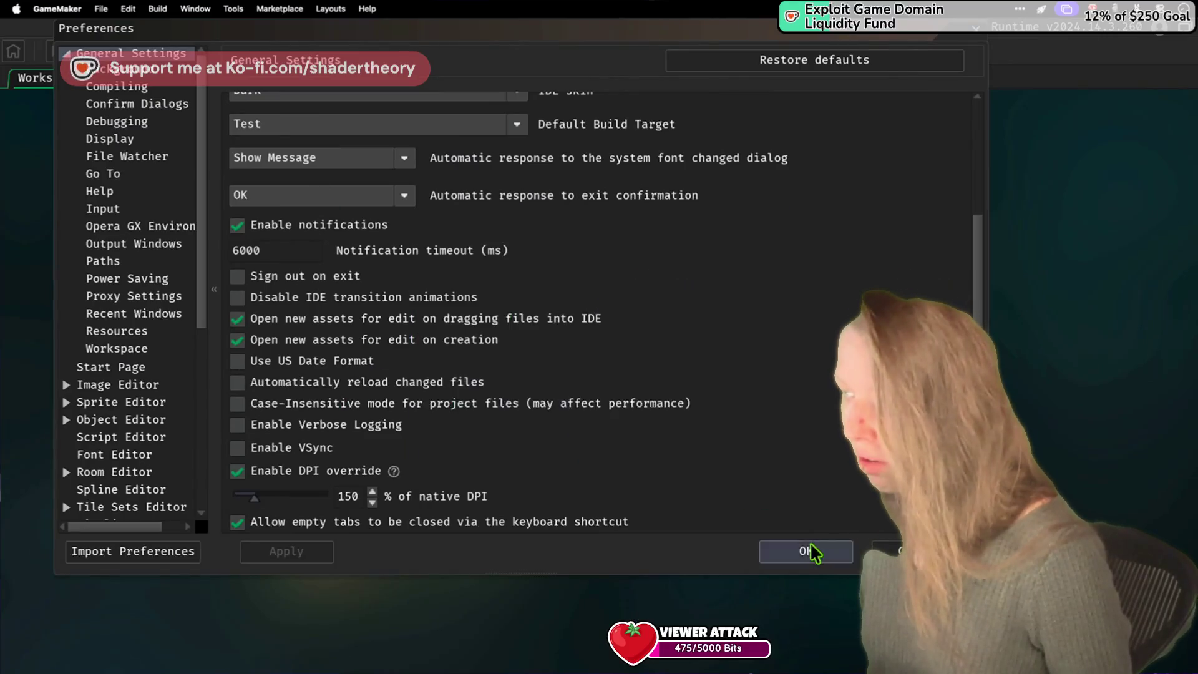
click(814, 552)
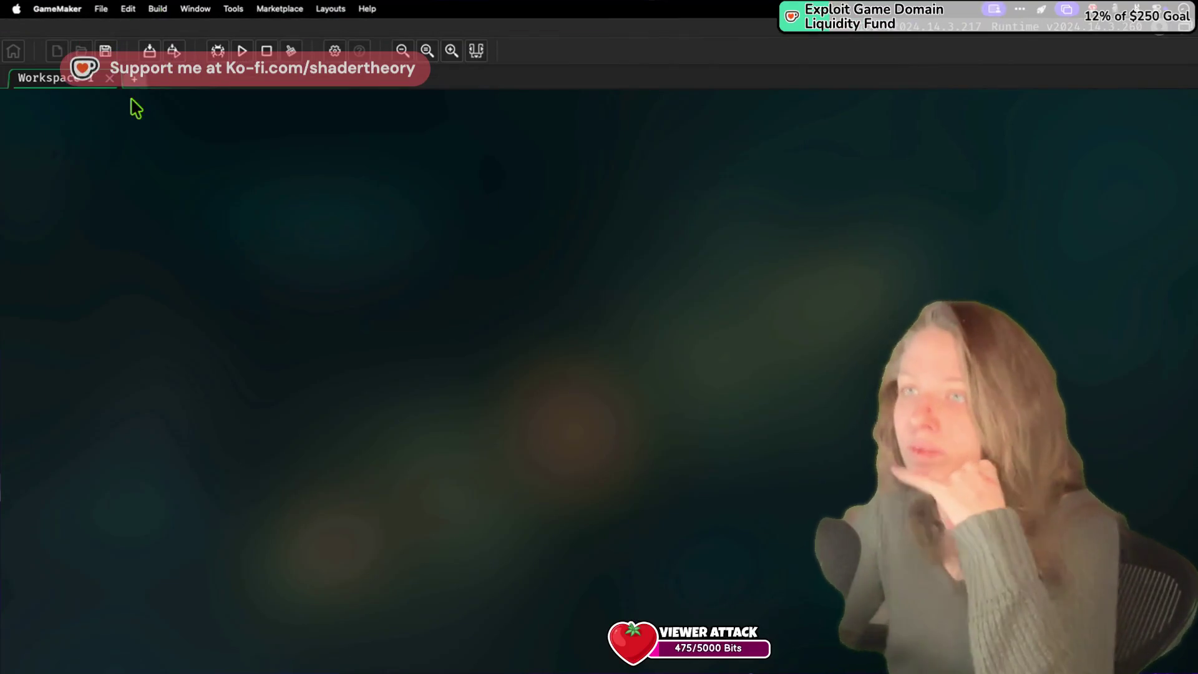
click(33, 28)
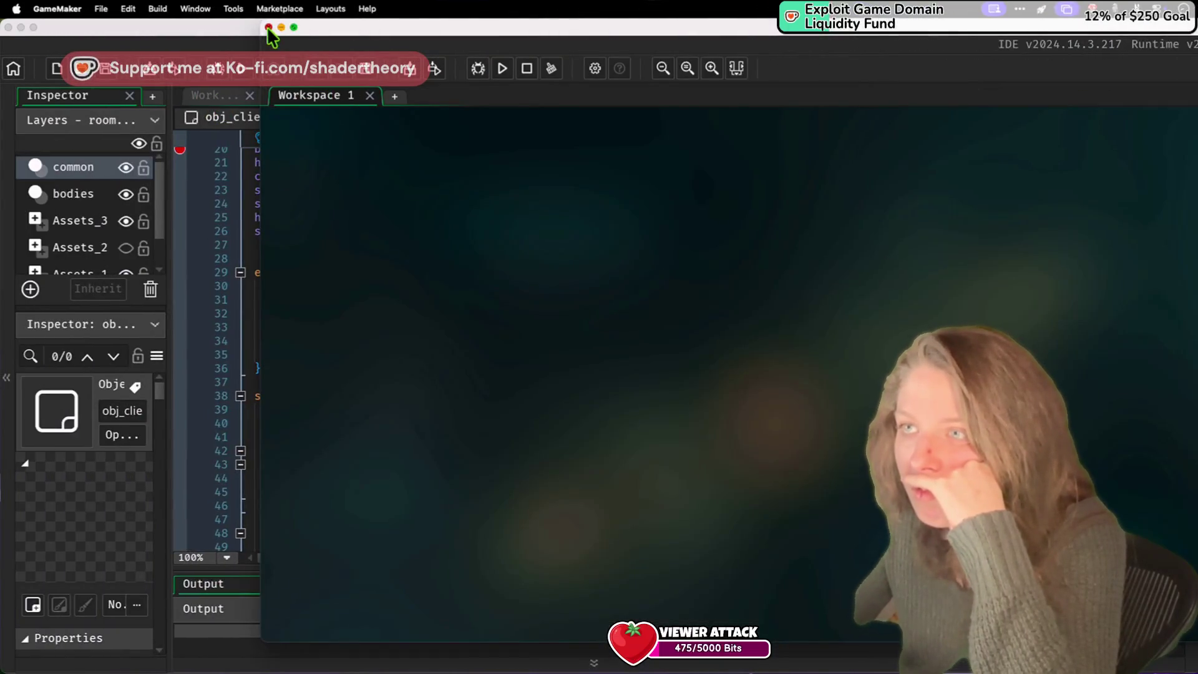
Step: Restore the full IDE with obj_client's code, heighten the Output panel, and go to VS Code
click(269, 27)
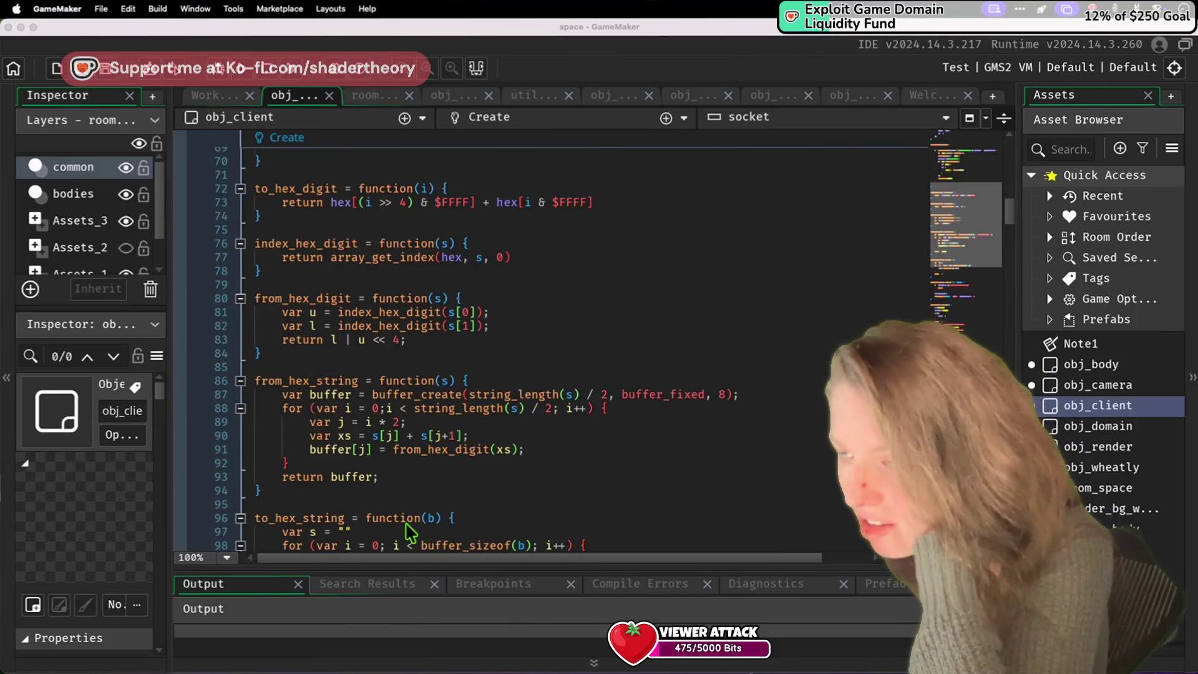
drag(419, 569, 424, 514)
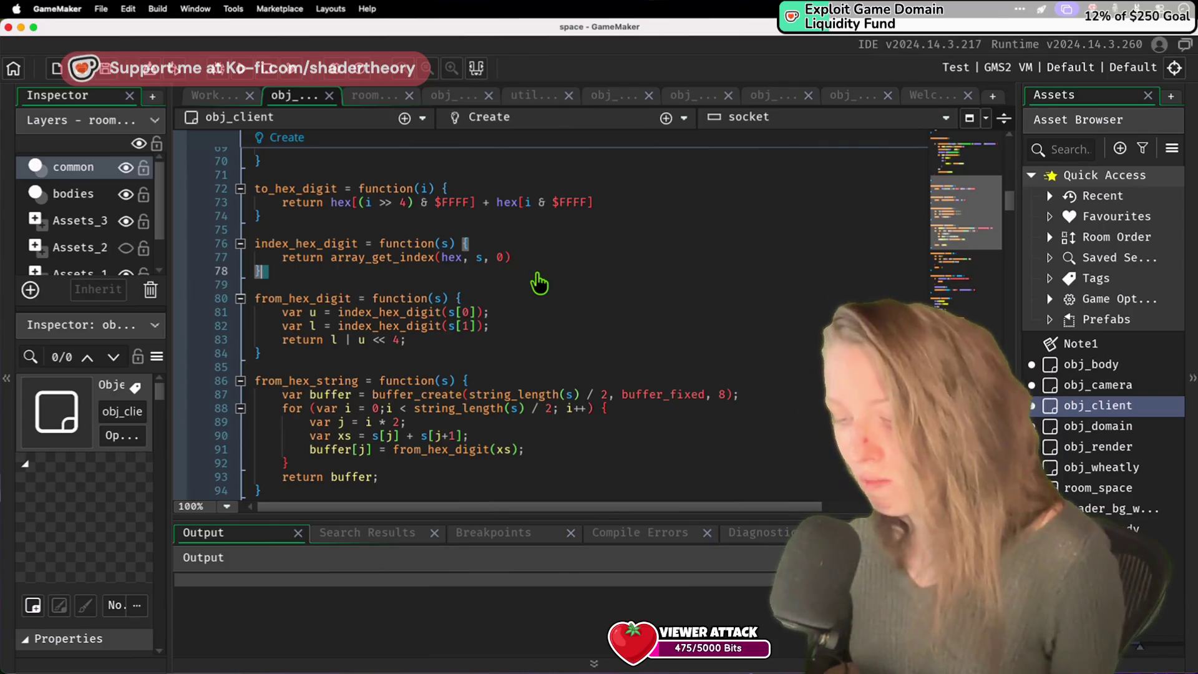
key(ctrl+Right)
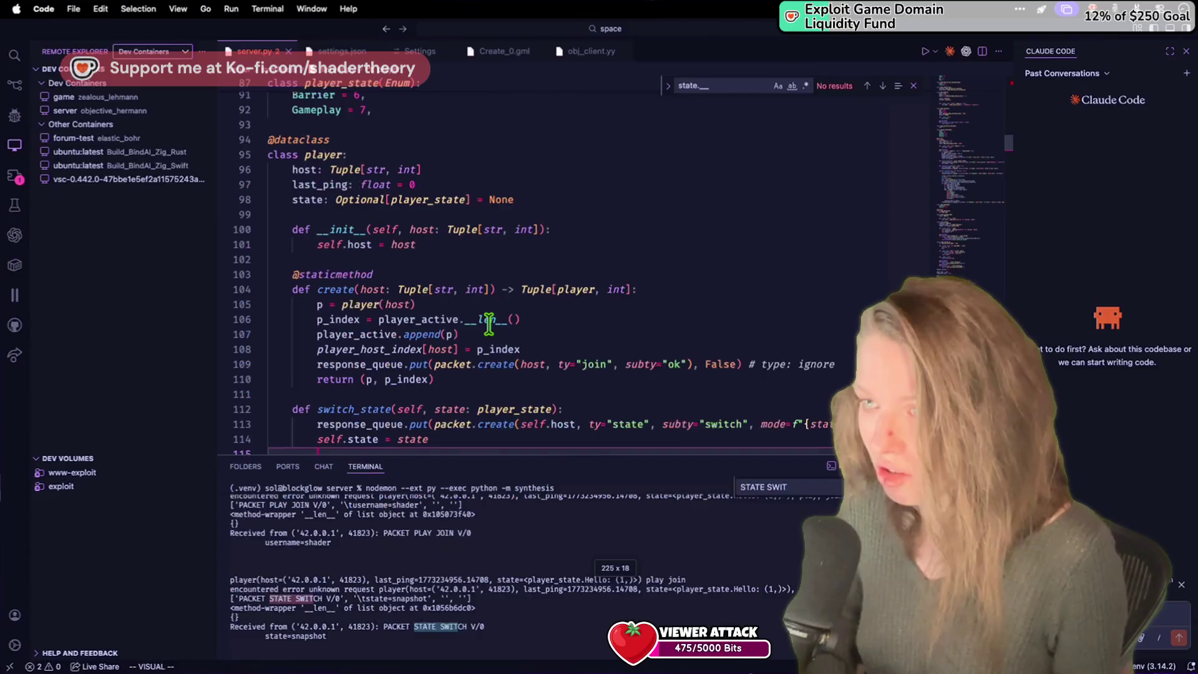
Step: Narrow the sidebar, shorten the terminal, and go to line 106's p_index assignment
mouse_move(264, 274)
mouse_down()
mouse_move(63, 275)
mouse_move(176, 281)
mouse_up()
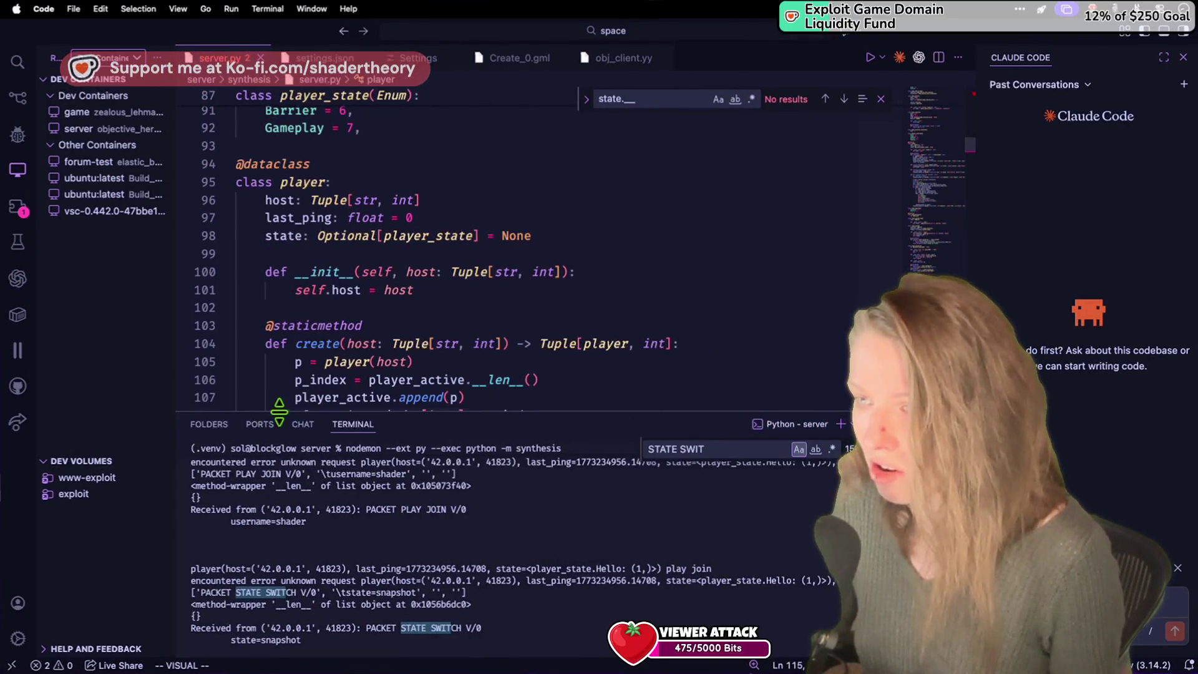
drag(279, 412, 278, 525)
click(369, 433)
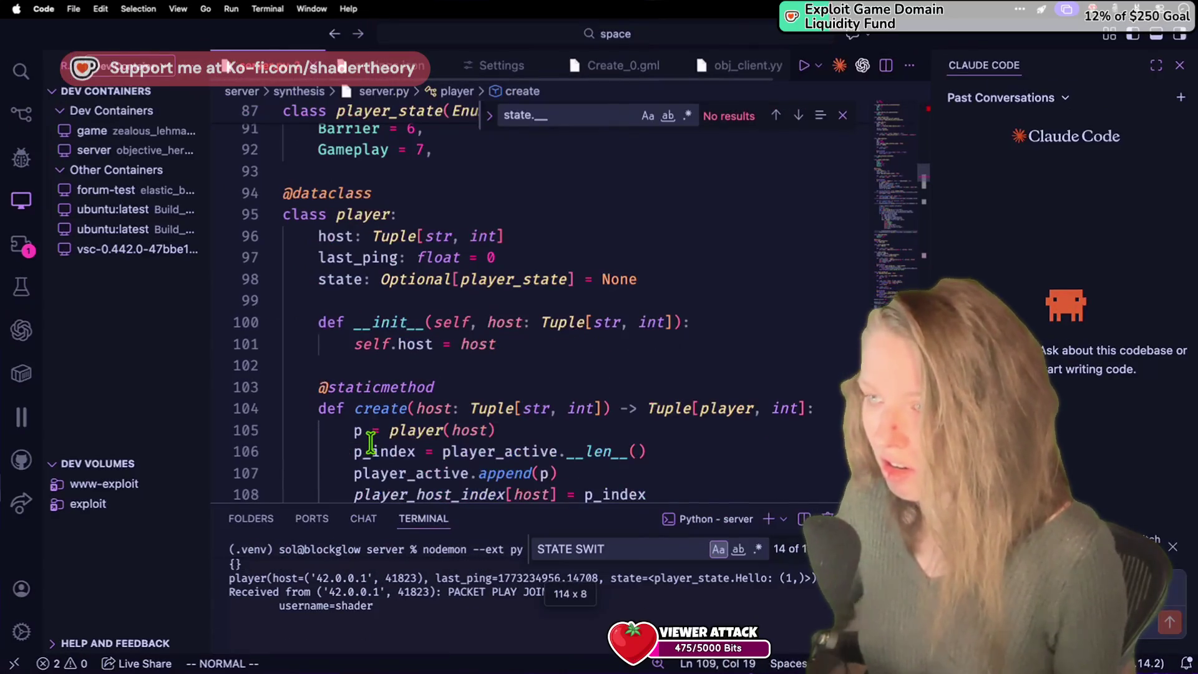
click(326, 451)
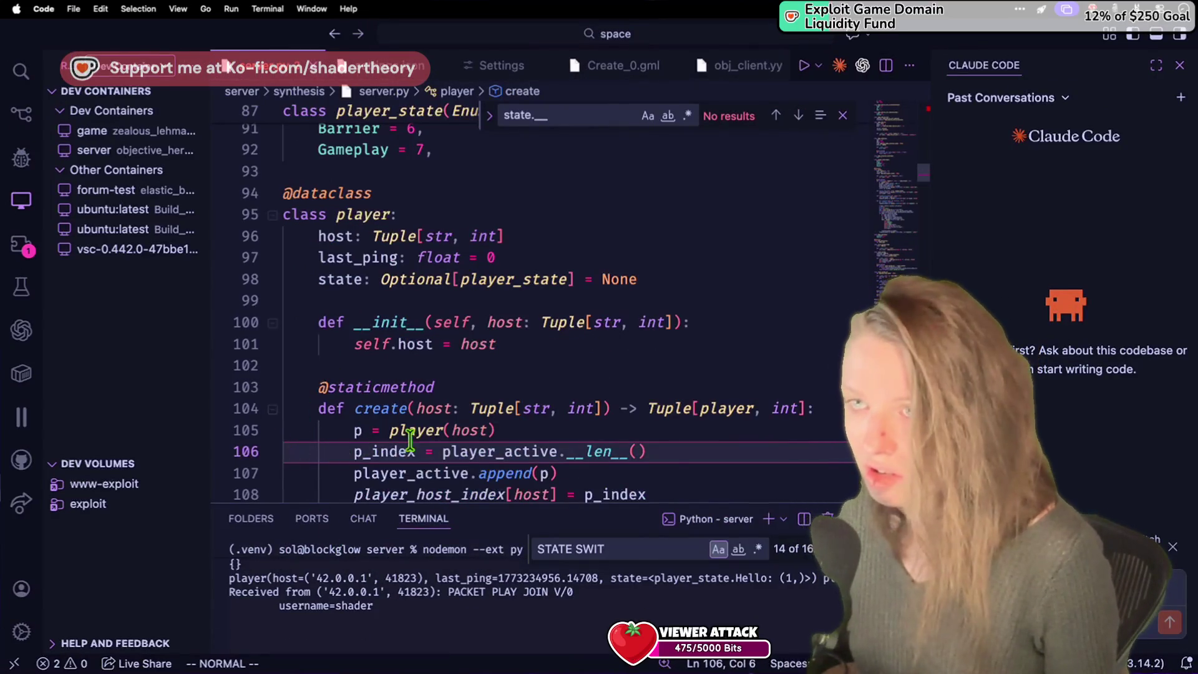
Step: Move the terminal panel into the Secondary Side Bar
right_click(423, 519)
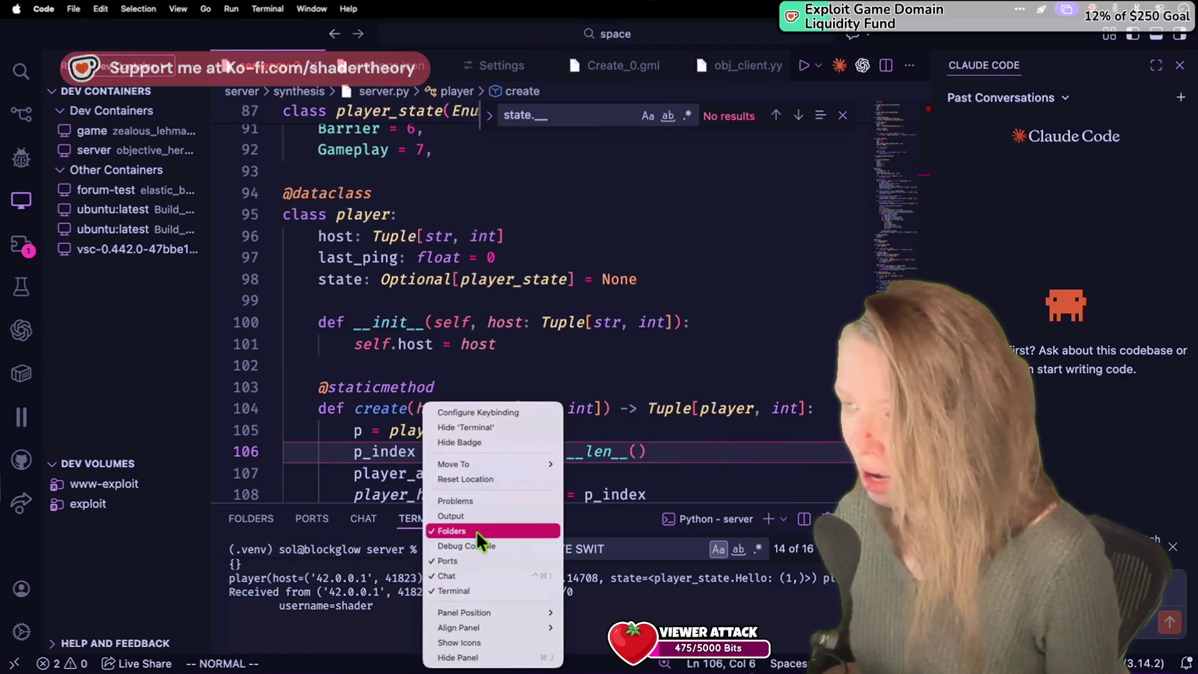
click(412, 519)
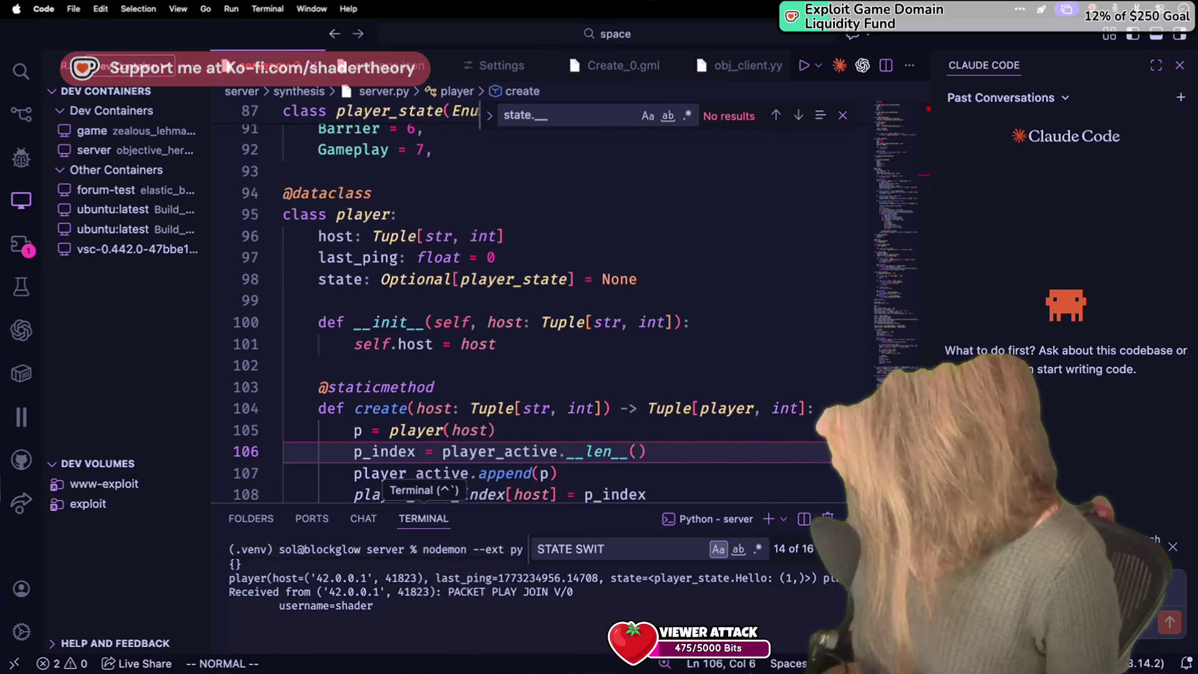
right_click(425, 521)
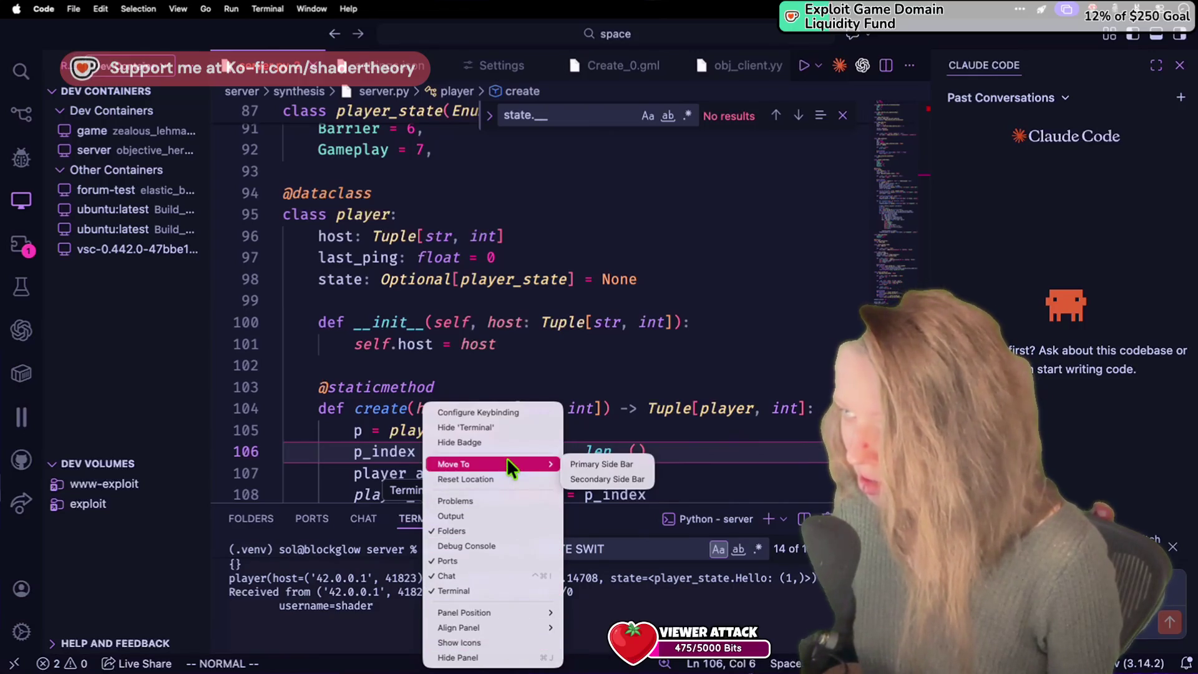
click(593, 479)
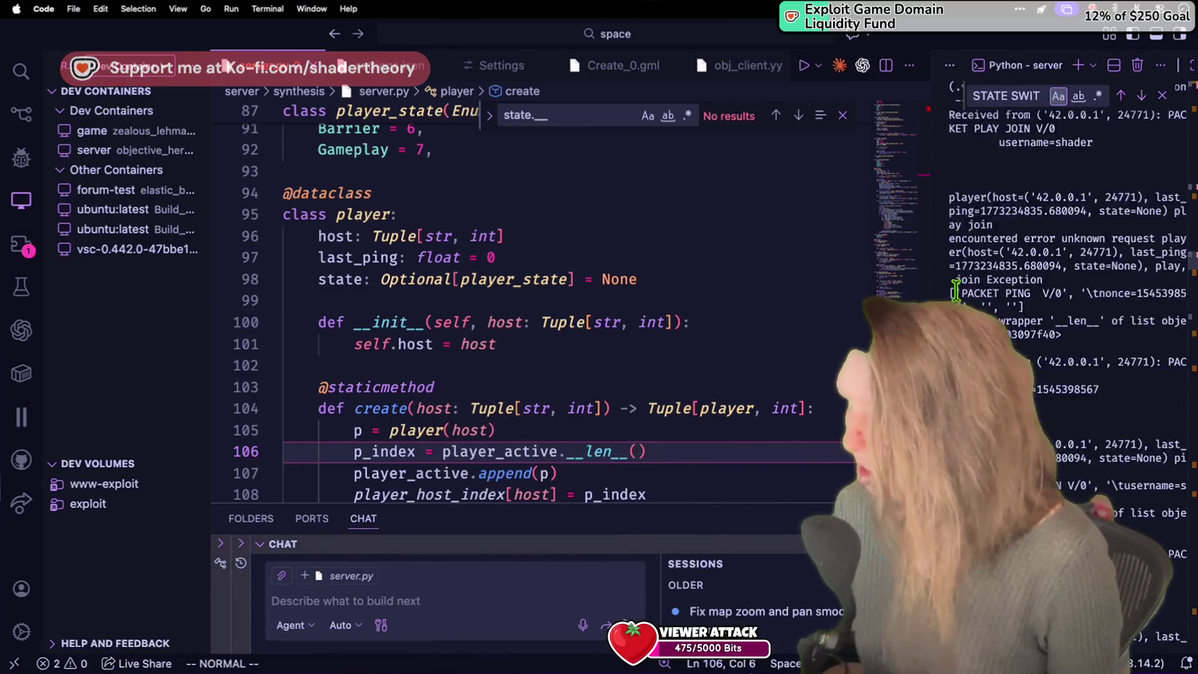
Step: Move the Folders view into the Primary Side Bar and close the bottom panel
scroll(671, 346, up, 20)
click(670, 347)
scroll(671, 347, down, 20)
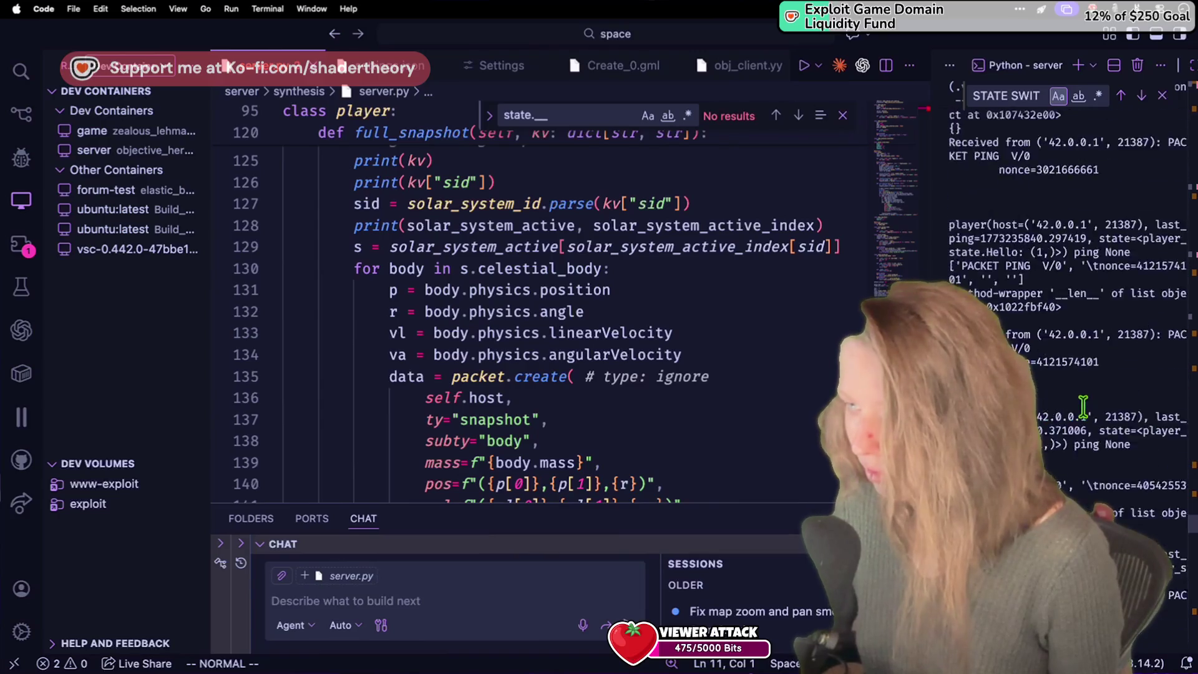
scroll(561, 324, down, 15)
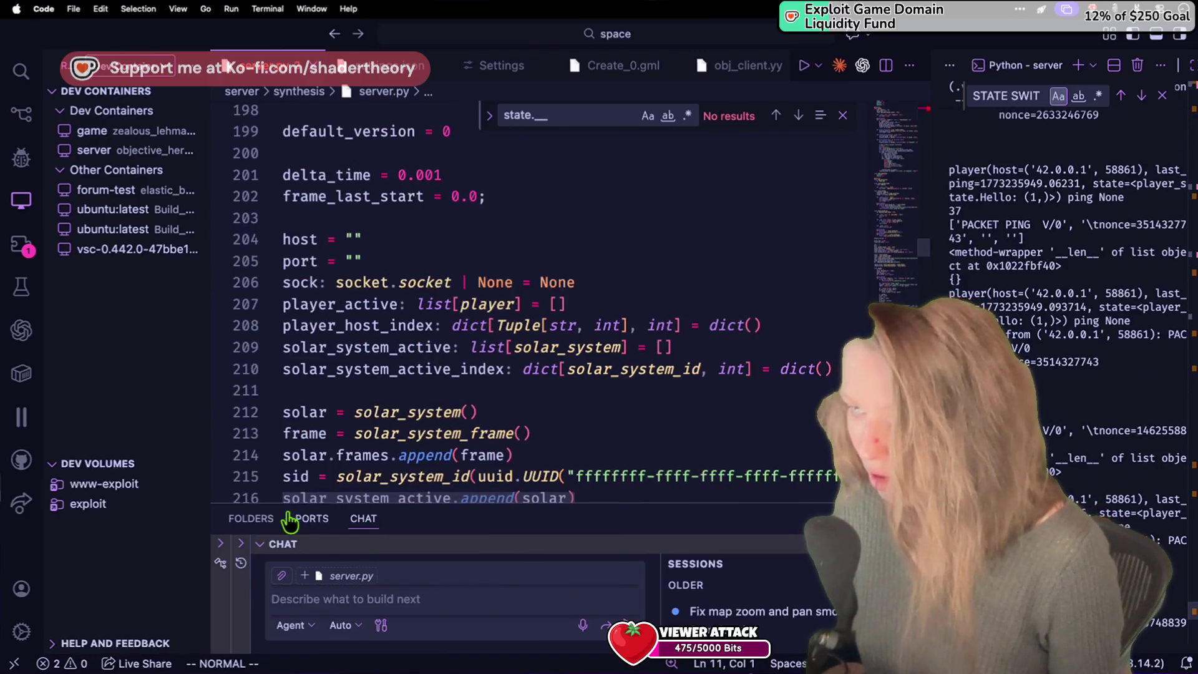
right_click(266, 525)
click(294, 522)
right_click(315, 519)
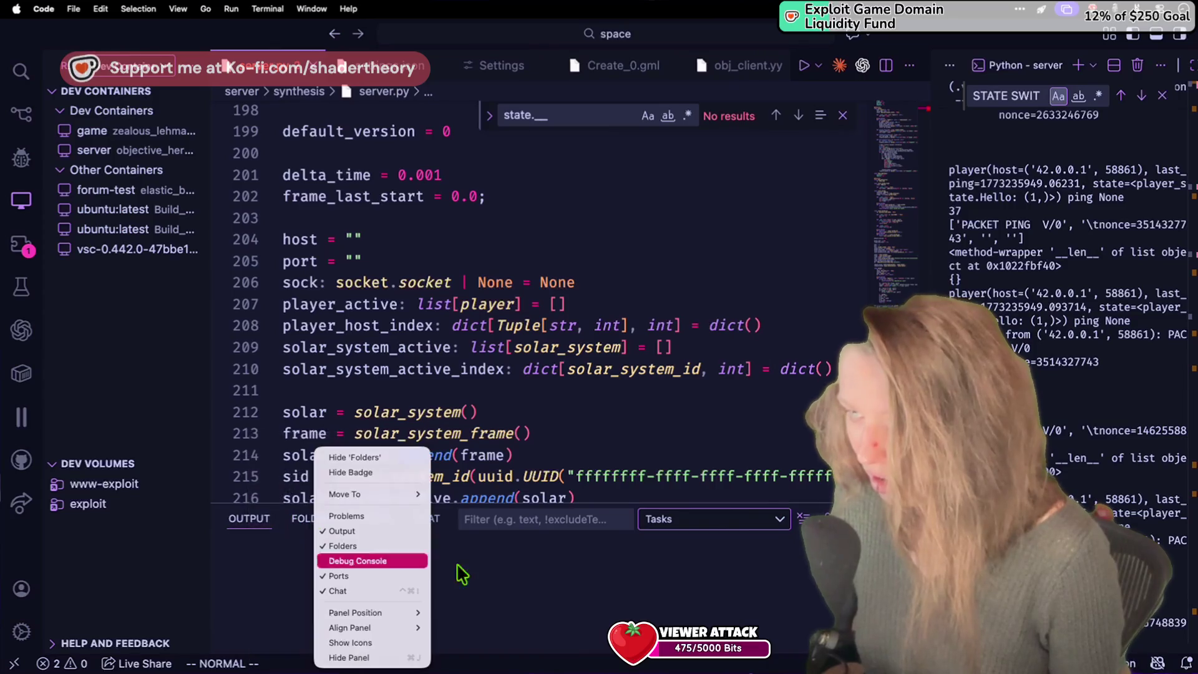
mouse_move(377, 498)
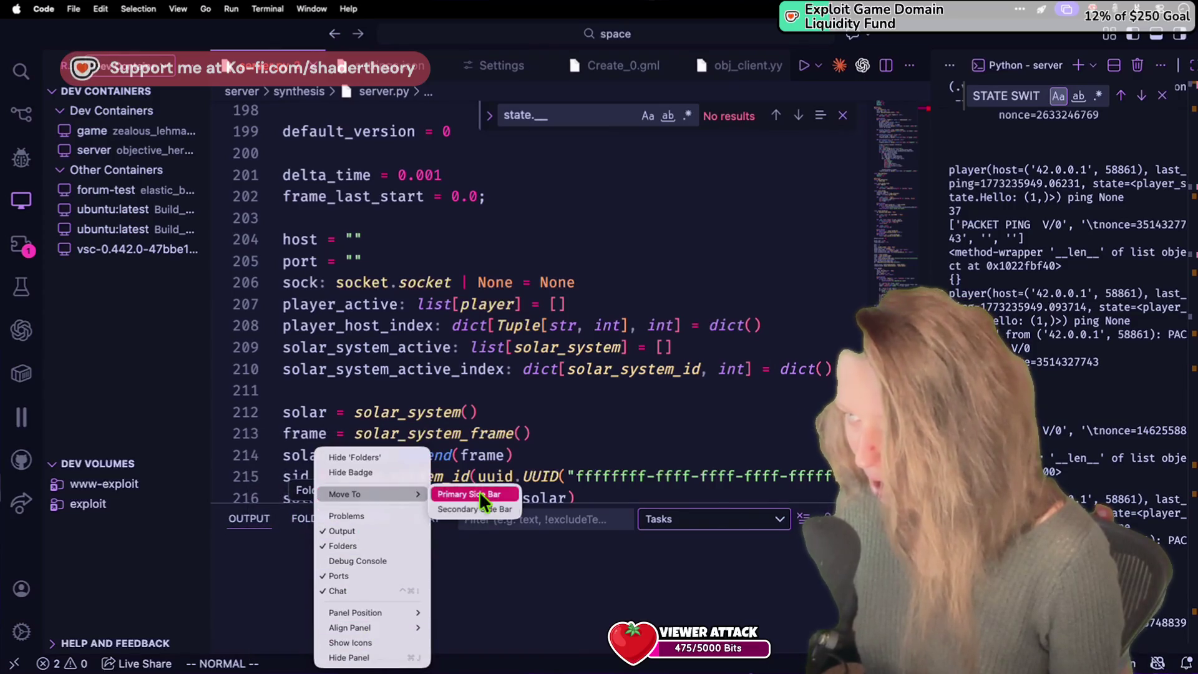
click(480, 491)
key(super+j)
Step: Zoom the interface out and select the .001 in delta_time's value on line 202
click(587, 386)
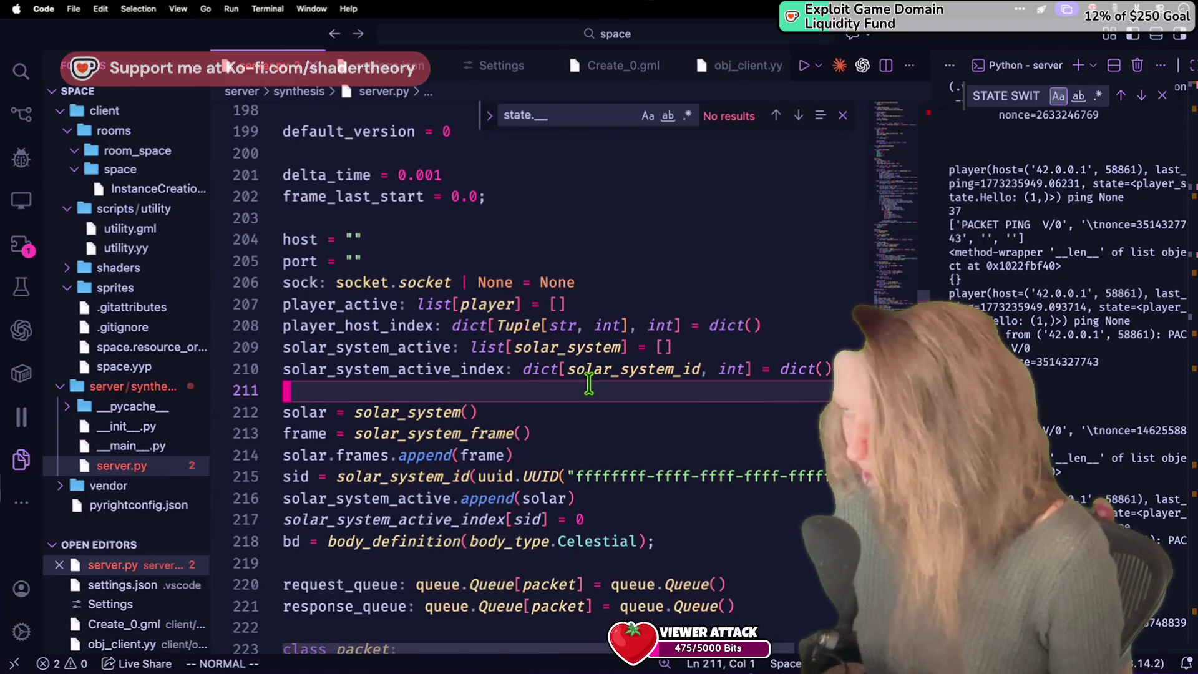
scroll(629, 384, down, 1)
click(639, 383)
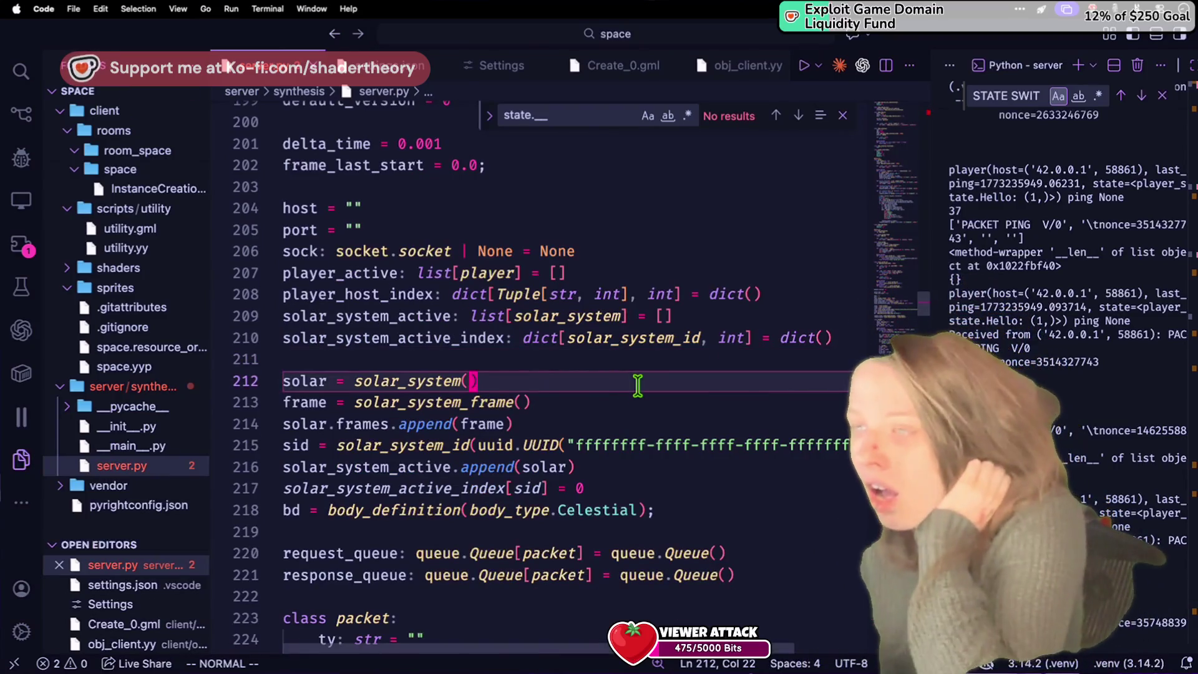
key(super+minus)
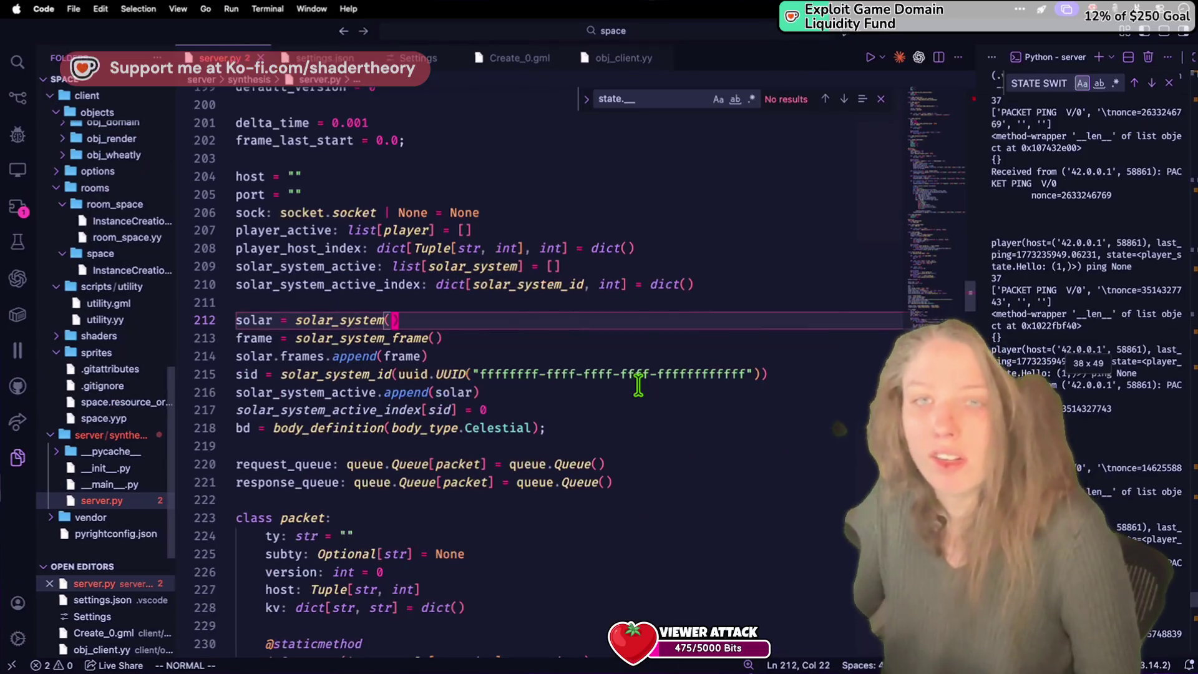
key(j)
key(j)
key(super+minus)
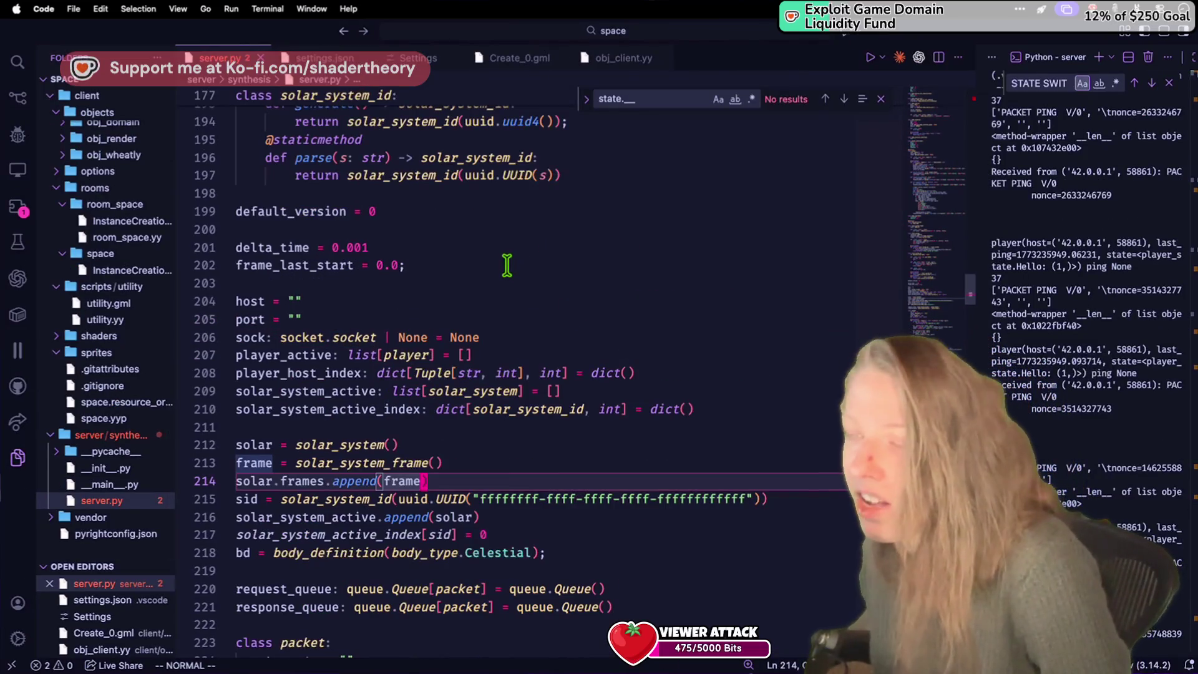
click(506, 265)
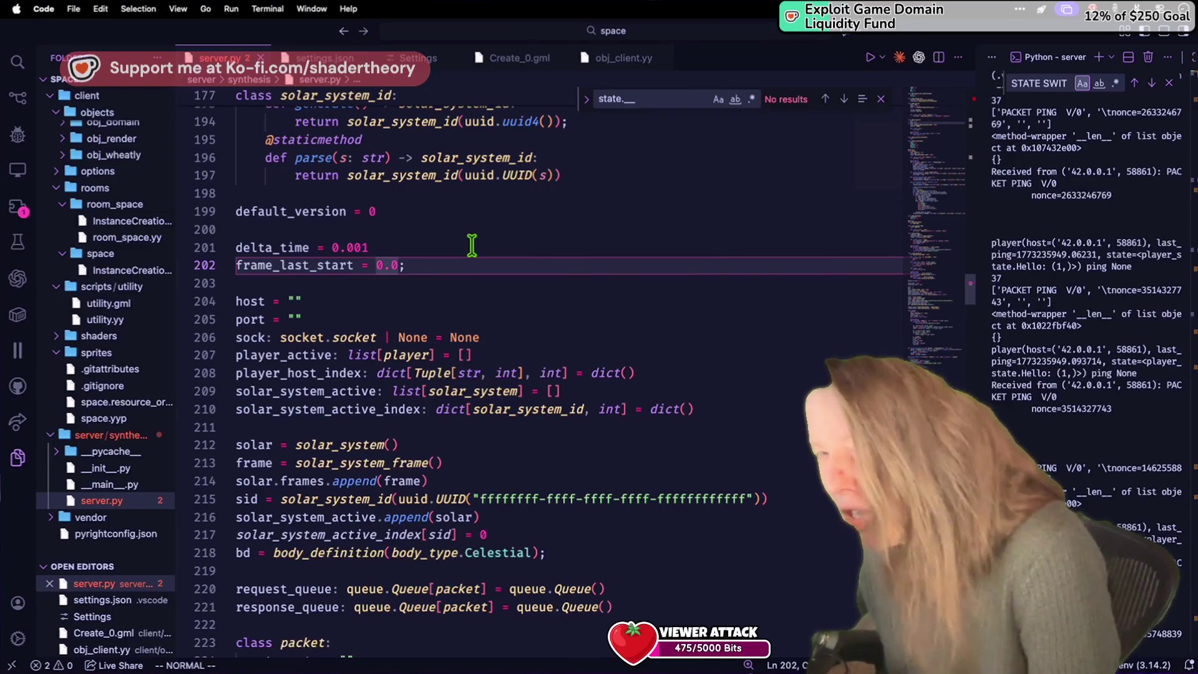
drag(368, 248, 334, 248)
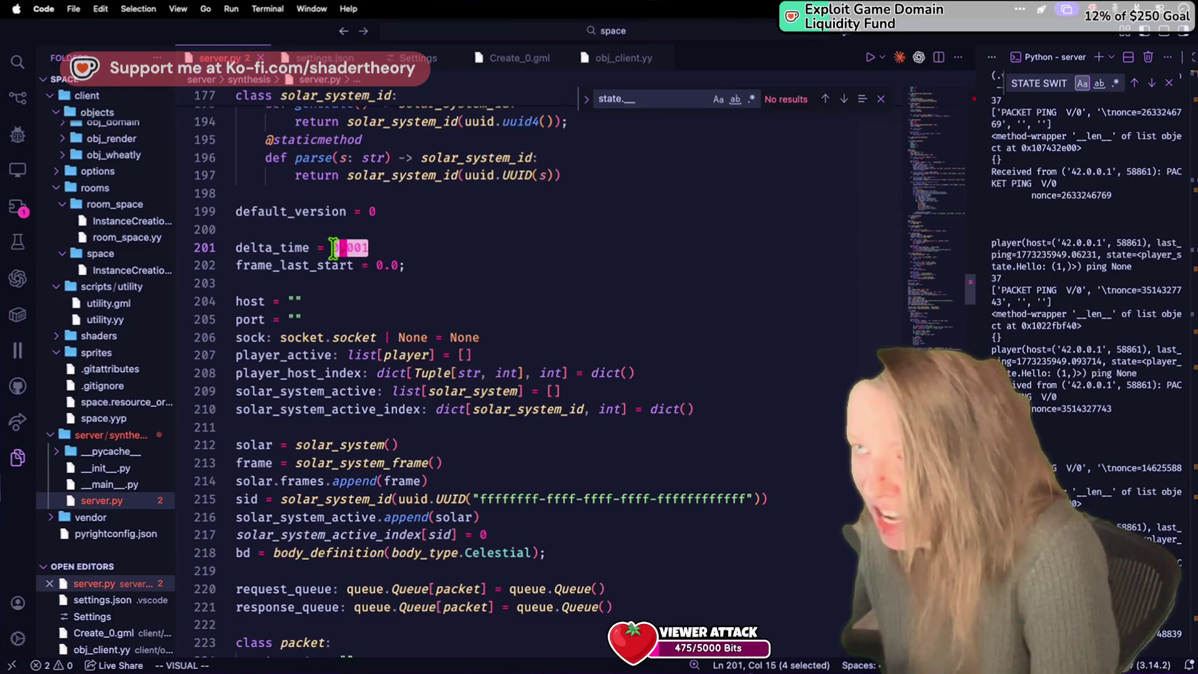
Step: Read through server.py's packet class and serialization code down to line 294
click(479, 351)
scroll(478, 347, down, 8)
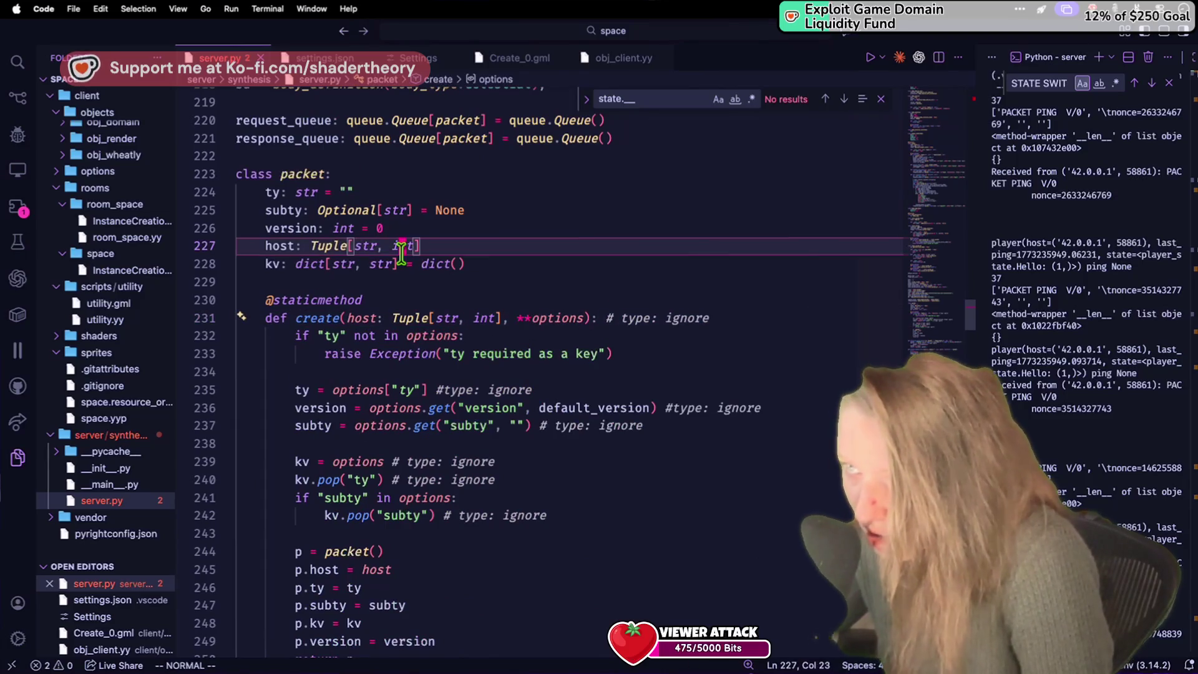
drag(359, 228, 362, 234)
scroll(420, 317, down, 10)
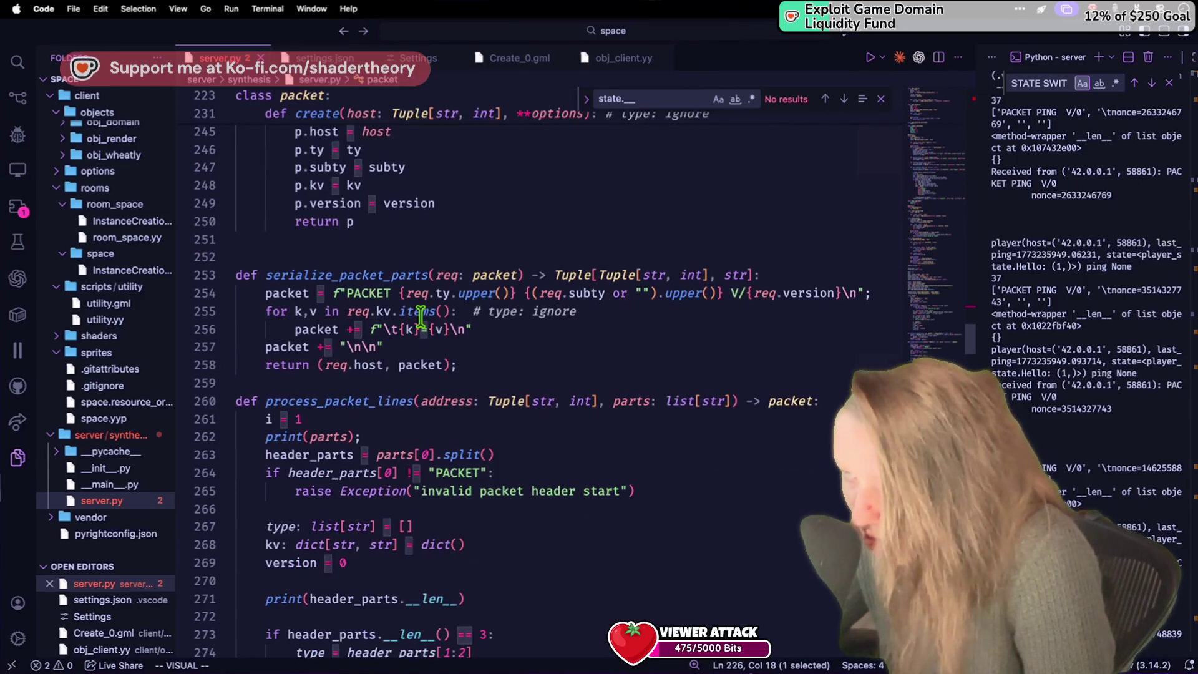
scroll(421, 316, down, 2)
scroll(435, 326, down, 10)
click(435, 325)
scroll(435, 324, up, 5)
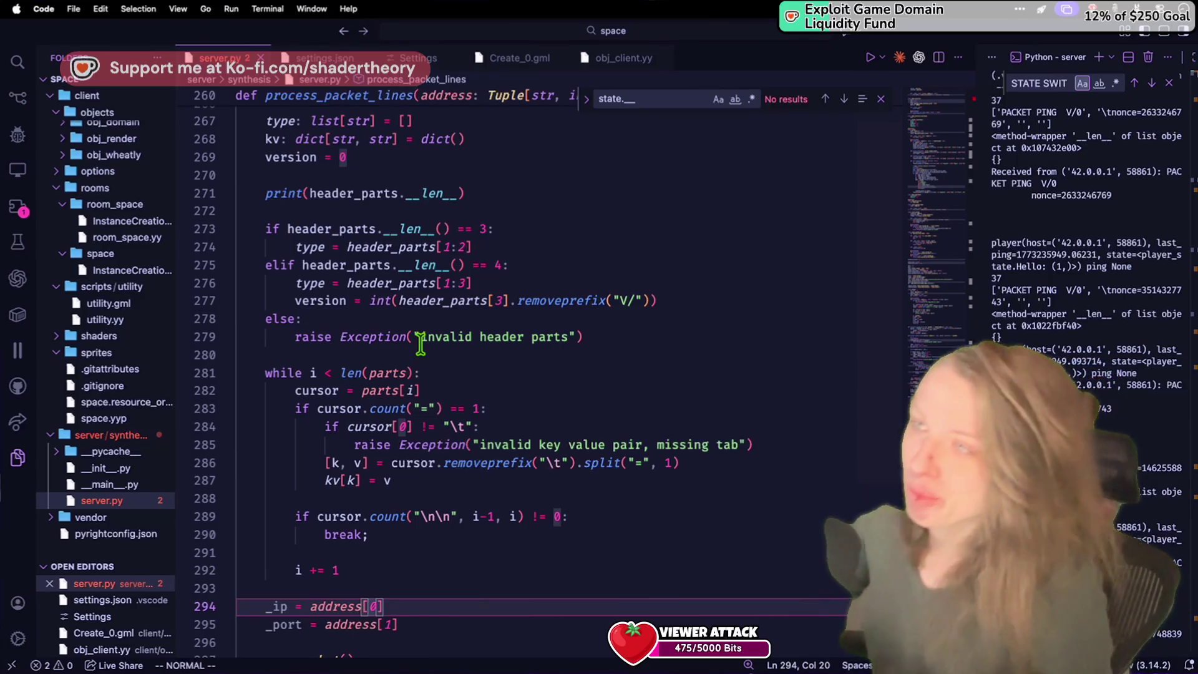
Step: Review the parsing code around lines 276–279 and process_net's setblocking call
click(448, 284)
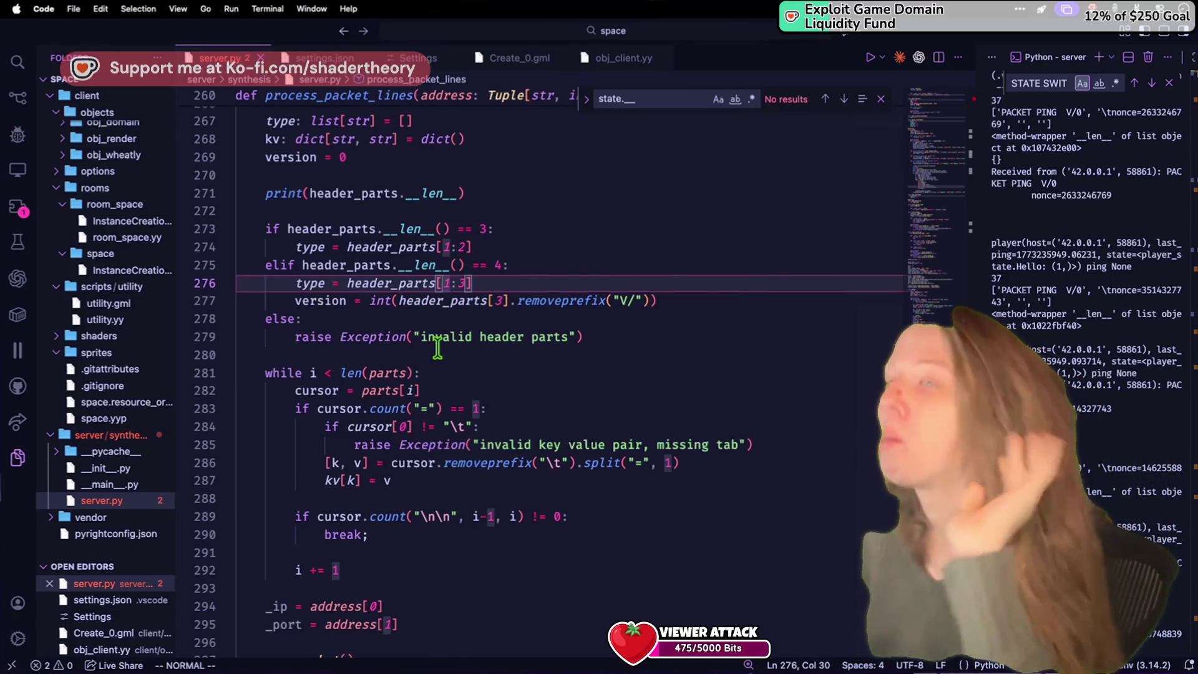
scroll(437, 349, up, 3)
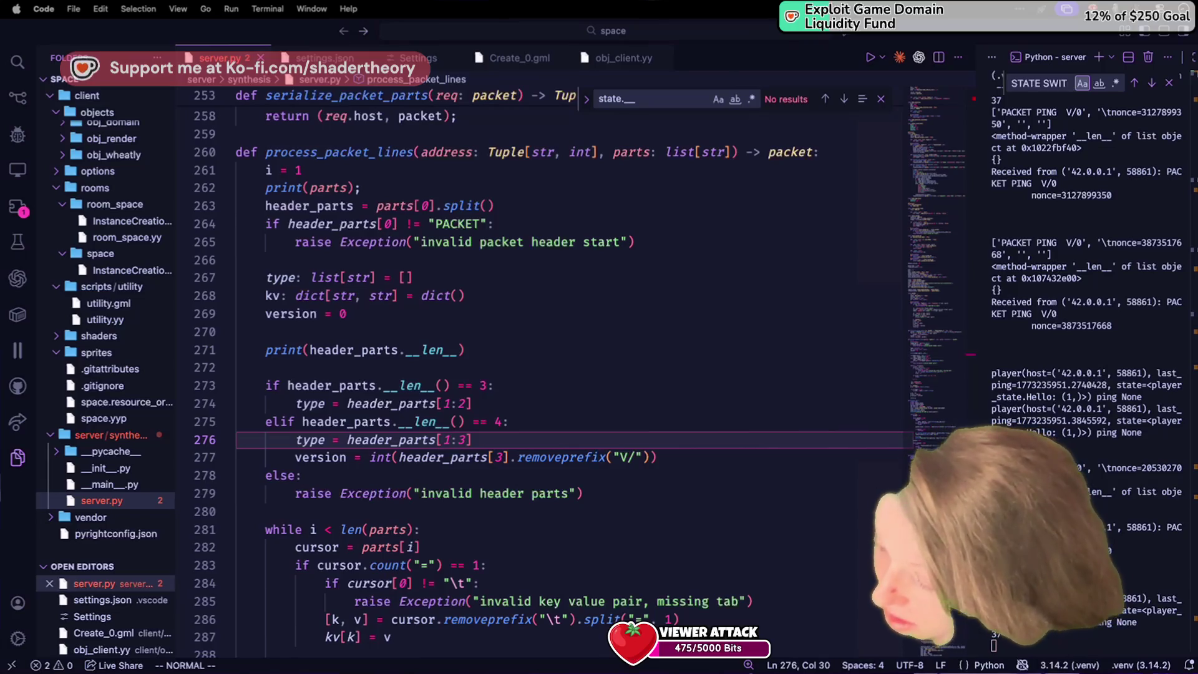
click(554, 493)
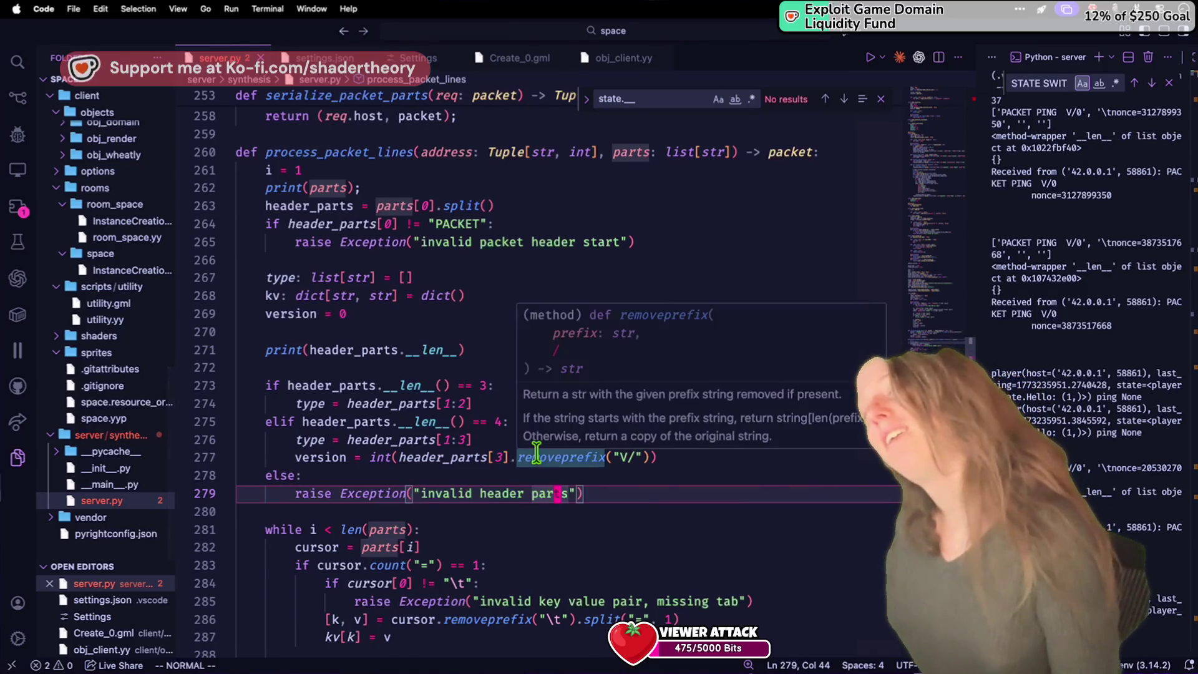
click(424, 473)
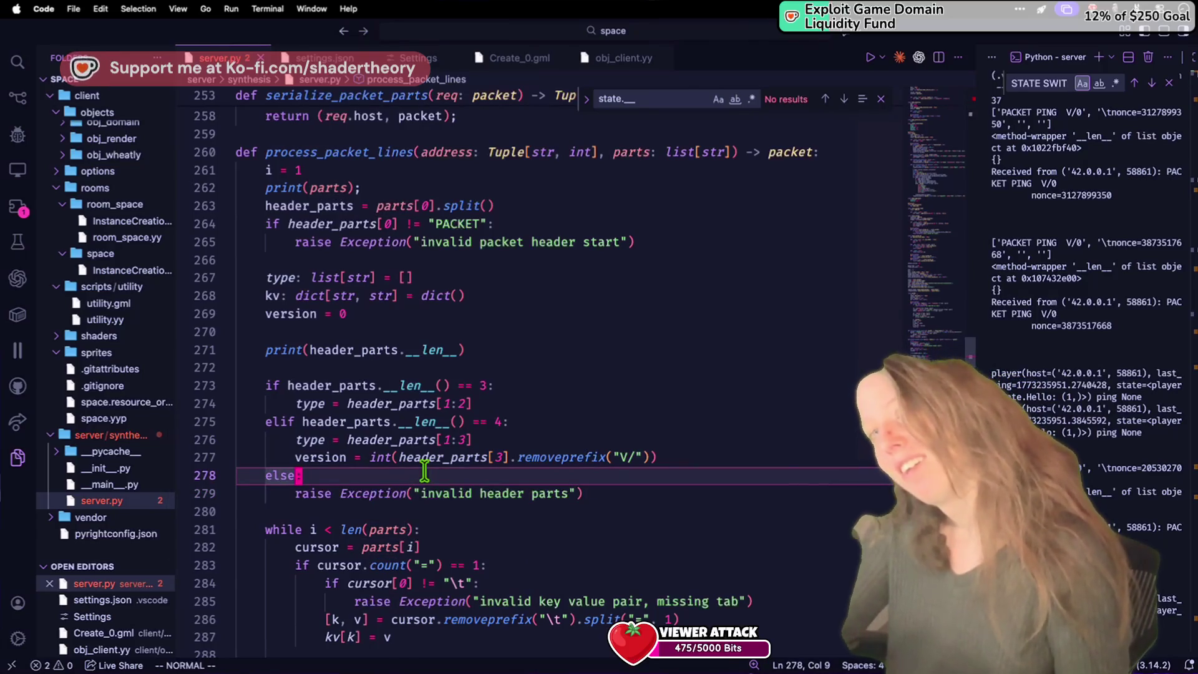
scroll(437, 487, up, 20)
scroll(487, 530, down, 10)
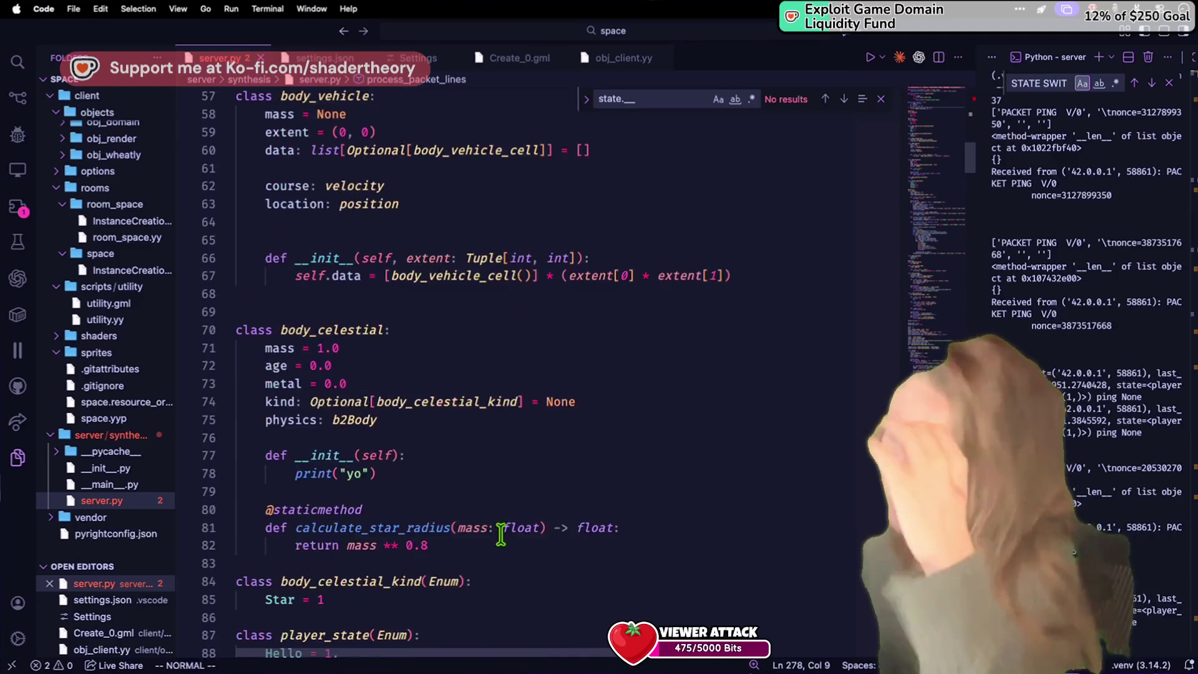
scroll(501, 530, down, 20)
double_click(501, 523)
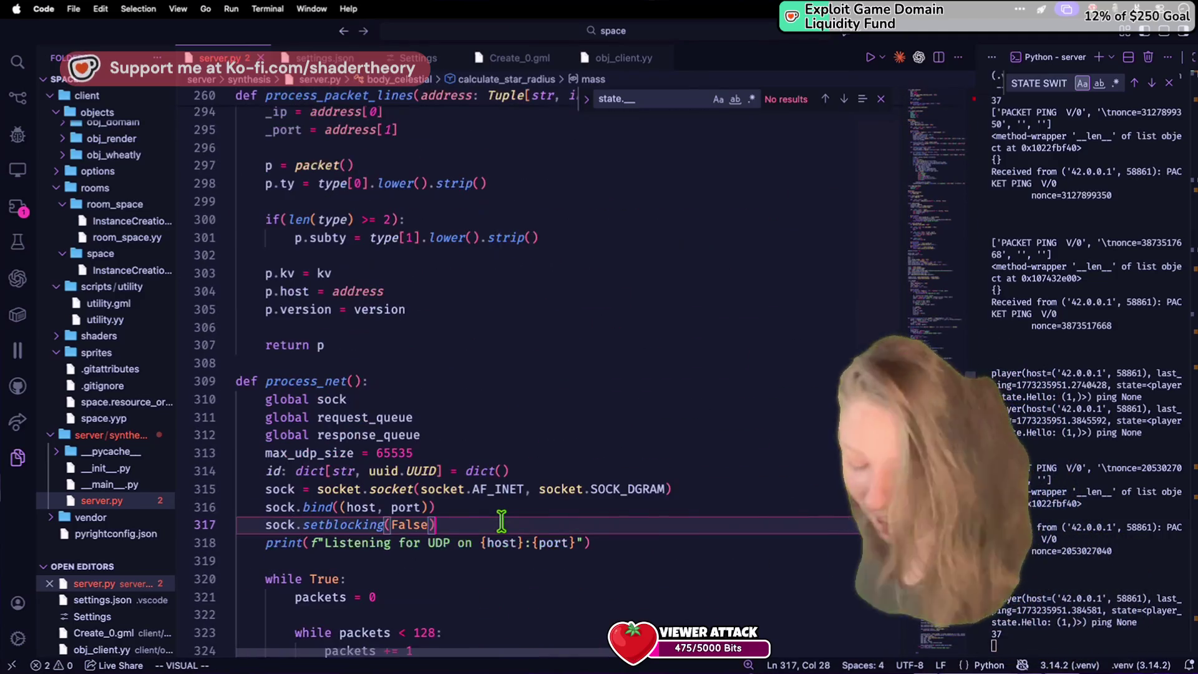
key(ctrl+Left)
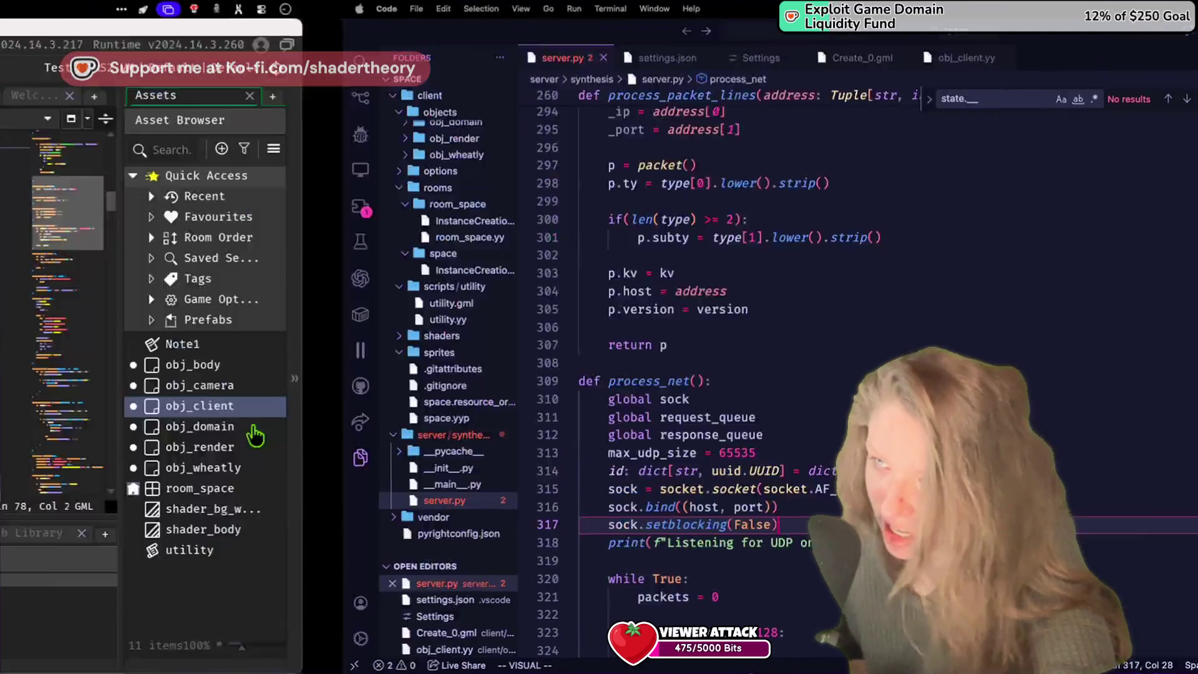
Step: Add a break; on a new line after line 33's comment and save
scroll(406, 283, up, 20)
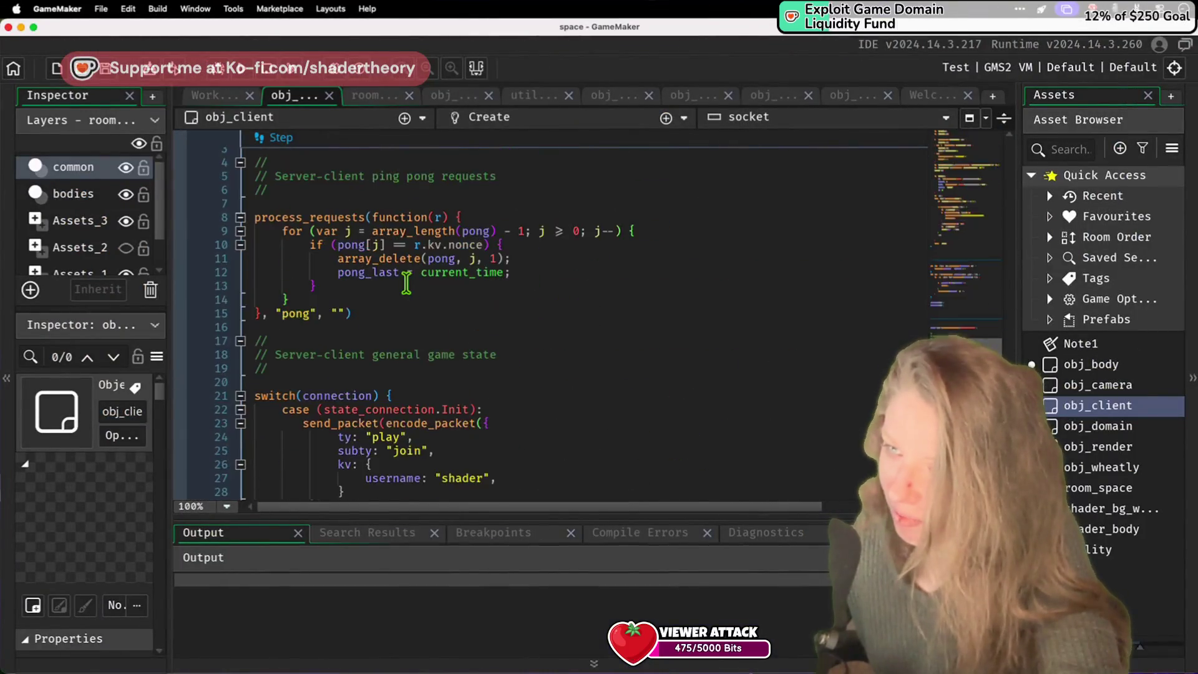
scroll(406, 282, down, 20)
scroll(406, 283, up, 10)
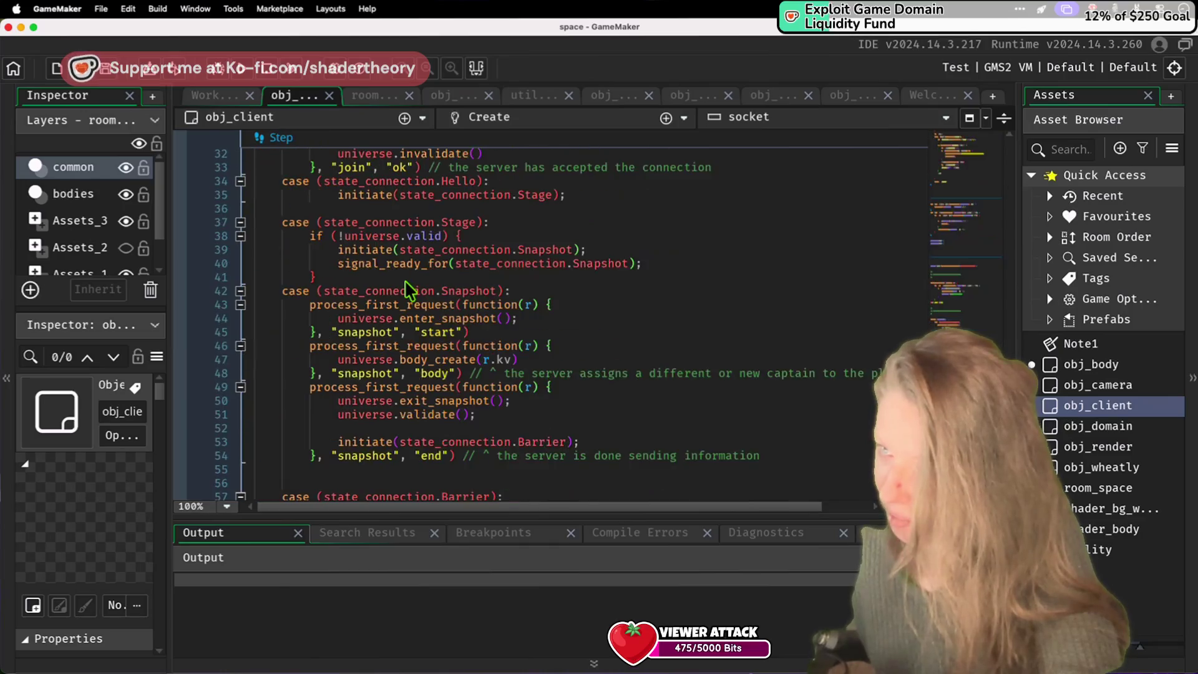
click(721, 337)
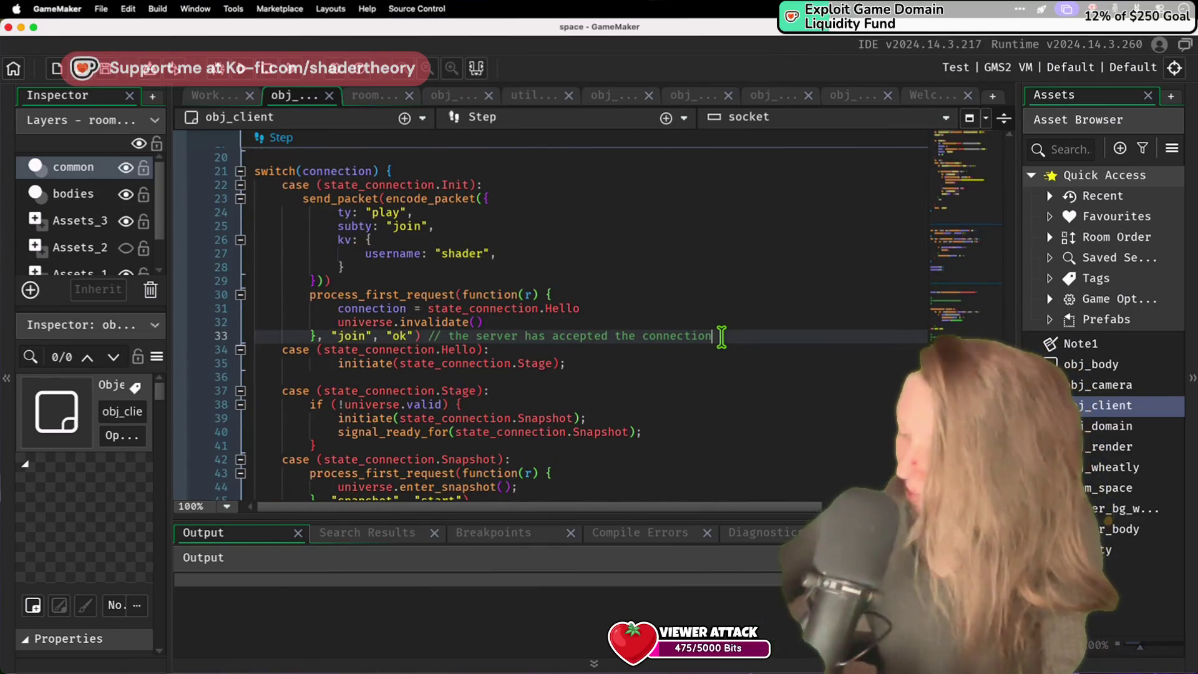
key(Return)
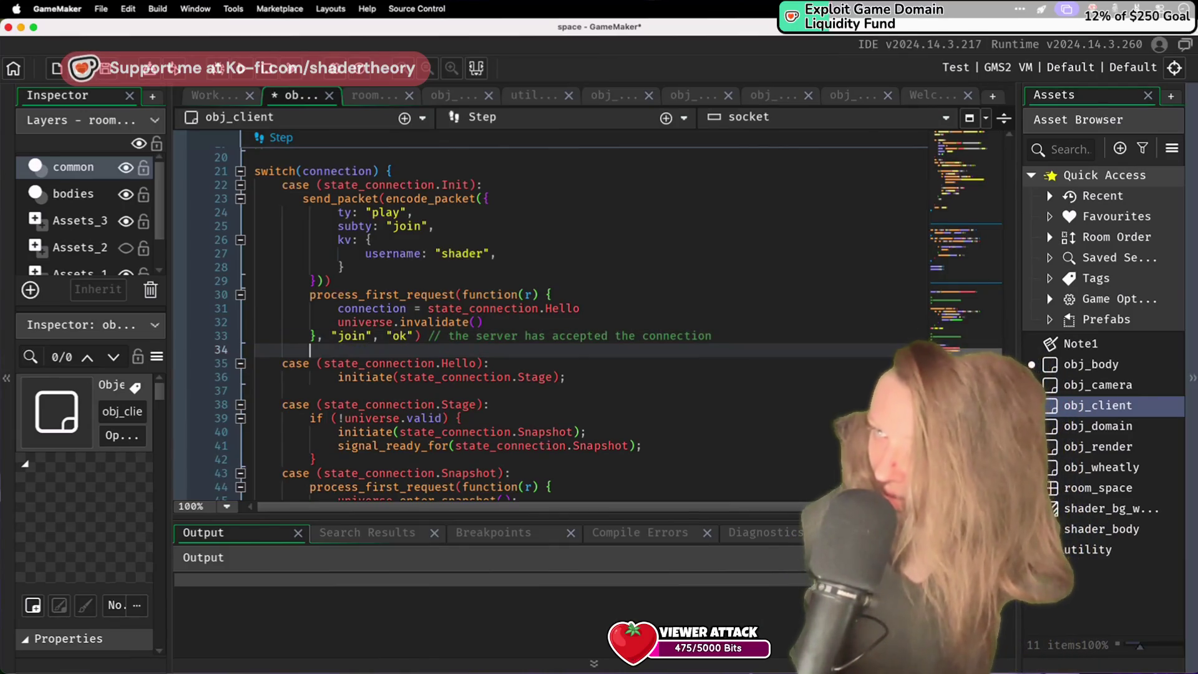
text(break;)
key(ctrl+s)
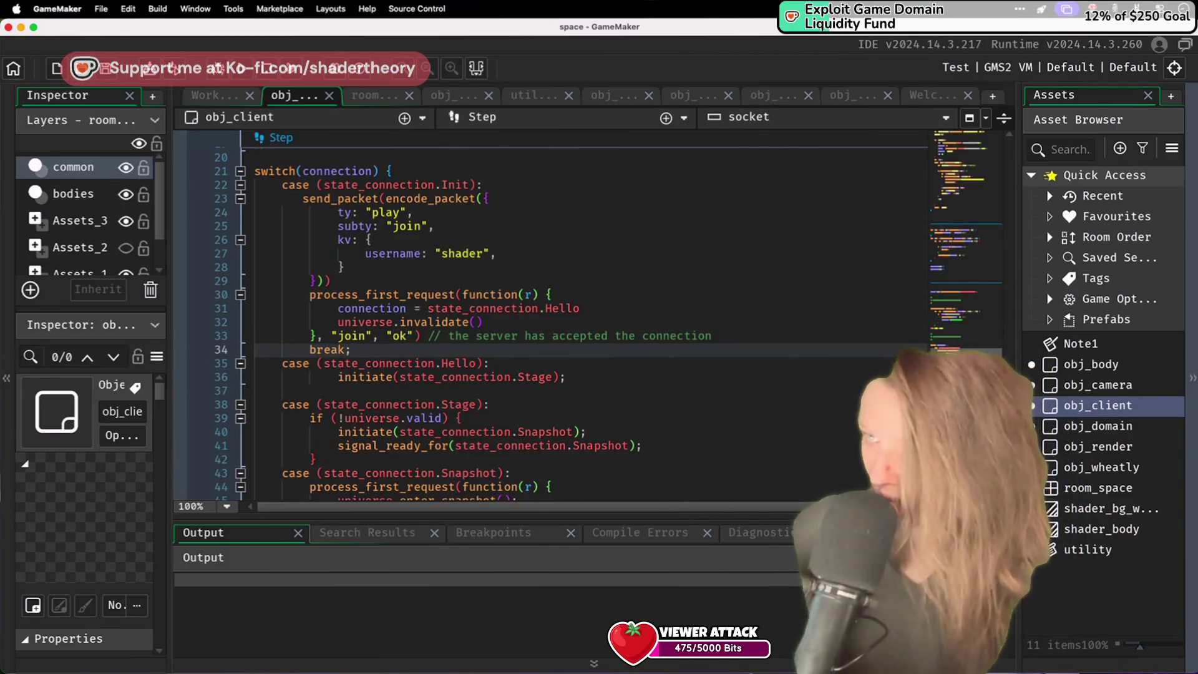
Step: Insert break; statements after the Hello case and after the Stage case's closing brace
key(Down)
key(Down)
key(Down)
text(break;)
key(Down)
key(Down)
key(Down)
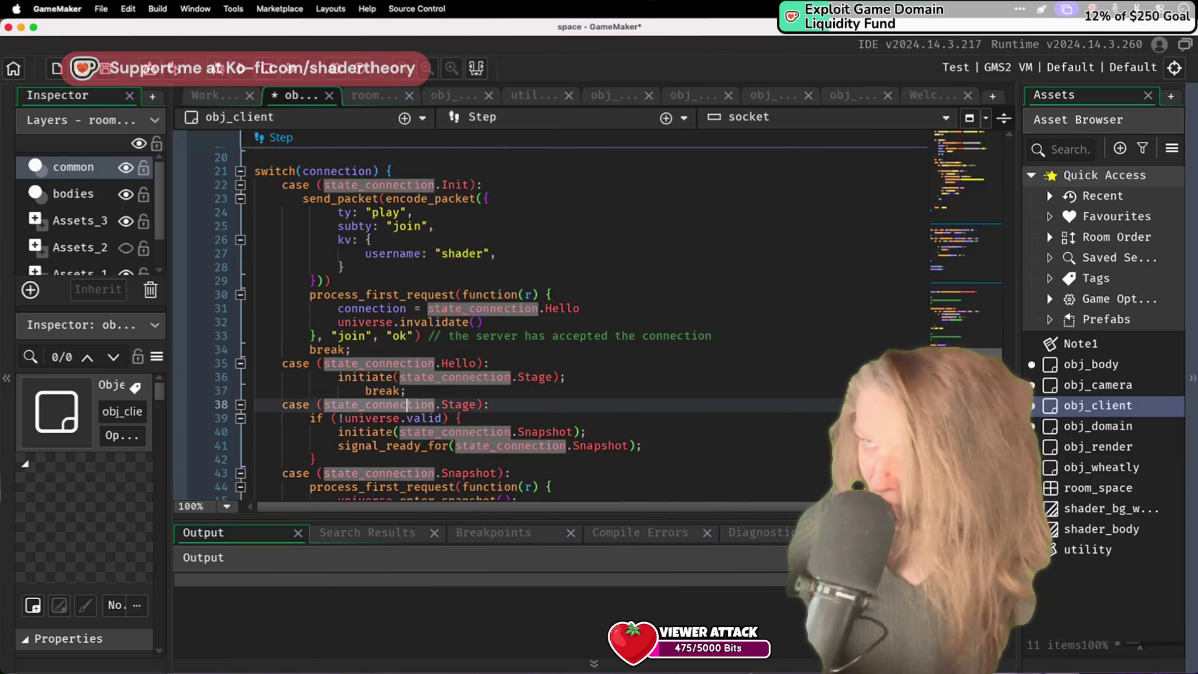
key(Down)
key(Down)
key(Return)
text(break;)
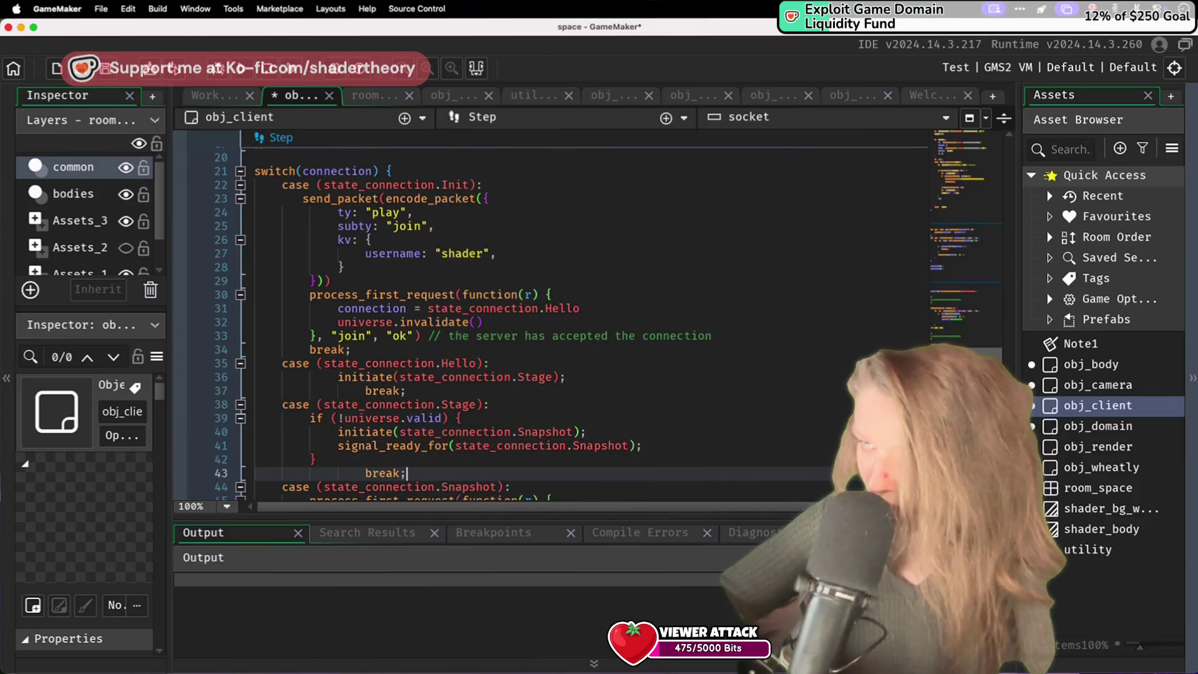
Step: Dedent the misindented break after the Snapshot case to case level and save
key(Down)
key(Down)
key(Down)
key(Down)
key(Down)
key(Down)
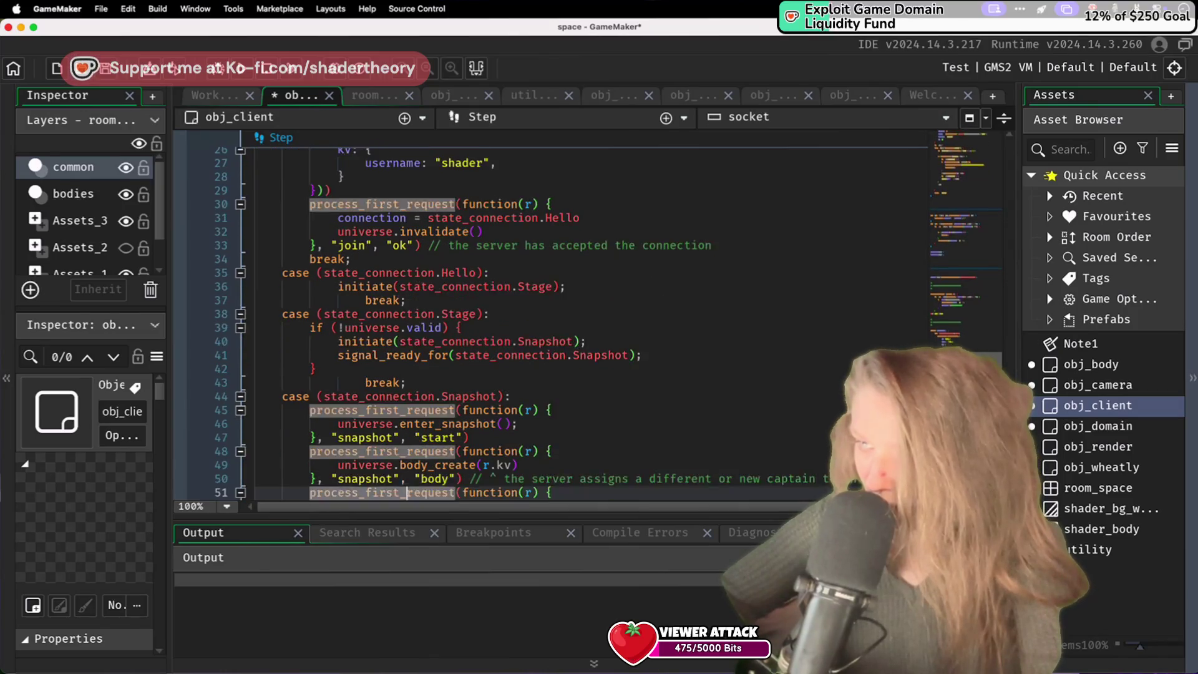
key(Down)
key(Down)
key(Down)
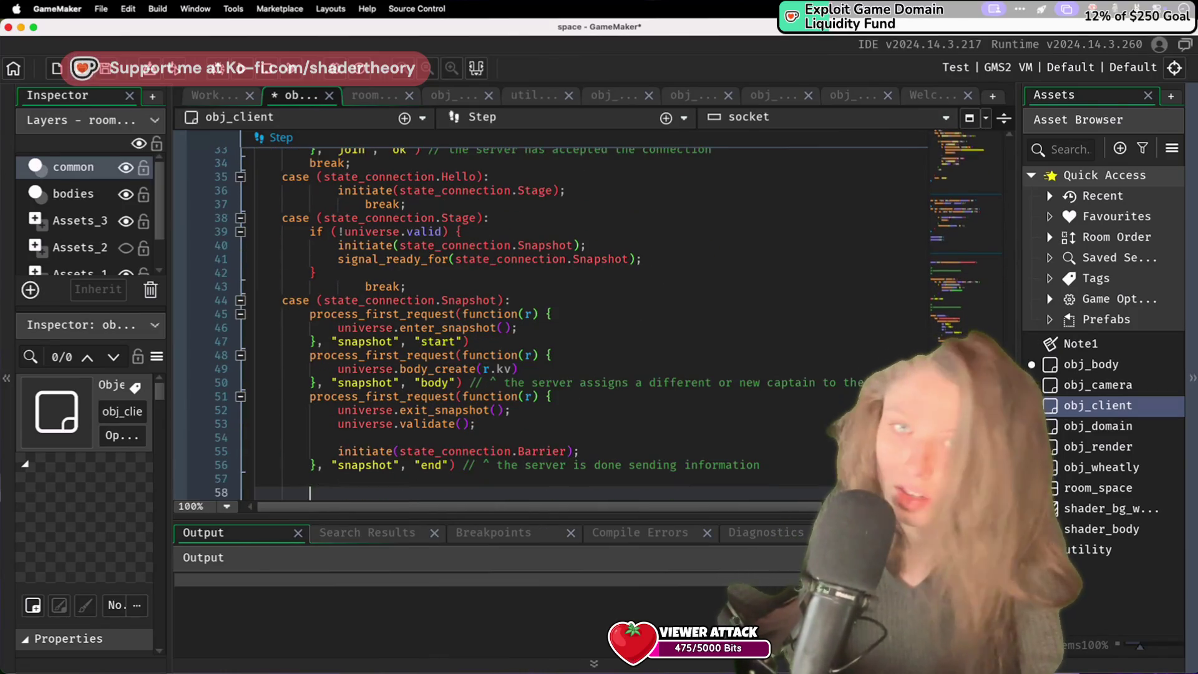
key(Down)
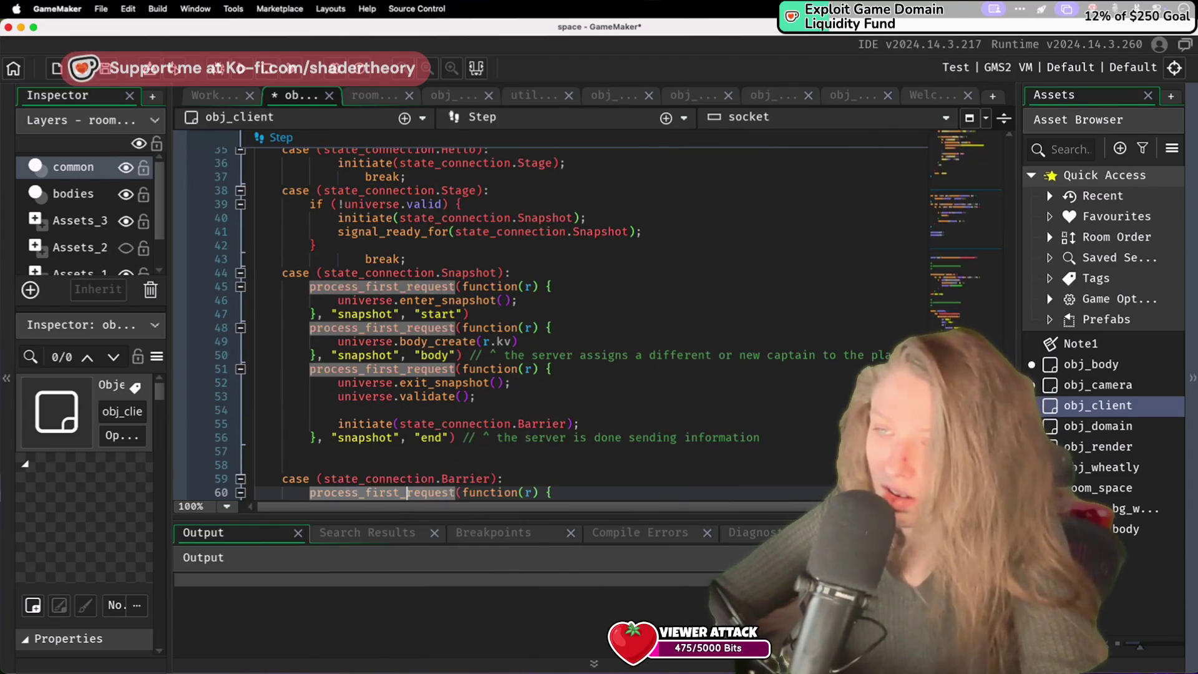
key(Up)
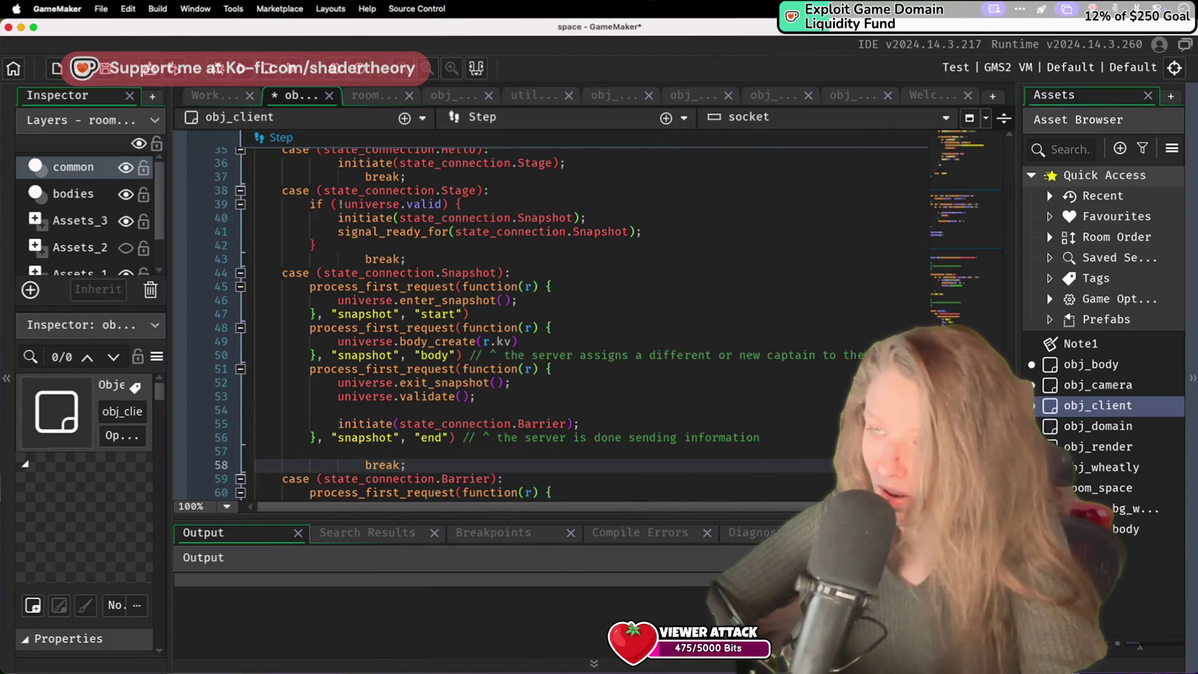
double_click(387, 465)
key(shift+Tab)
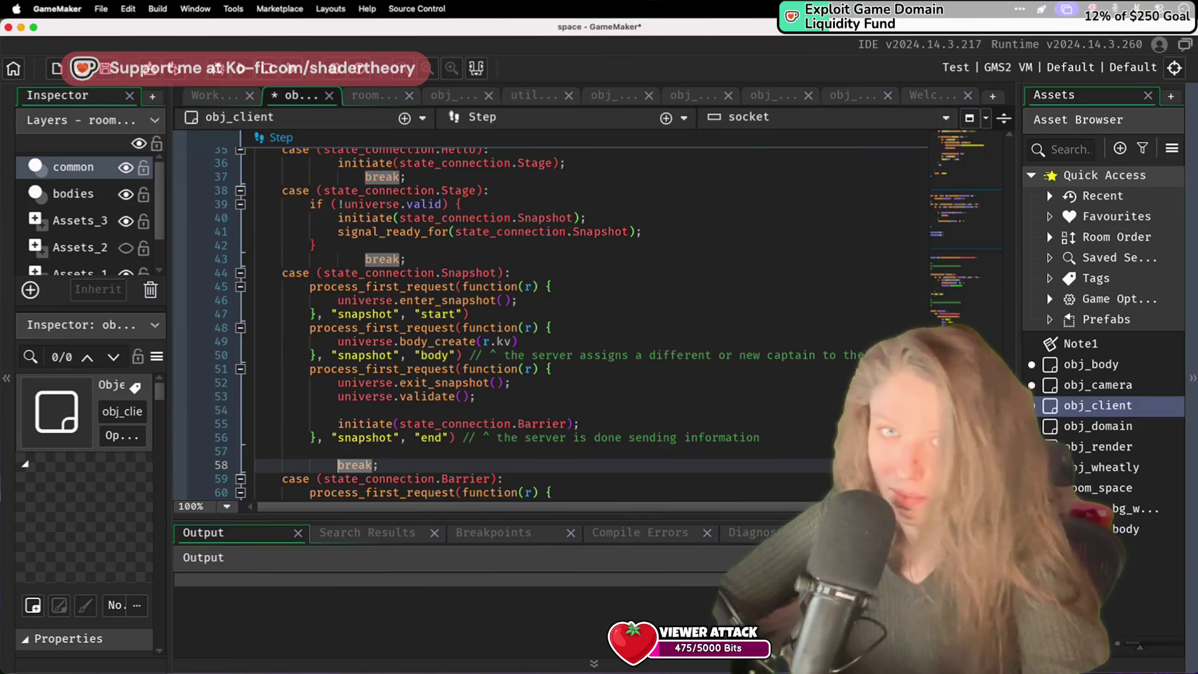
key(super+s)
Step: Add a break; after the Barrier handler, dedented to case level
key(Down)
key(Down)
key(Down)
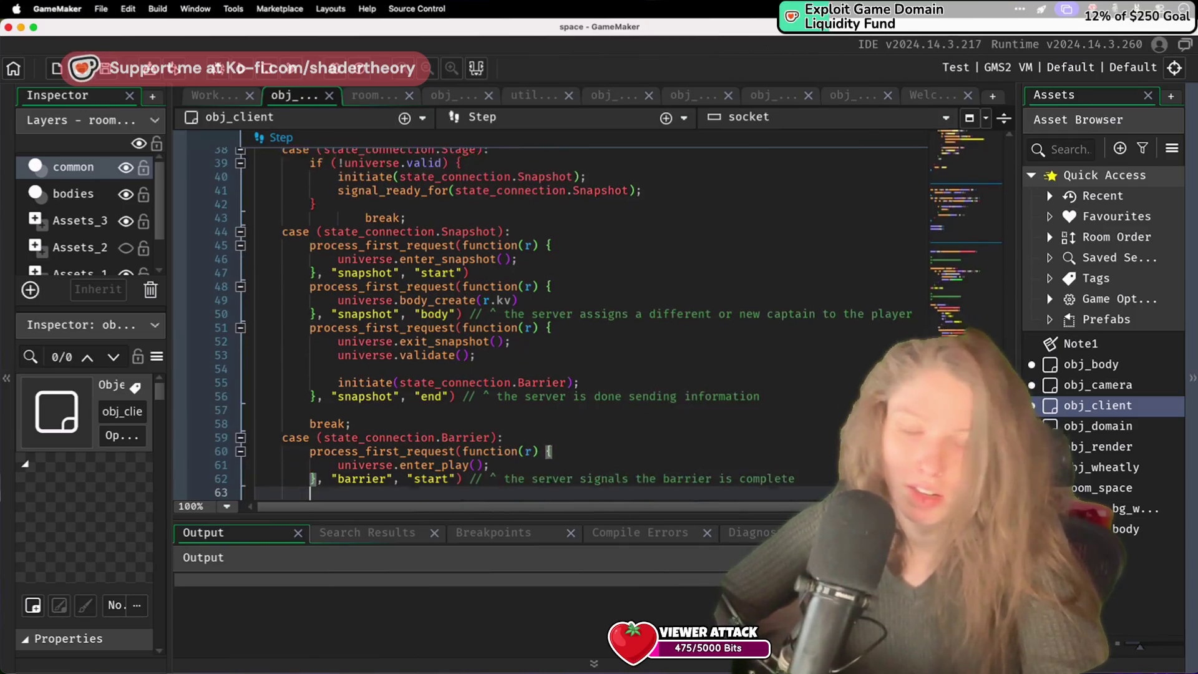
key(Up)
key(Up)
key(Up)
text(break;)
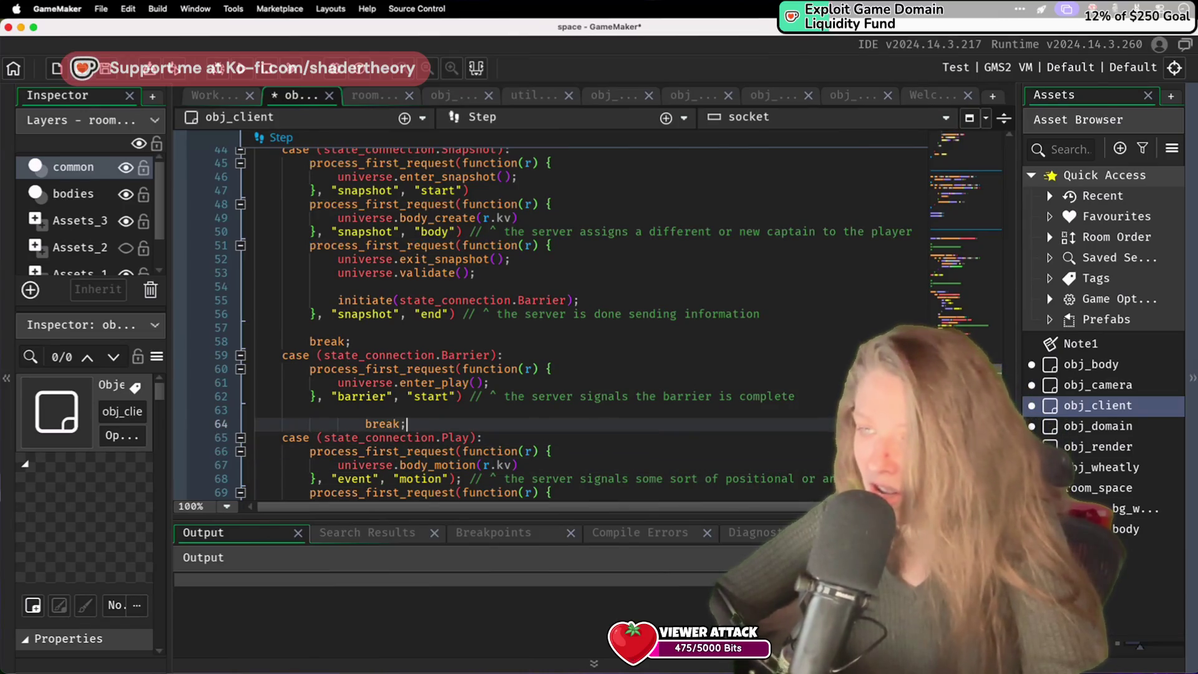
key(shift+Tab)
key(Down)
key(Down)
key(Down)
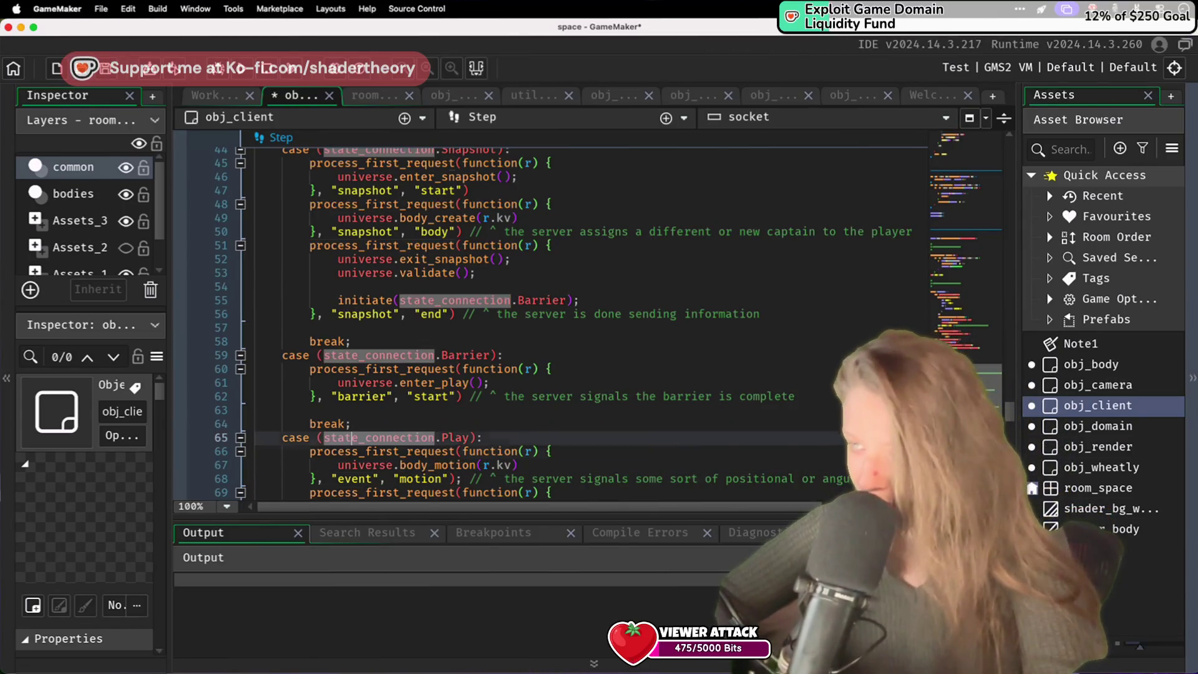
key(Down)
key(Down)
key(Down)
Step: End the Play case with break; after its handlers, save, and run the game
click(352, 465)
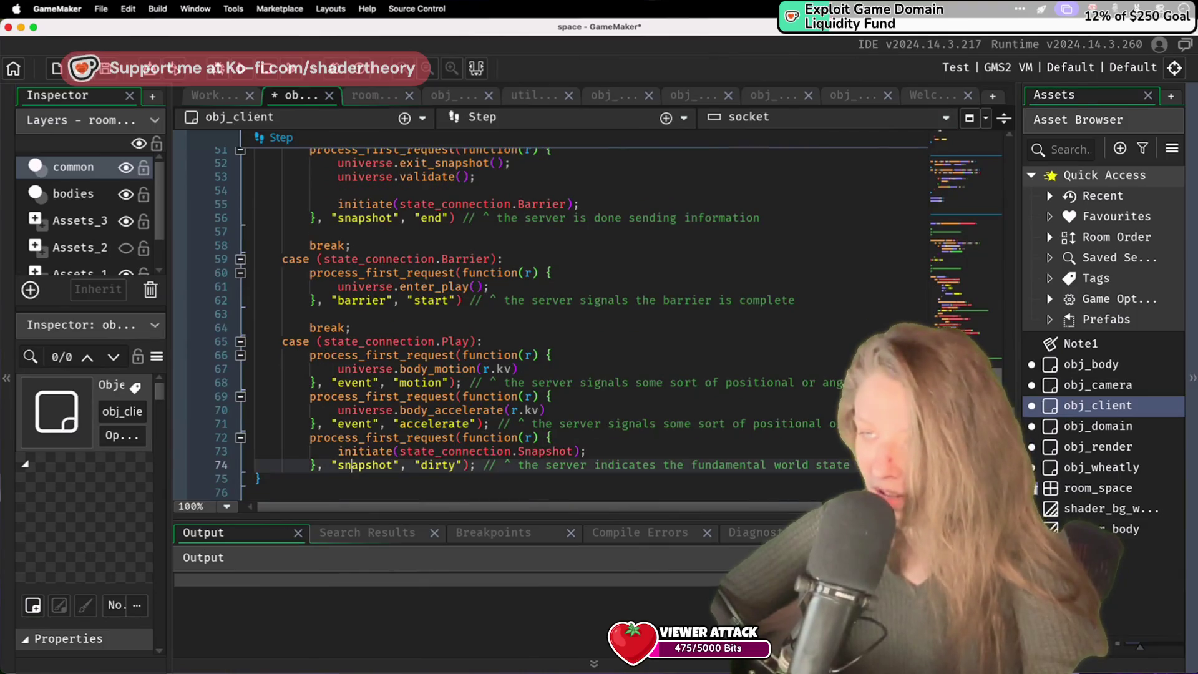
key(Down)
key(Return)
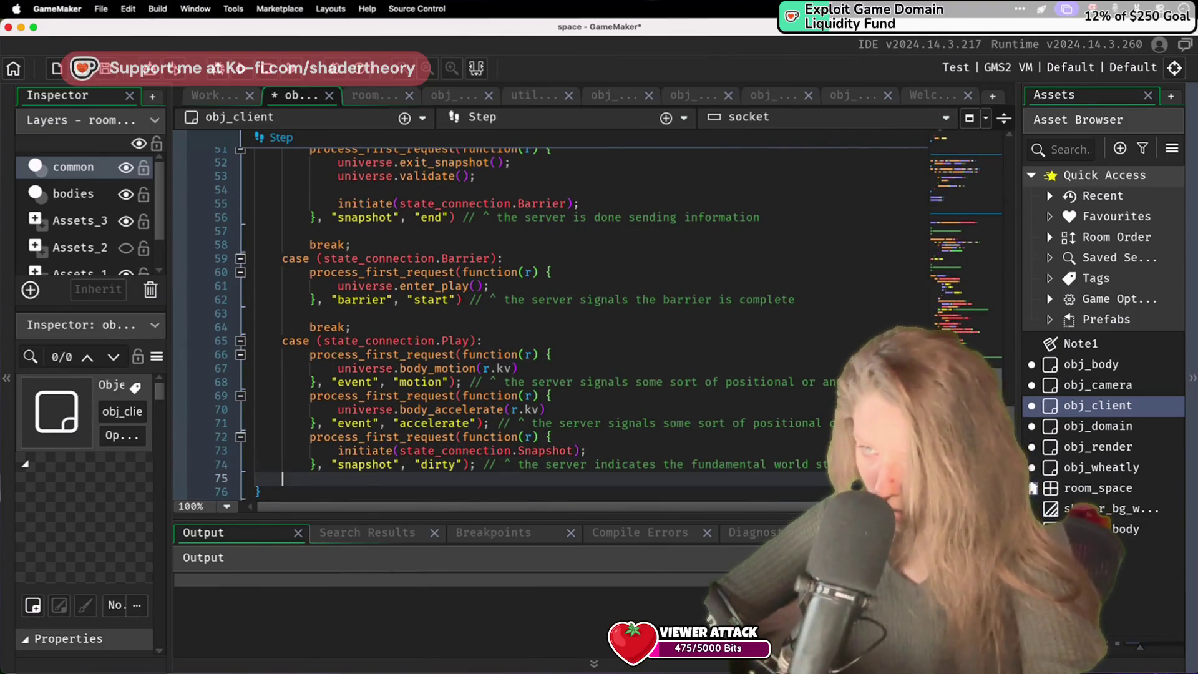
text(break;)
key(super+s)
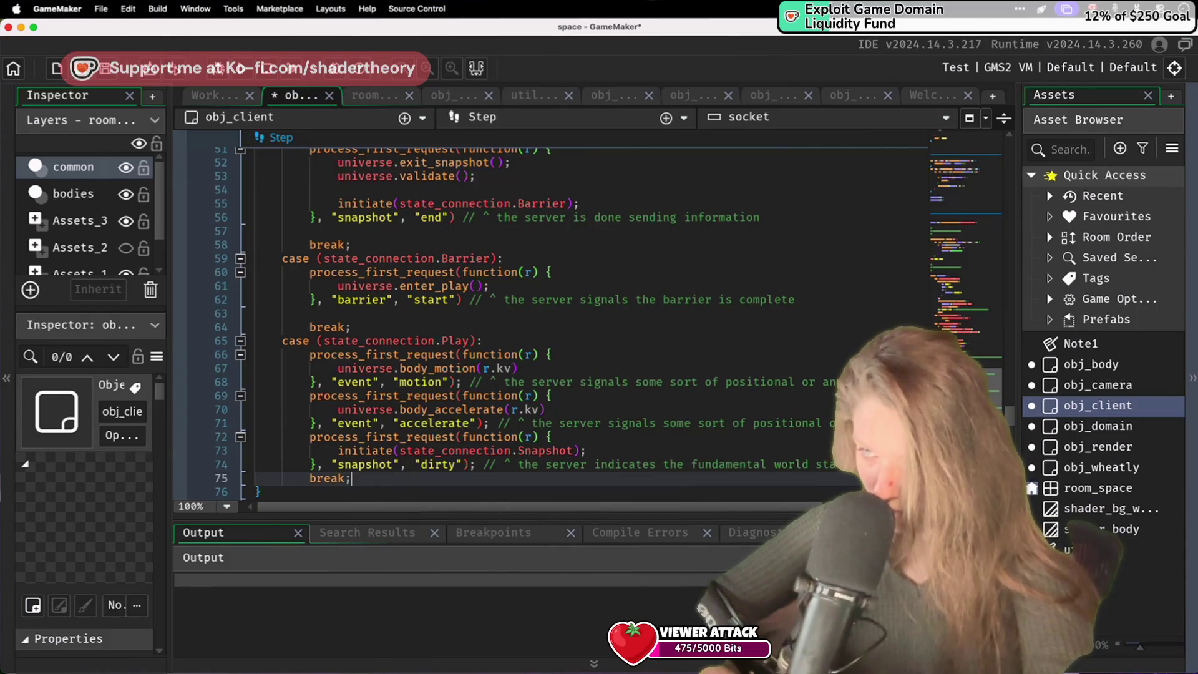
click(263, 68)
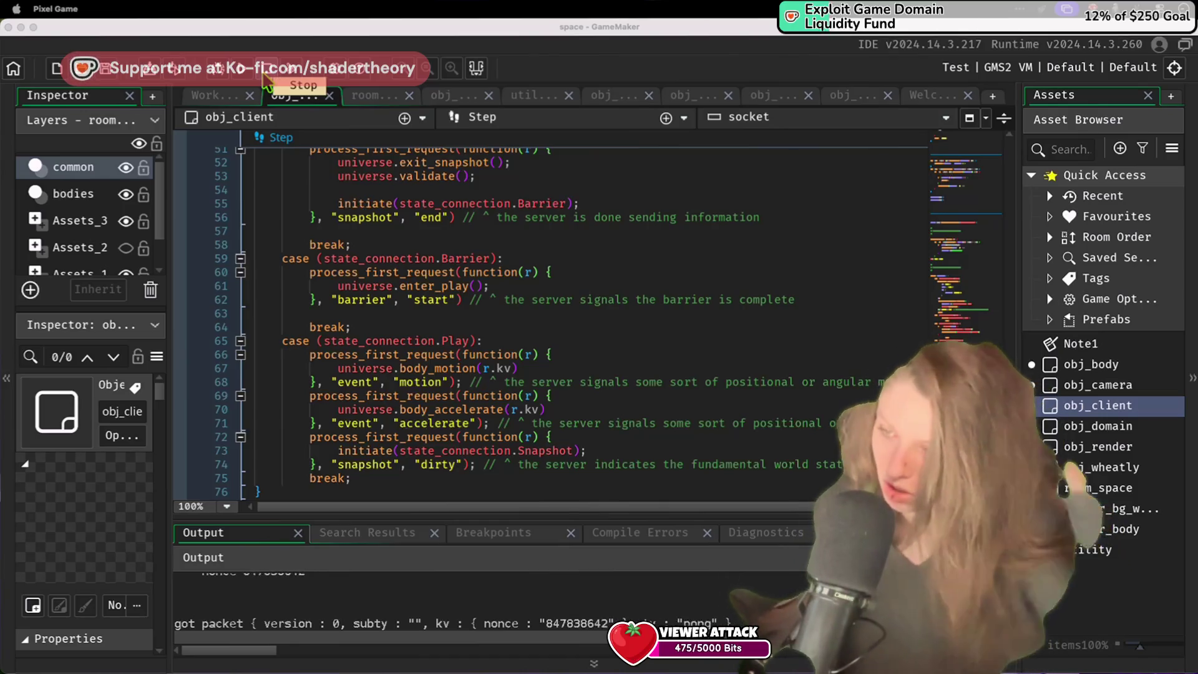
Step: Stop the game, rerun it with F5, and switch to the VS Code server log
click(264, 75)
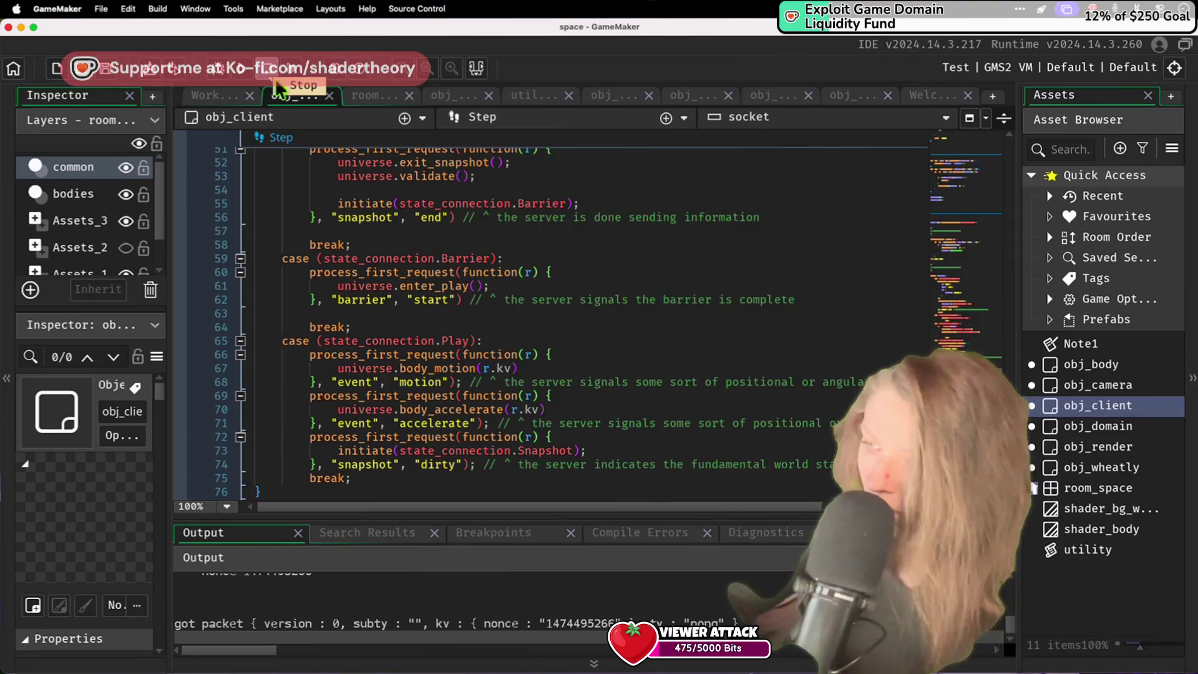
click(360, 317)
click(361, 328)
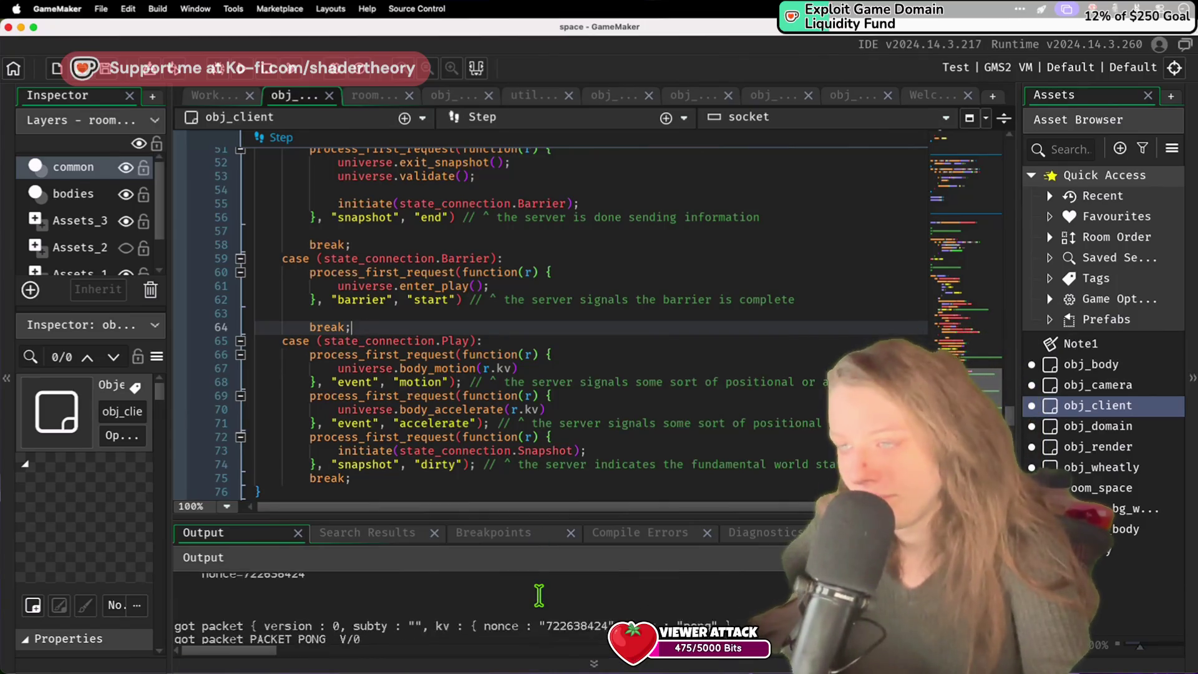
key(F5)
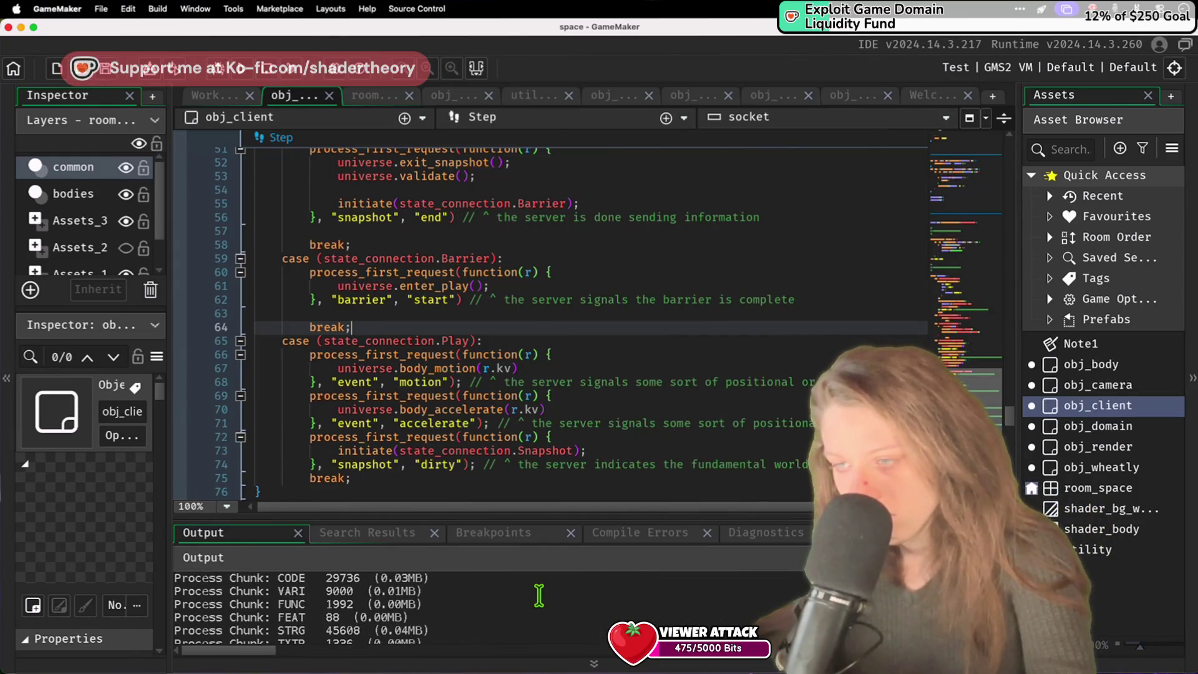
key(ctrl+Right)
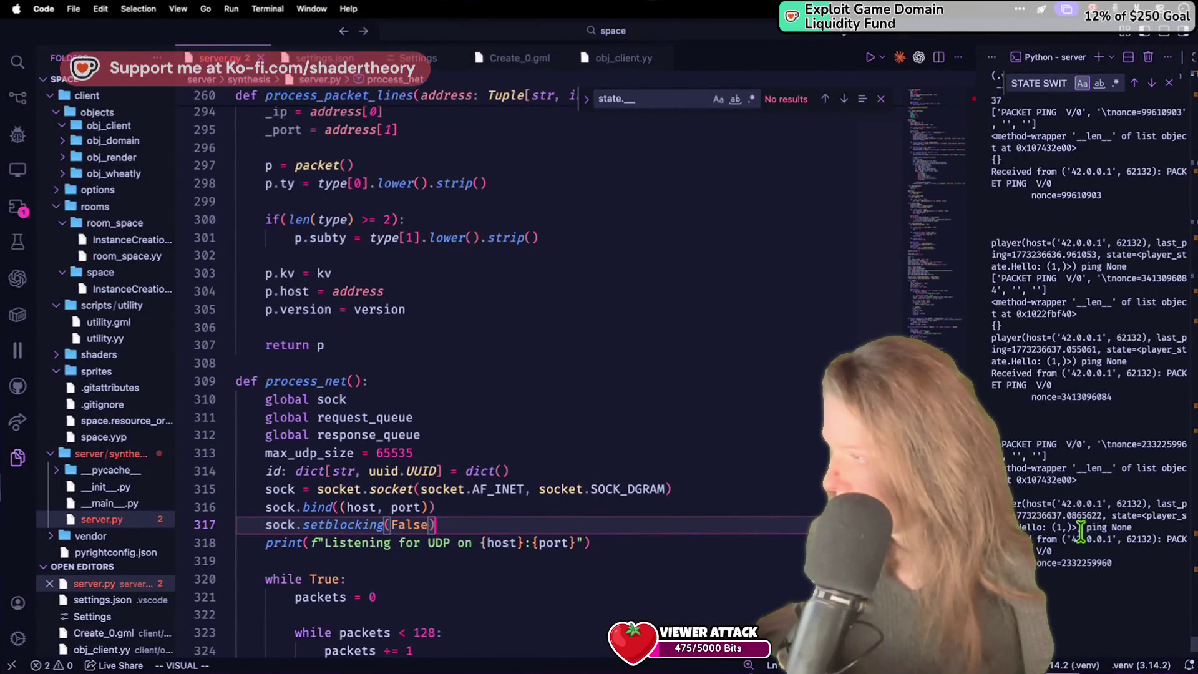
Step: Scroll up through the server's PING log, then return to obj_client's Step code near line 30
scroll(1078, 517, up, 1)
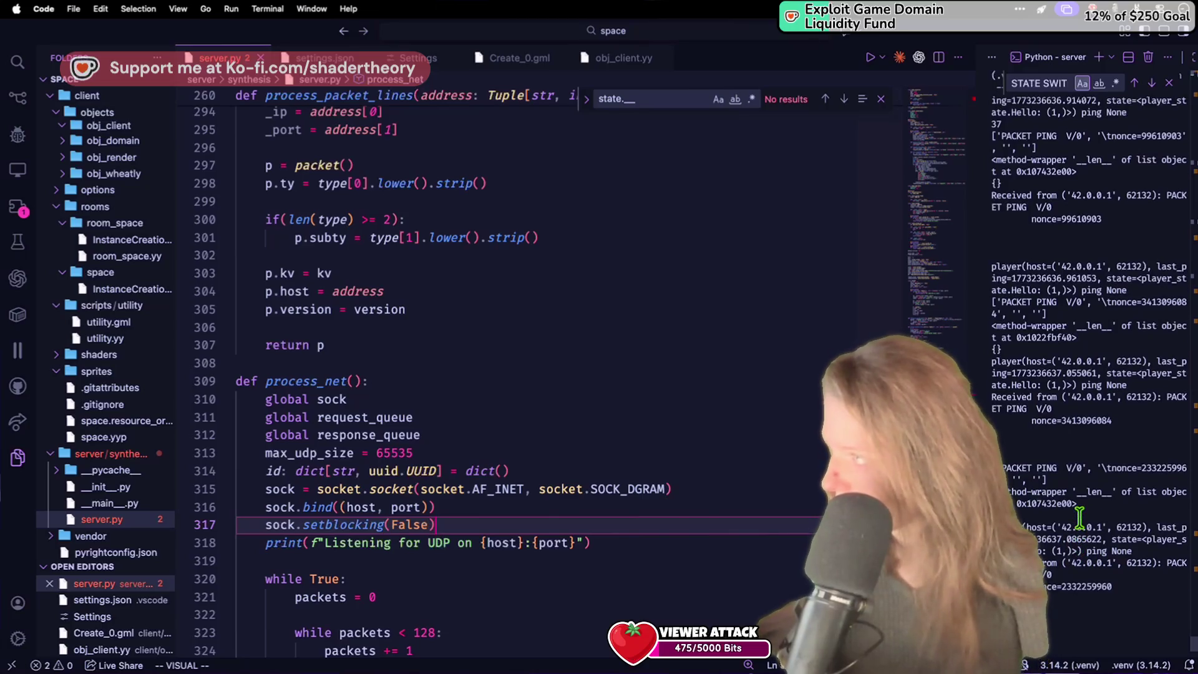
scroll(1086, 473, up, 5)
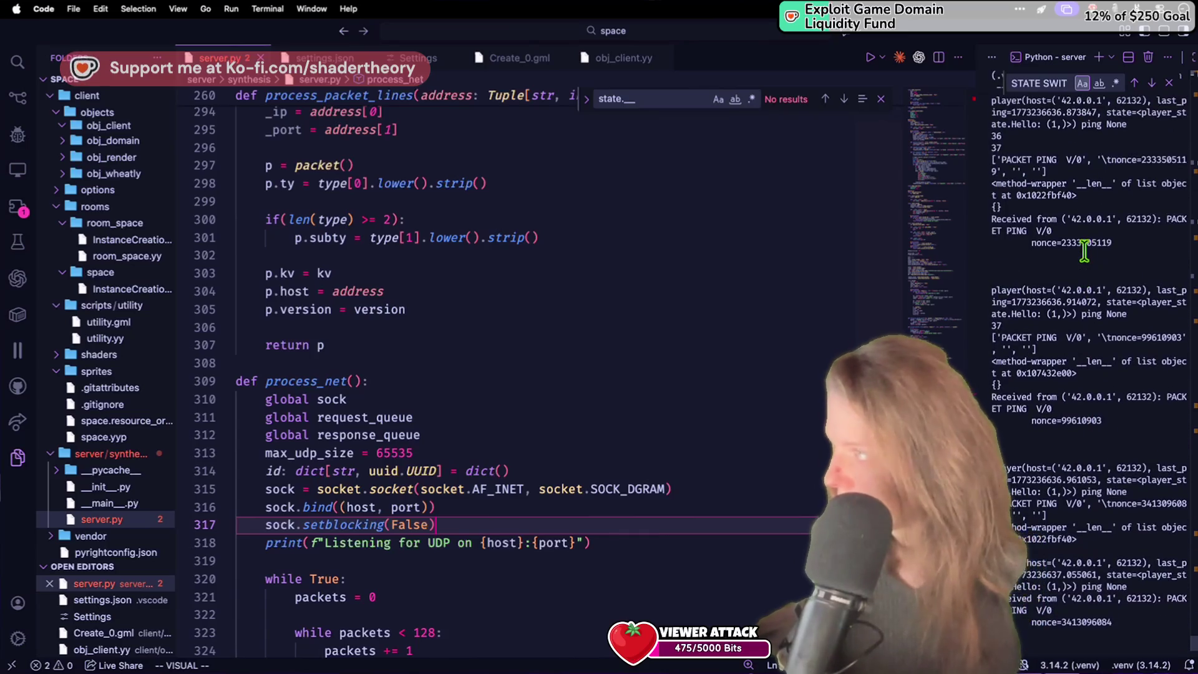
key(super+Tab)
click(553, 345)
scroll(552, 345, up, 7)
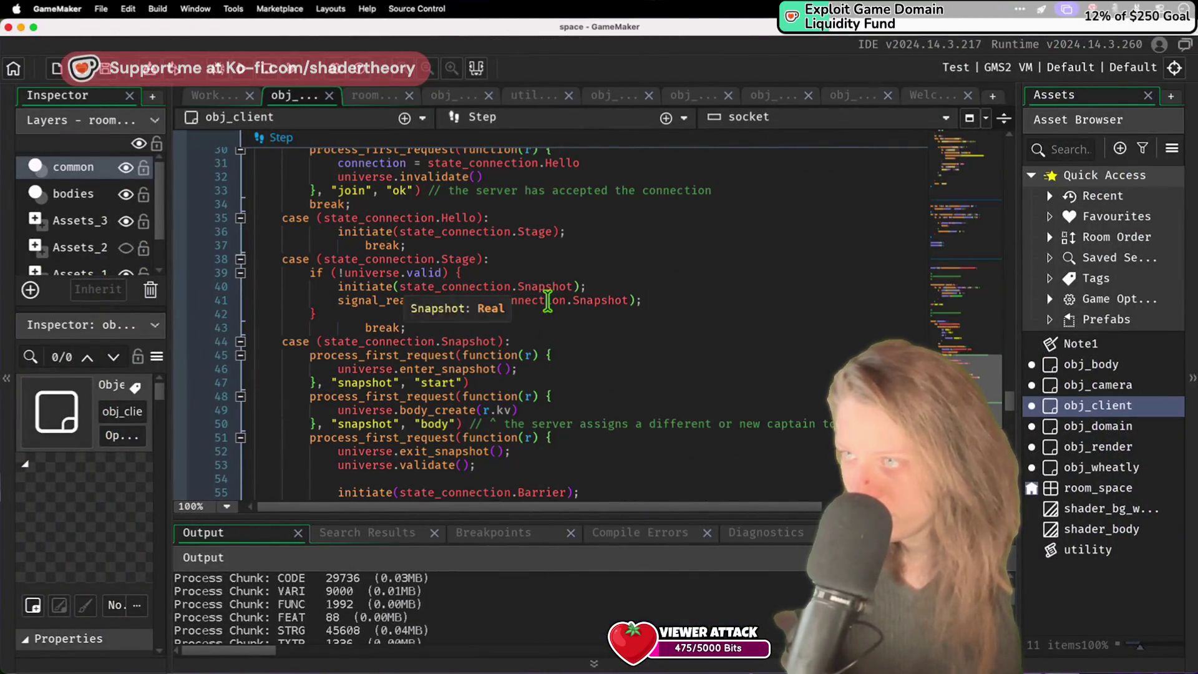
Step: Add game_end(-1) on a new line after signal_ready_for in the Stage case
click(657, 298)
key(Return)
text(game_e)
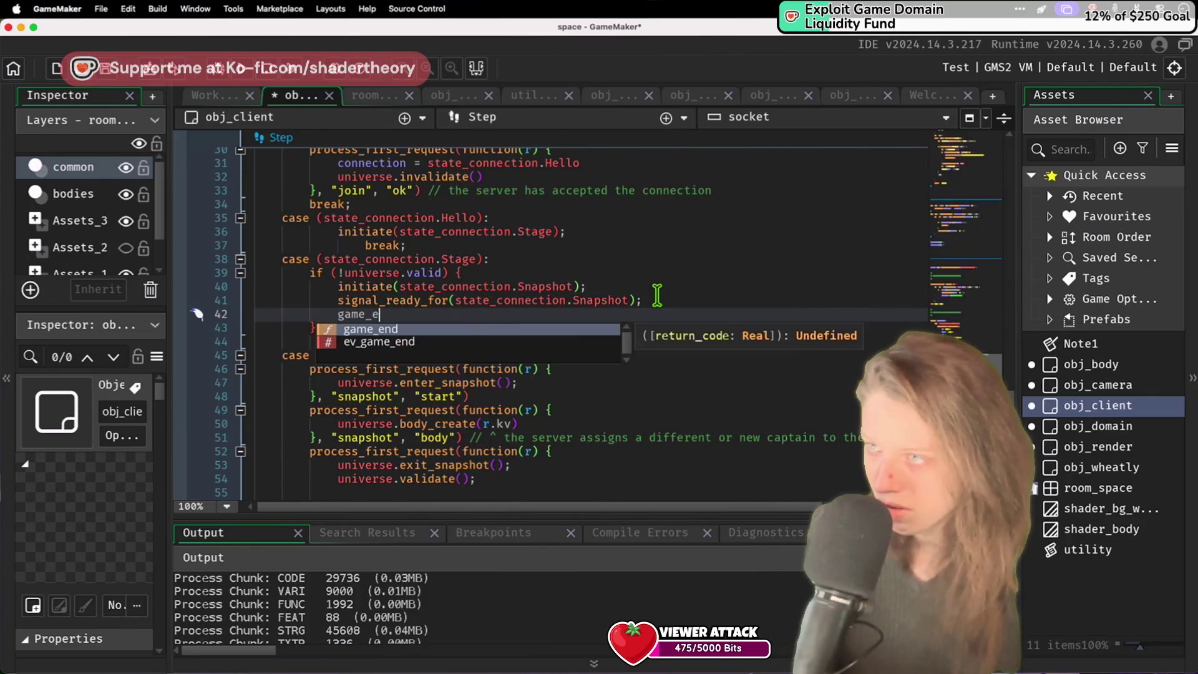
text(nd(-1))
click(672, 380)
Step: Switch between the client code and the server log in VS Code to watch the run
key(super+Tab)
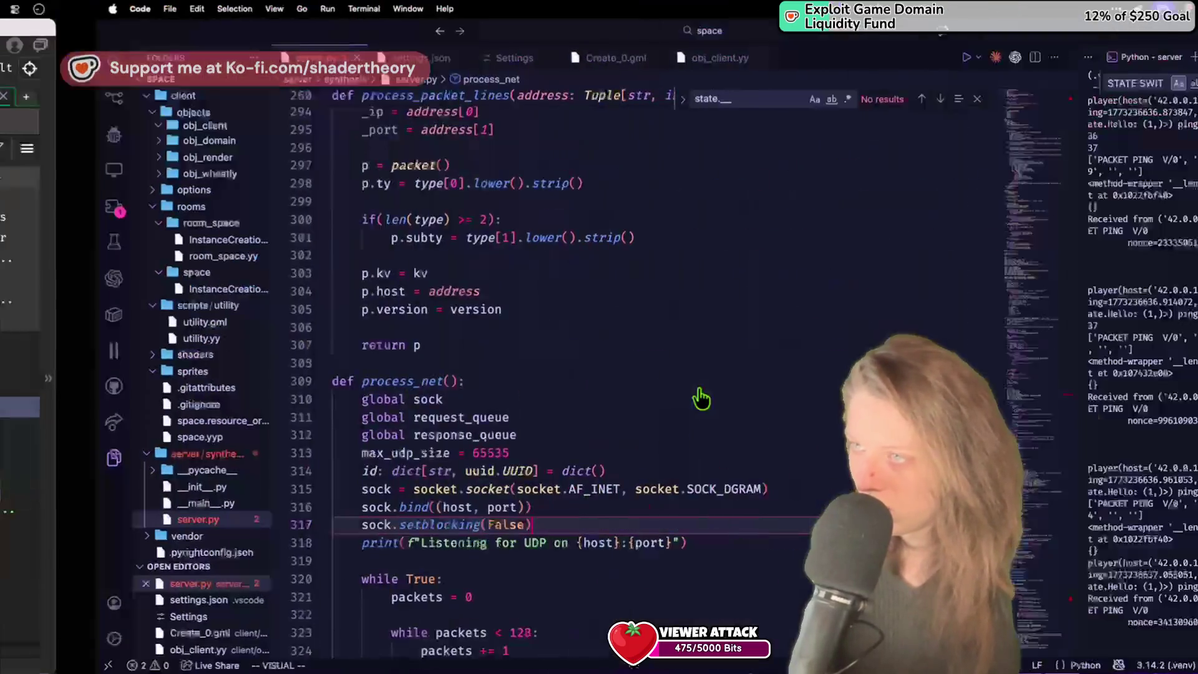
key(super+Tab)
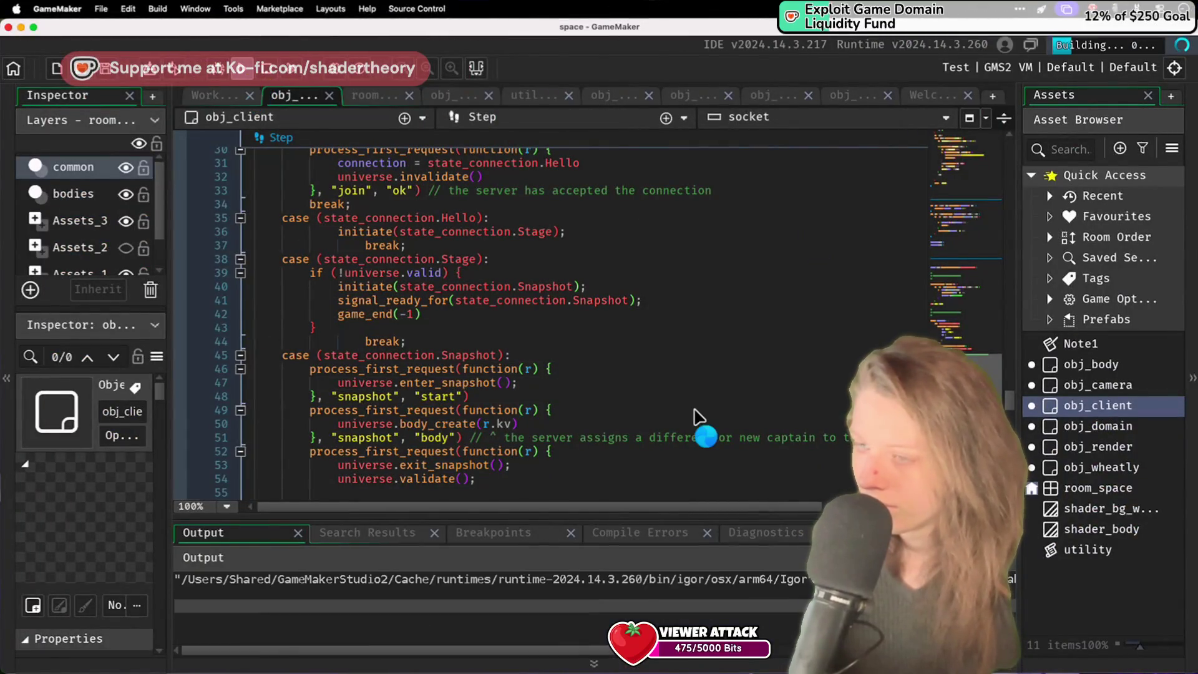
key(super+Tab)
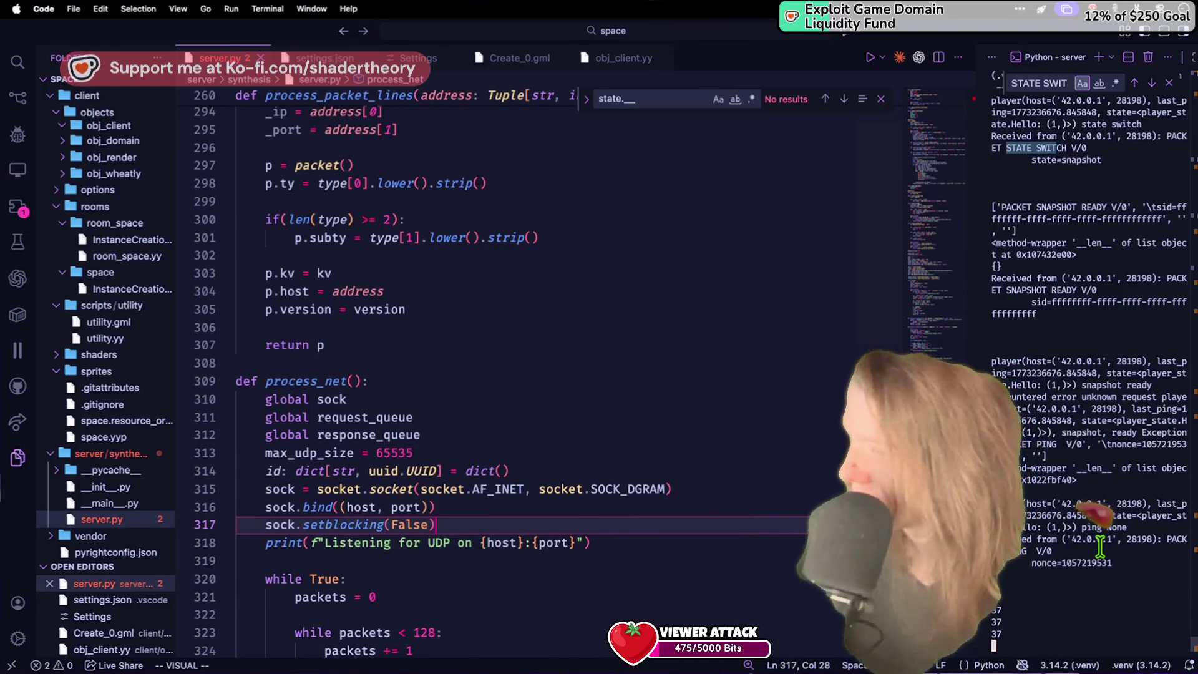
key(super+Tab)
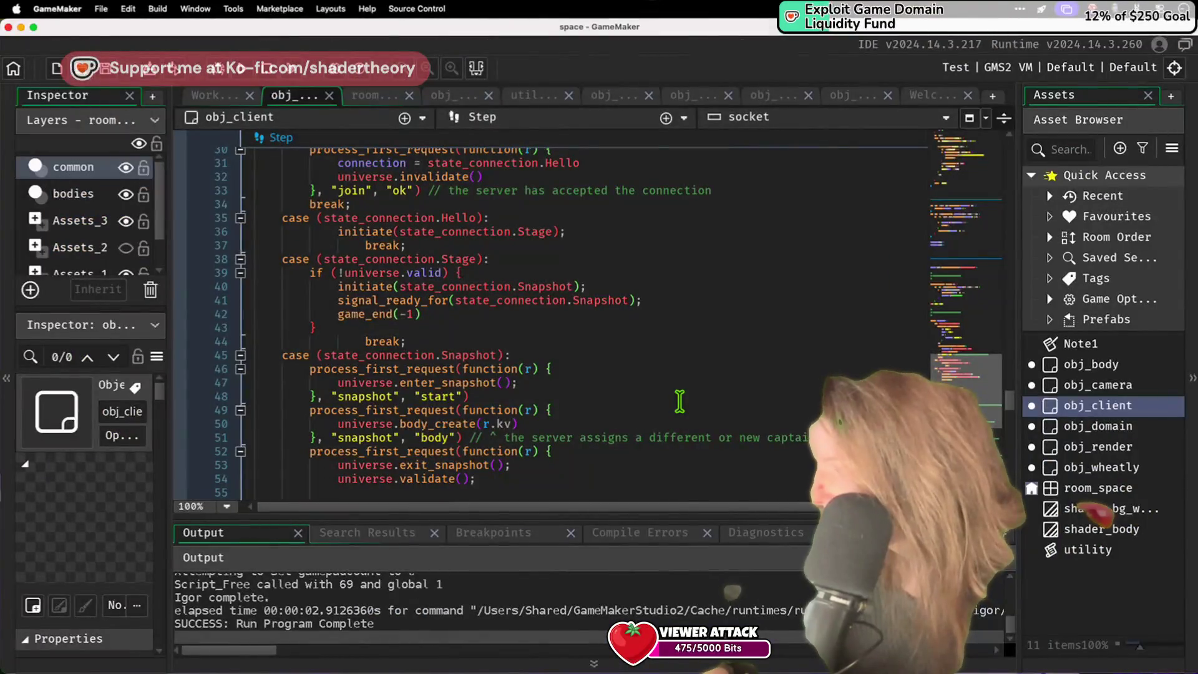
key(super+Tab)
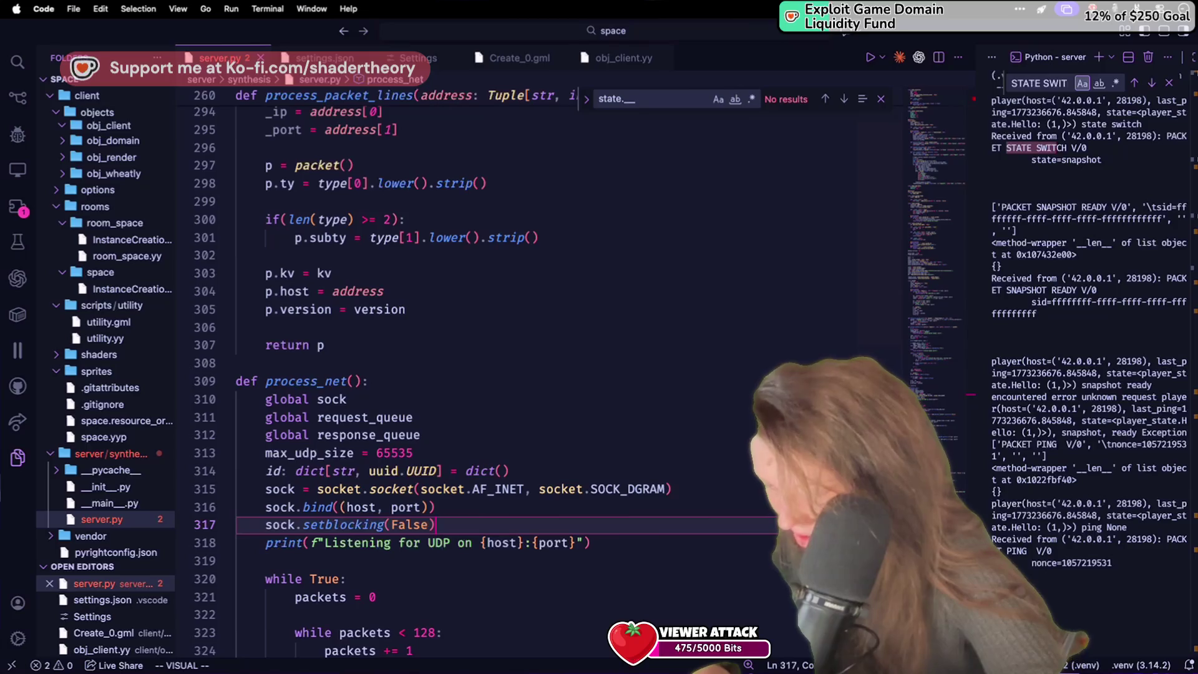
click(503, 400)
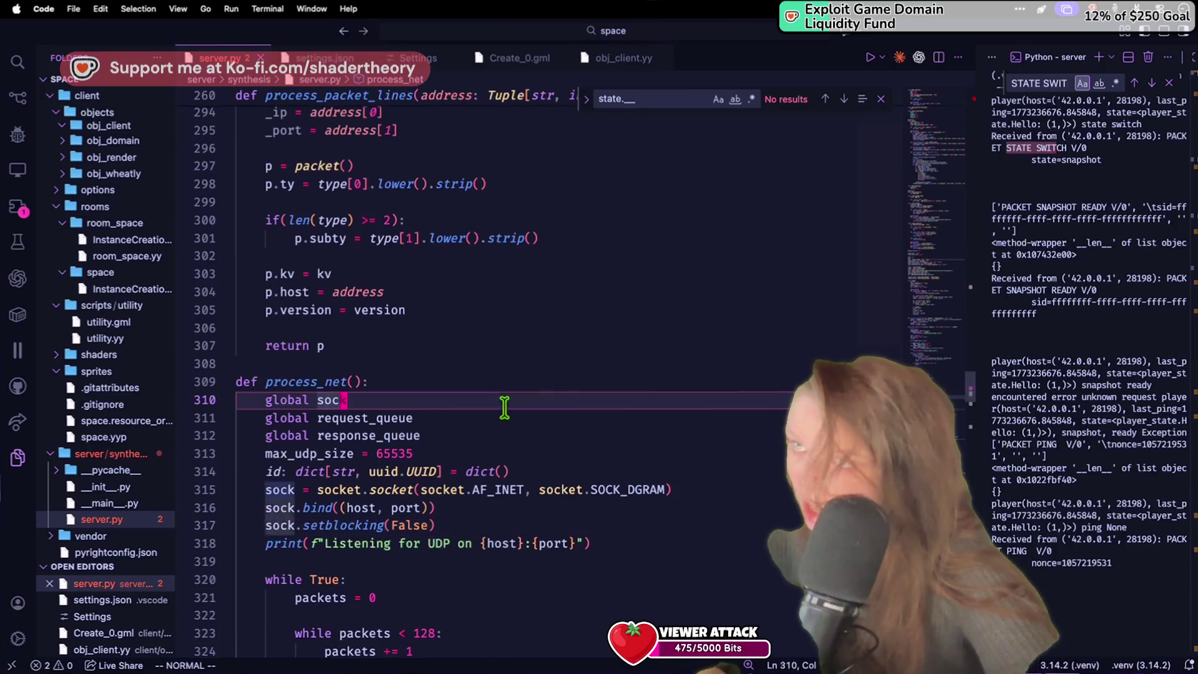
scroll(503, 402, up, 20)
scroll(505, 407, up, 5)
key(super+Tab)
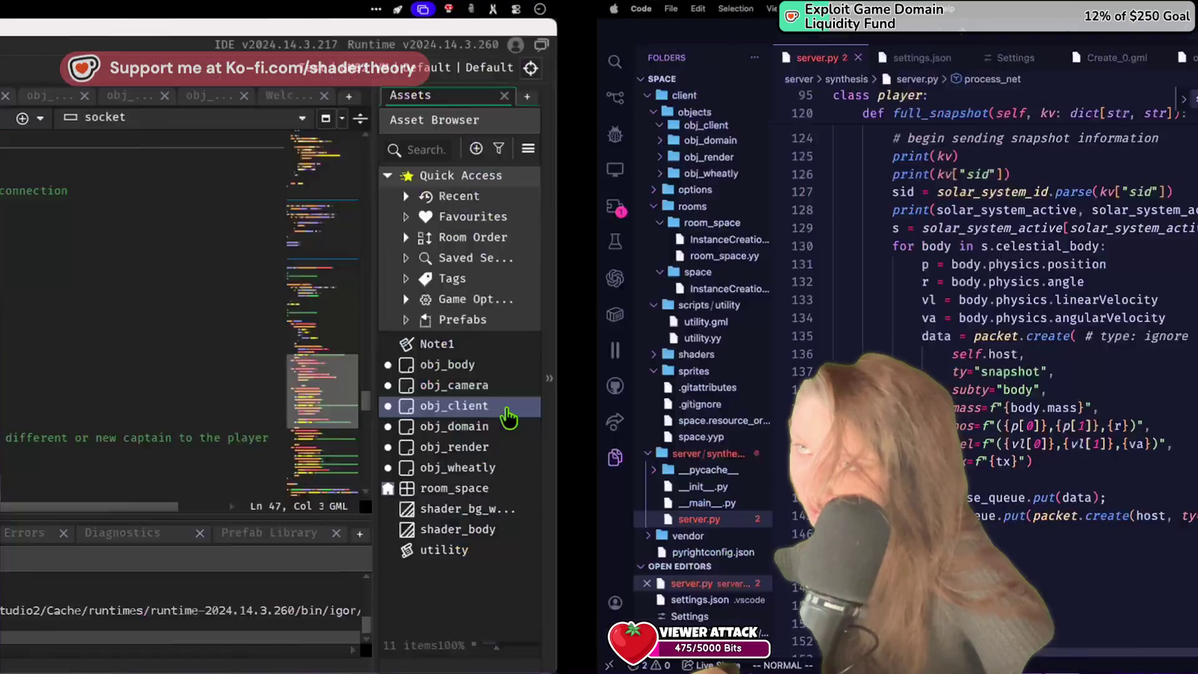
scroll(418, 212, down, 20)
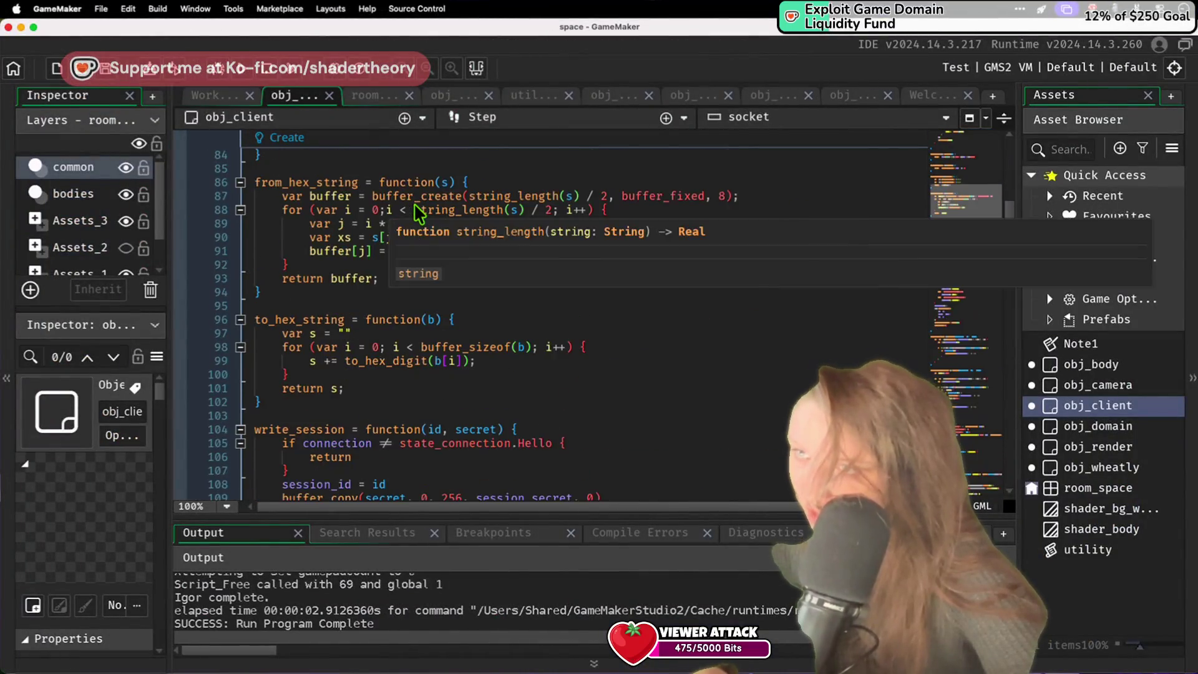
scroll(415, 209, down, 20)
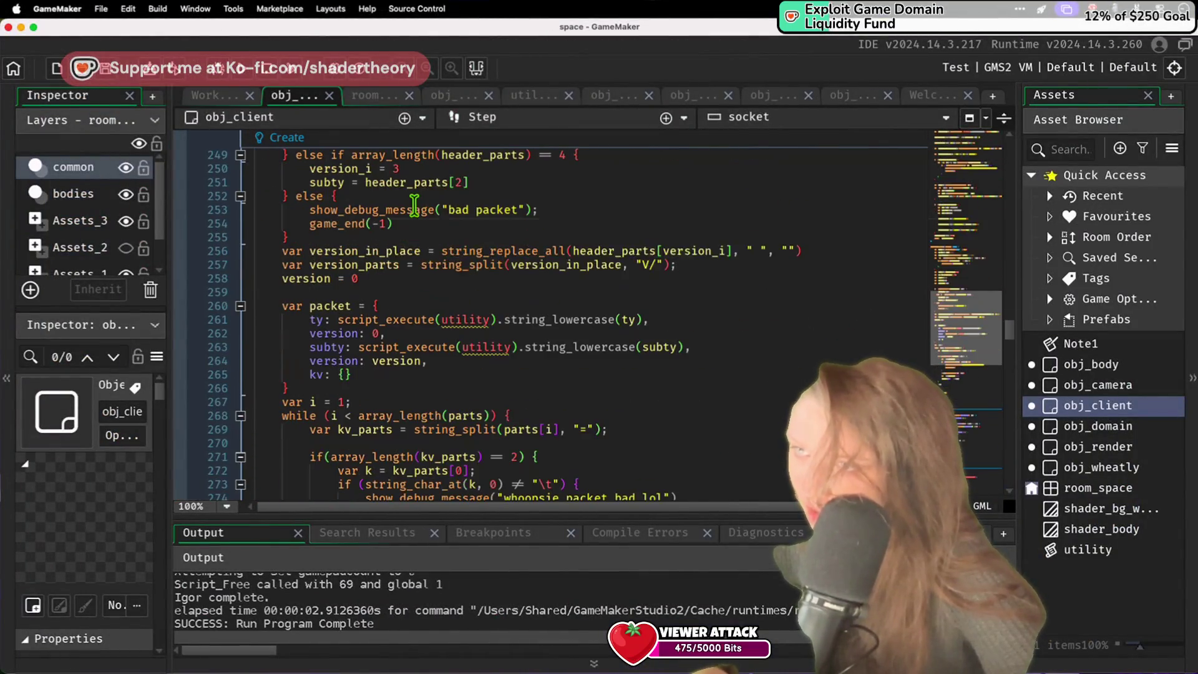
scroll(418, 215, up, 20)
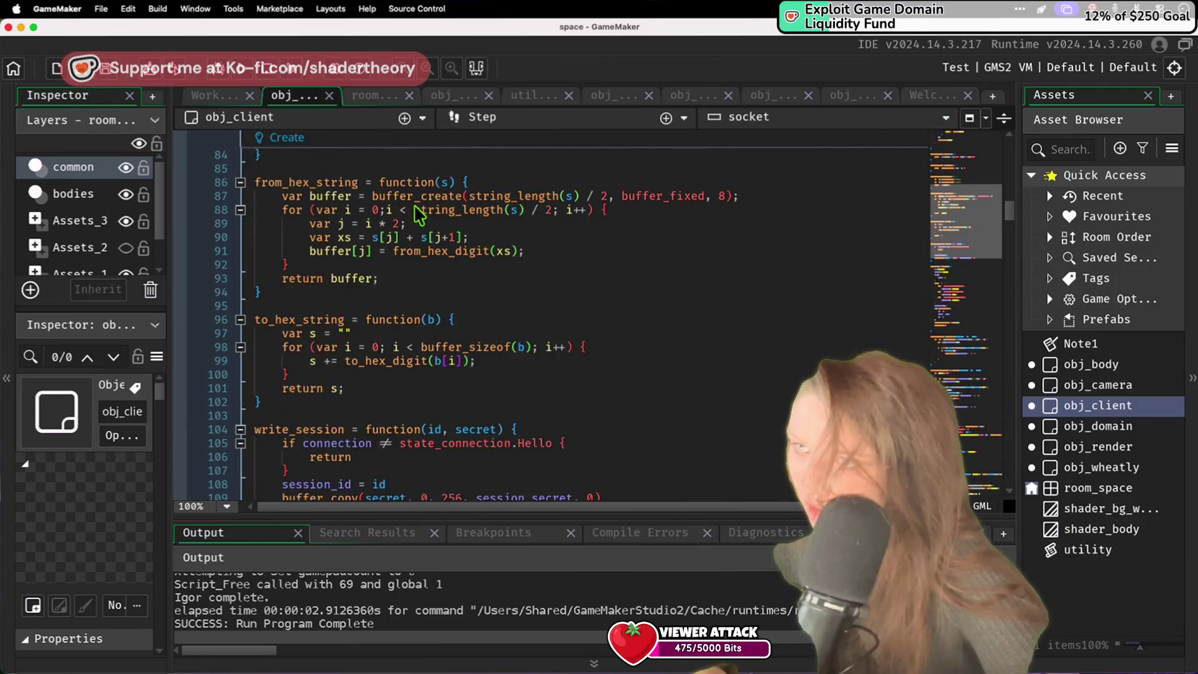
scroll(418, 215, down, 5)
scroll(415, 212, down, 2)
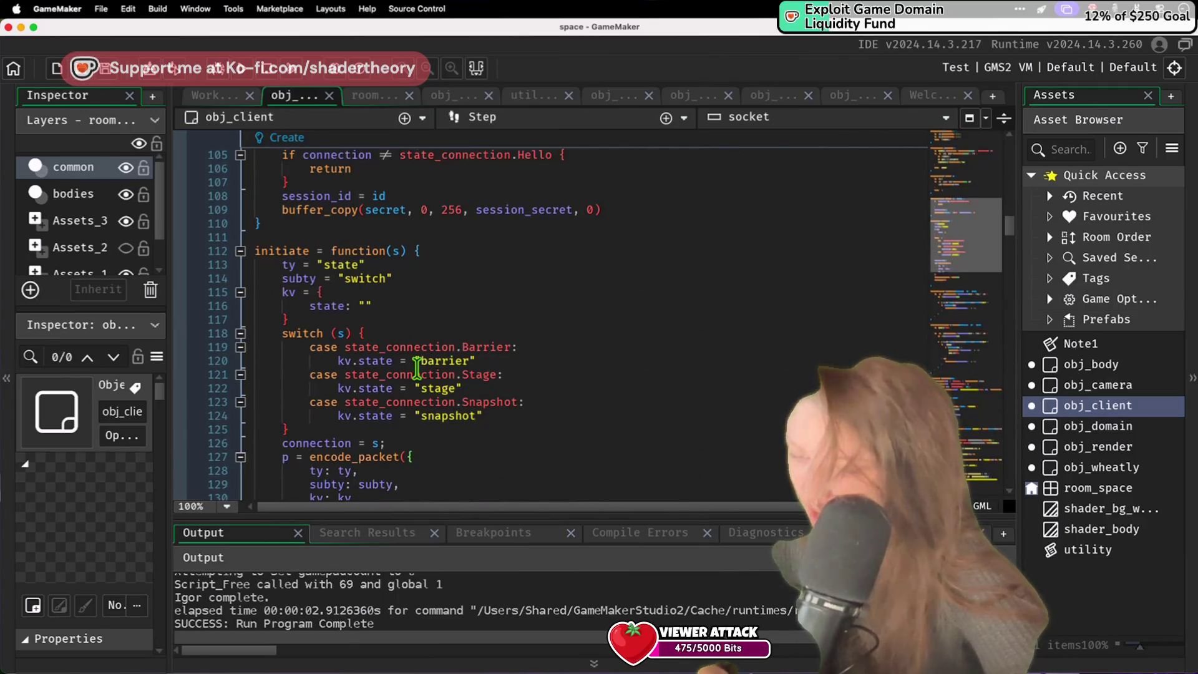
click(435, 399)
click(477, 447)
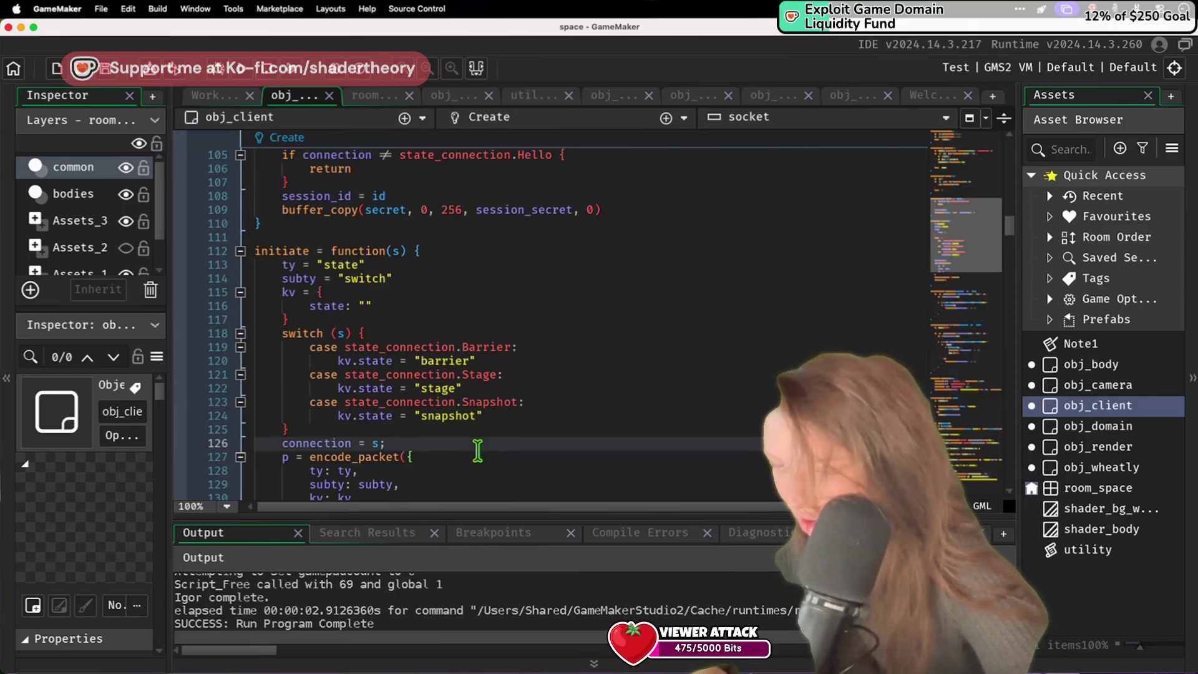
key(super+a)
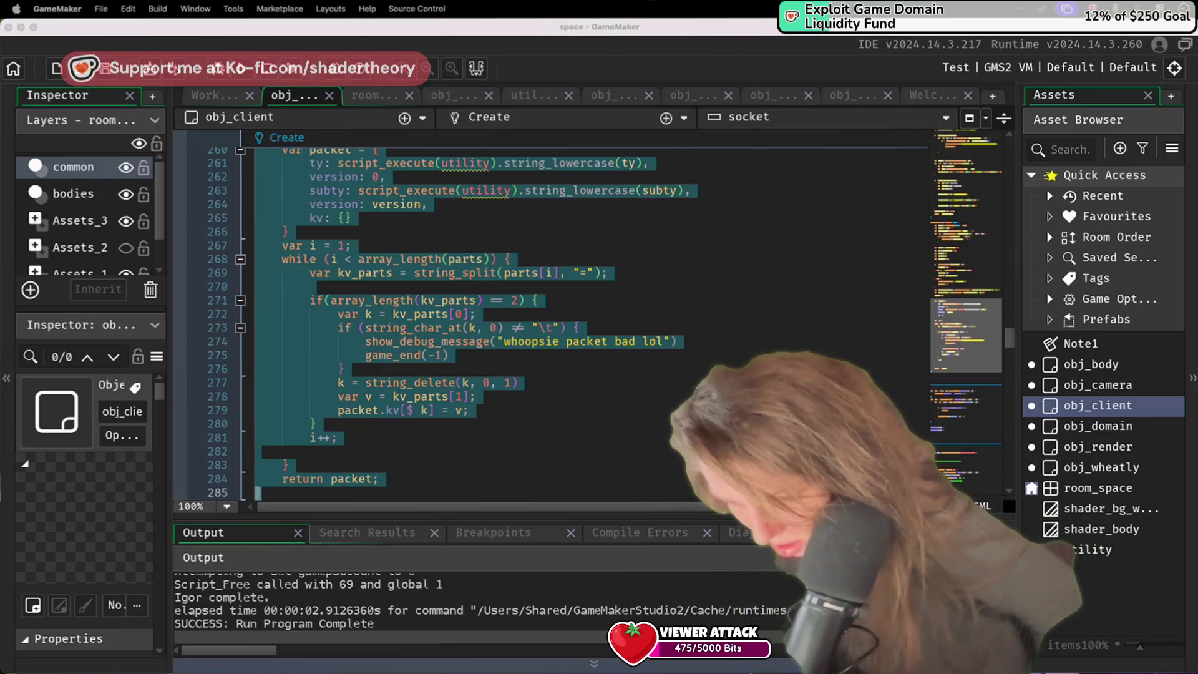
click(606, 440)
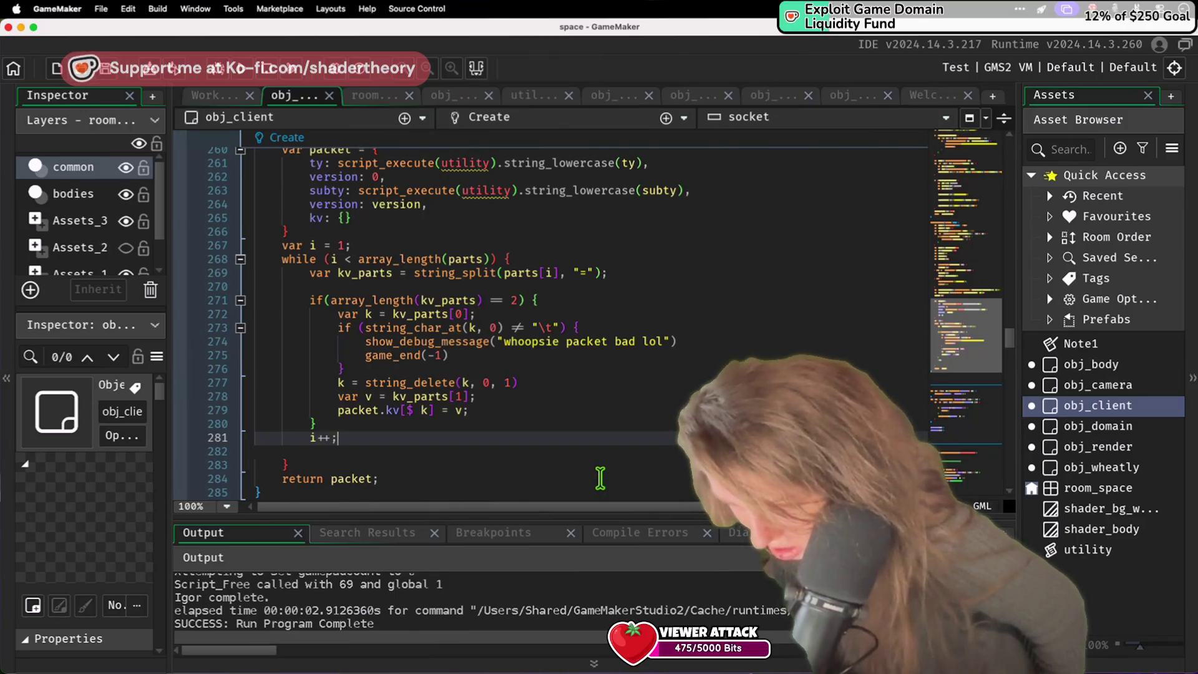
scroll(601, 479, down, 5)
scroll(605, 489, up, 2)
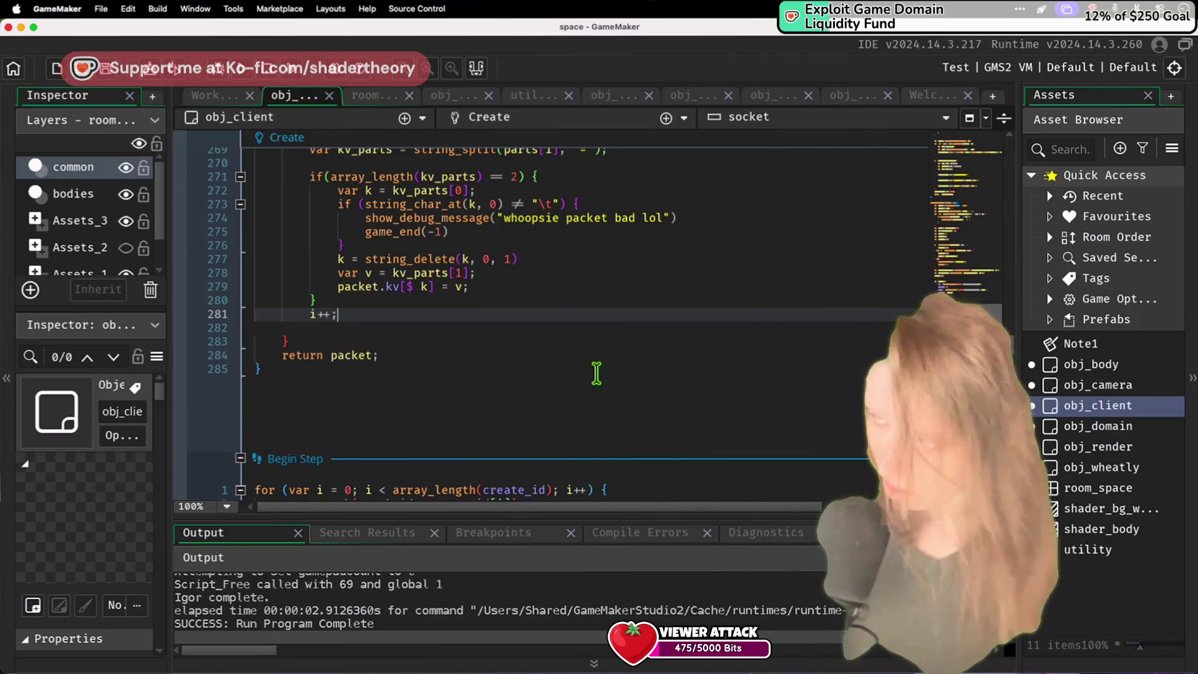
Step: Put the caret on line 283 before return packet, review the Begin Step code, then bring server.py forward
click(575, 337)
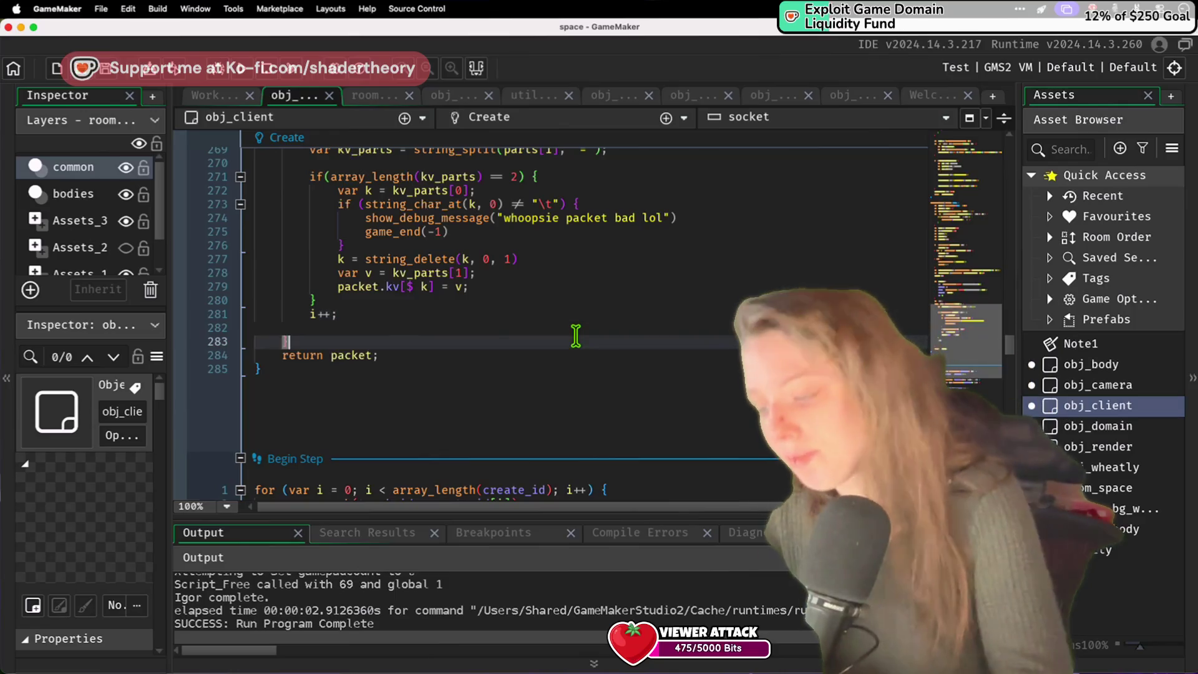
scroll(575, 337, up, 5)
scroll(572, 367, down, 10)
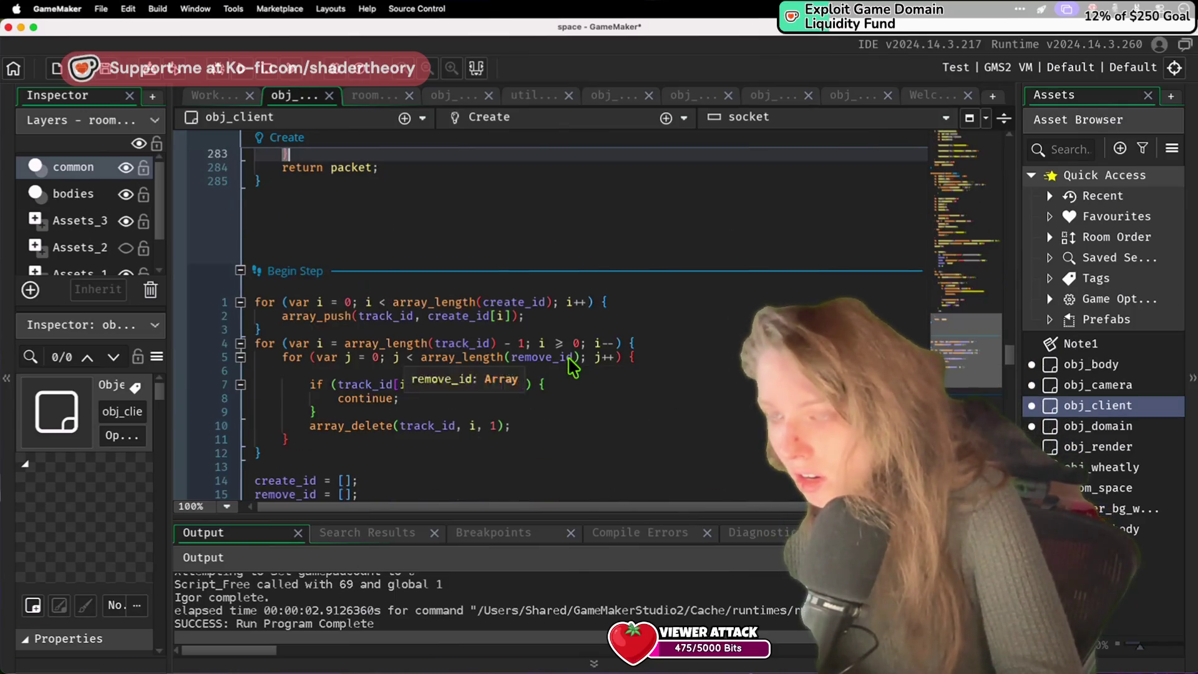
key(super+Tab)
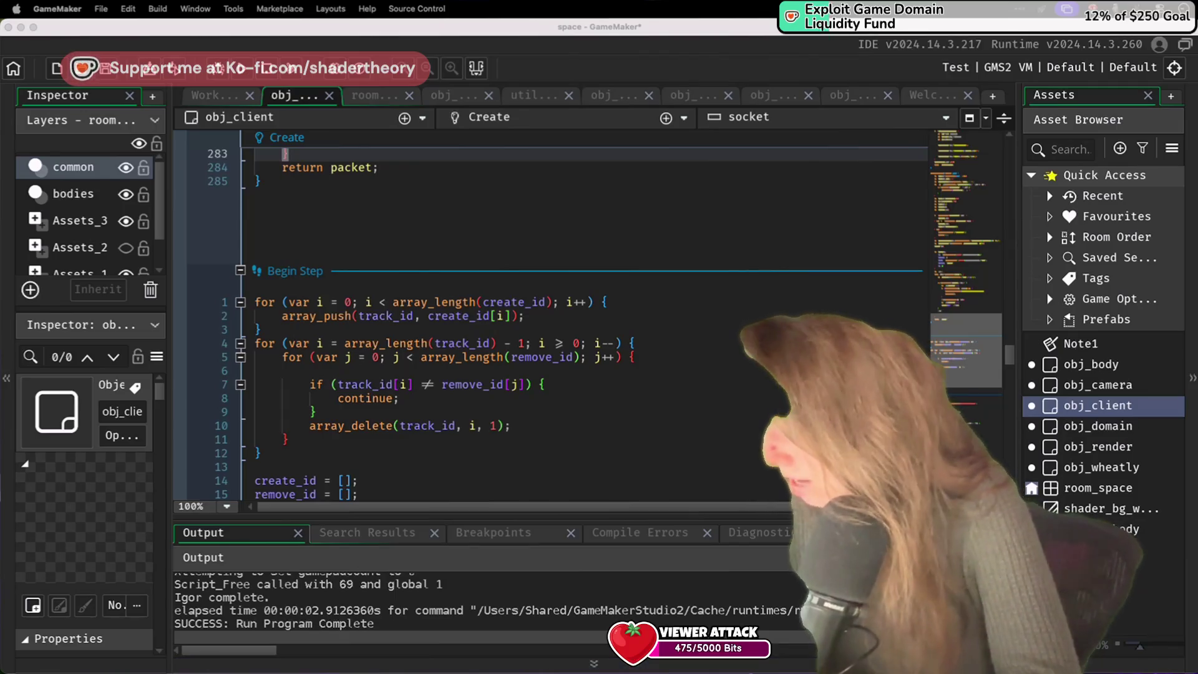
click(837, 275)
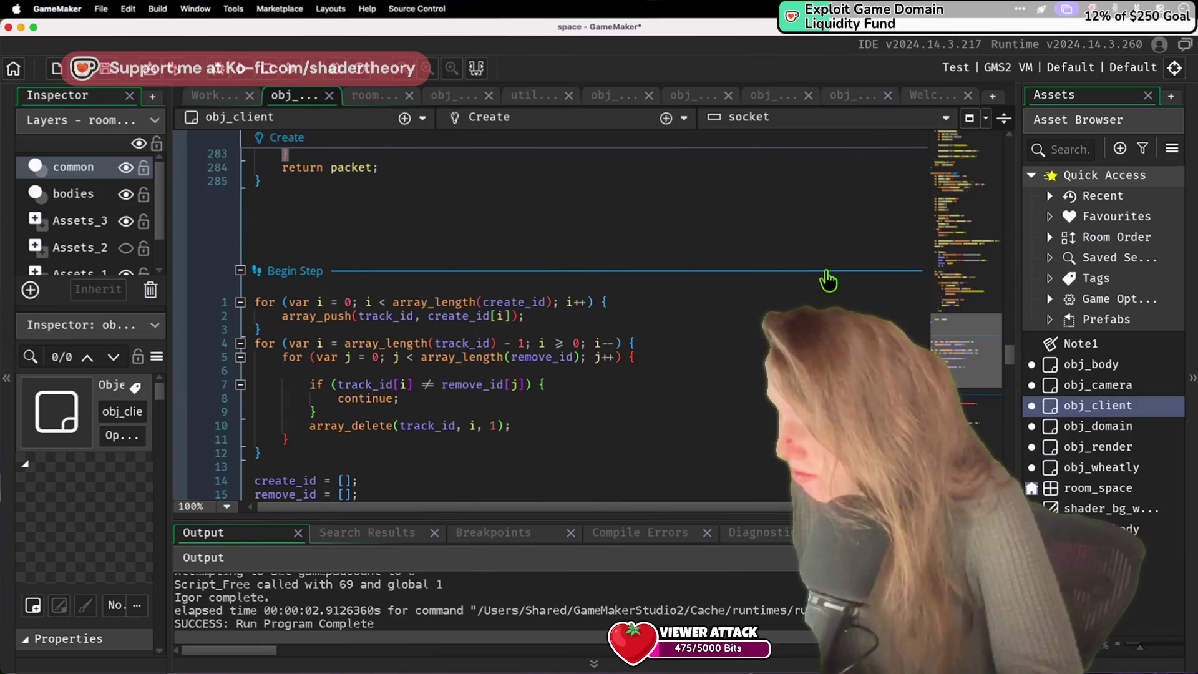
key(super+Tab)
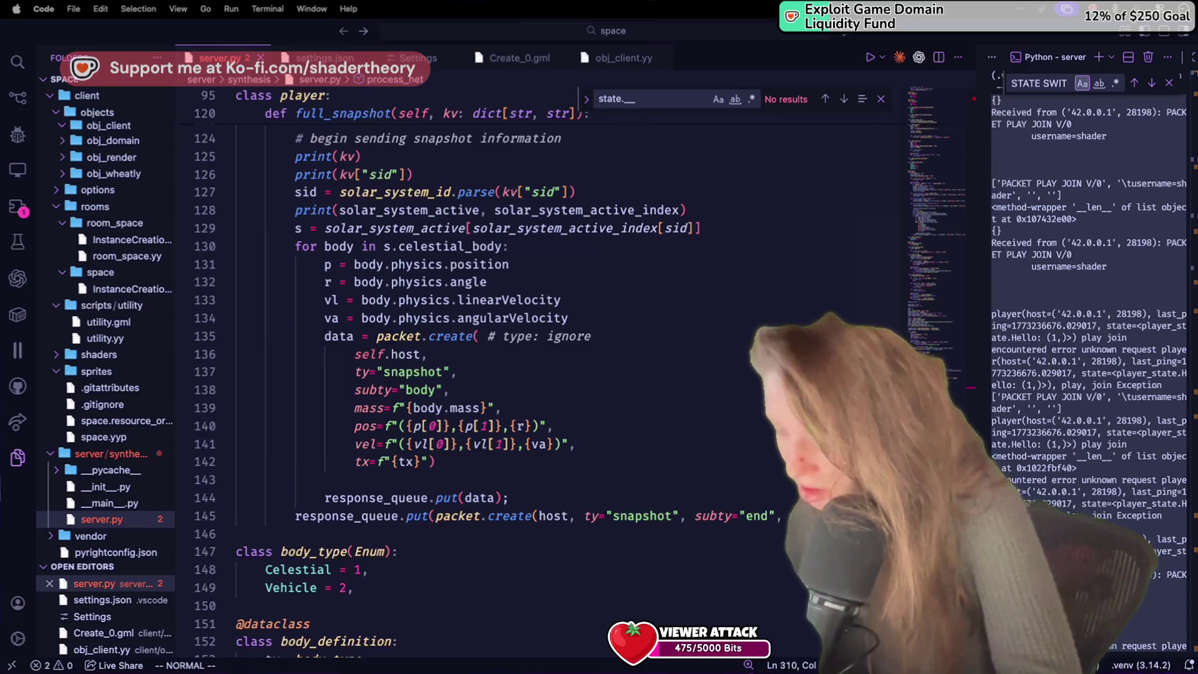
Step: Inspect the body packets' pos field and packet.create line in full_snapshot, then return to Begin Step
click(296, 430)
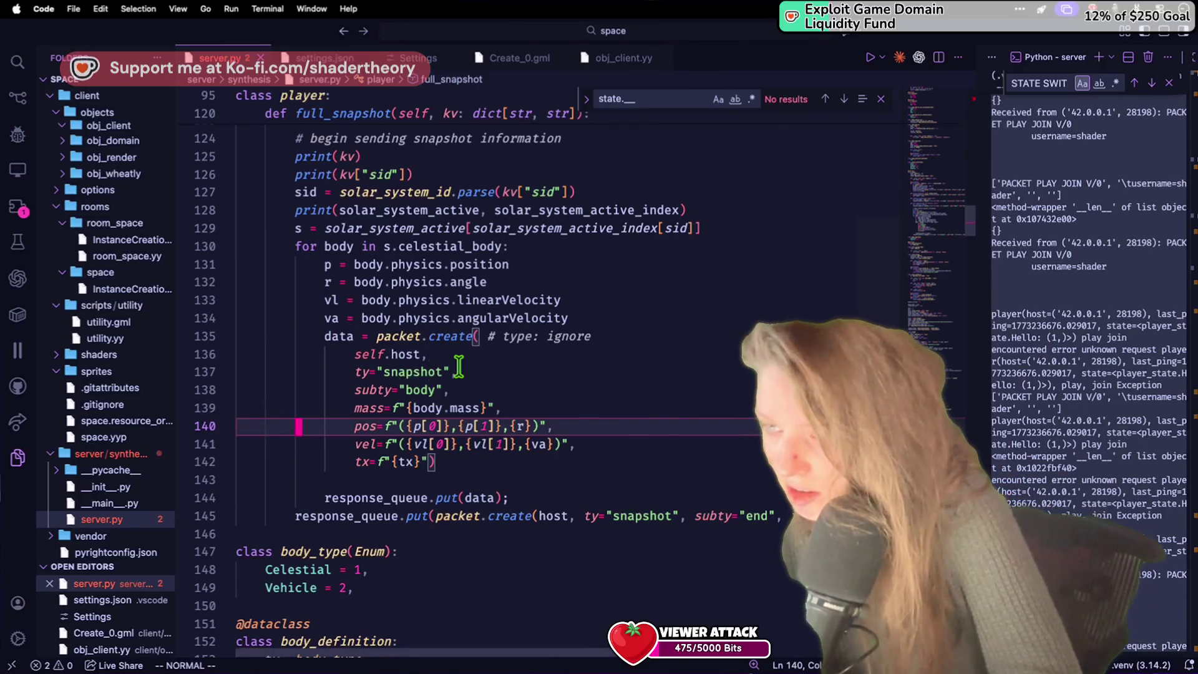
click(716, 334)
scroll(716, 331, up, 3)
scroll(715, 331, up, 3)
scroll(716, 331, down, 4)
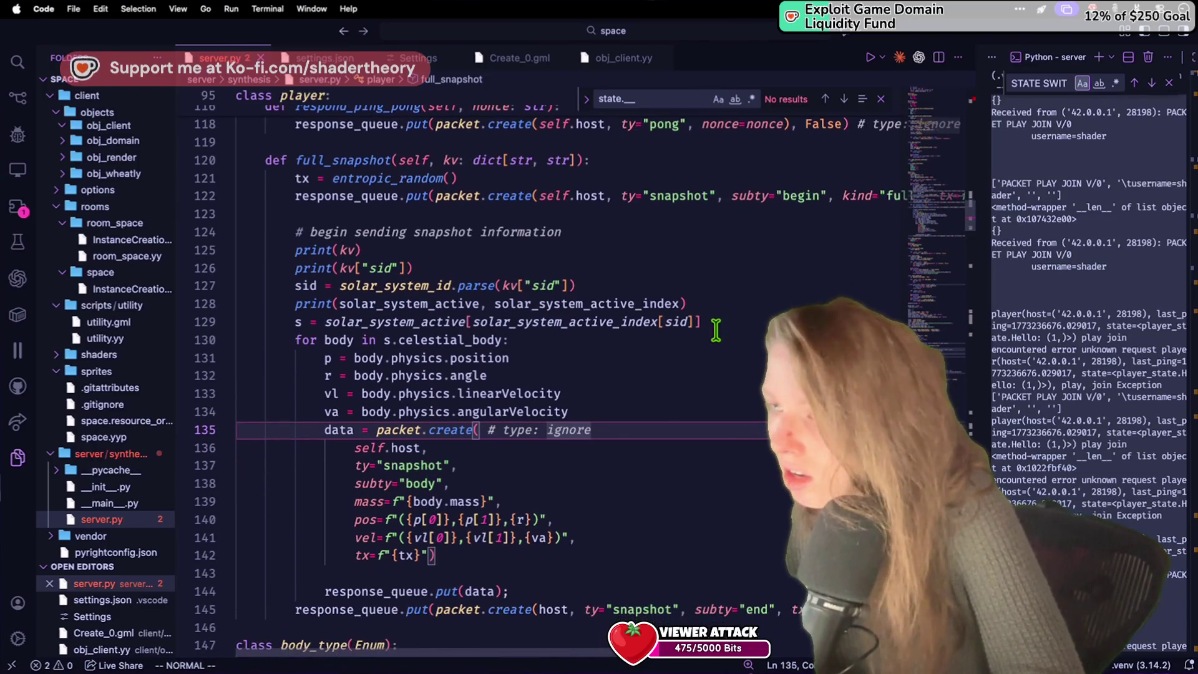
key(dollar)
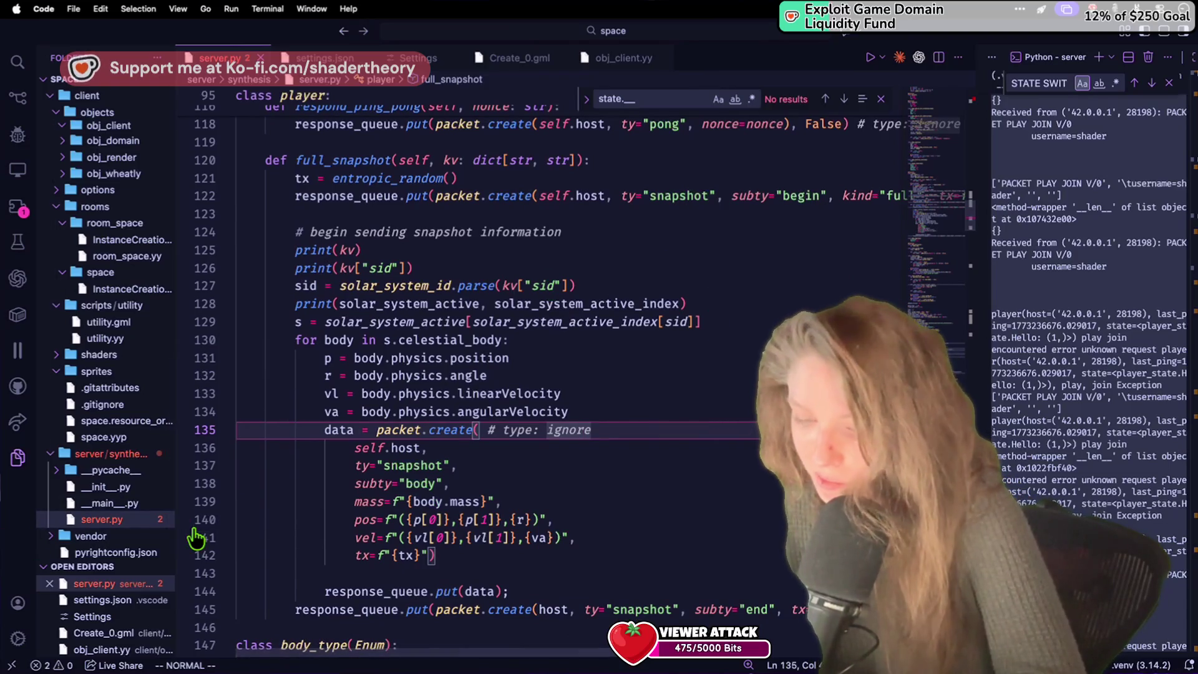
key(super+Tab)
click(453, 453)
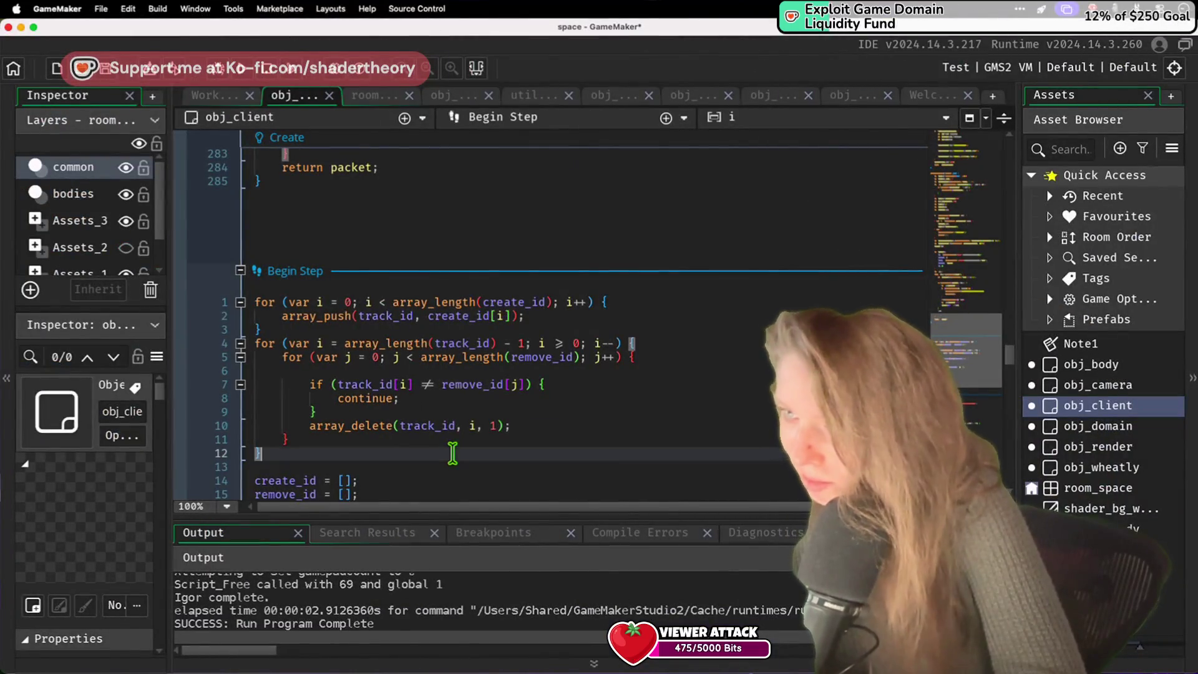
Step: Scroll up obj_client's Step event to the blank line before the connection switch
scroll(452, 462, up, 20)
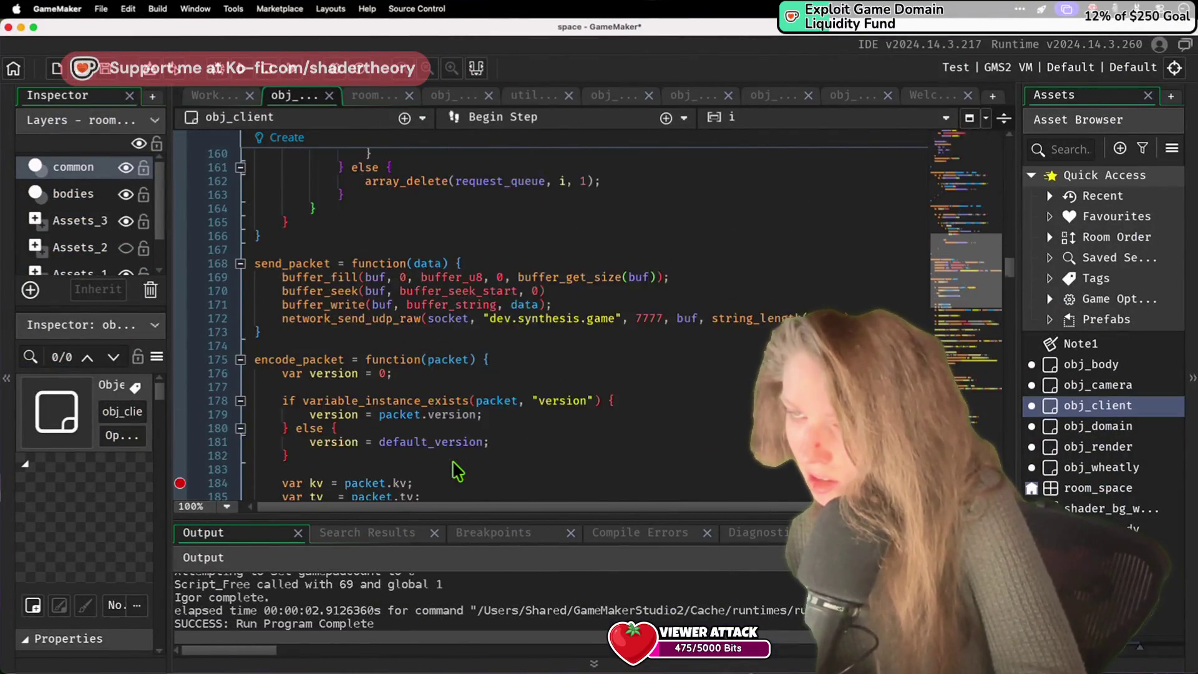
scroll(454, 469, up, 20)
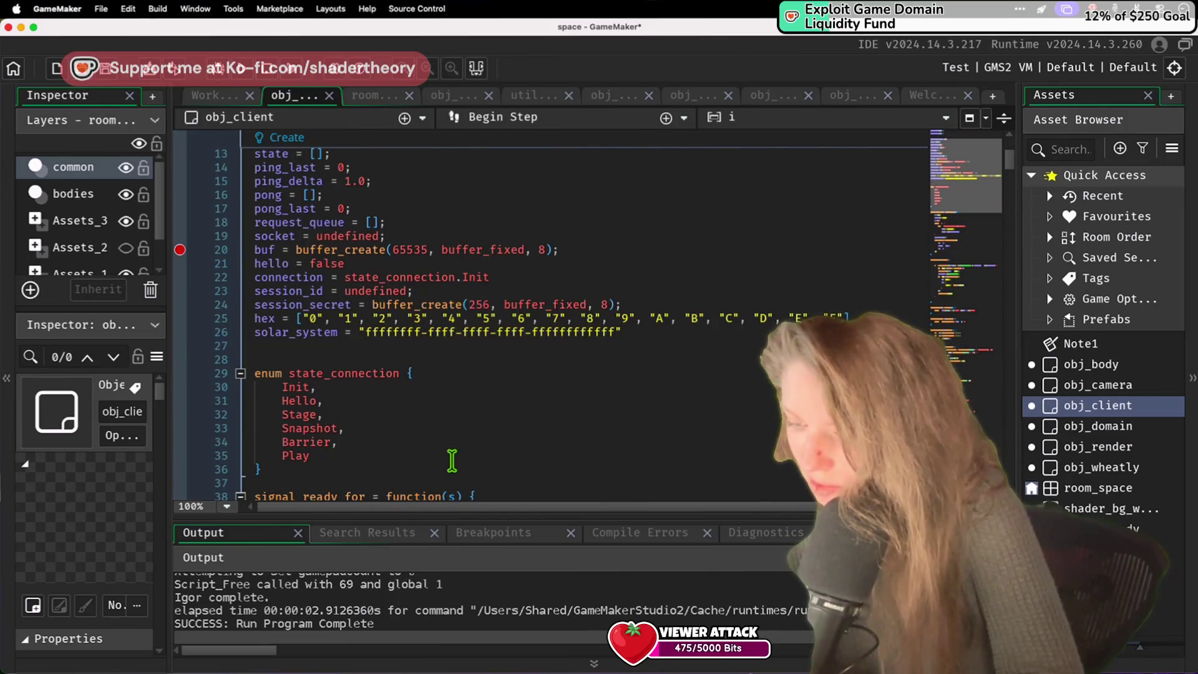
scroll(452, 461, down, 20)
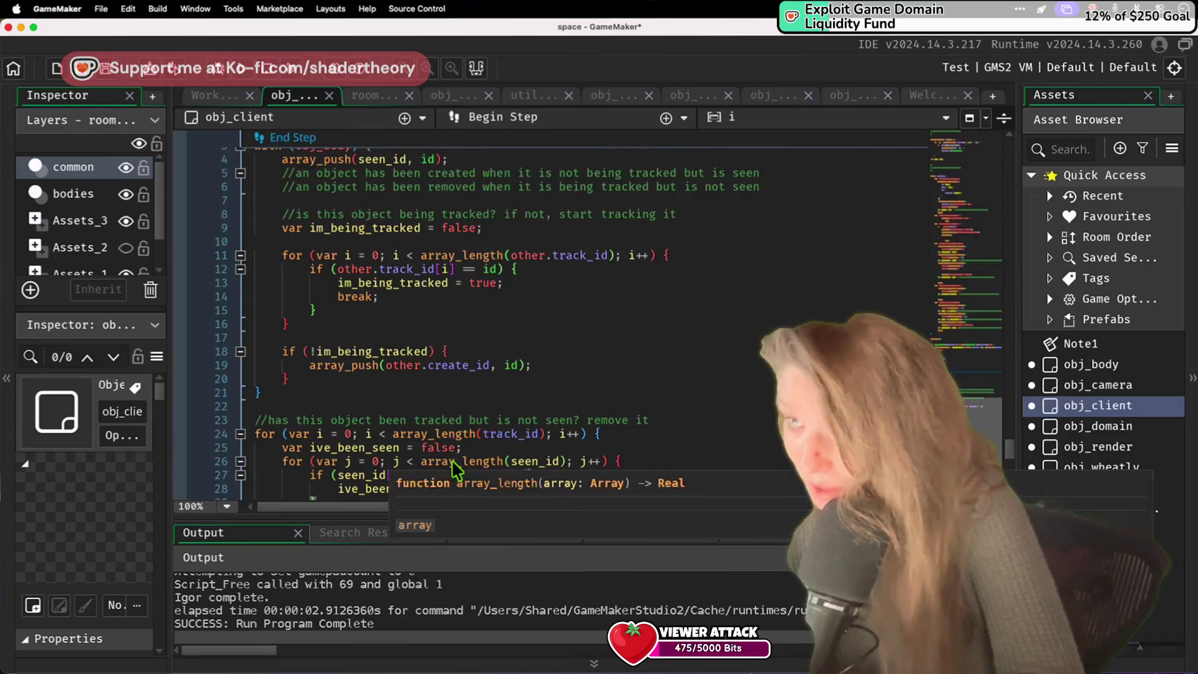
scroll(457, 471, up, 12)
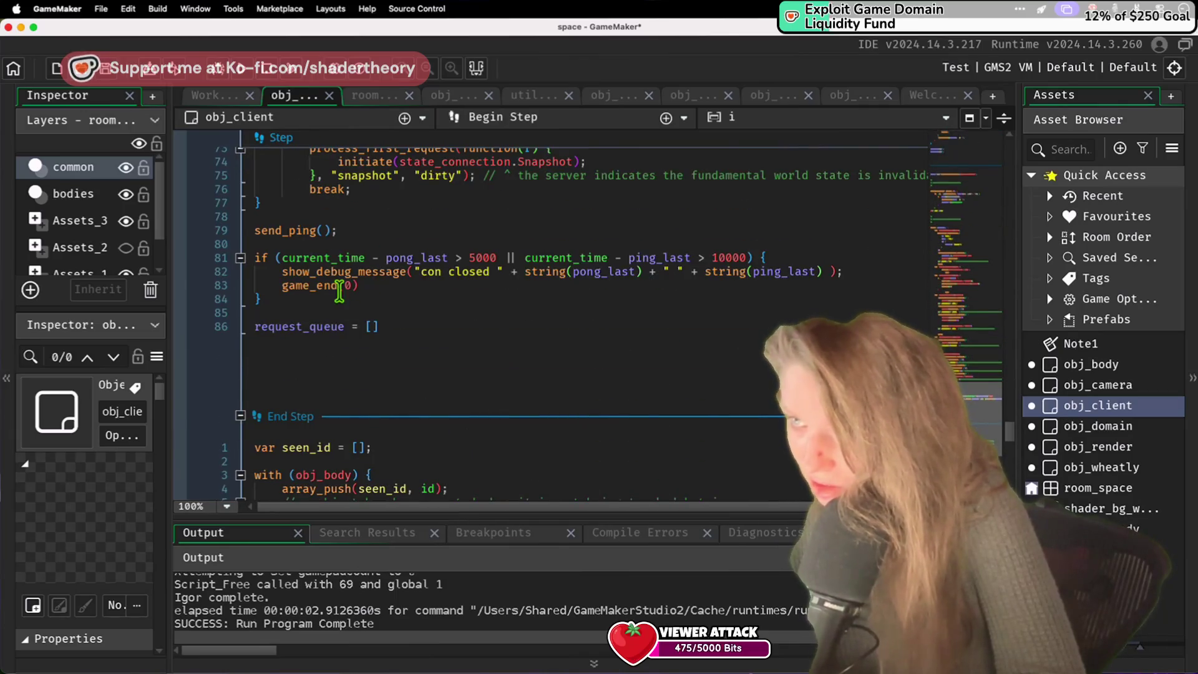
scroll(413, 344, up, 15)
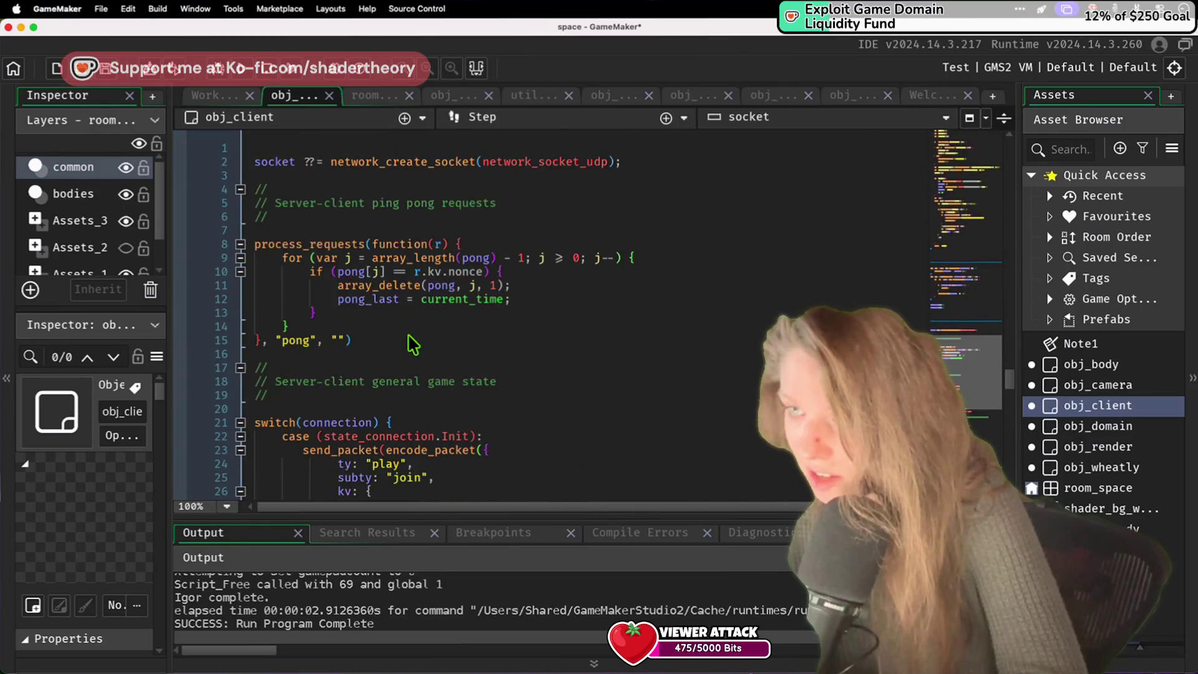
click(360, 408)
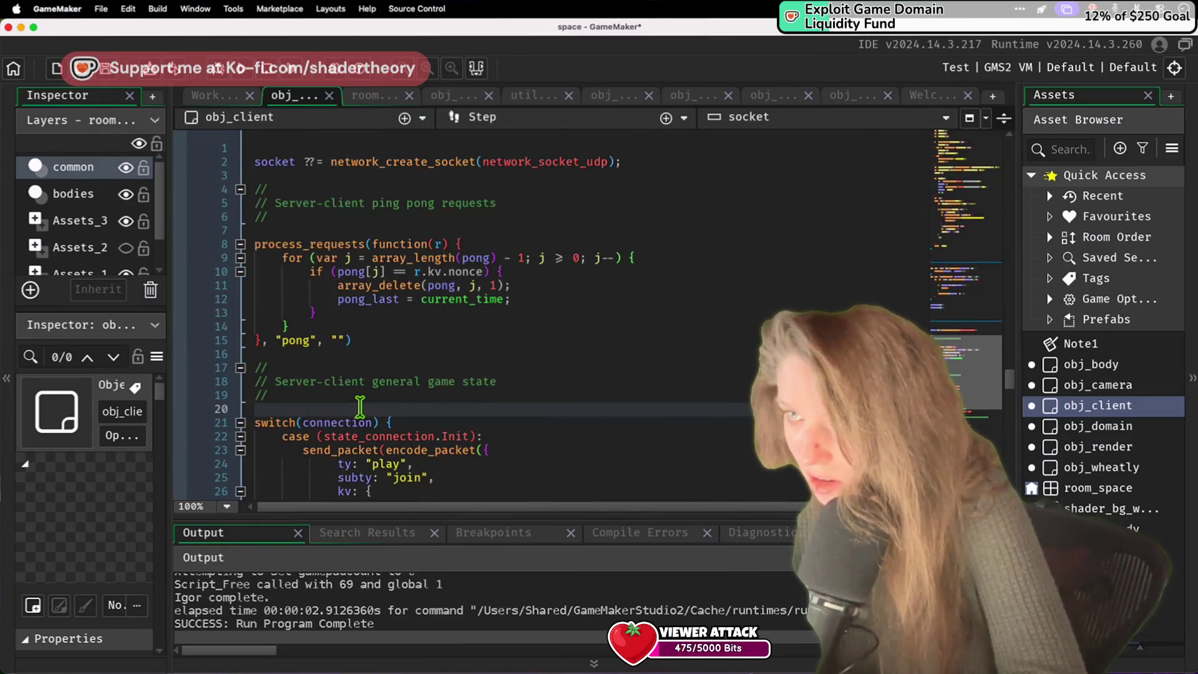
scroll(360, 407, up, 6)
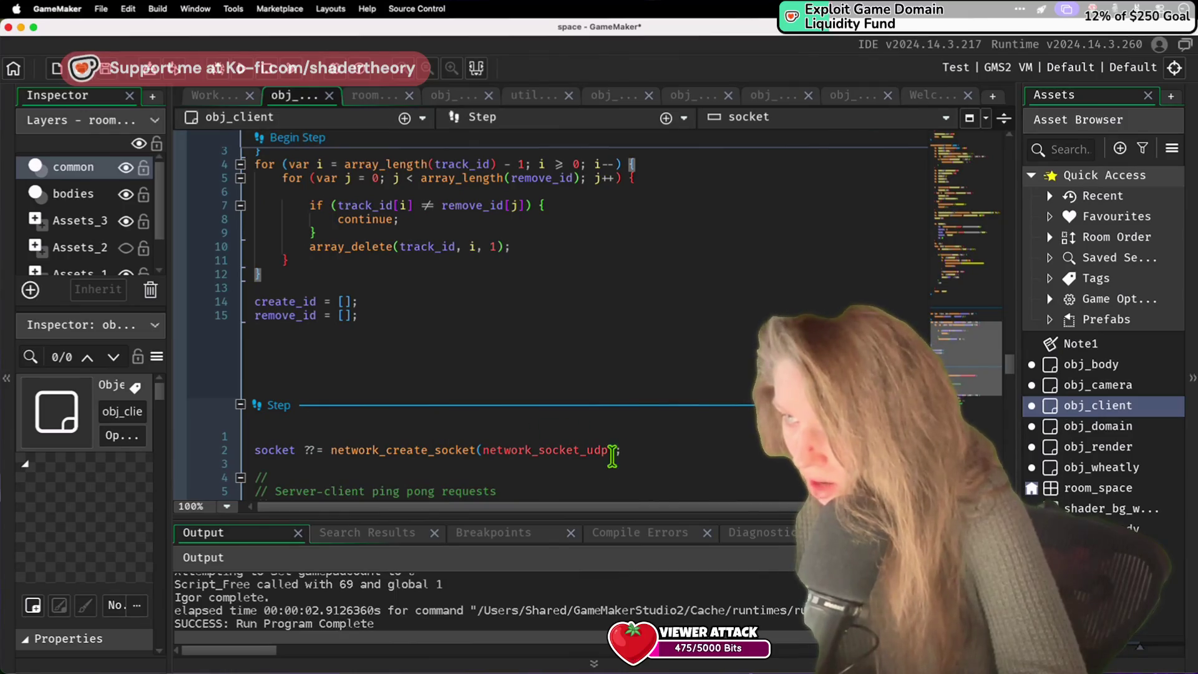
scroll(623, 450, down, 4)
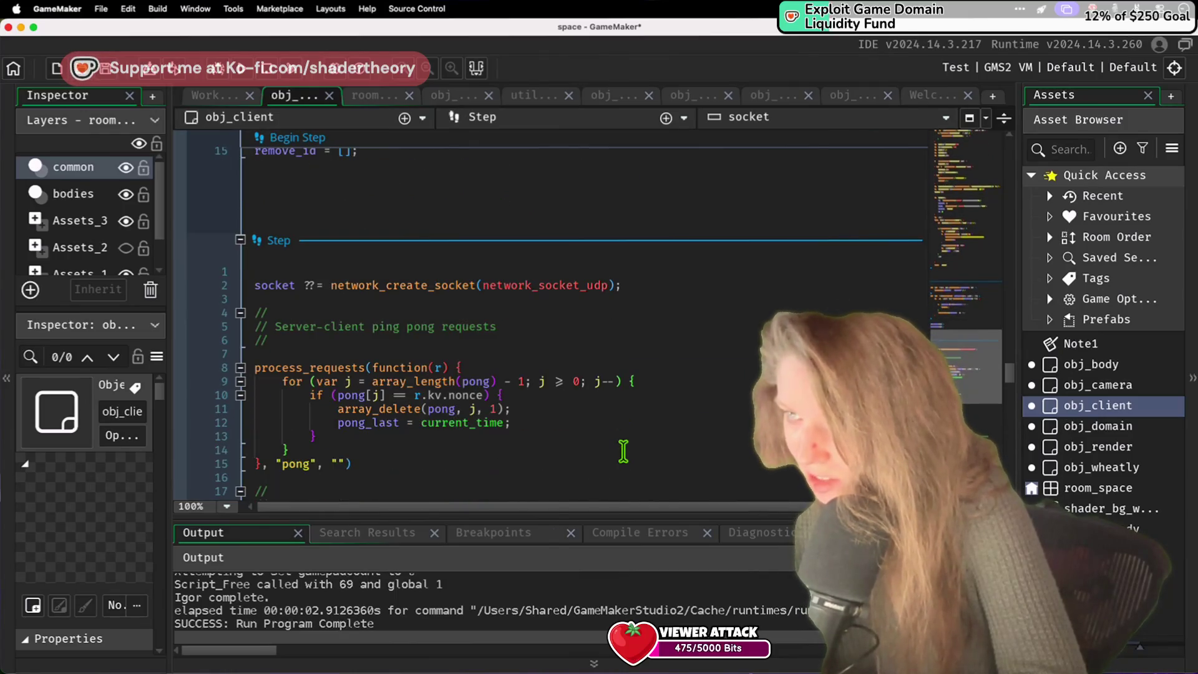
Step: Save, then add a new line after the socket creation line and start typing 'const'
click(622, 287)
key(super+s)
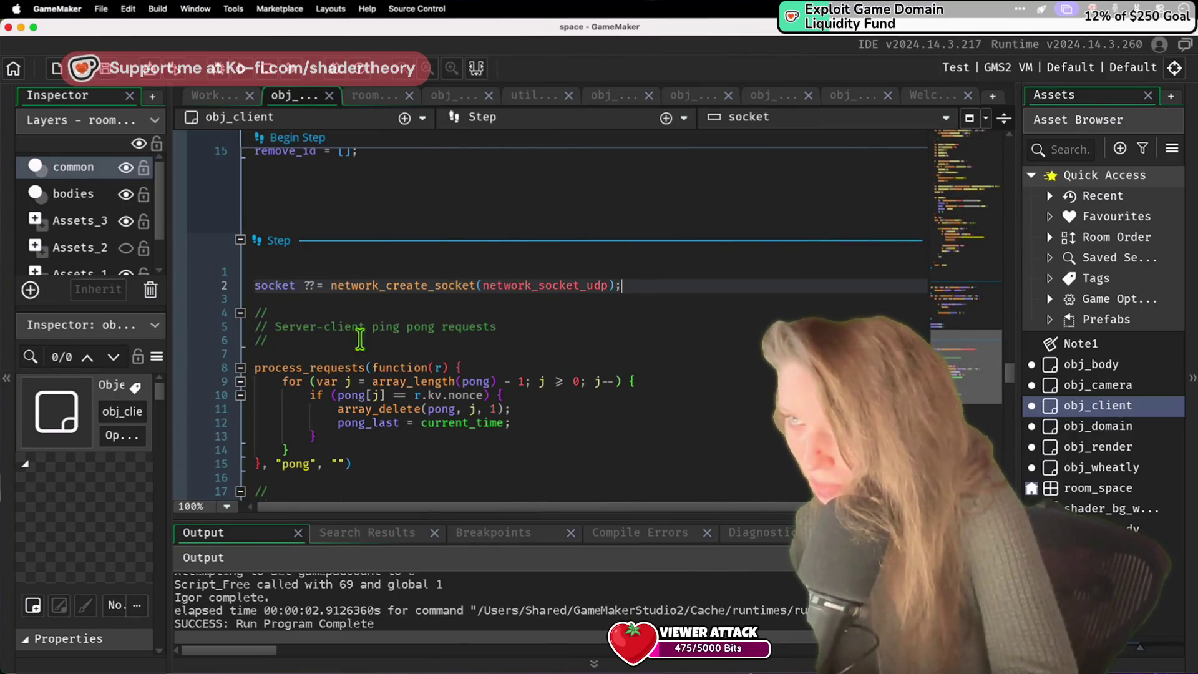
key(Return)
key(Return)
scroll(588, 289, down, 15)
scroll(588, 289, up, 5)
text(const)
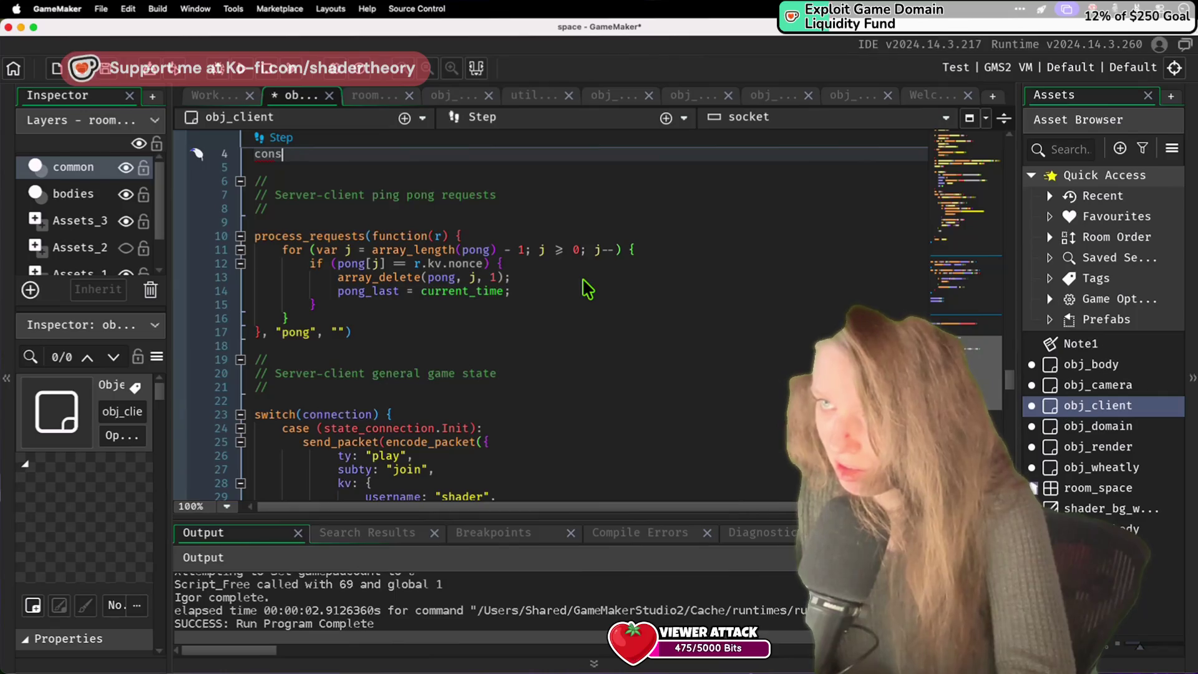
Step: Try a 'var len = process_requests(' line in place of 'const', then undo it
key(BackSpace)
text(var len)
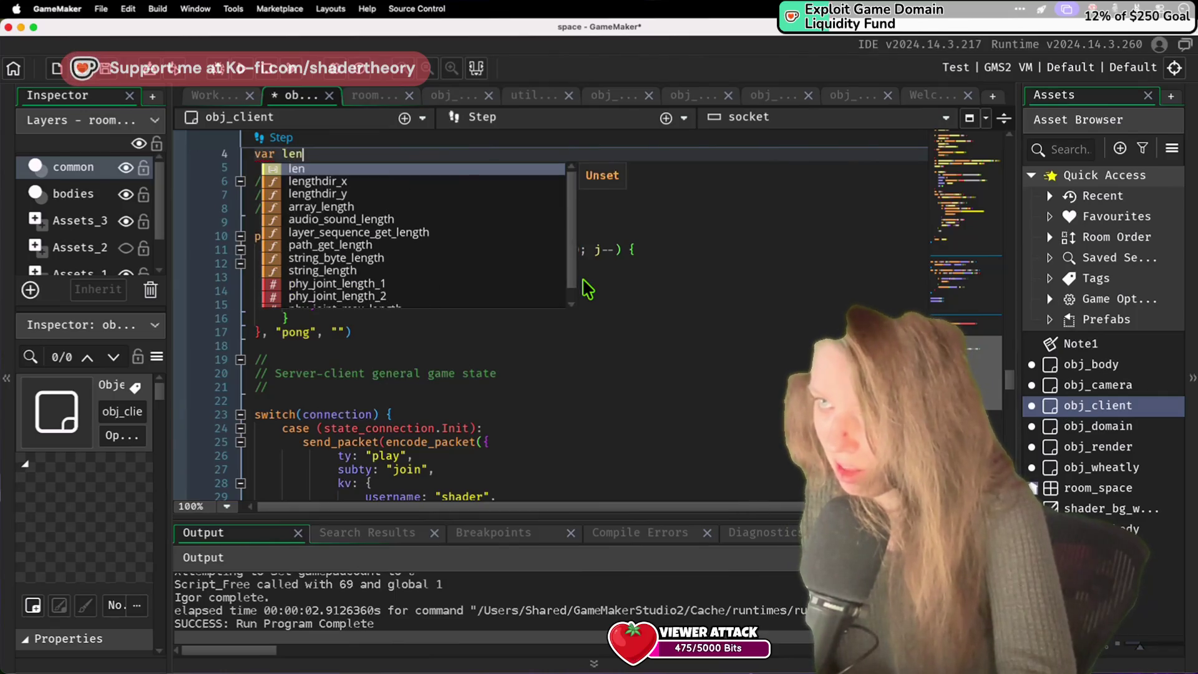
scroll(582, 280, up, 2)
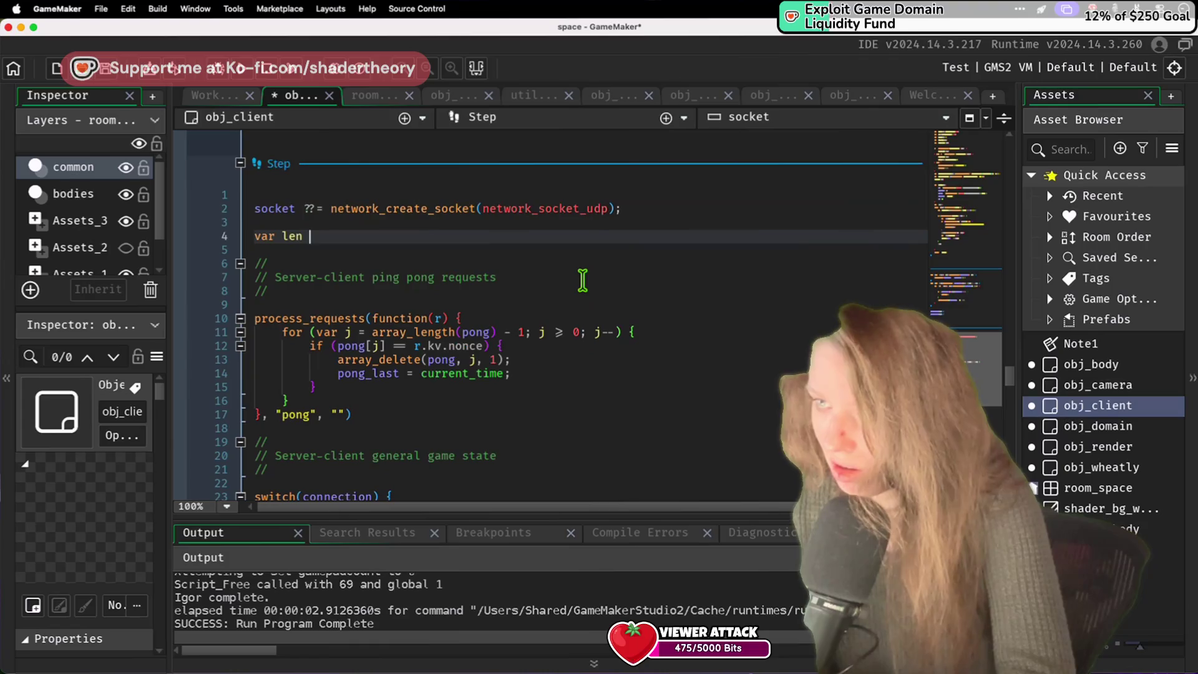
text(= proc)
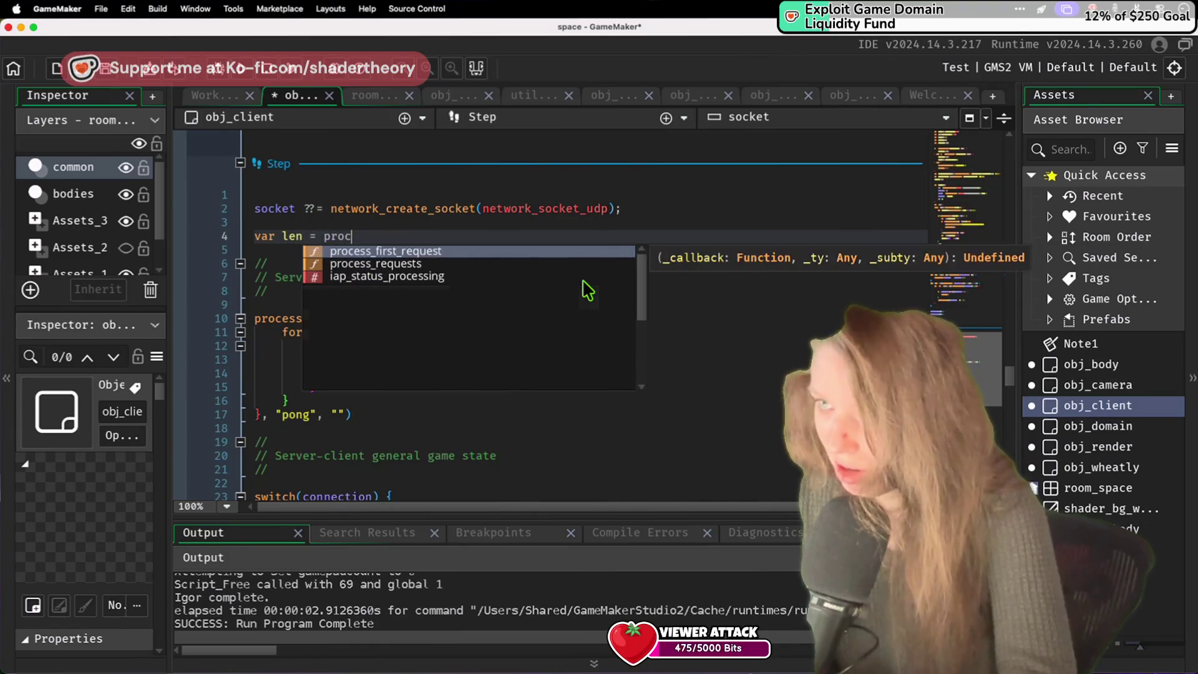
text(ess_requ)
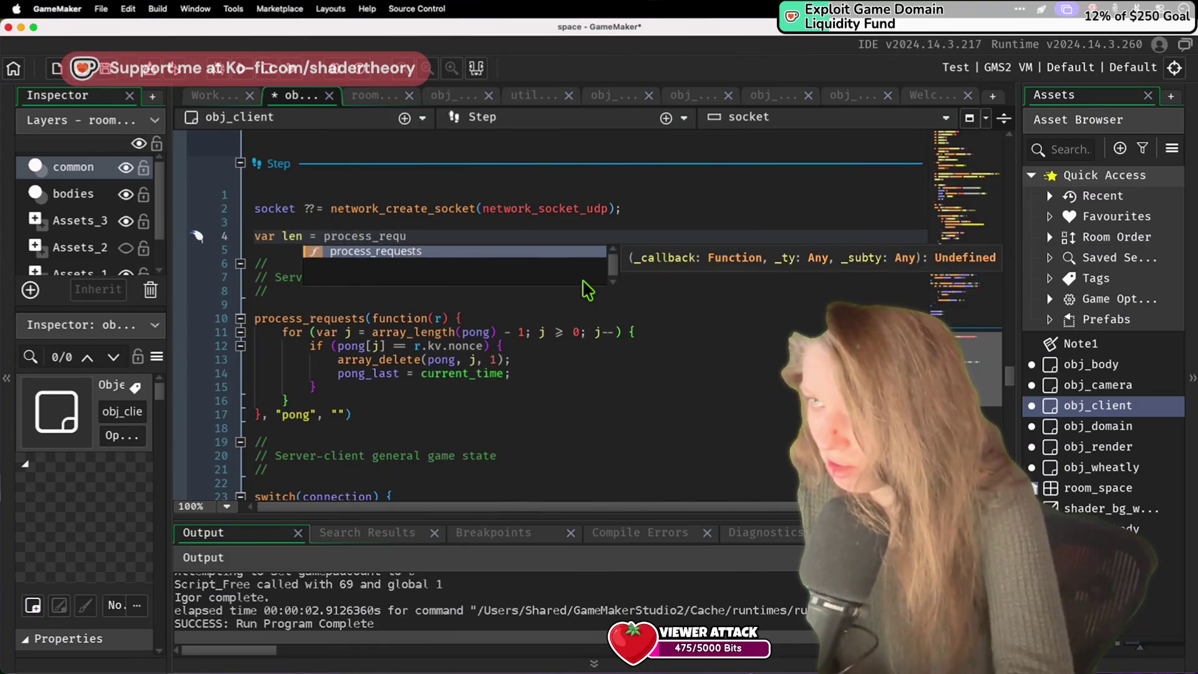
key(Return)
text(()
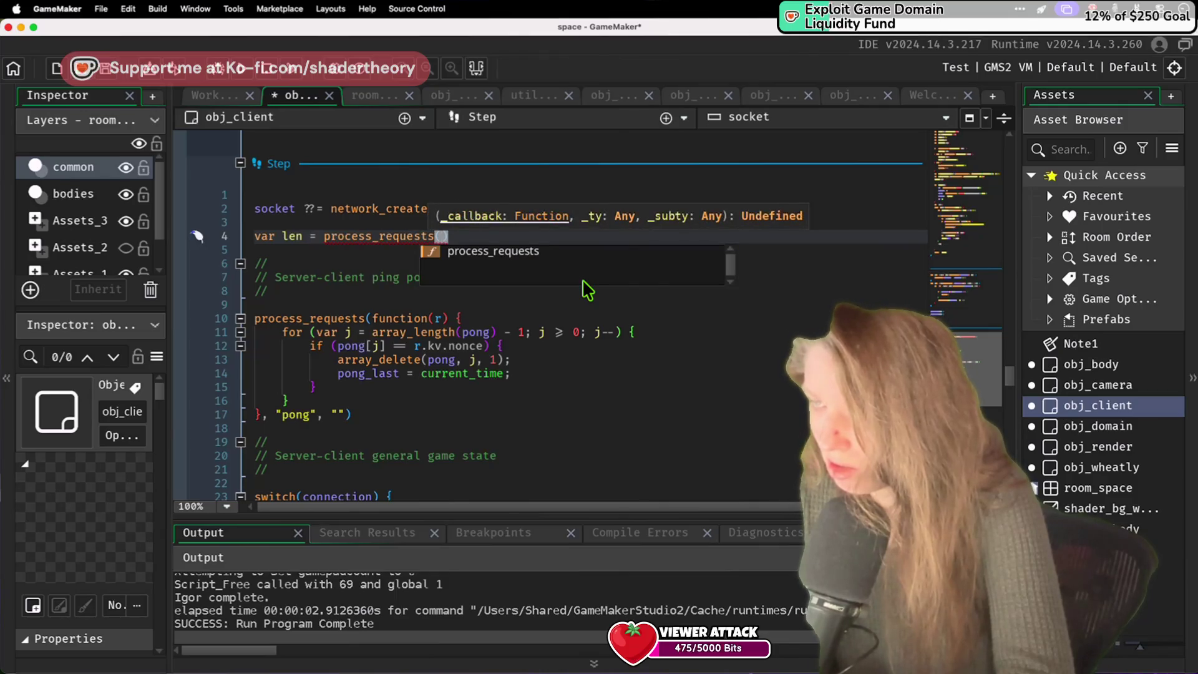
key(ctrl+z)
Step: Delete the request_queue = [] reset line at the end of the Step event and save
scroll(586, 290, down, 10)
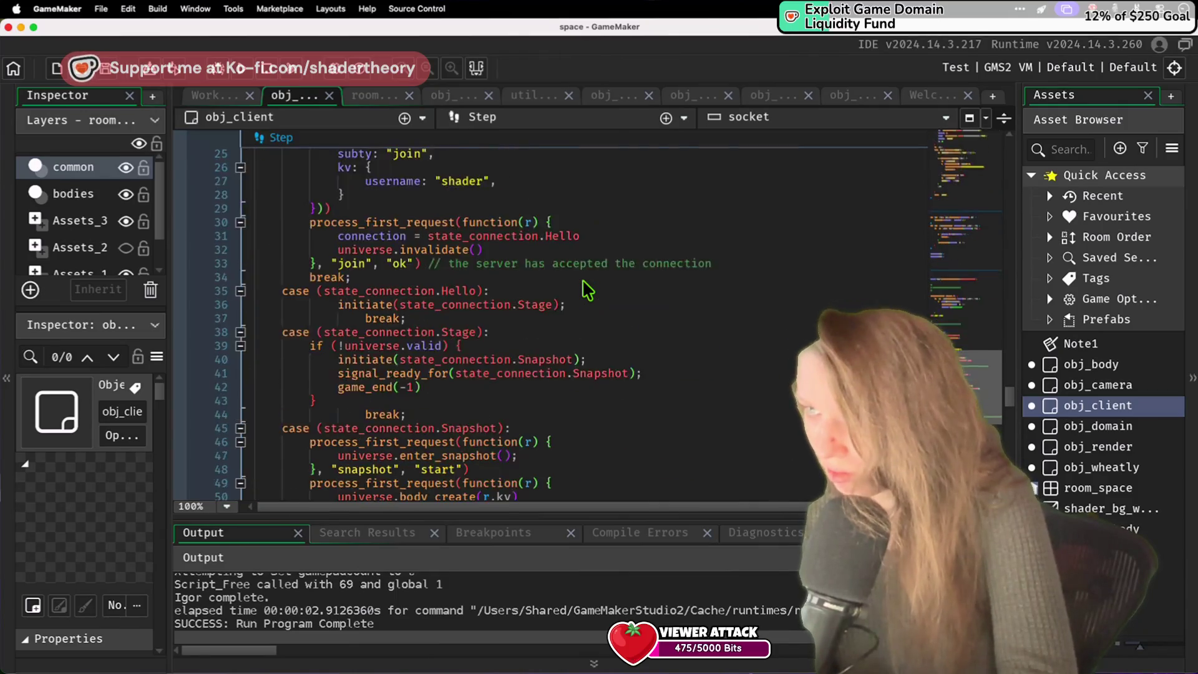
scroll(587, 291, down, 7)
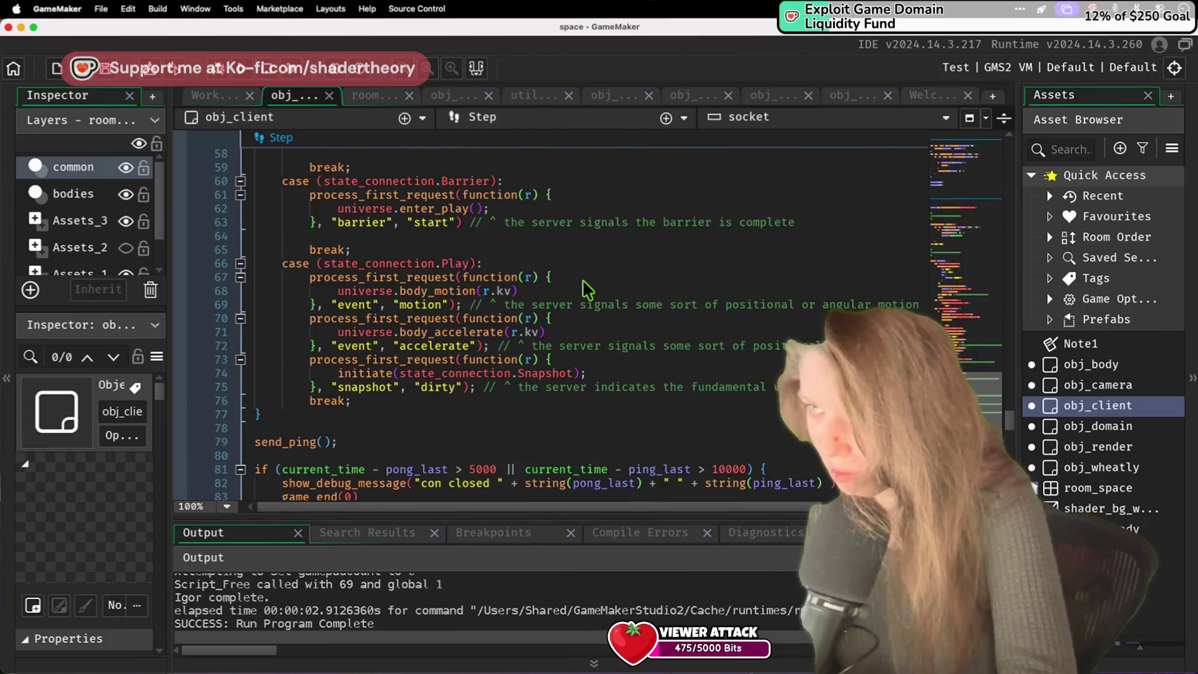
scroll(427, 392, down, 3)
triple_click(382, 415)
key(BackSpace)
key(BackSpace)
key(ctrl+s)
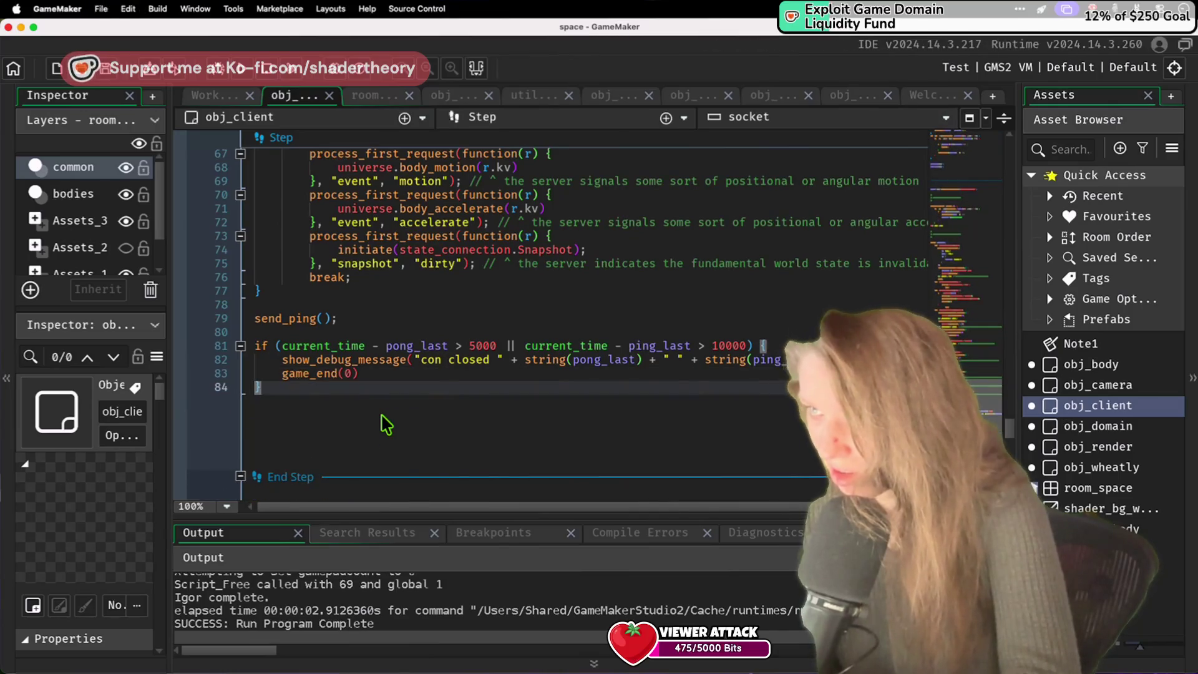
scroll(386, 424, up, 20)
scroll(387, 424, down, 15)
scroll(386, 426, down, 20)
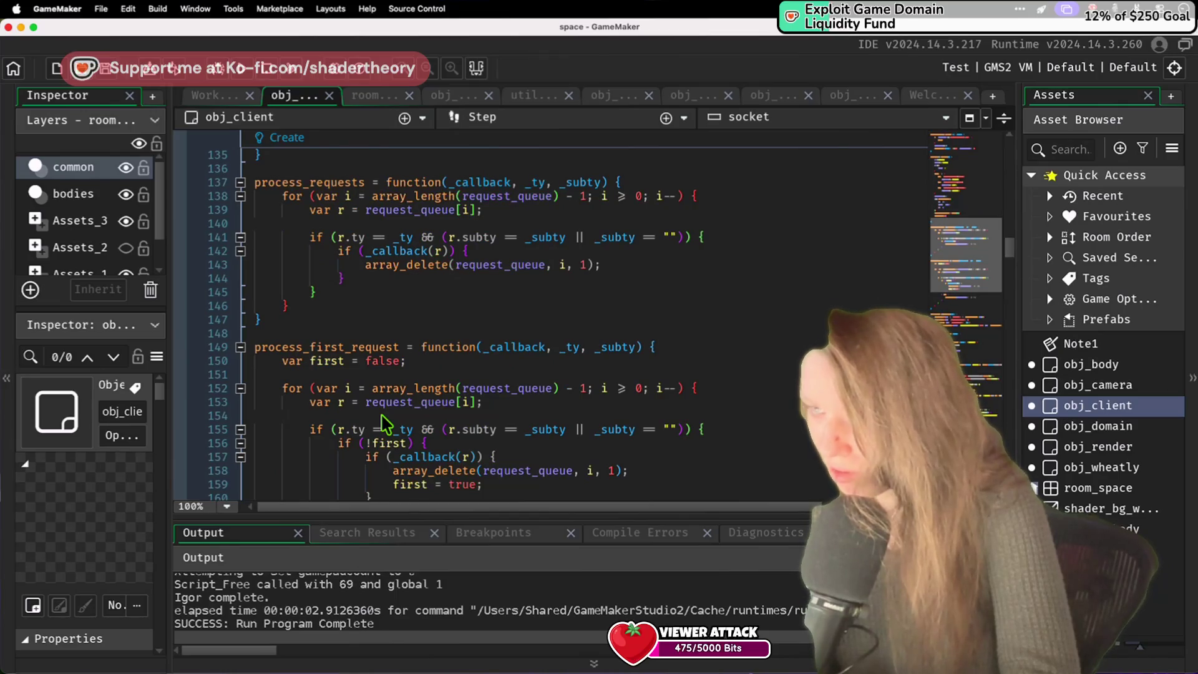
Step: Run the game and enlarge the Output panel to read the log
click(235, 60)
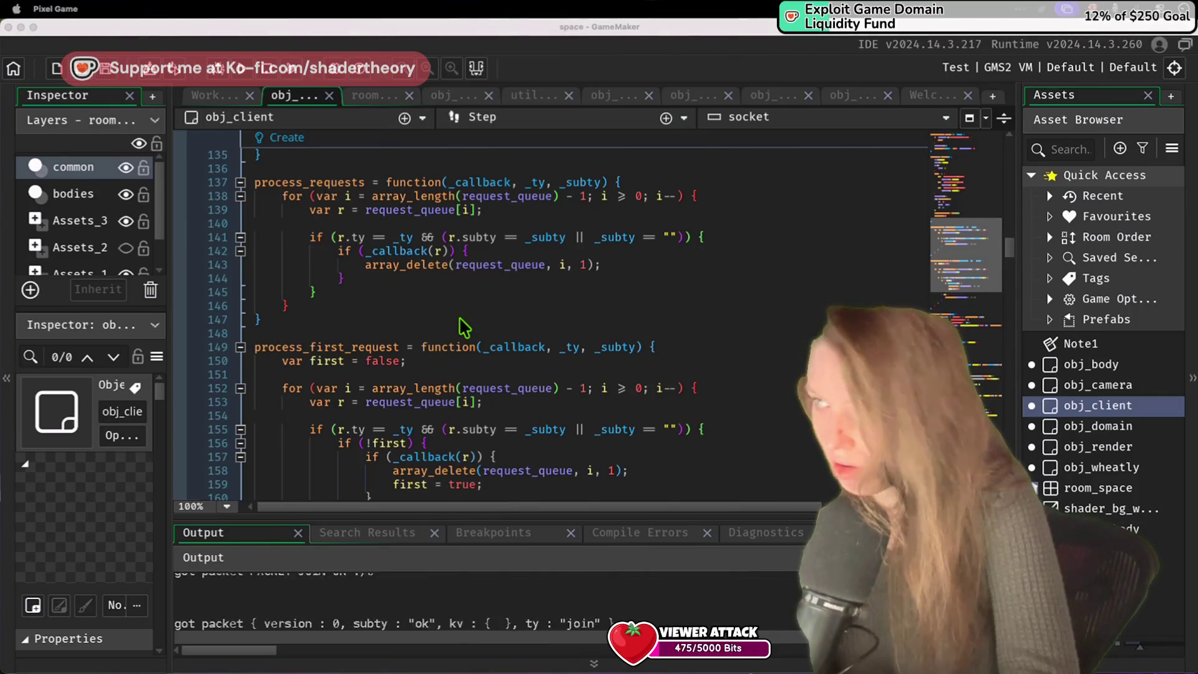
drag(356, 514, 368, 410)
scroll(365, 513, up, 2)
scroll(365, 513, up, 2)
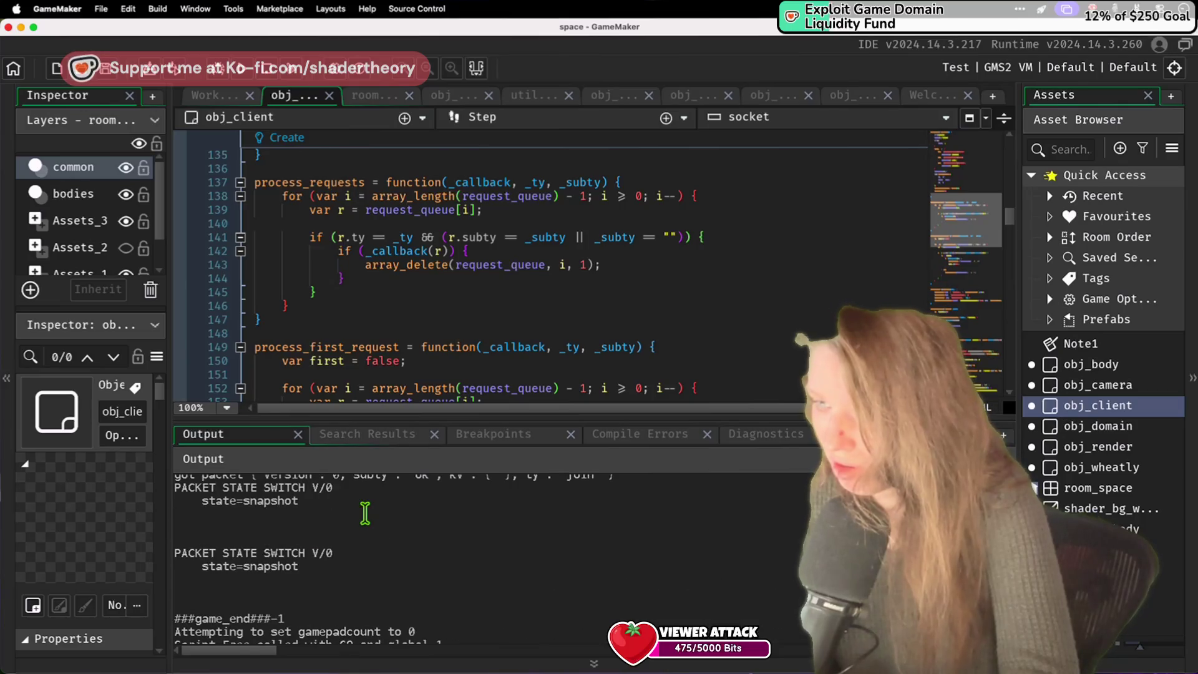
Step: Highlight request_queue's uses in the Create event's process_requests and scroll through that code
double_click(493, 265)
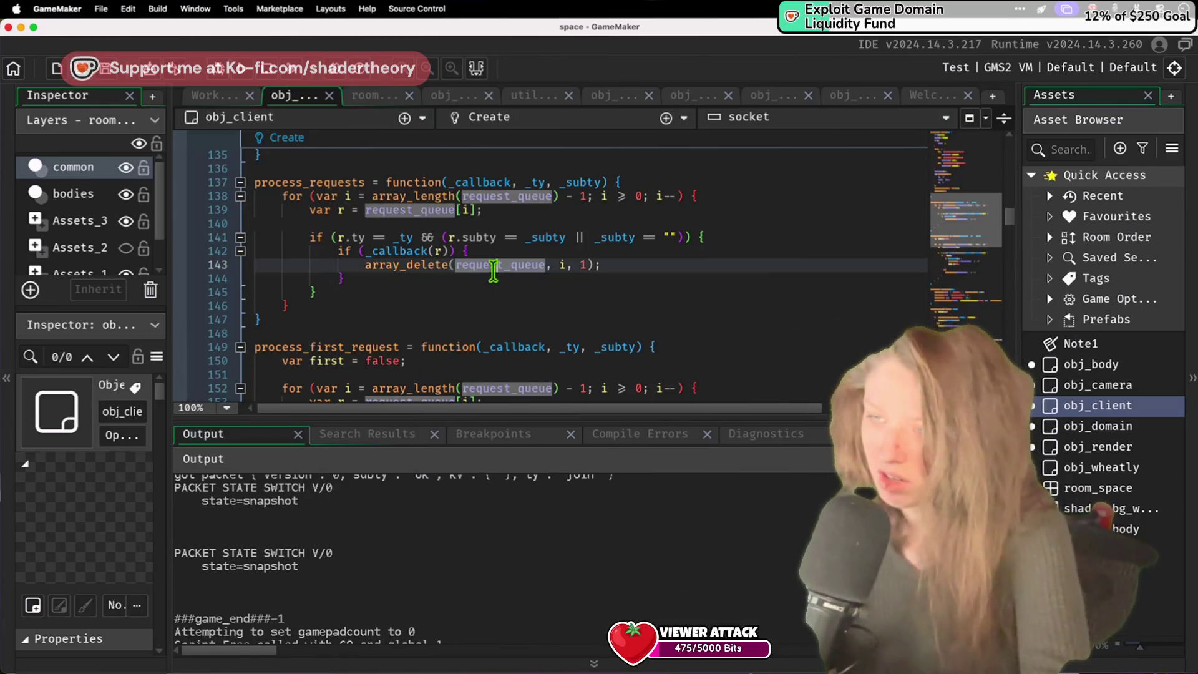
text(stat)
key(super+v)
key(super+s)
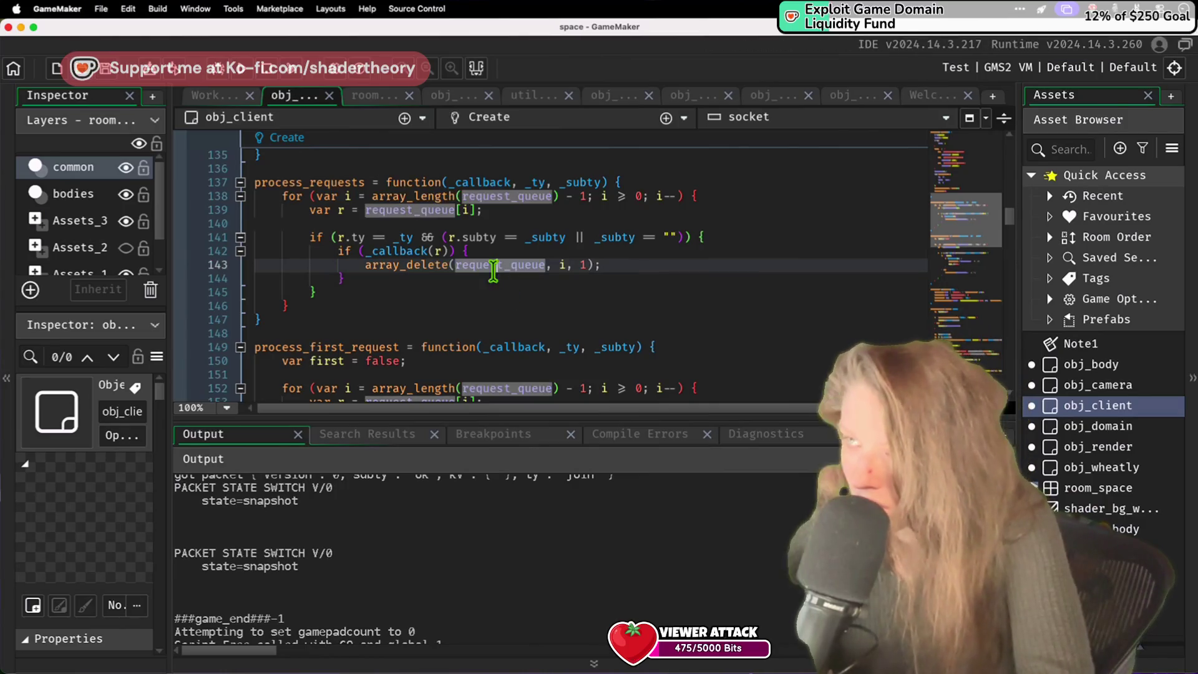
click(511, 313)
scroll(510, 313, down, 15)
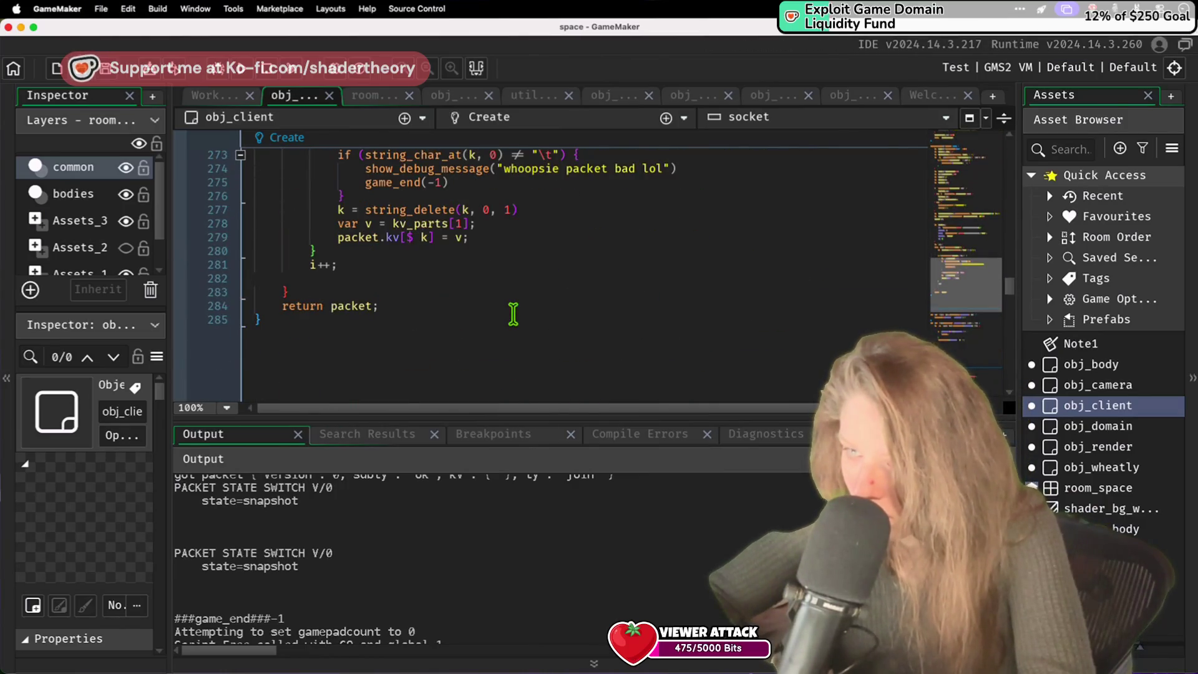
scroll(513, 314, up, 15)
scroll(518, 323, down, 16)
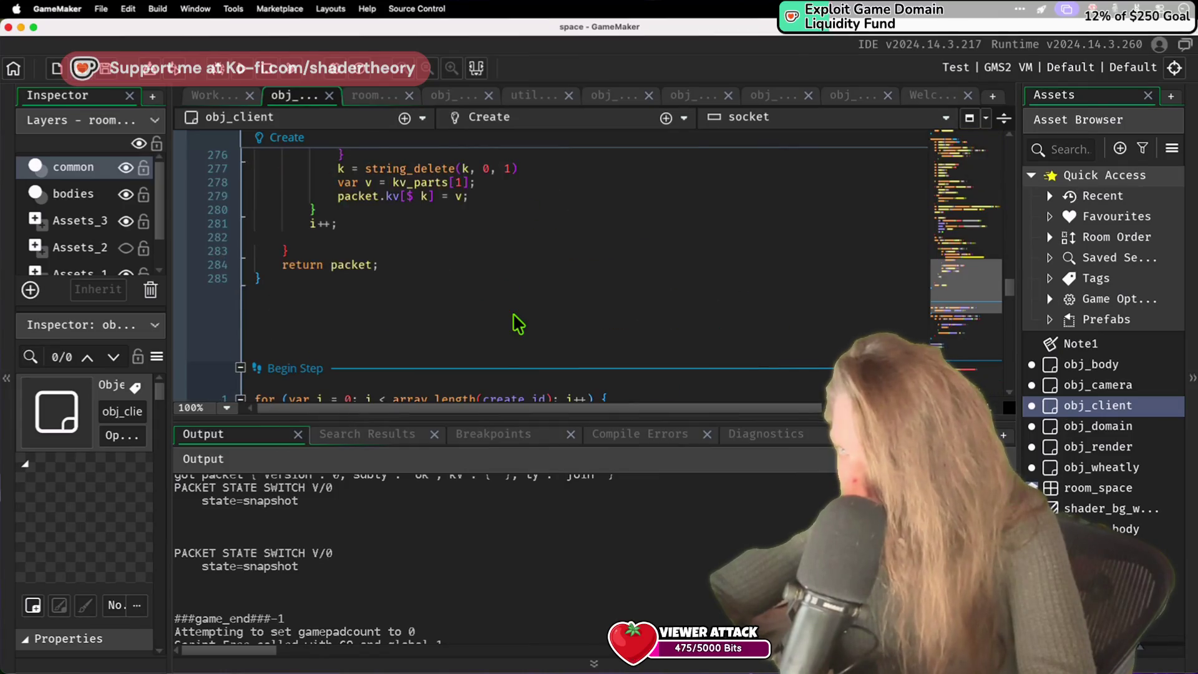
scroll(518, 323, up, 20)
scroll(515, 315, up, 5)
scroll(513, 315, up, 3)
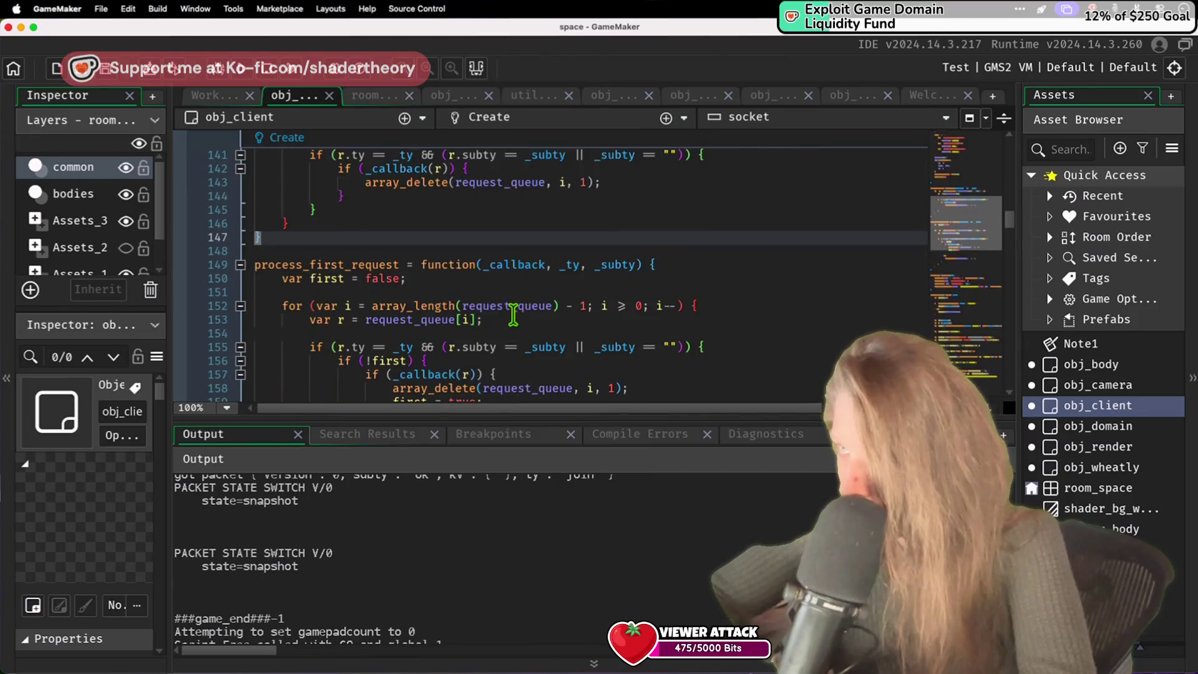
scroll(513, 315, up, 3)
scroll(515, 318, up, 5)
scroll(515, 321, down, 5)
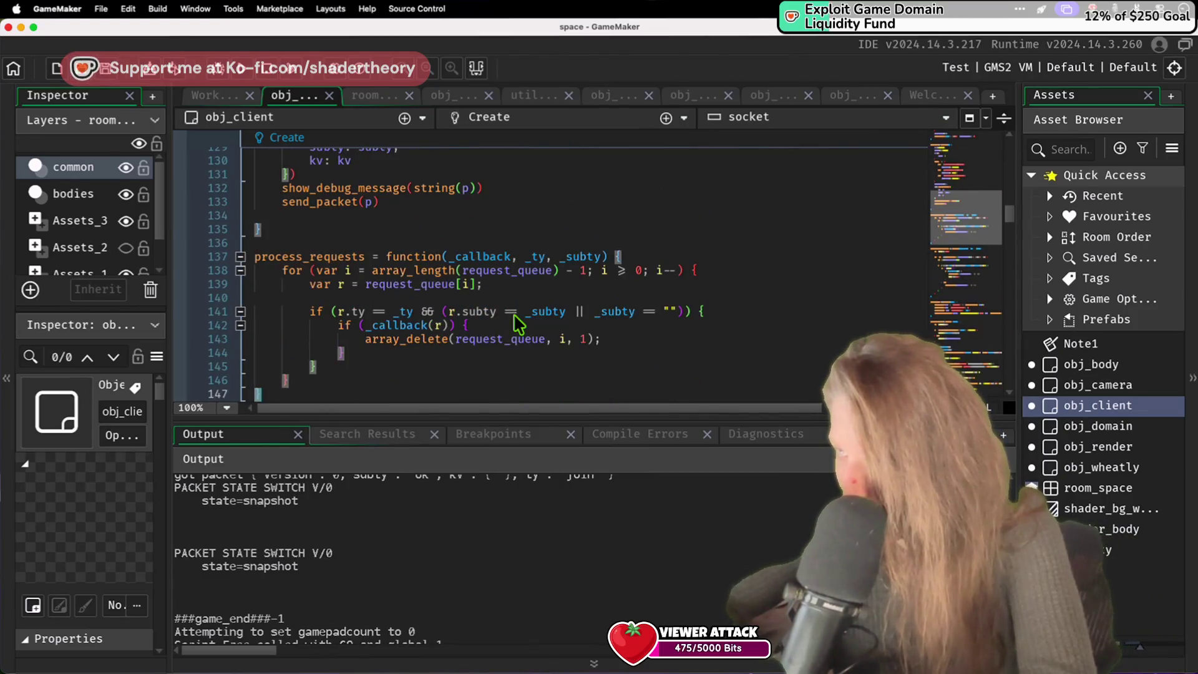
Step: Search for game_end and remove the game_end(-1) line from the Stage case
key(ctrl+f)
text(game_exit)
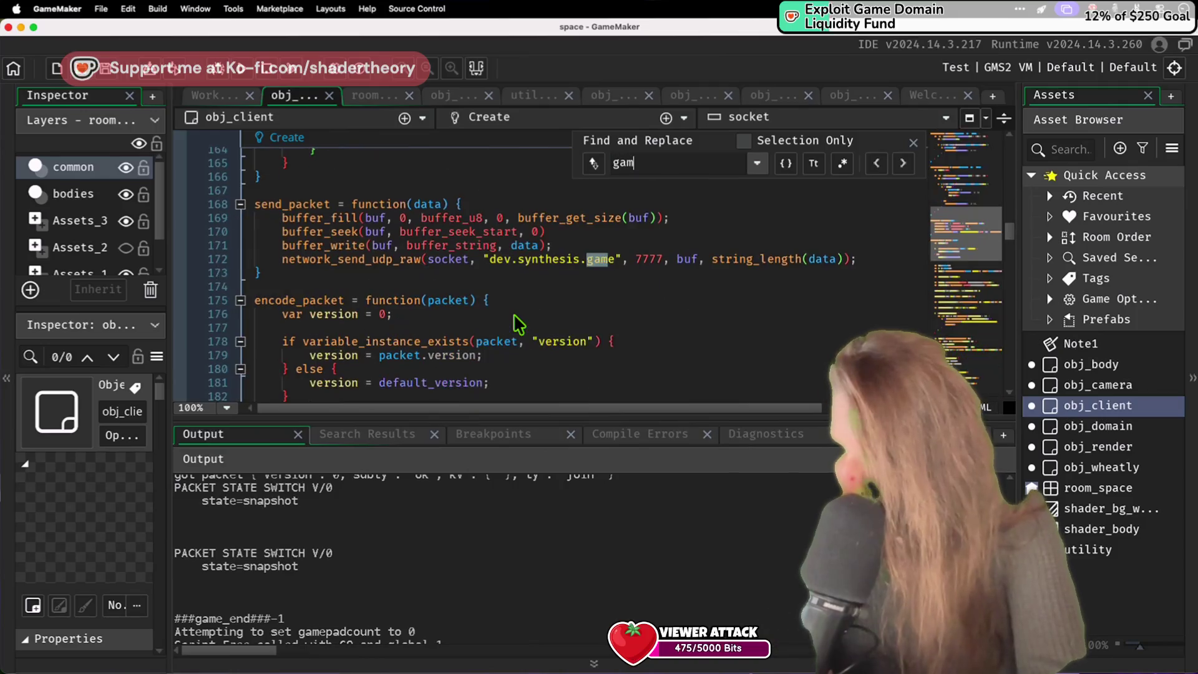
key(BackSpace)
key(BackSpace)
key(BackSpace)
text(end)
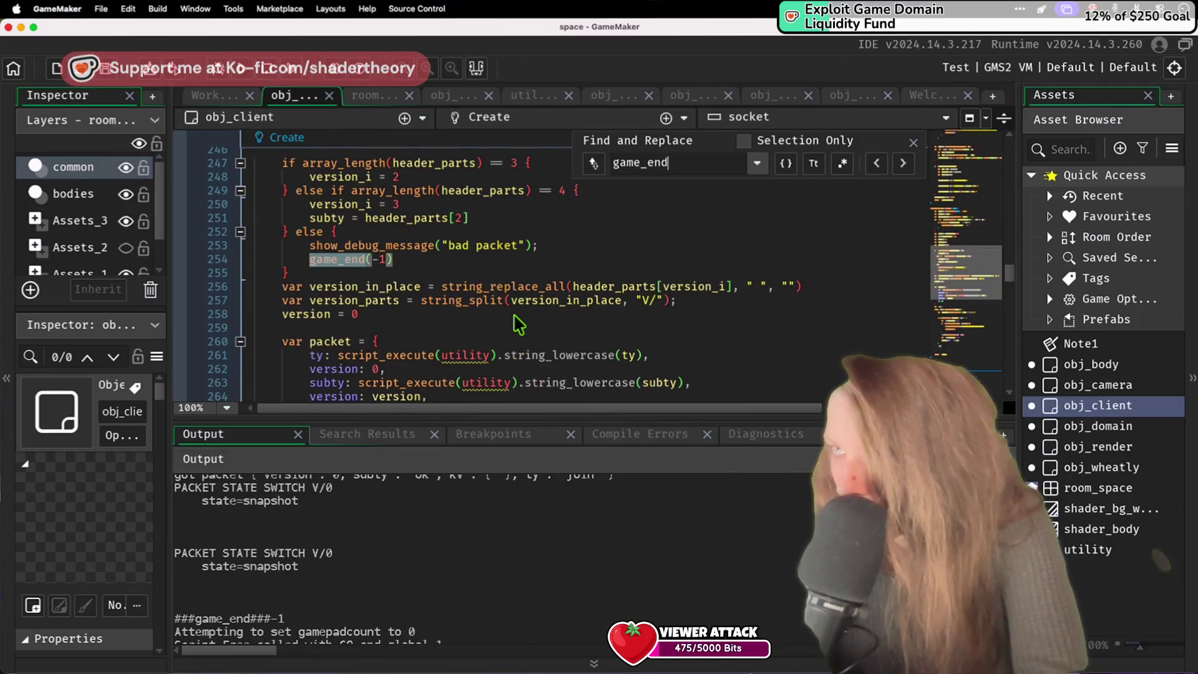
key(Return)
key(Return)
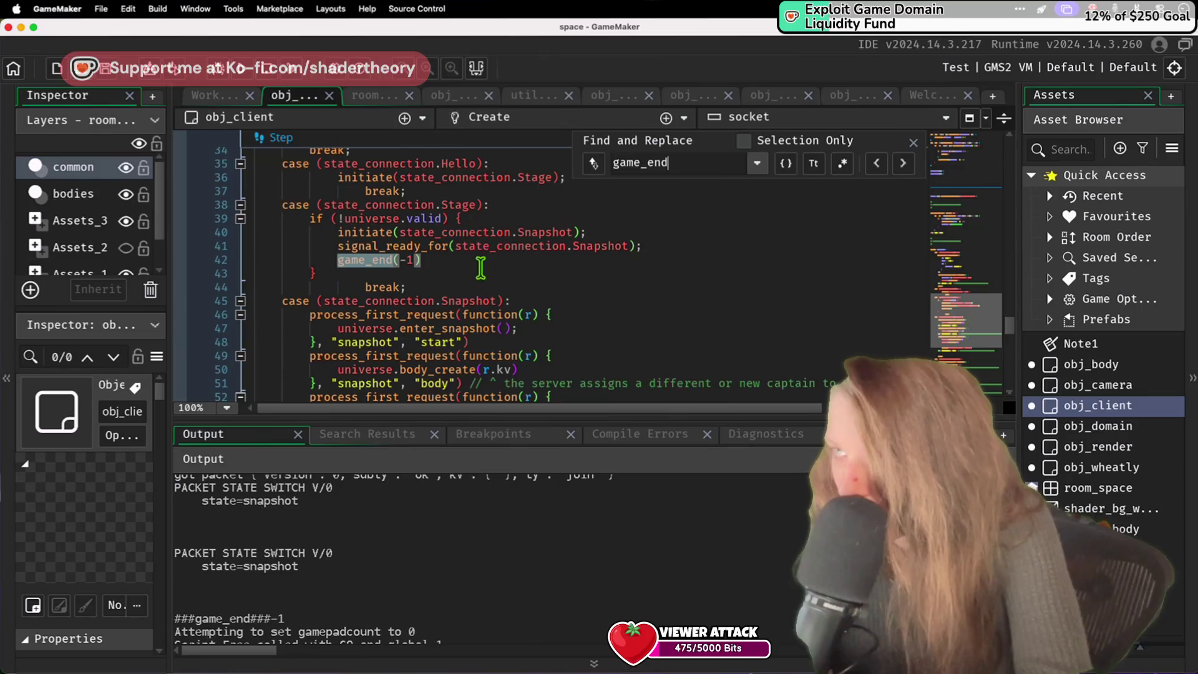
key(ctrl+d)
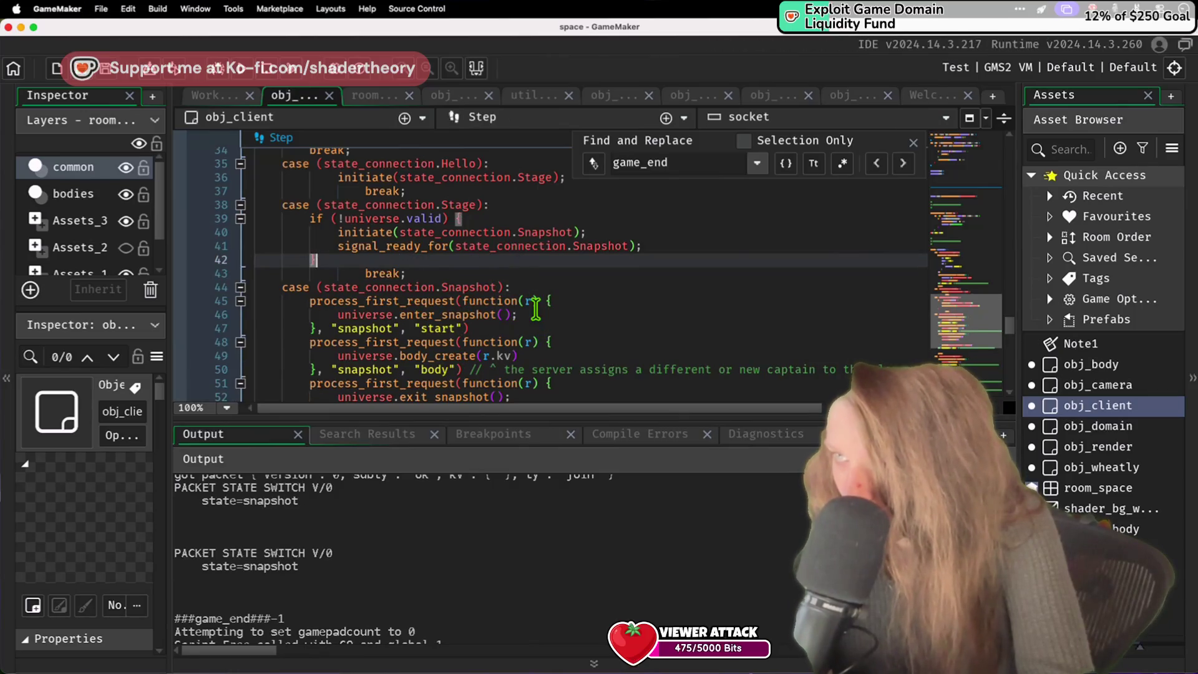
Step: Paste game_end(-1) after universe.validate() in the snapshot end callback and rerun the game
scroll(535, 307, down, 2)
click(528, 314)
key(Down)
key(Down)
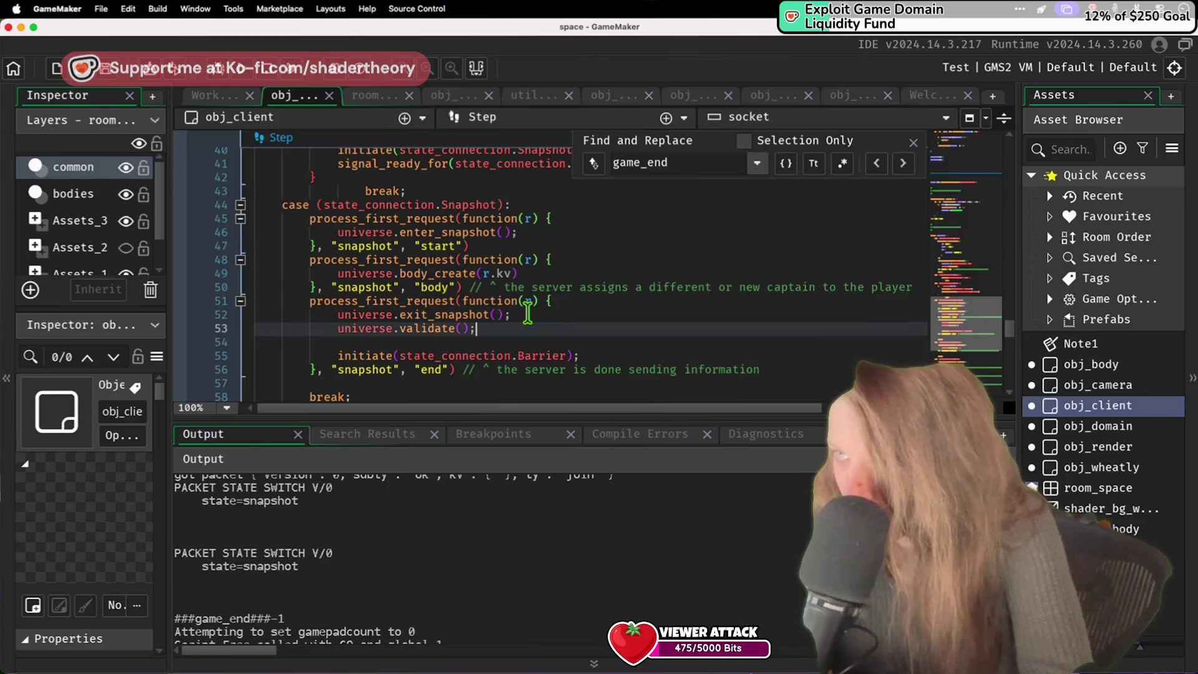
key(ctrl+v)
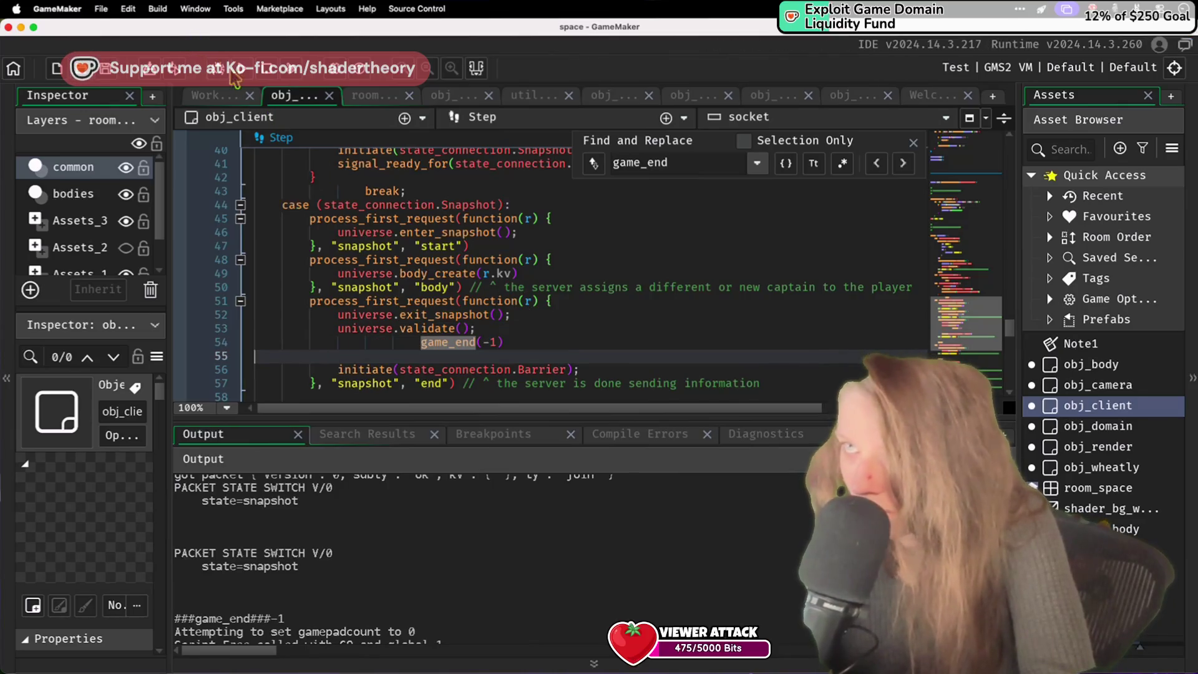
click(247, 70)
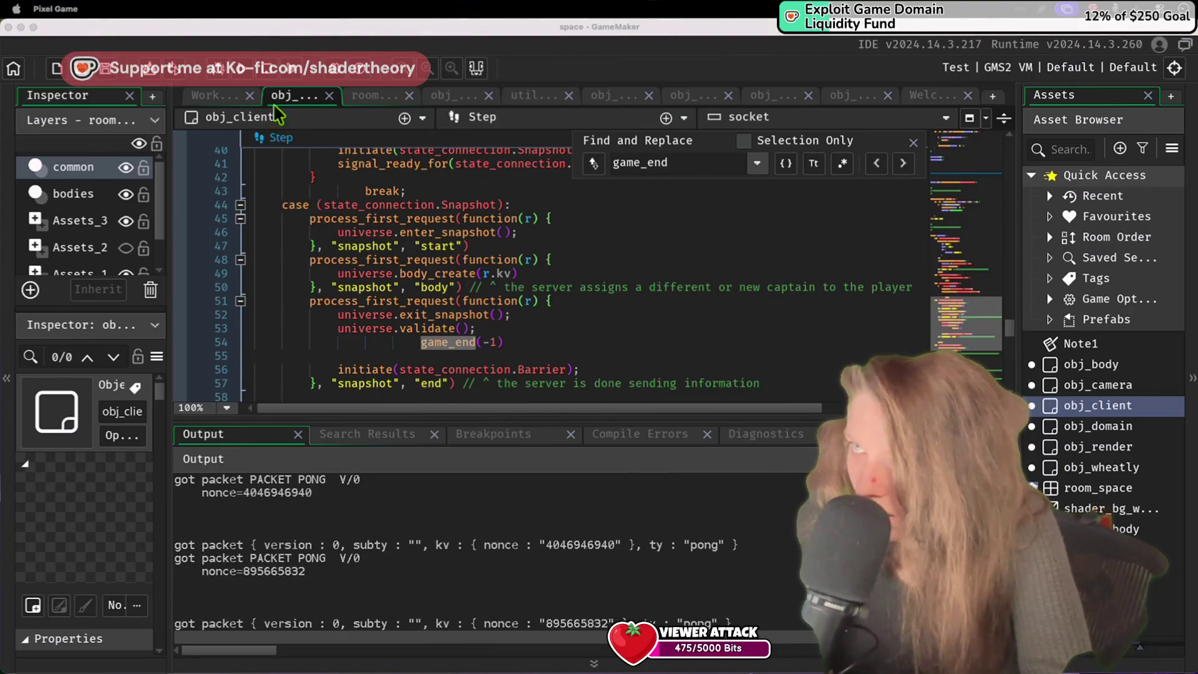
Step: Search the output log for 'SNAPSHOT' and inspect the state-switch entry
click(571, 606)
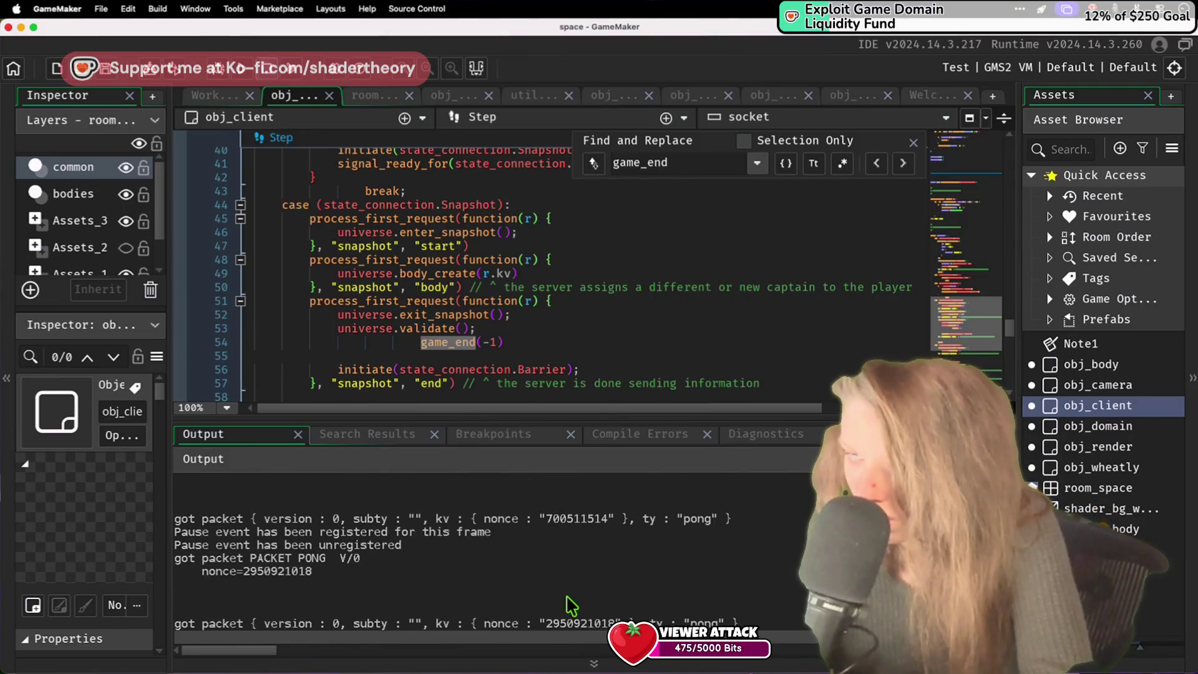
key(super+f)
text(SNAPSHOT)
key(Return)
key(Return)
key(Return)
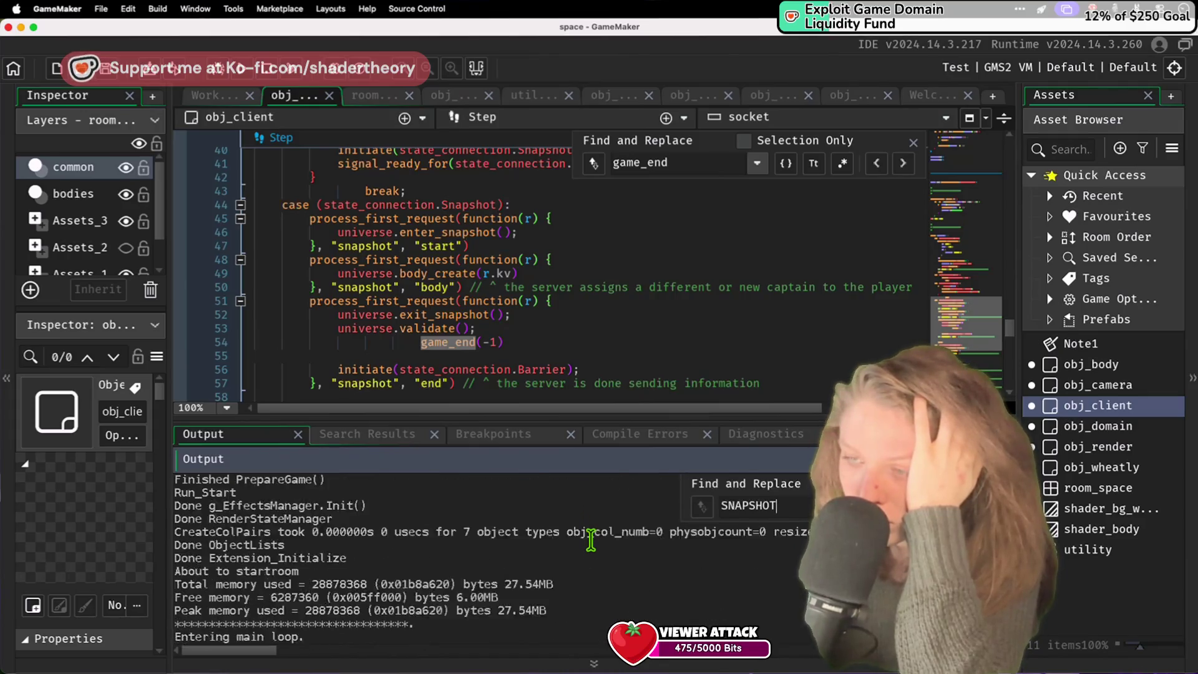
click(503, 579)
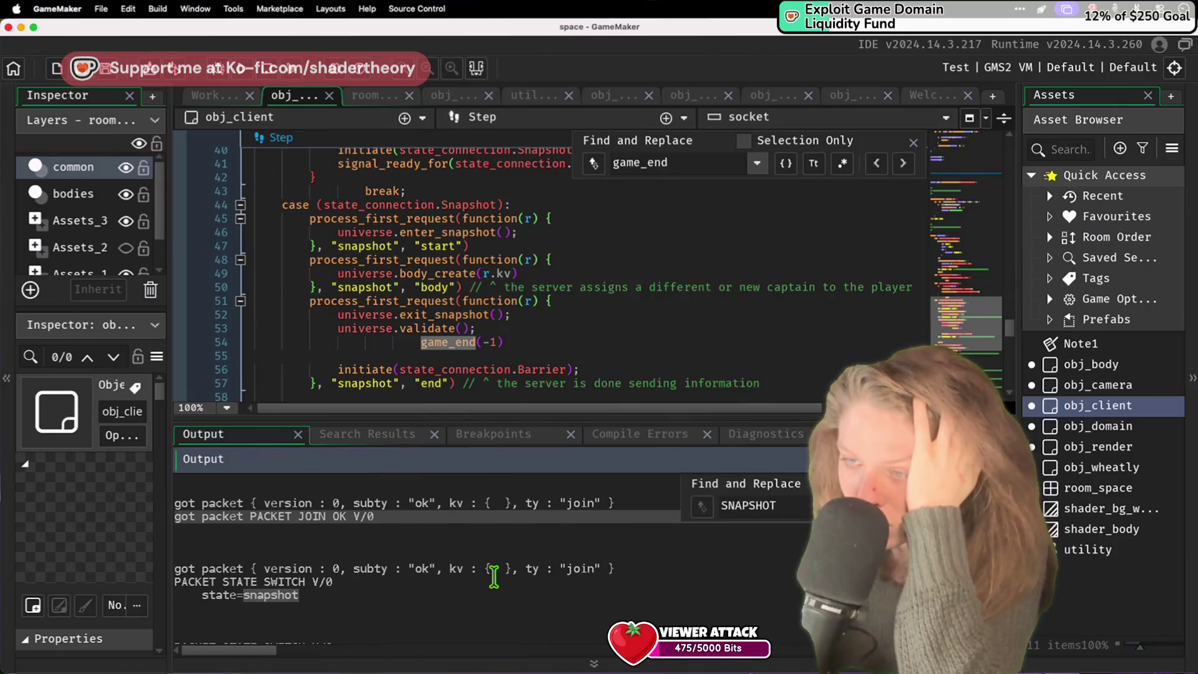
Step: Add 'return true' after universe.invalidate() in the Init case's join callback and save
scroll(516, 247, up, 7)
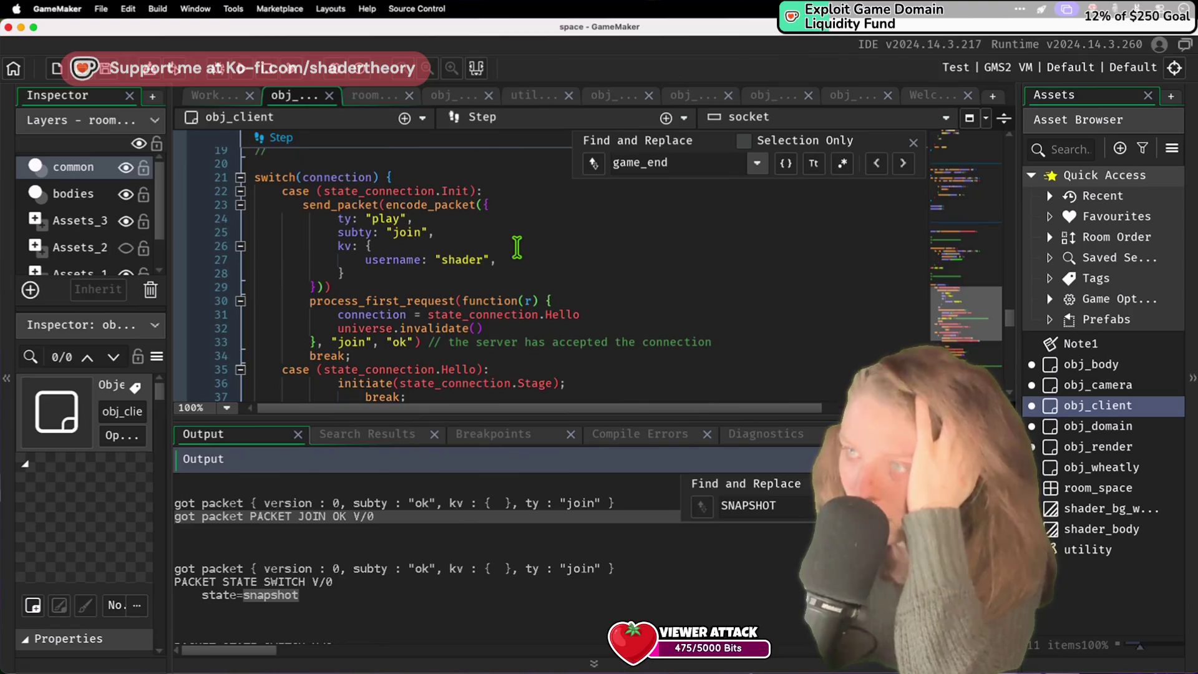
click(488, 273)
click(505, 325)
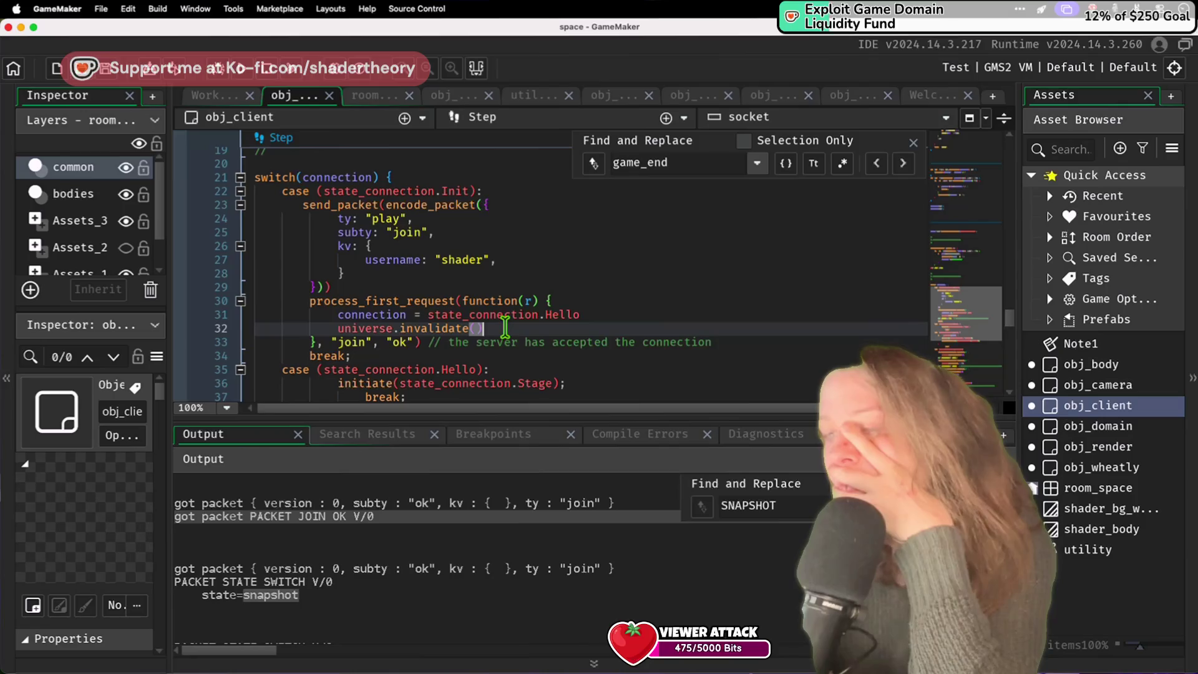
click(474, 274)
key(Return)
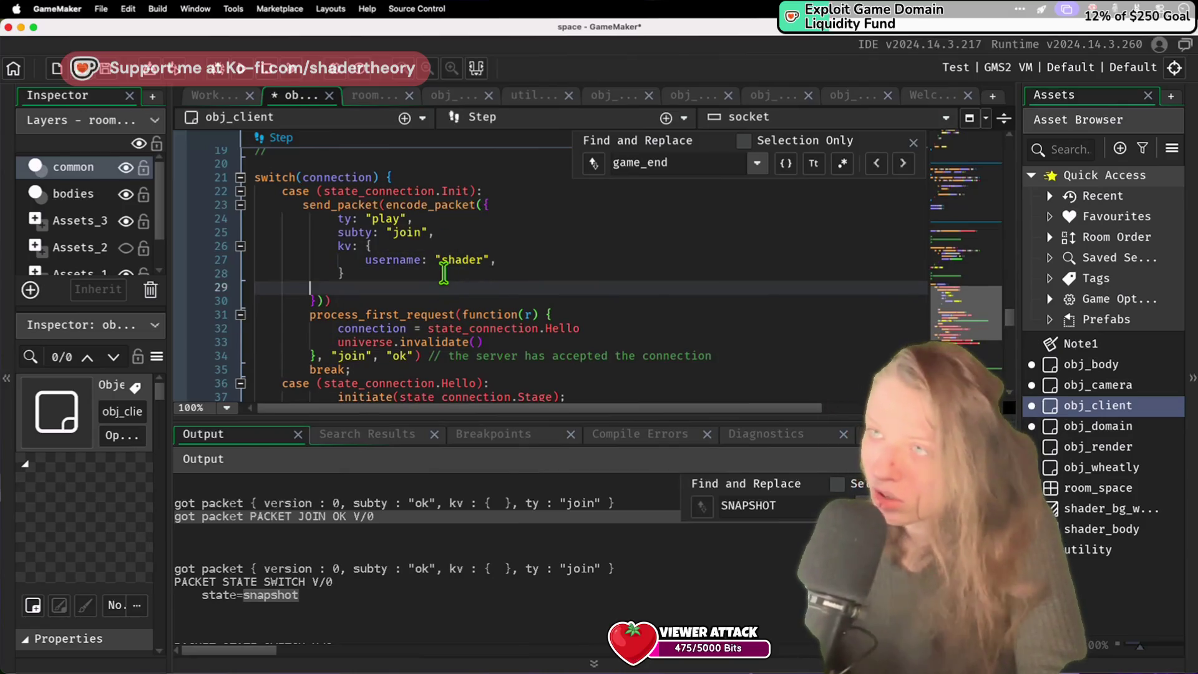
key(ctrl+z)
click(505, 327)
key(Return)
text(return true)
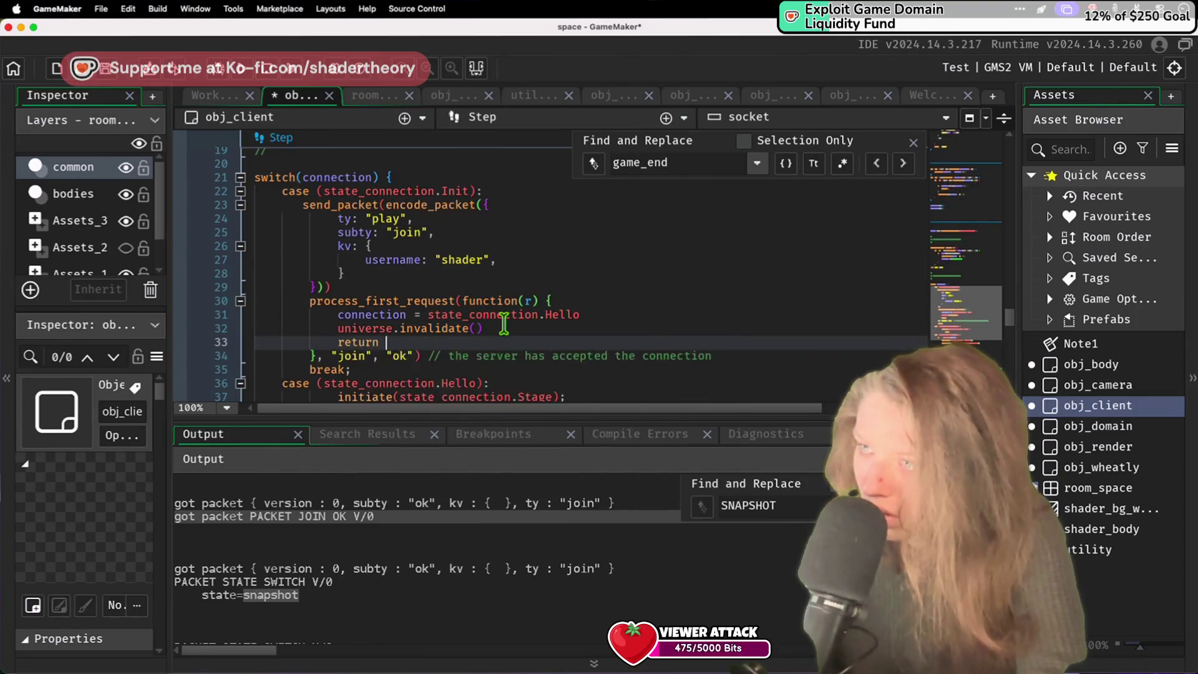
key(ctrl+s)
click(513, 301)
click(518, 347)
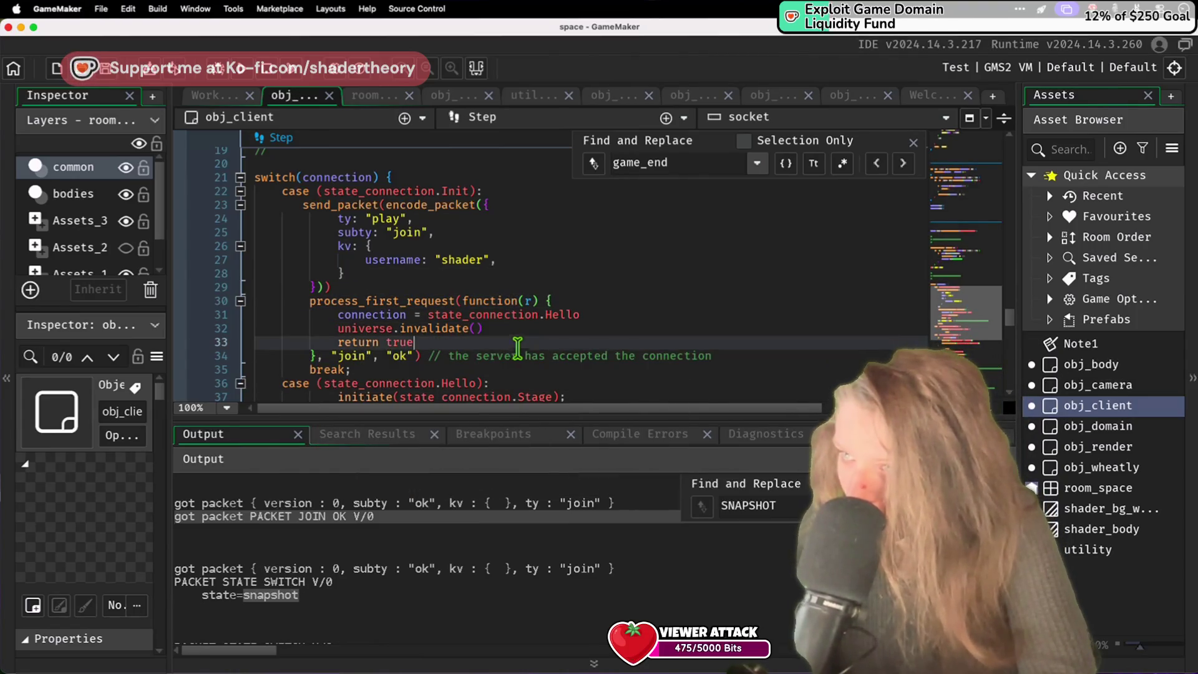
scroll(535, 339, down, 5)
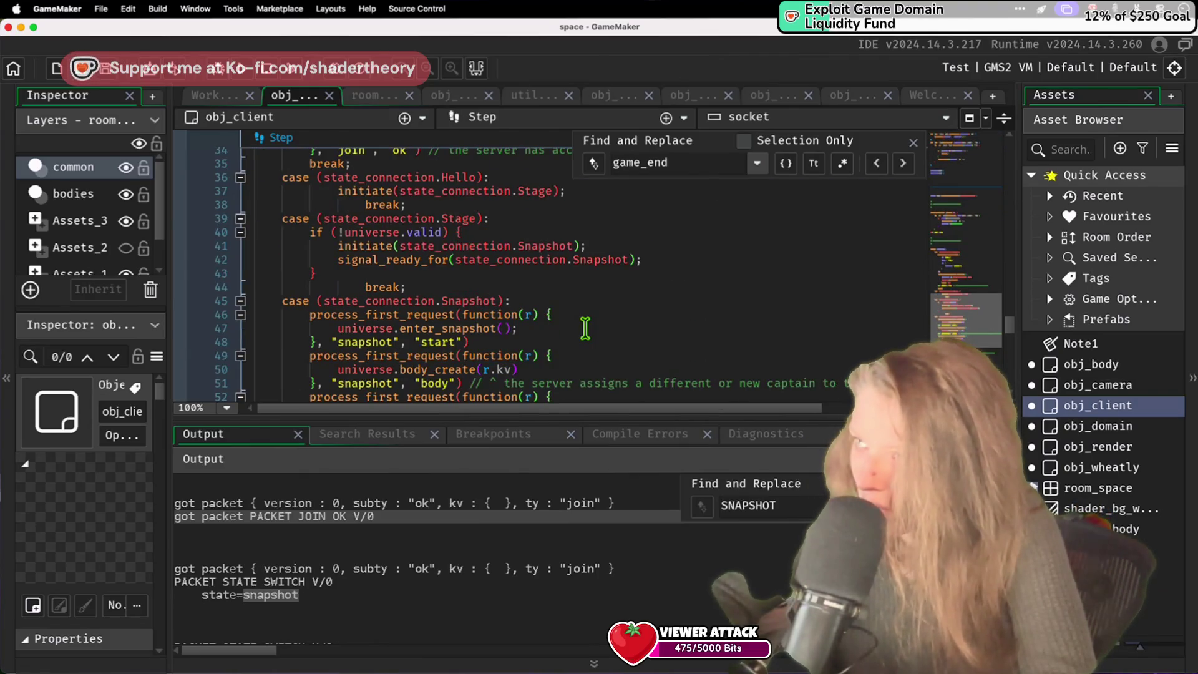
Step: Search for 'request' and add 'return true' after enter_snapshot() and body_create(r.kv)
double_click(652, 163)
text(request)
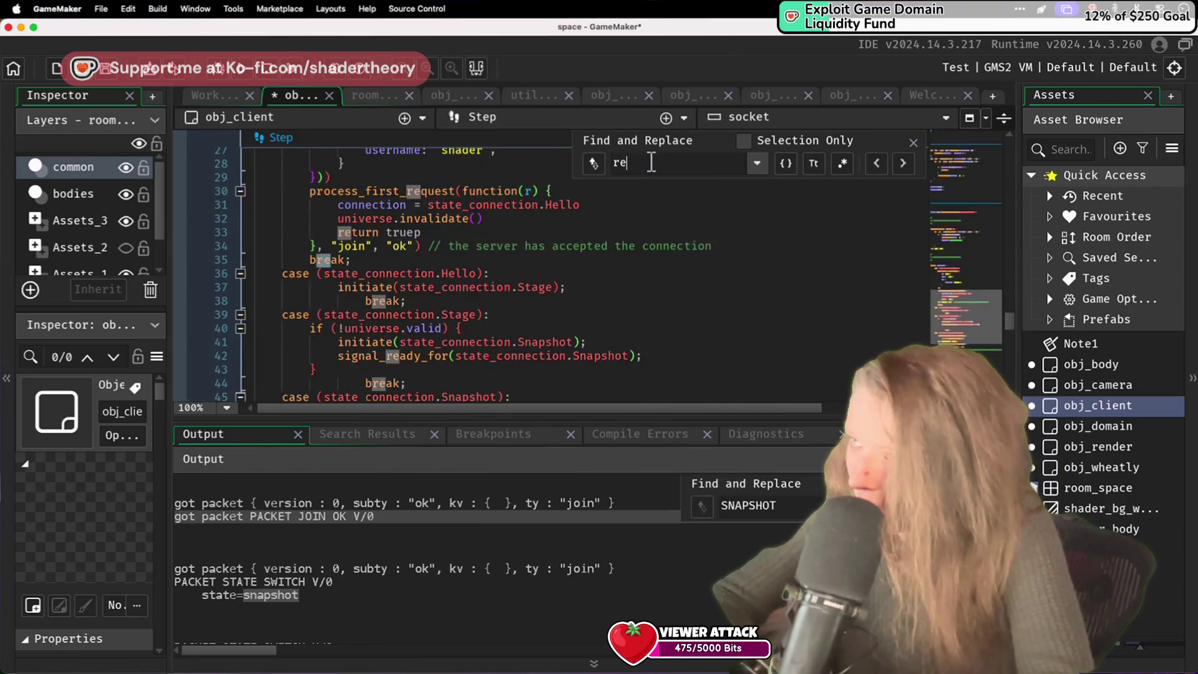
click(539, 272)
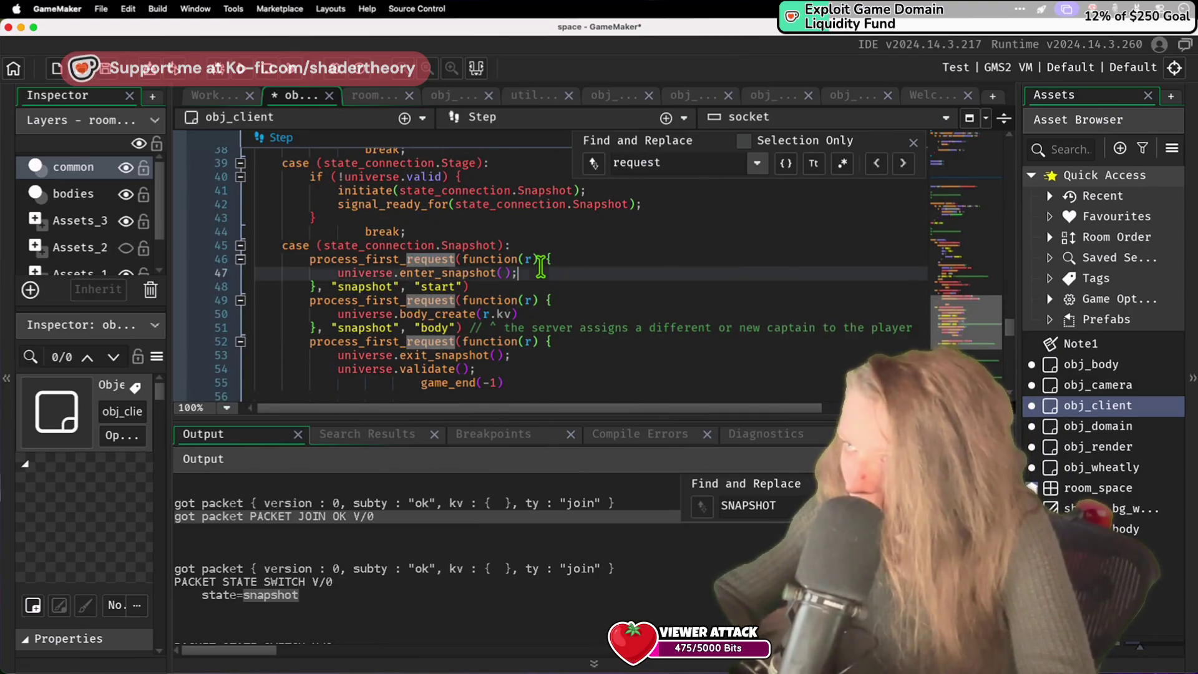
key(Return)
text(return true)
click(560, 327)
key(Return)
text(return true)
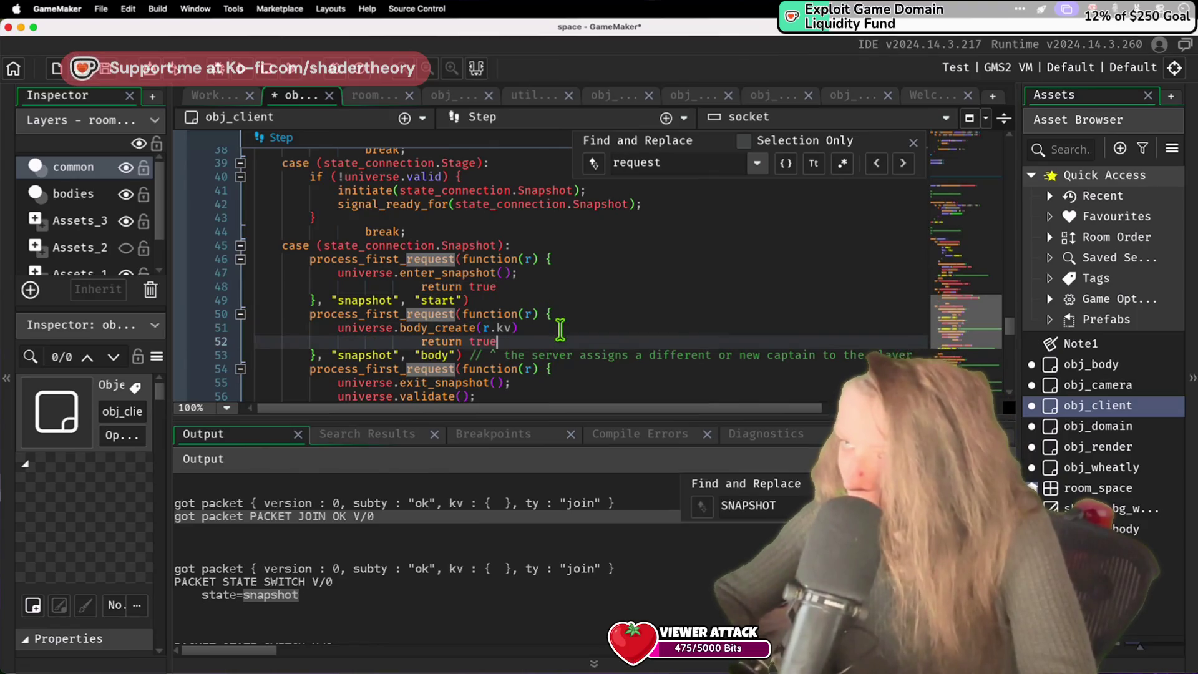
Step: Add 'return true' after the Barrier initiate line instead of after universe.validate(), and save
scroll(555, 324, down, 3)
click(523, 269)
key(Return)
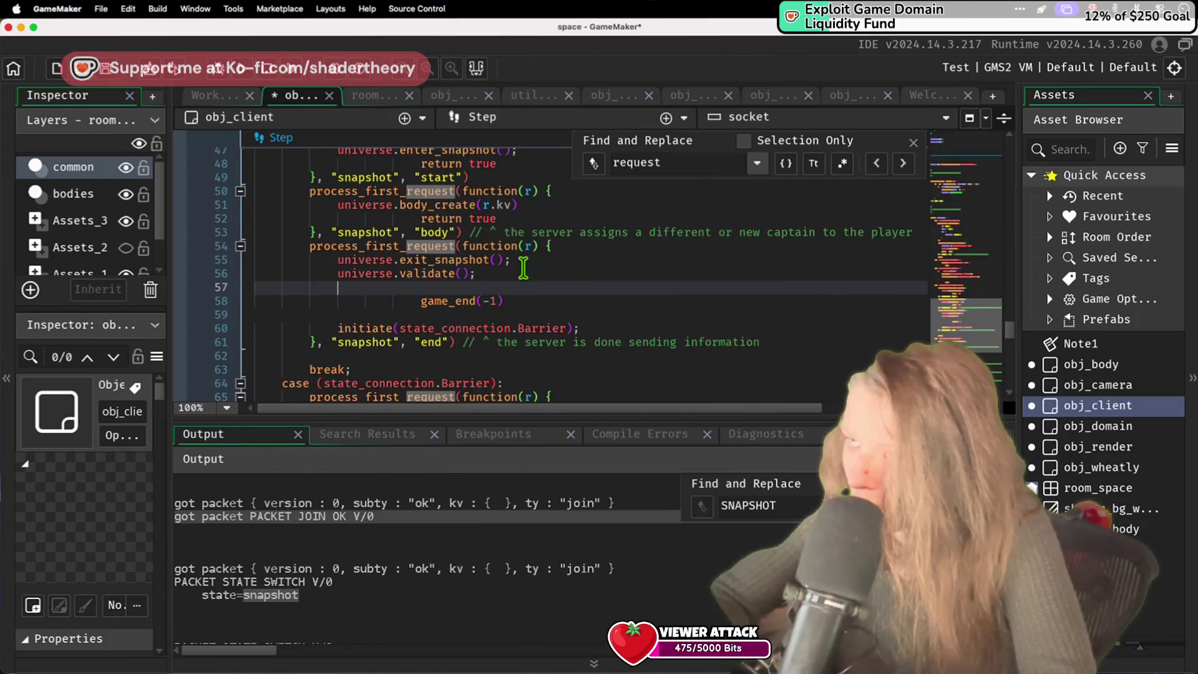
key(cmd+z)
key(cmd+z)
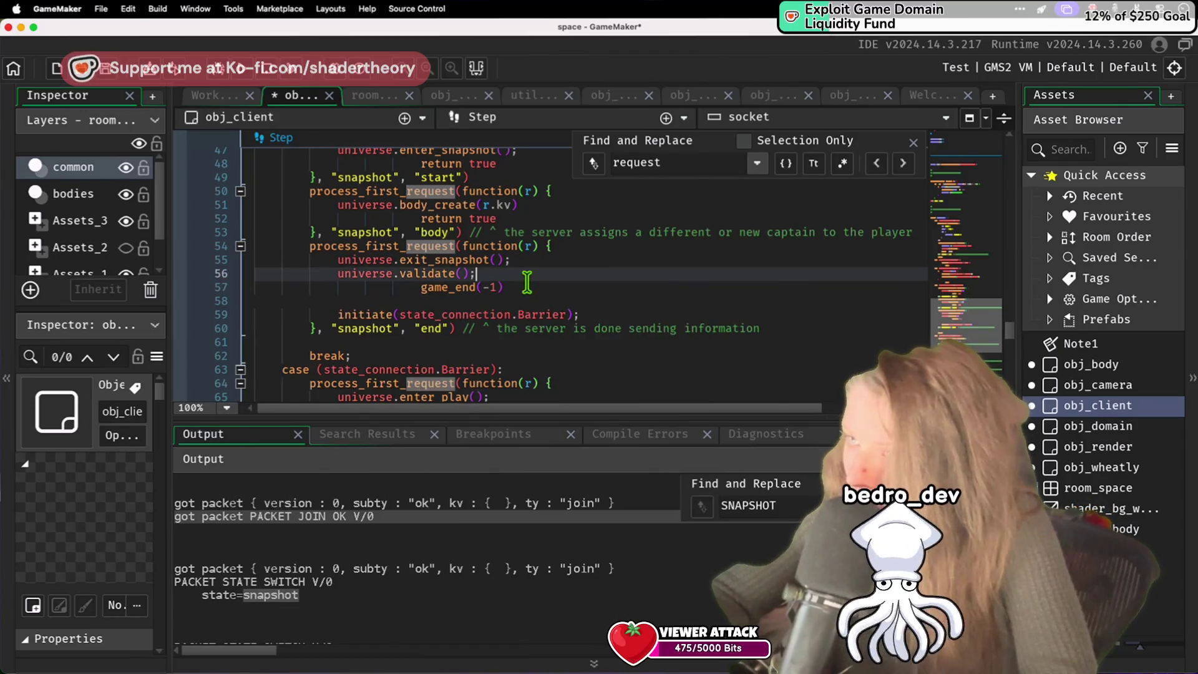
click(604, 314)
key(Return)
key(cmd+v)
key(cmd+s)
Step: Add 'return true' to the body_motion and body_accelerate callbacks and save
scroll(606, 321, down, 7)
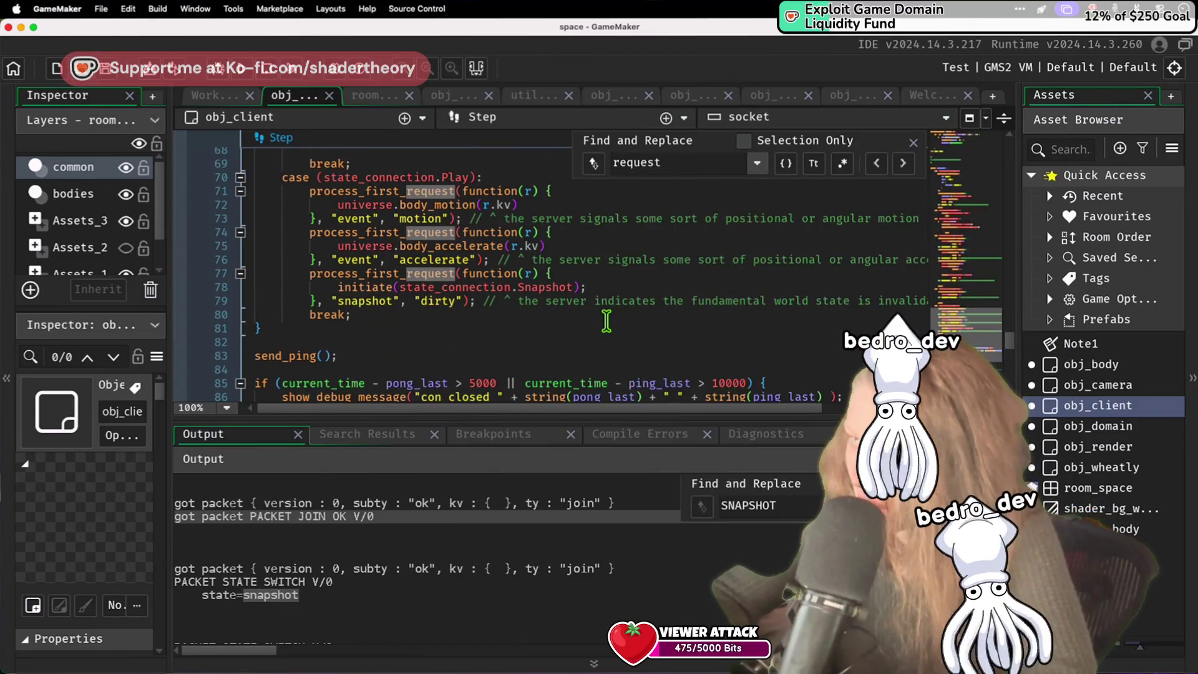
click(564, 203)
key(Return)
text(return true)
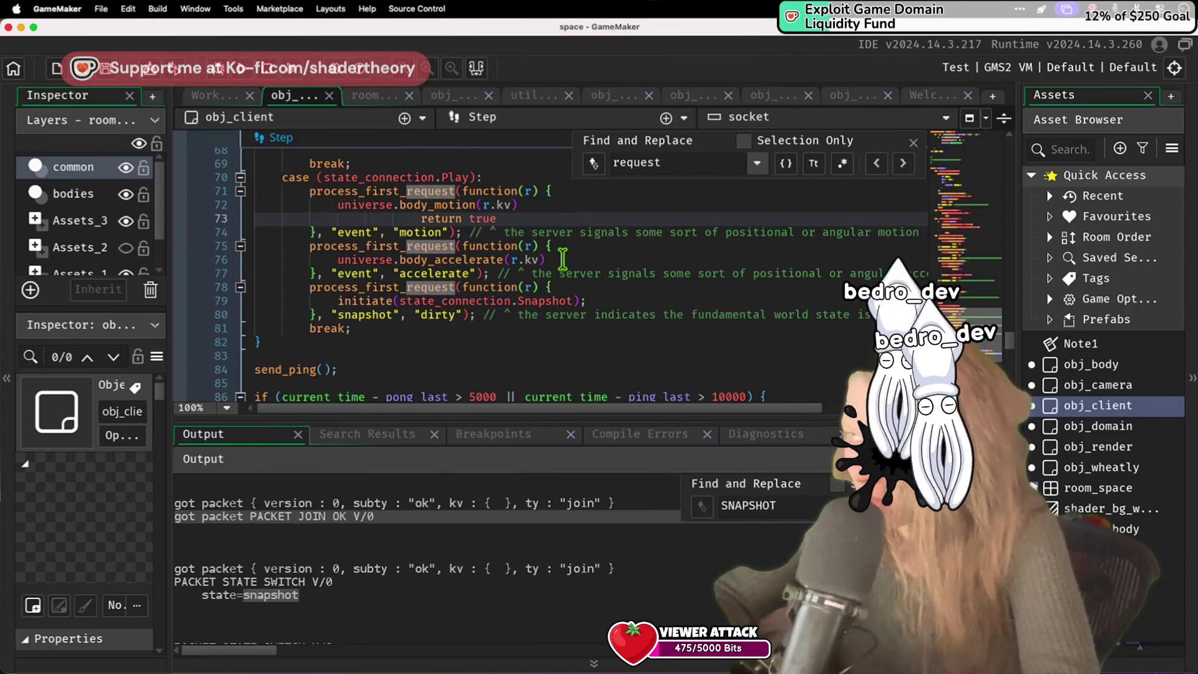
click(583, 260)
key(Return)
text(return true)
key(cmd+s)
Step: Add 'return true' after the initiate Snapshot line and delete the stray 'p' on line 33
click(599, 307)
key(Return)
key(cmd+v)
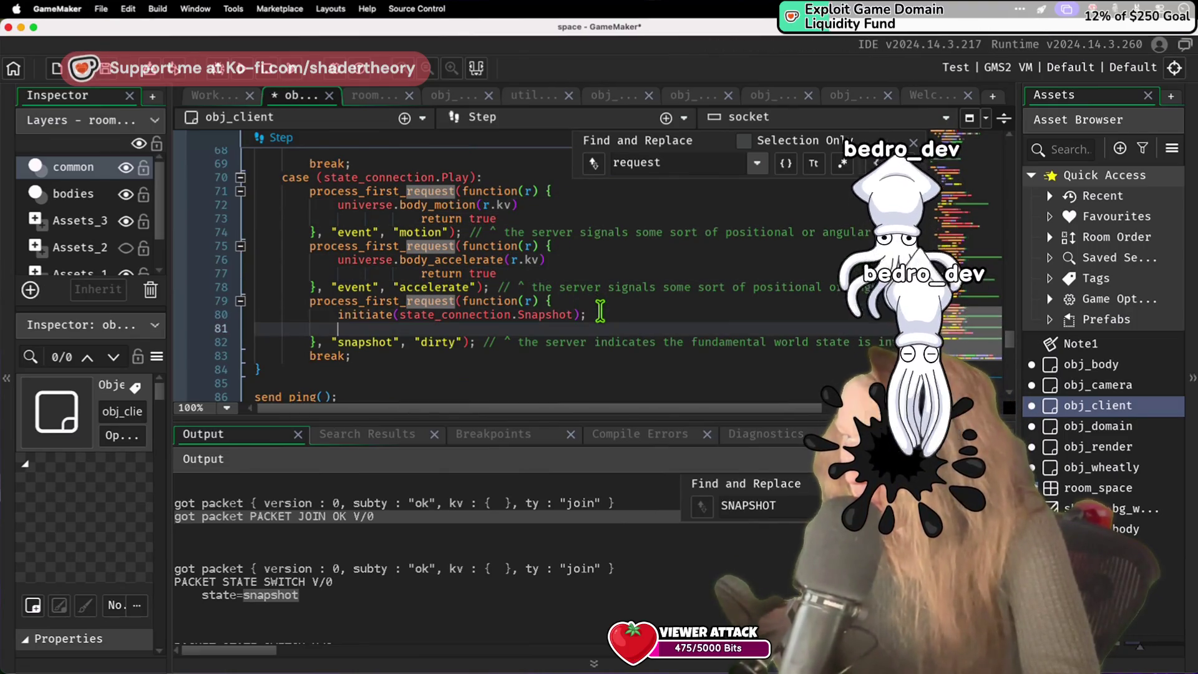
scroll(623, 273, down, 3)
scroll(623, 273, down, 5)
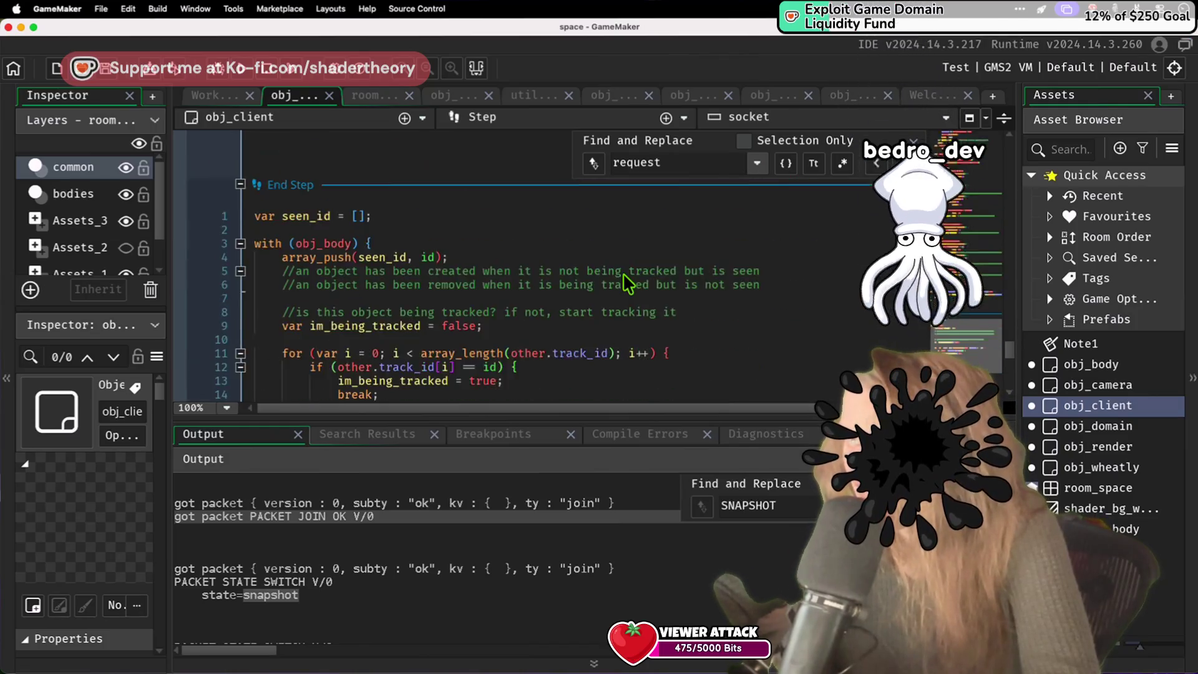
scroll(627, 284, up, 20)
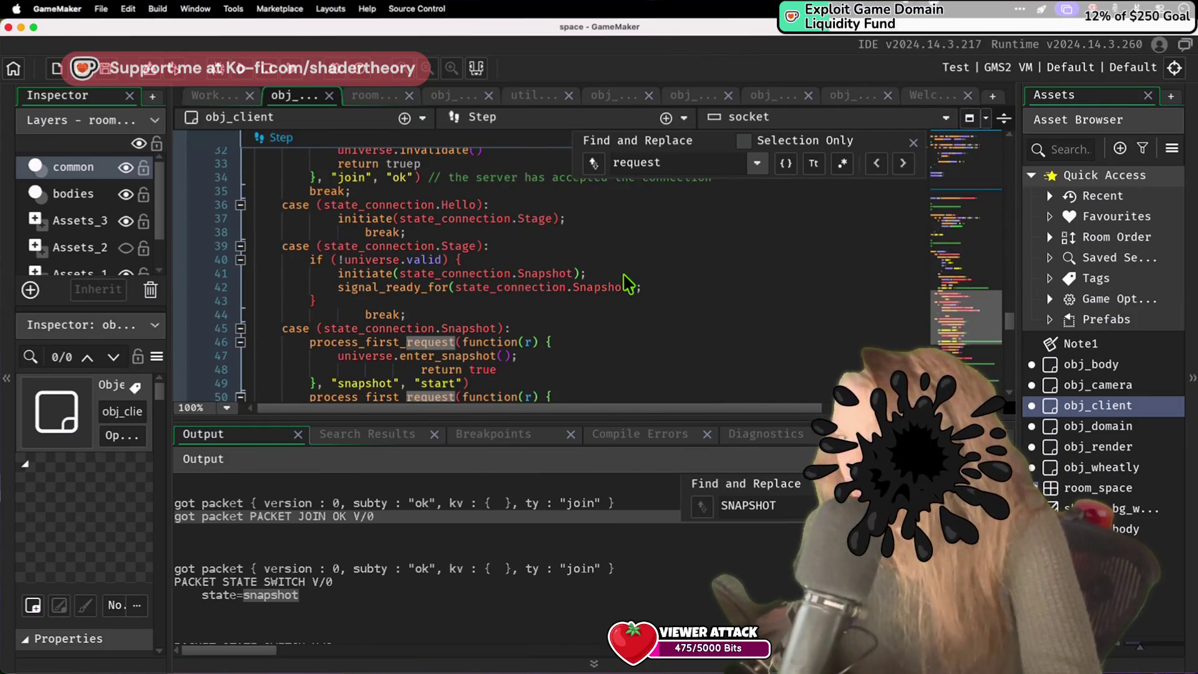
scroll(626, 278, up, 1)
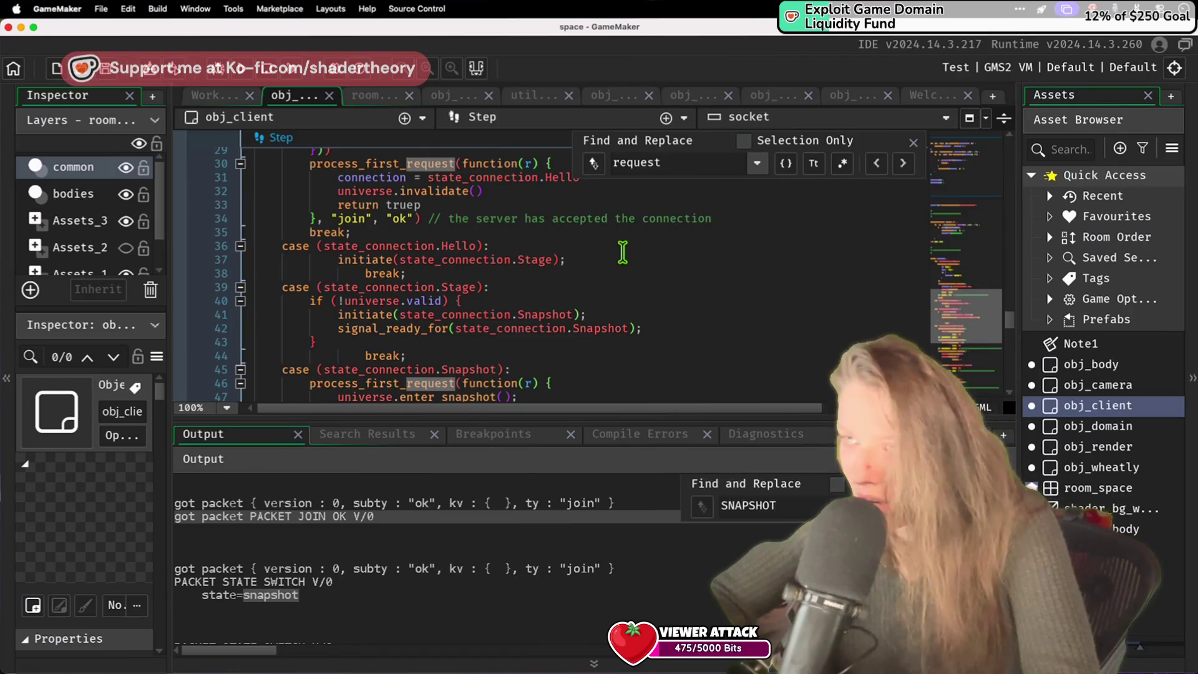
scroll(623, 252, up, 4)
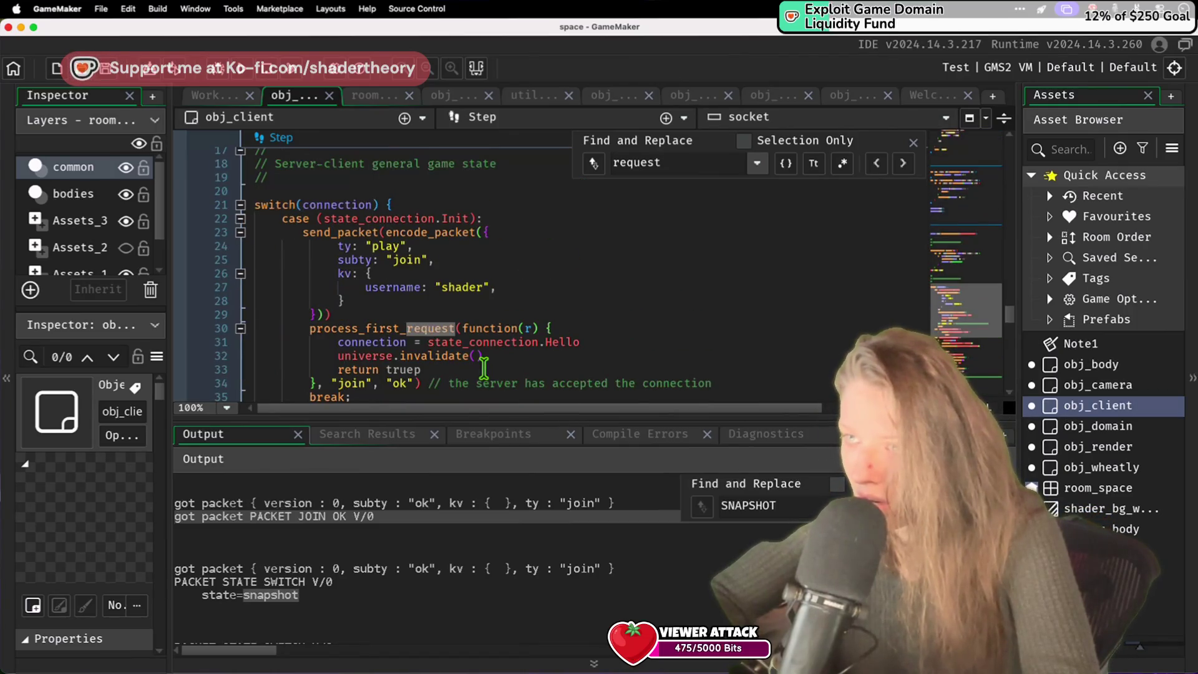
key(BackSpace)
click(487, 302)
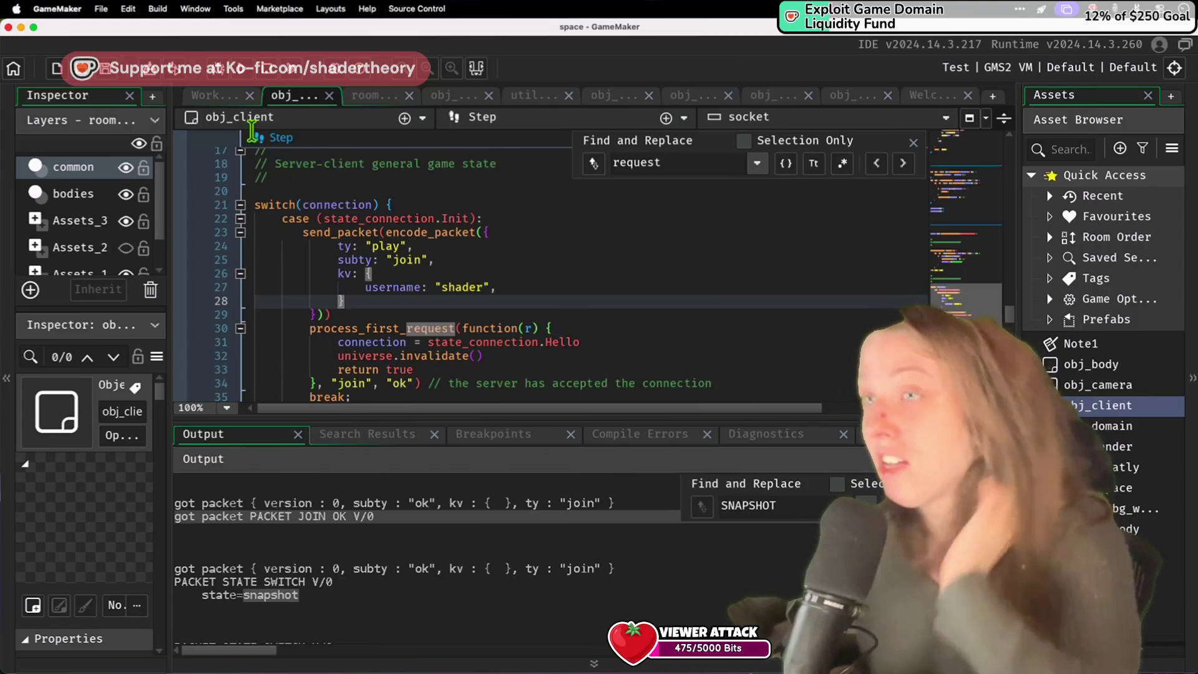
Step: Run the game, then jump to the SNAPSHOT lines in GameMaker's Output log
click(249, 68)
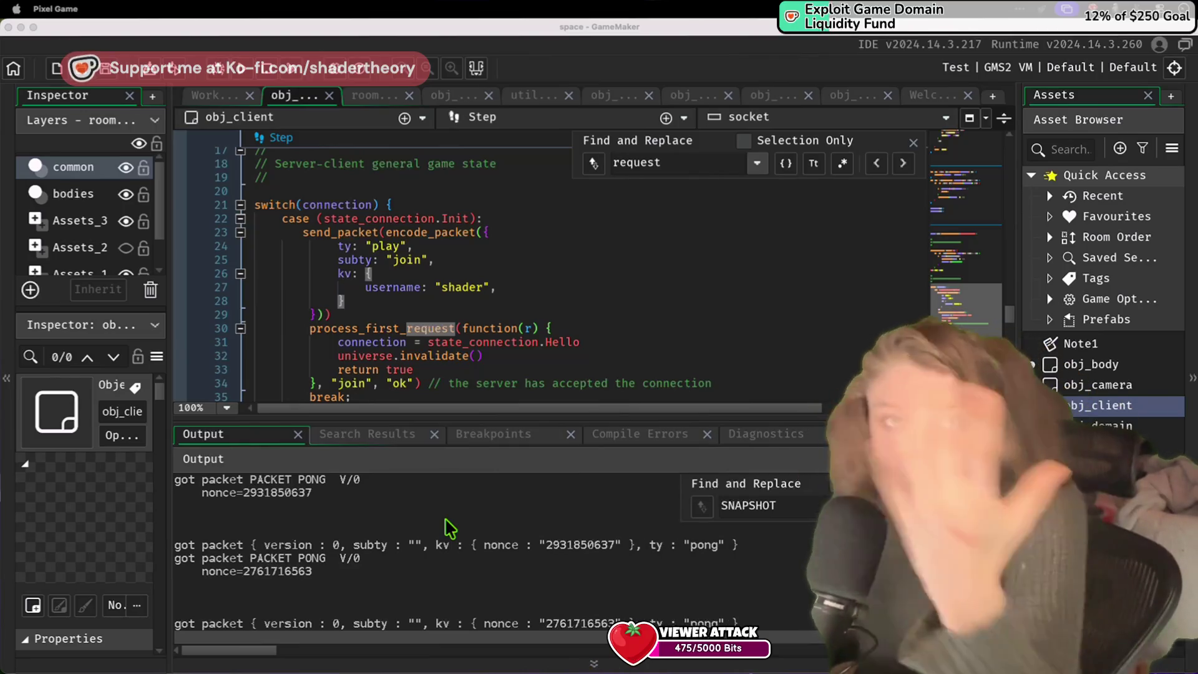
click(270, 80)
click(692, 517)
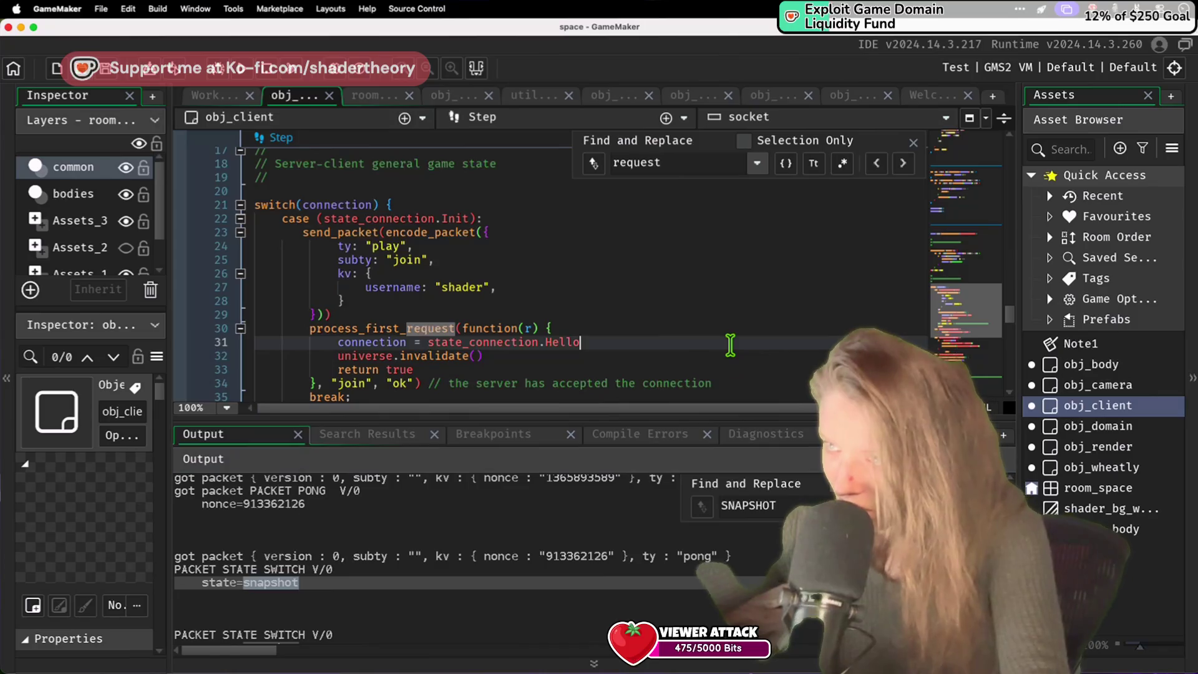
Step: Select and copy the log lines showing pong exchanges and the snapshot-state switch
scroll(732, 349, down, 5)
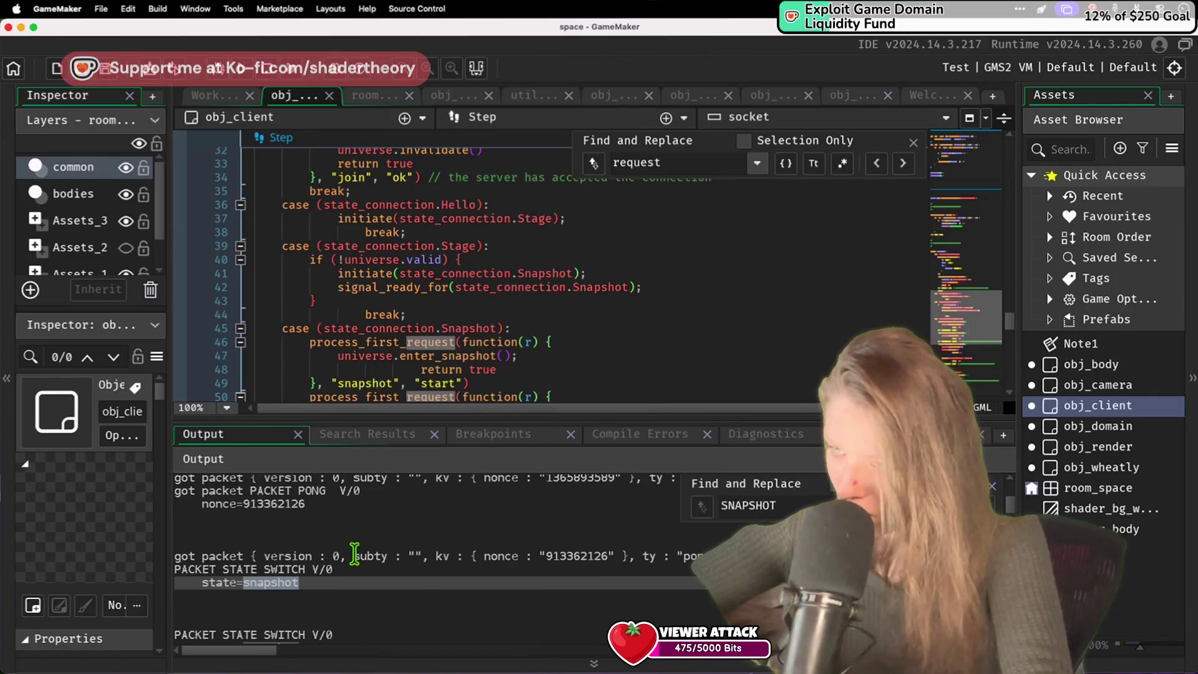
scroll(317, 496, up, 5)
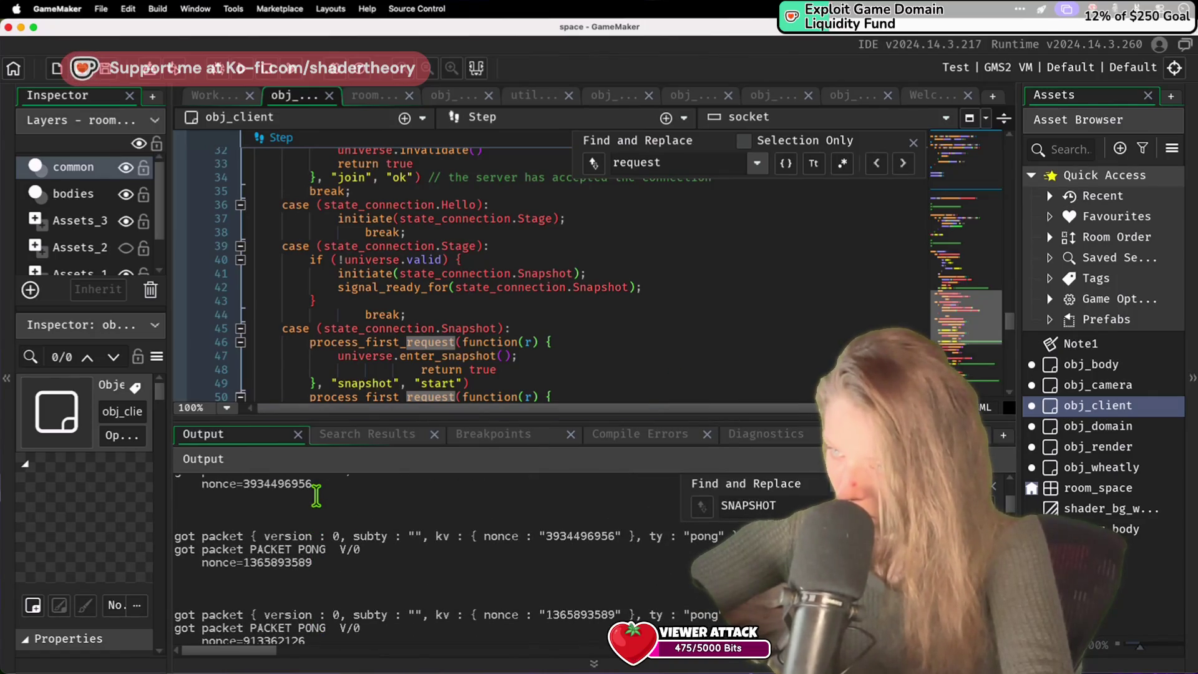
scroll(317, 496, up, 1)
mouse_move(315, 496)
mouse_down()
mouse_move(353, 669)
mouse_move(375, 646)
mouse_move(391, 556)
mouse_up()
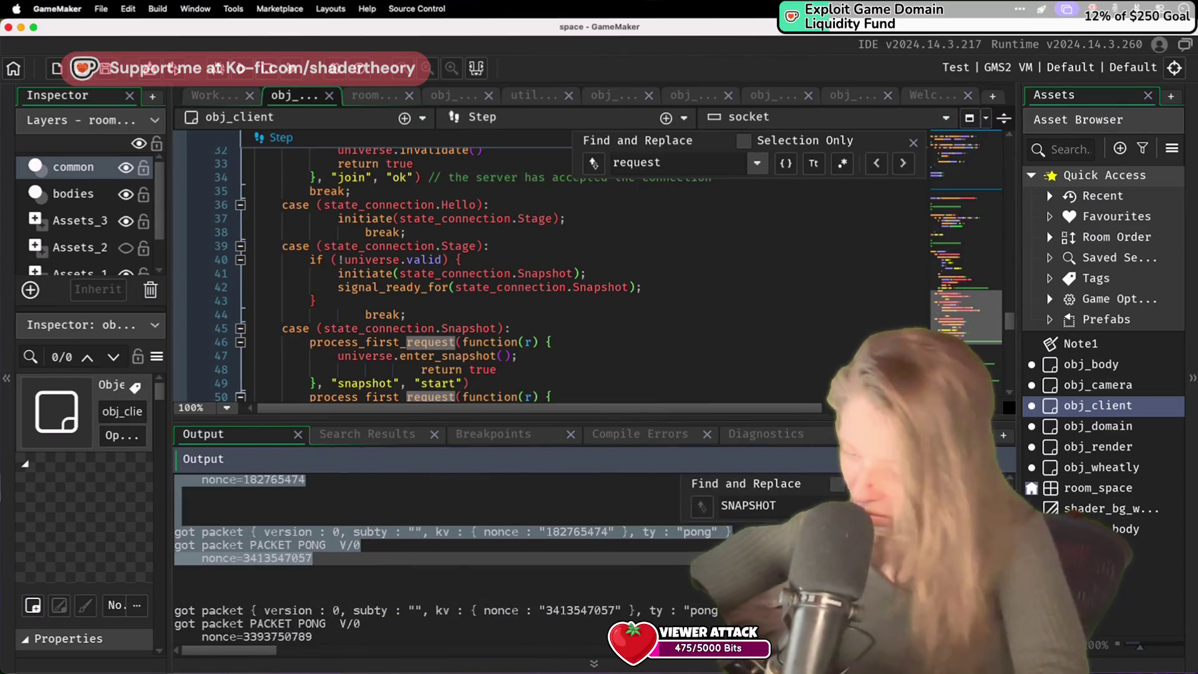
key(super+Tab)
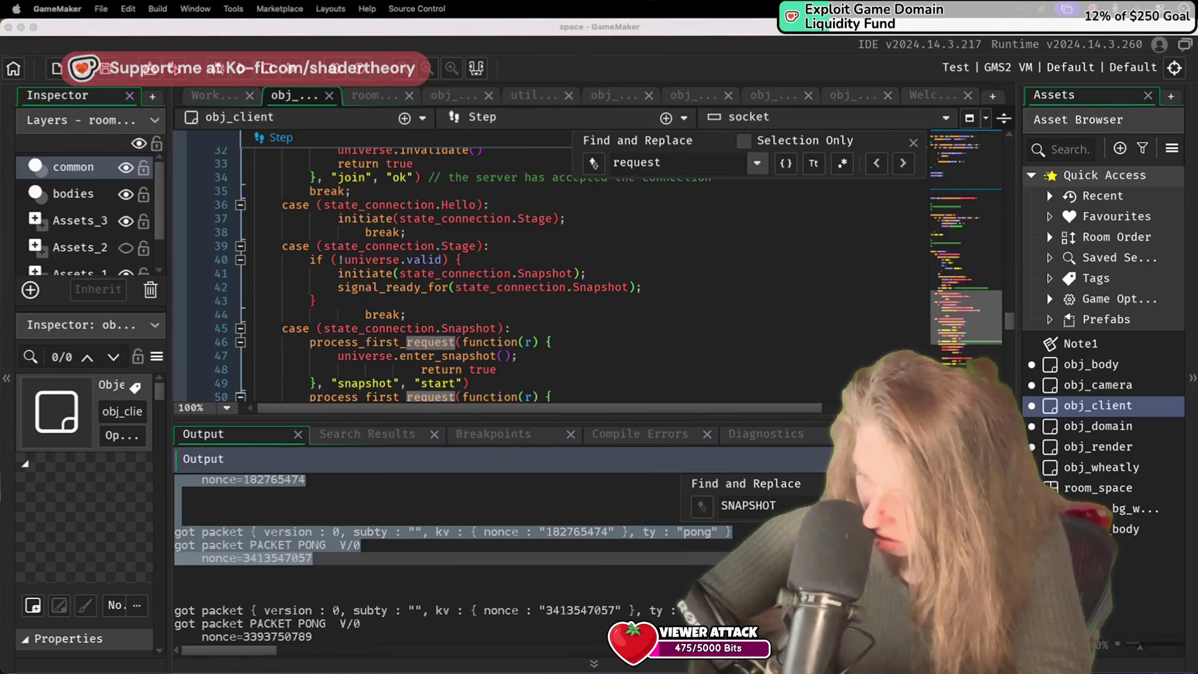
scroll(487, 261, up, 10)
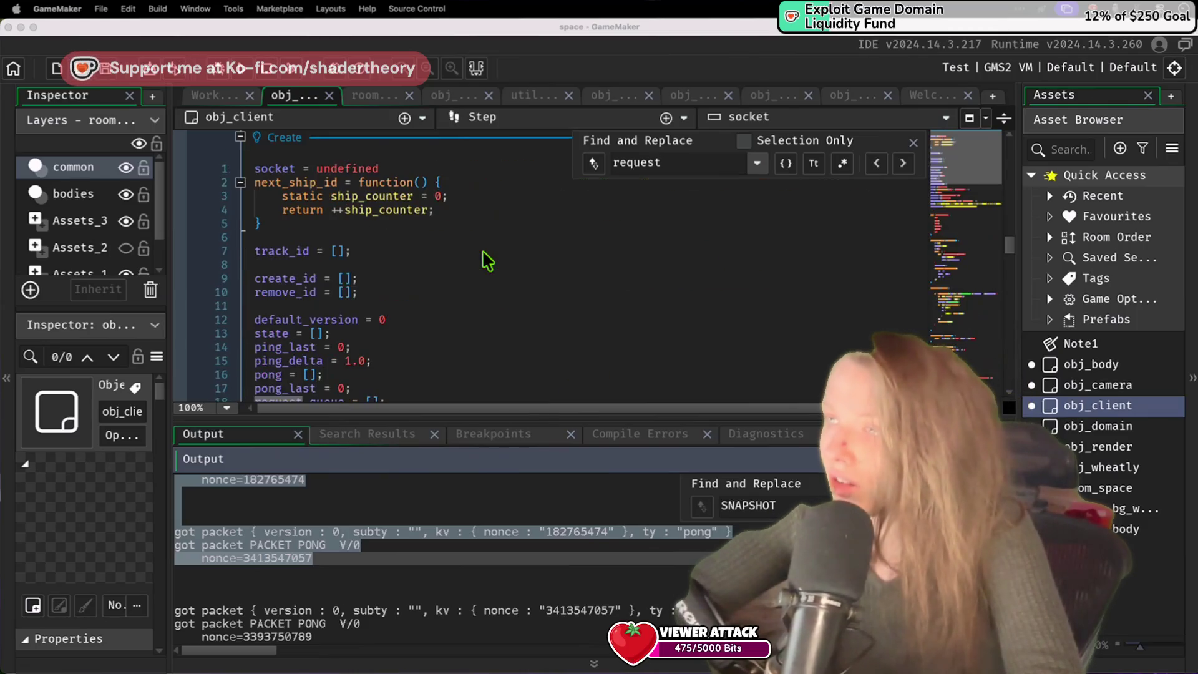
Step: Undo stray typing and search the Create event code for 'switch'
scroll(486, 261, down, 20)
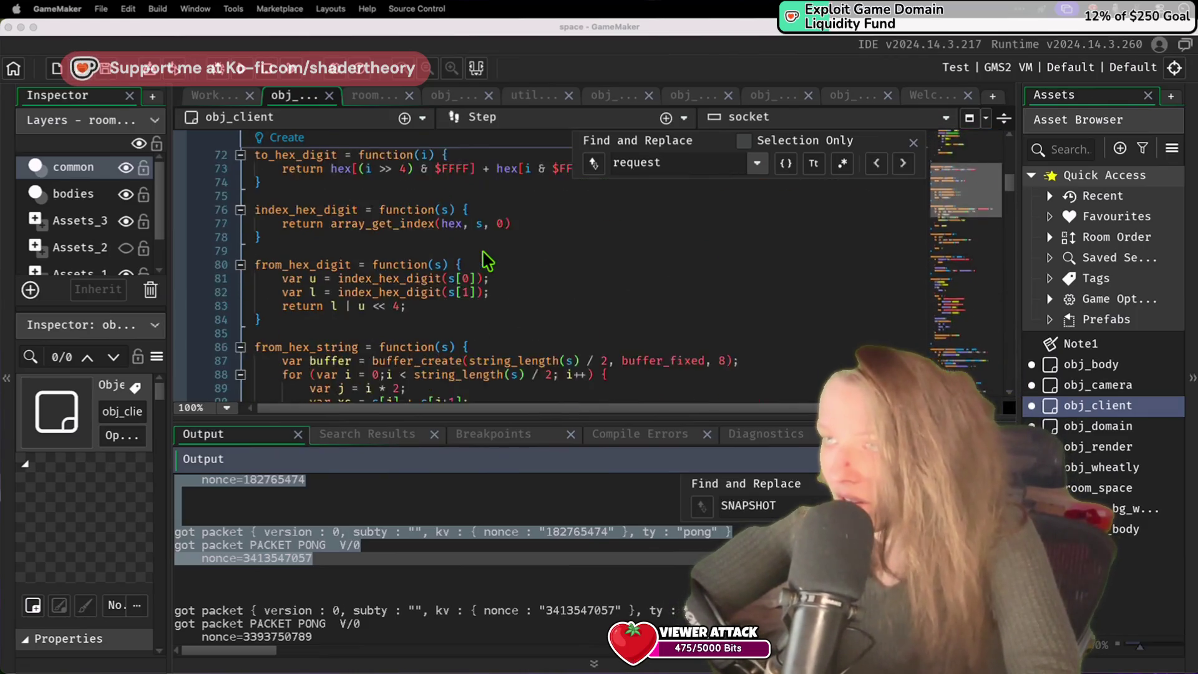
click(487, 260)
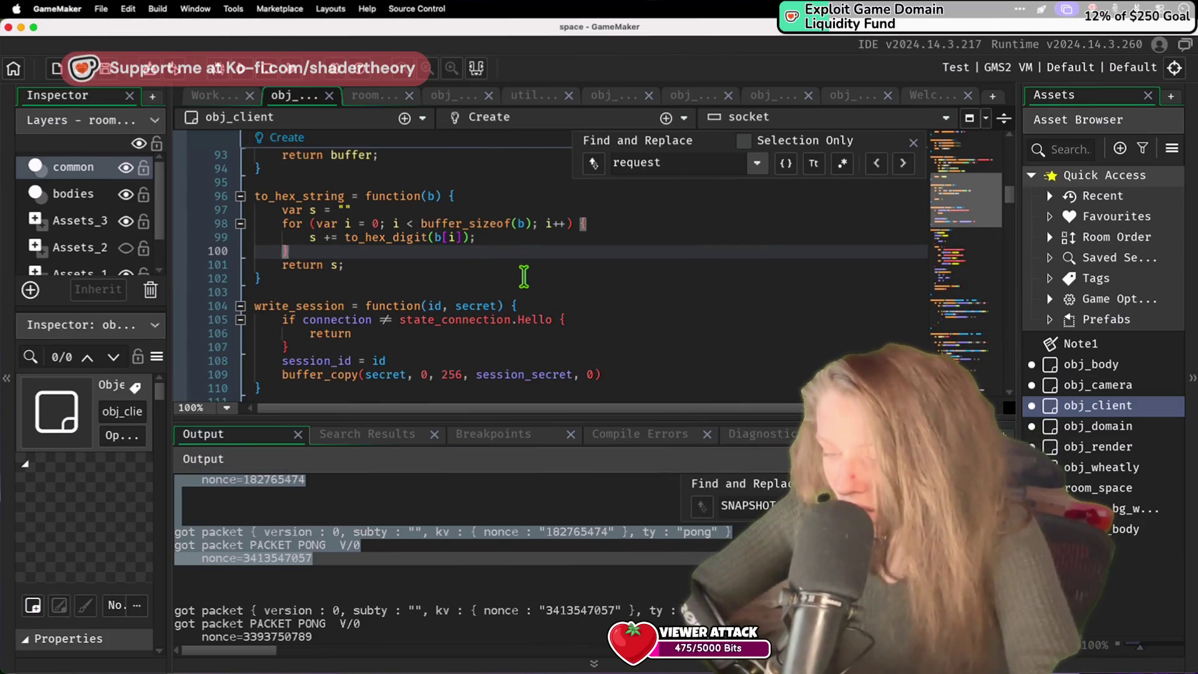
text(swit)
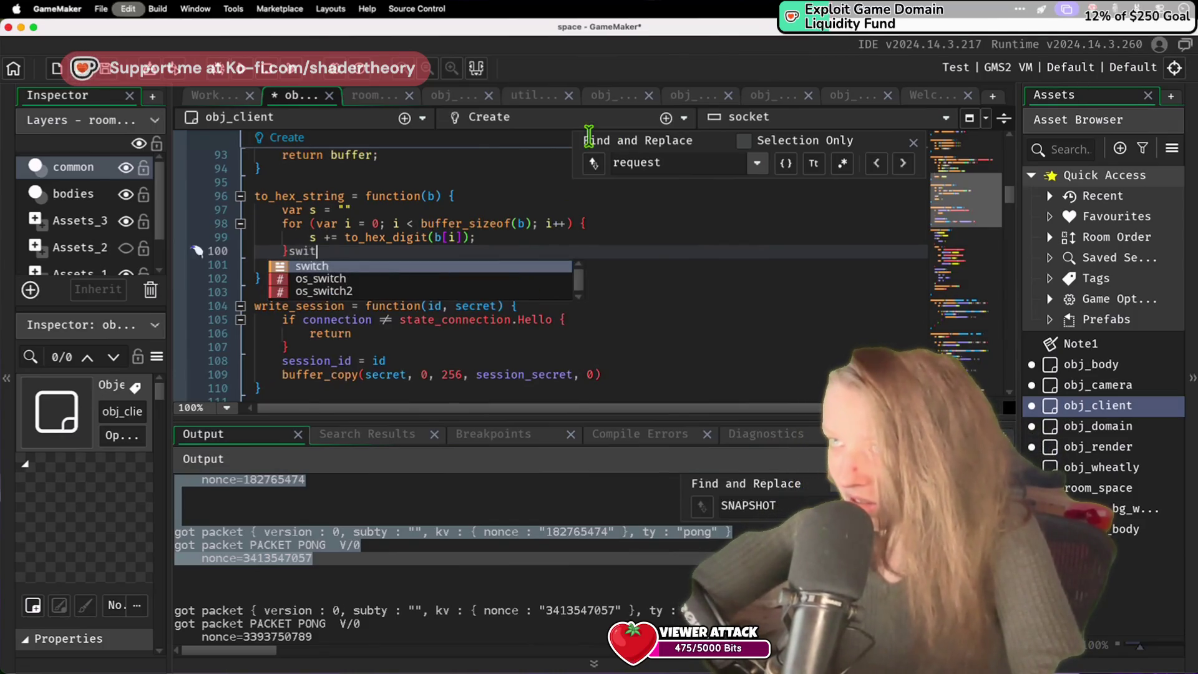
key(ctrl+z)
double_click(663, 160)
text(switch)
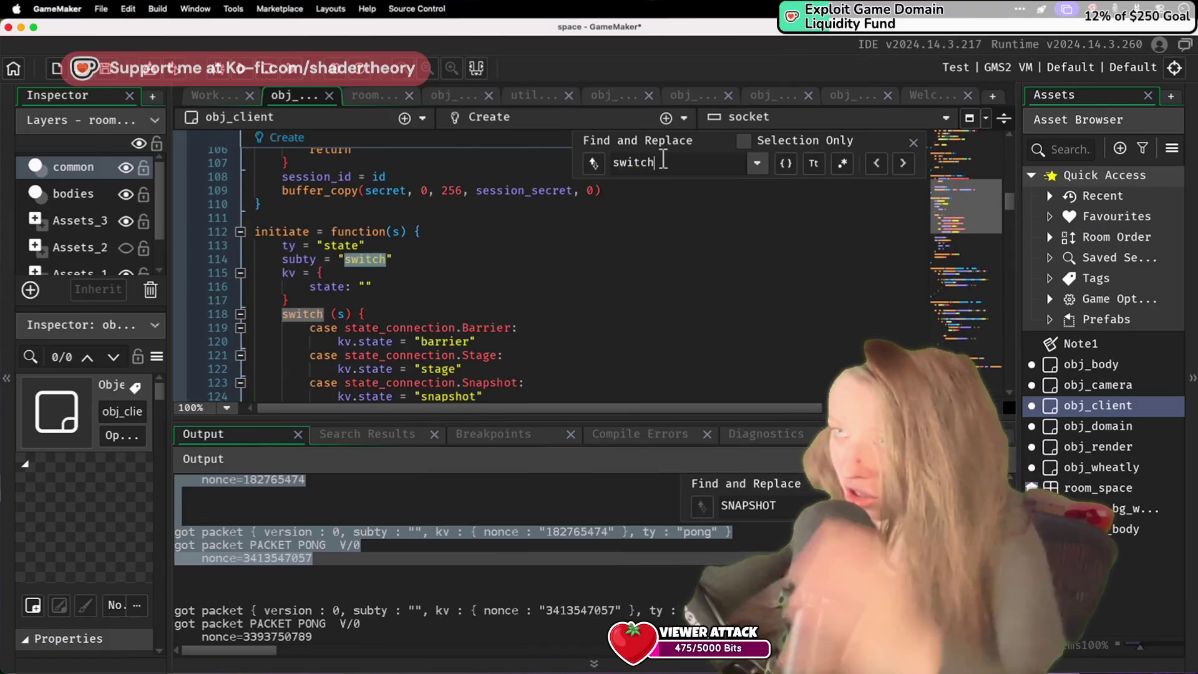
scroll(538, 278, down, 2)
Step: Add break lines after the snapshot, stage and barrier cases in initiate
click(522, 303)
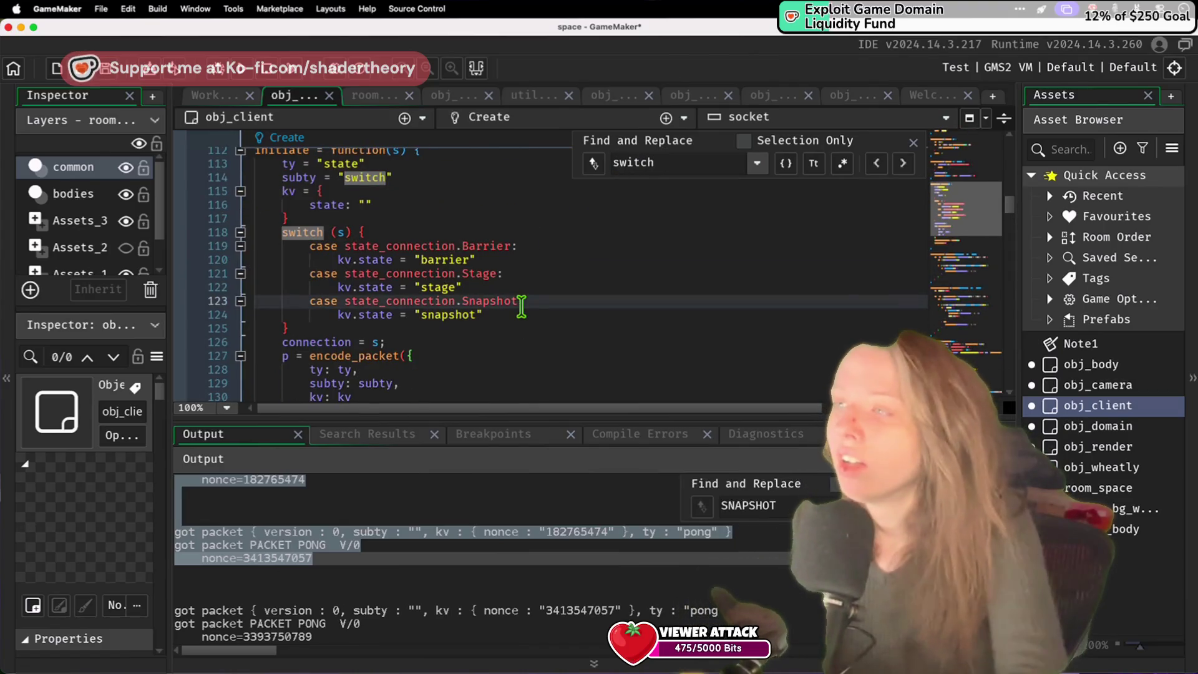
key(Down)
key(Return)
text(break)
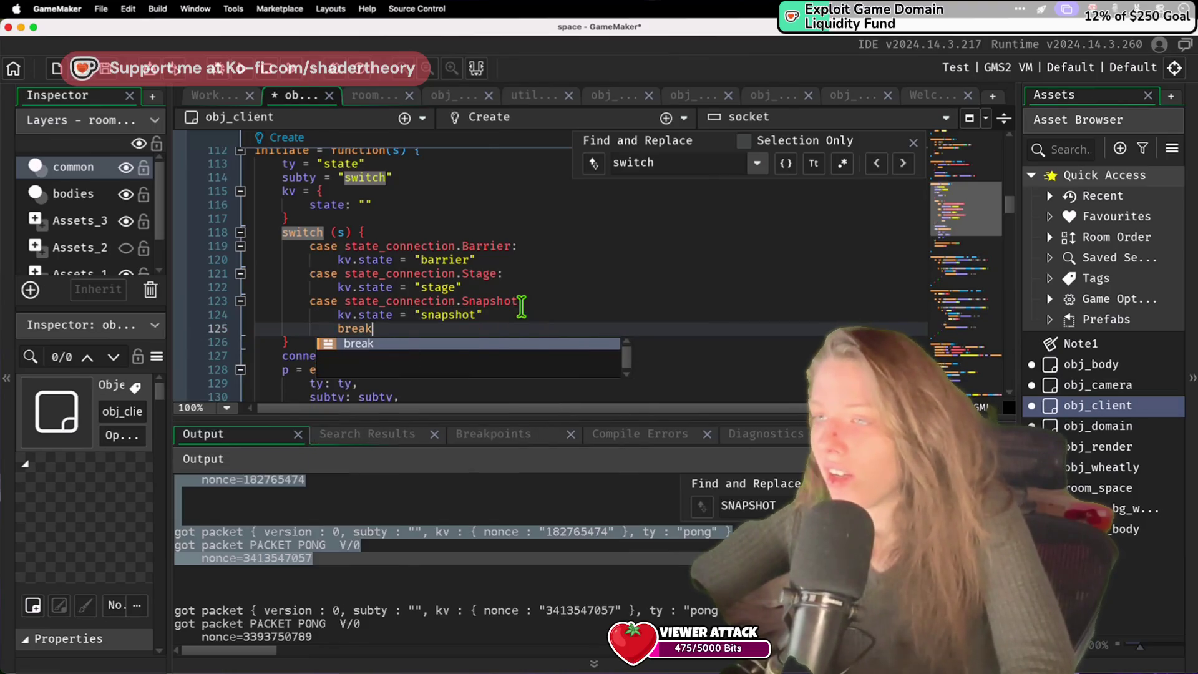
click(518, 287)
key(Return)
text(break)
click(523, 255)
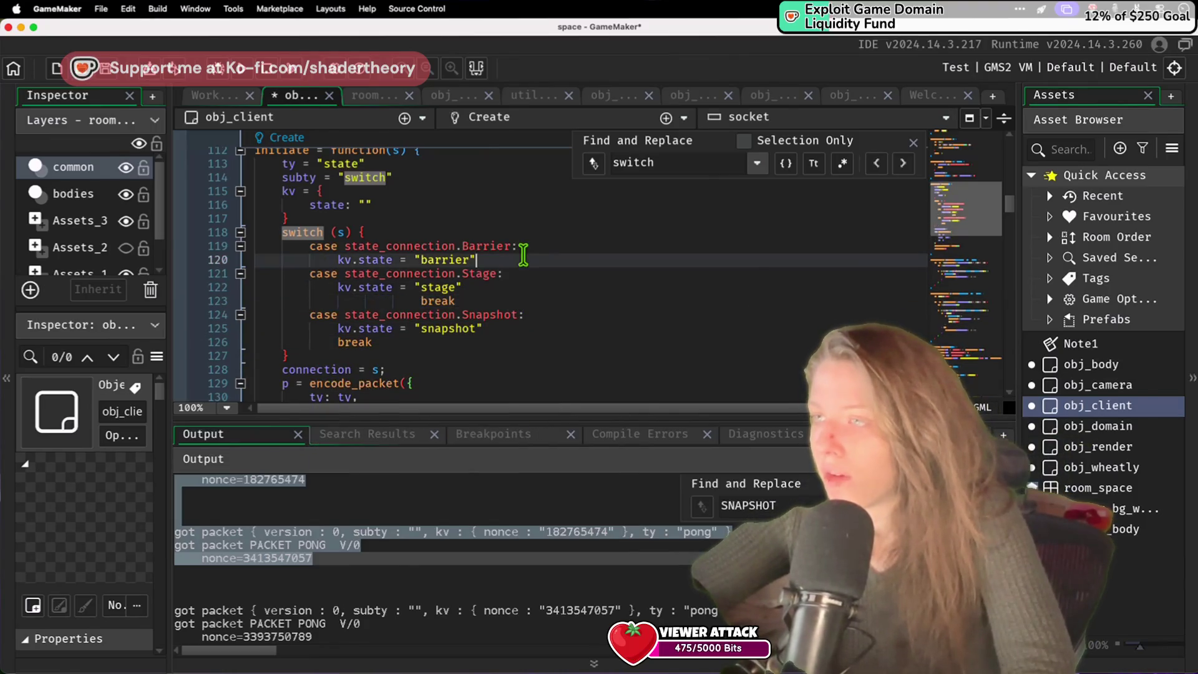
key(super+s)
key(Left)
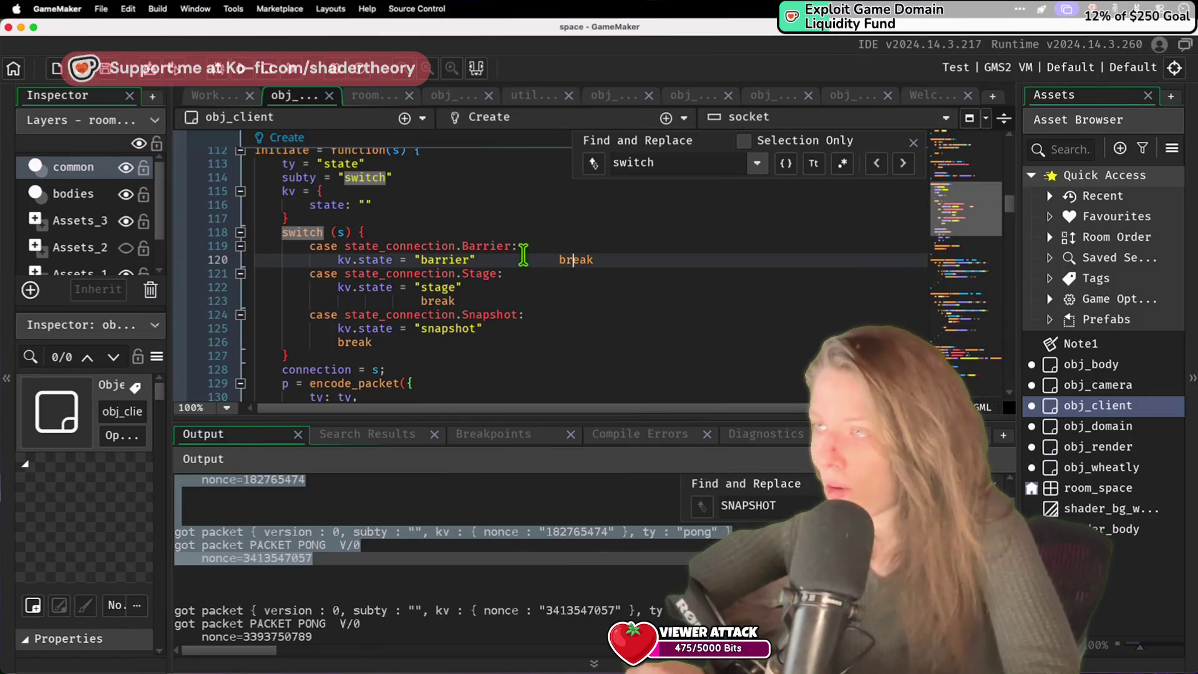
key(Return)
Step: Fix the barrier case break's indentation and save
click(421, 315)
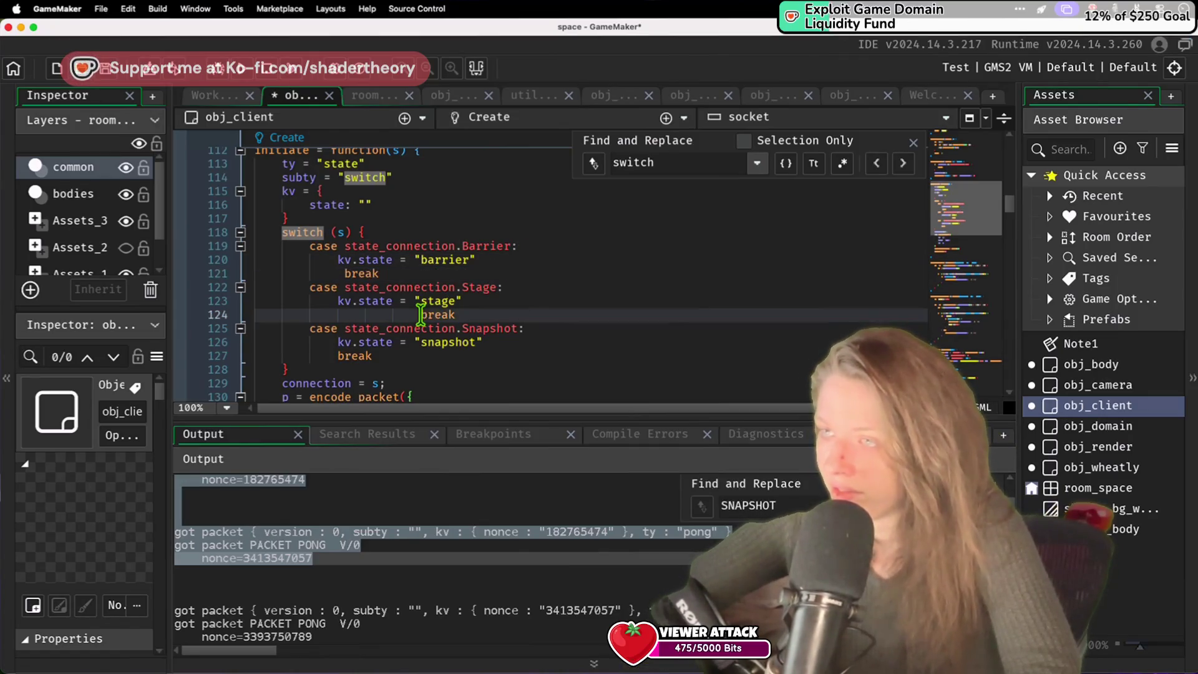
click(346, 274)
key(BackSpace)
key(BackSpace)
key(BackSpace)
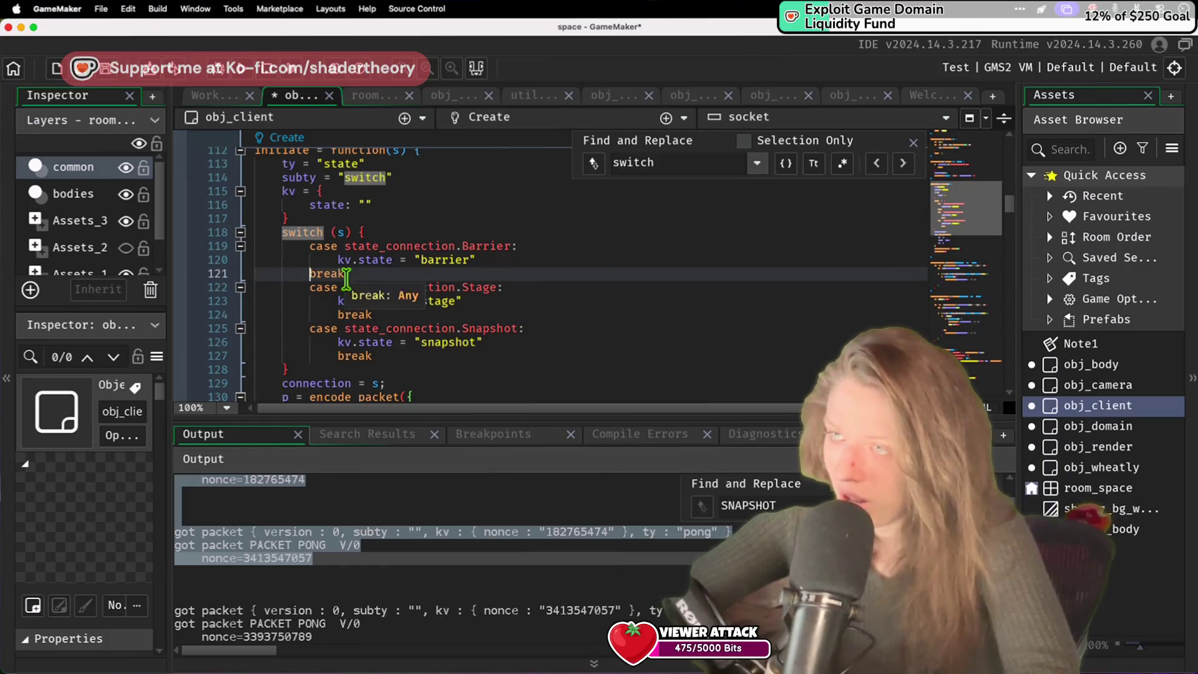
key(super+s)
key(Tab)
key(super+s)
Step: Find the next switch statement, in signal_ready_for
click(660, 163)
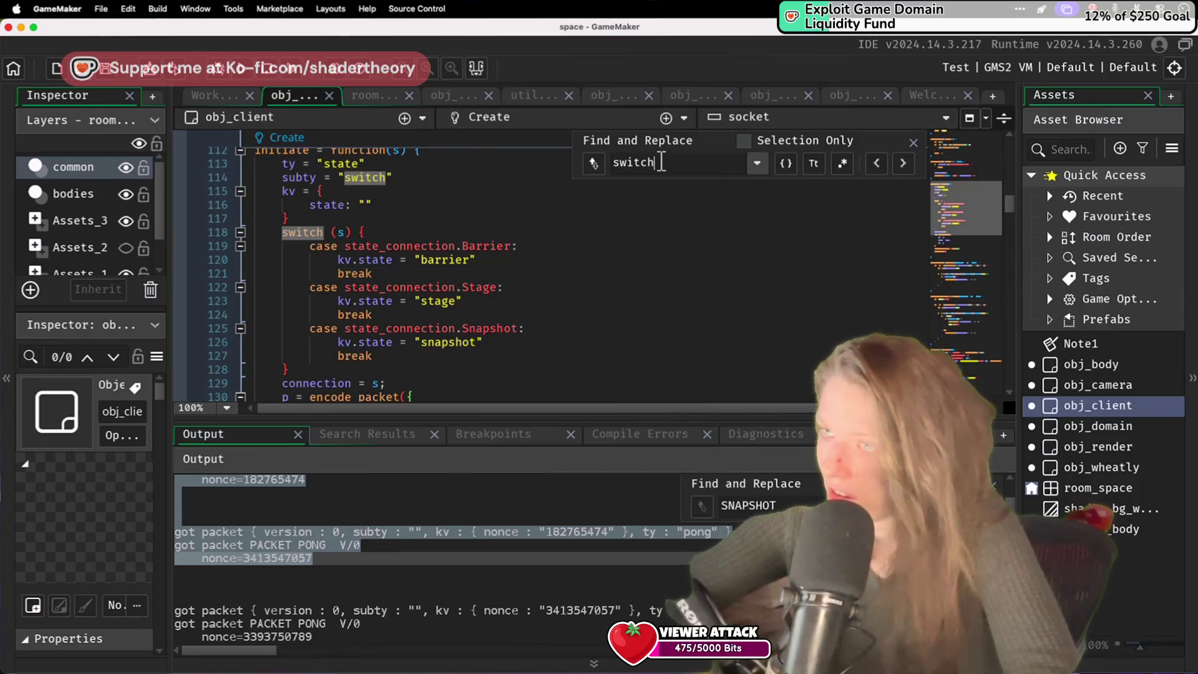
key(Return)
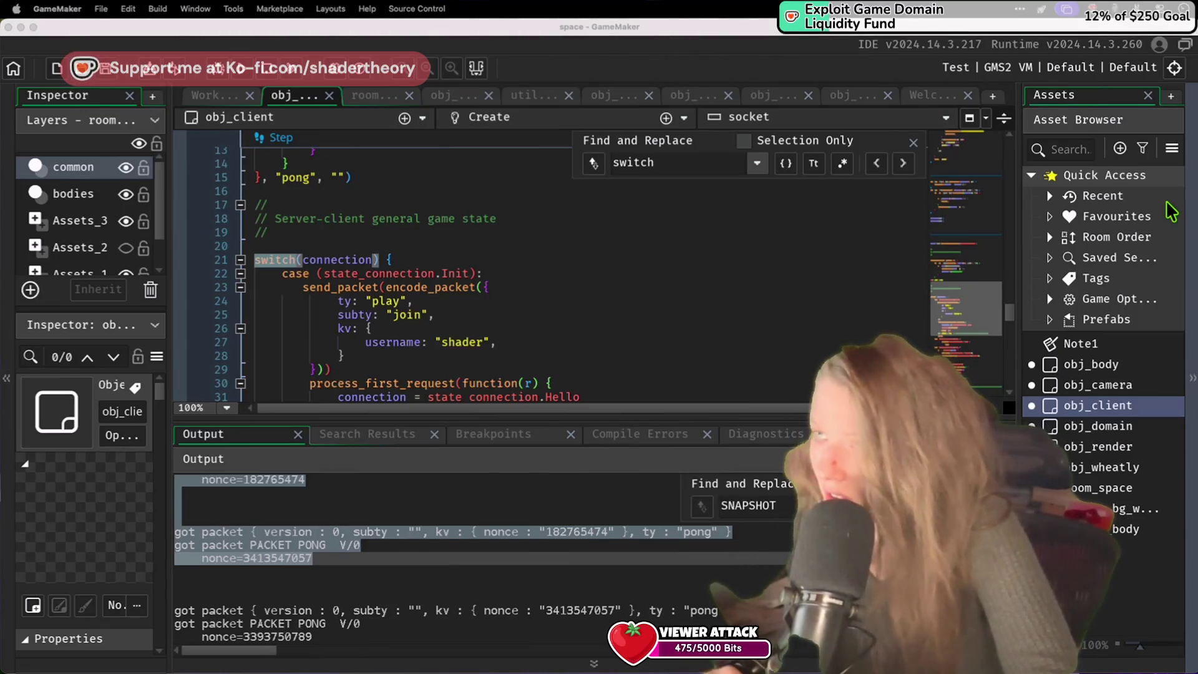
scroll(669, 339, down, 15)
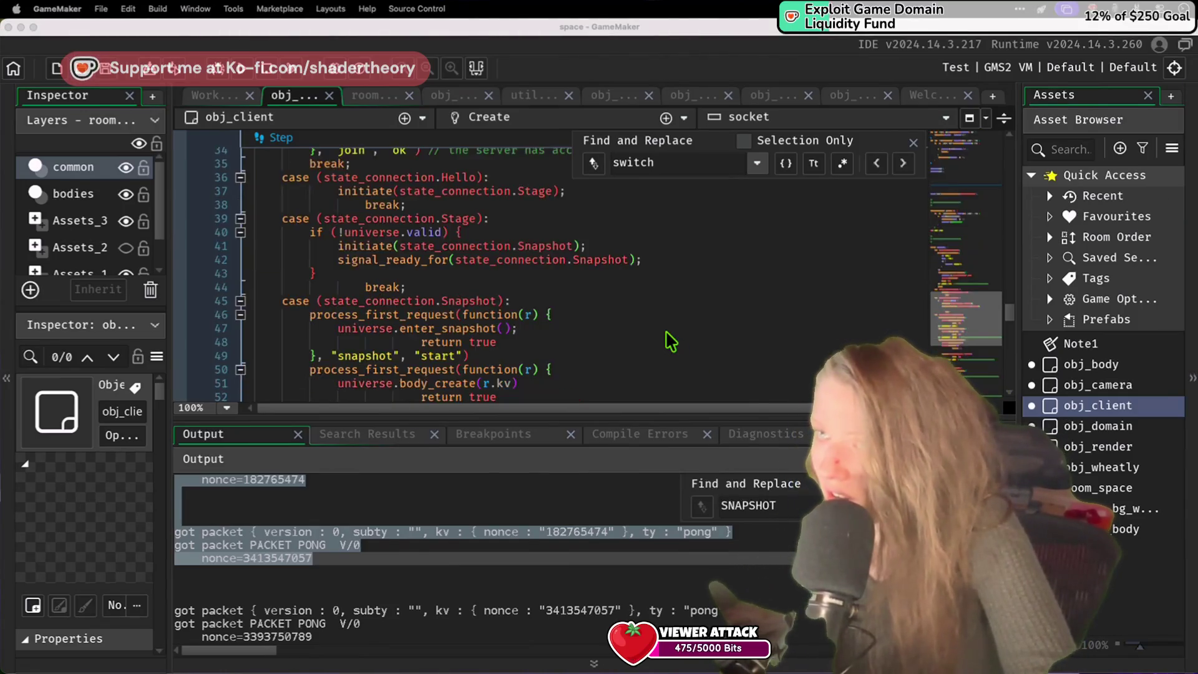
click(663, 164)
key(Return)
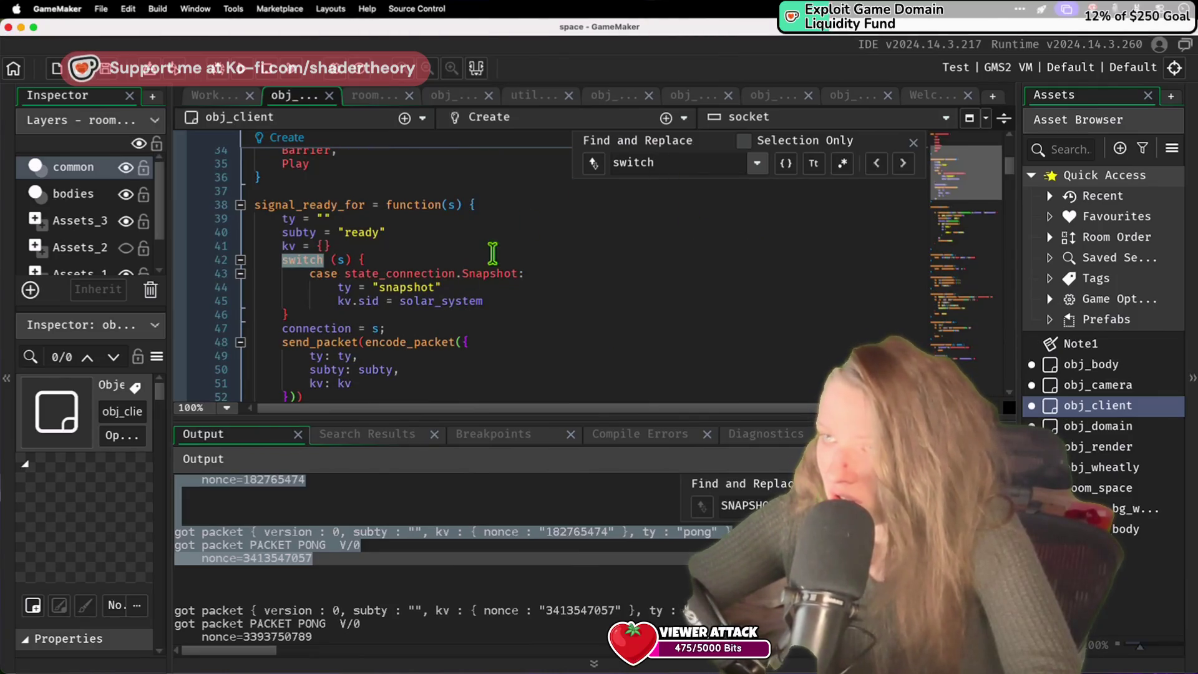
Step: Add an aligned break after kv.sid = solar_system, save, and run the game
click(535, 299)
text(break)
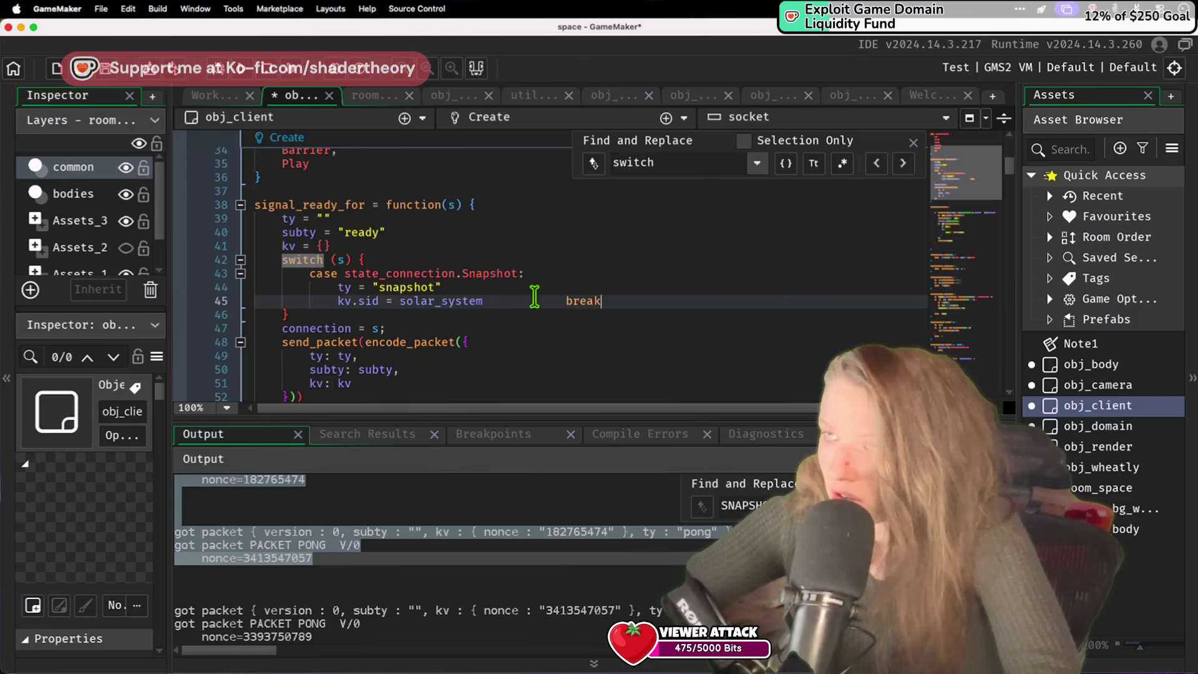
key(super+shift+z)
key(super+s)
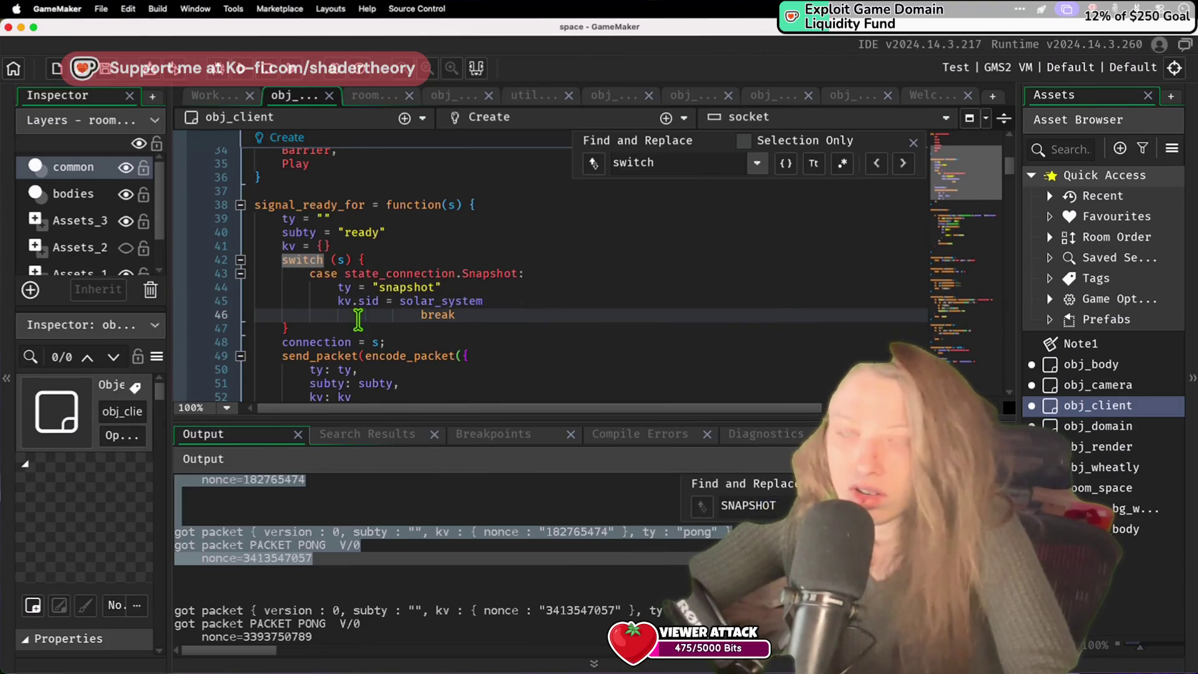
key(BackSpace)
key(BackSpace)
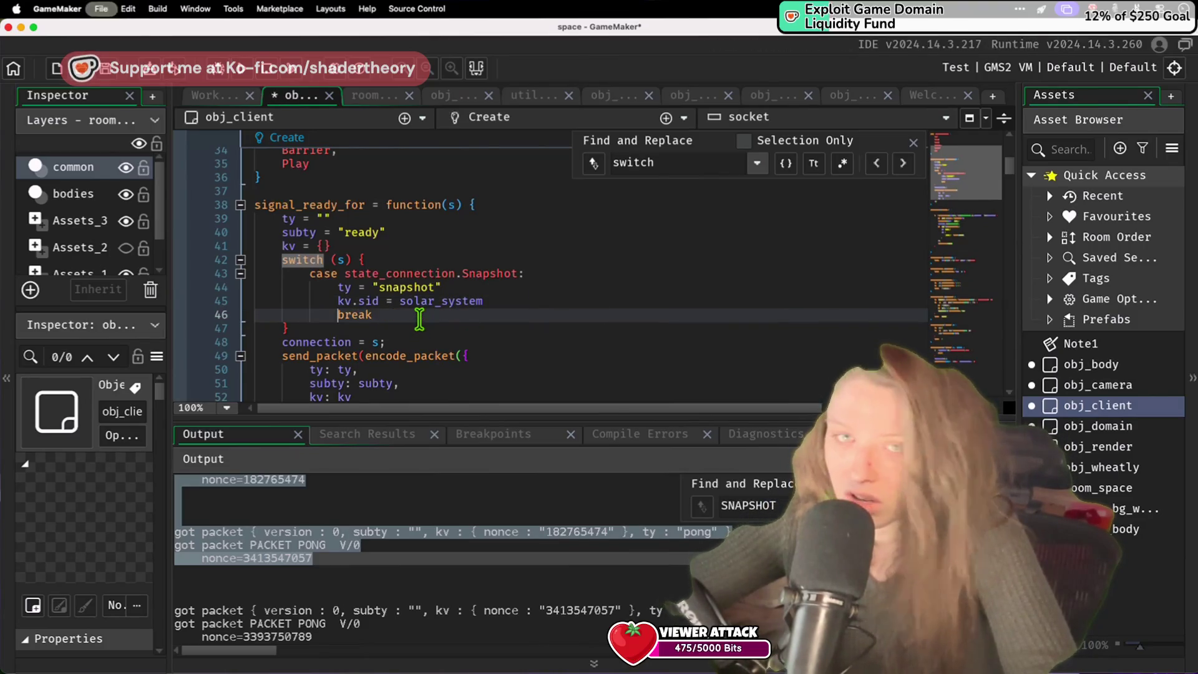
click(252, 68)
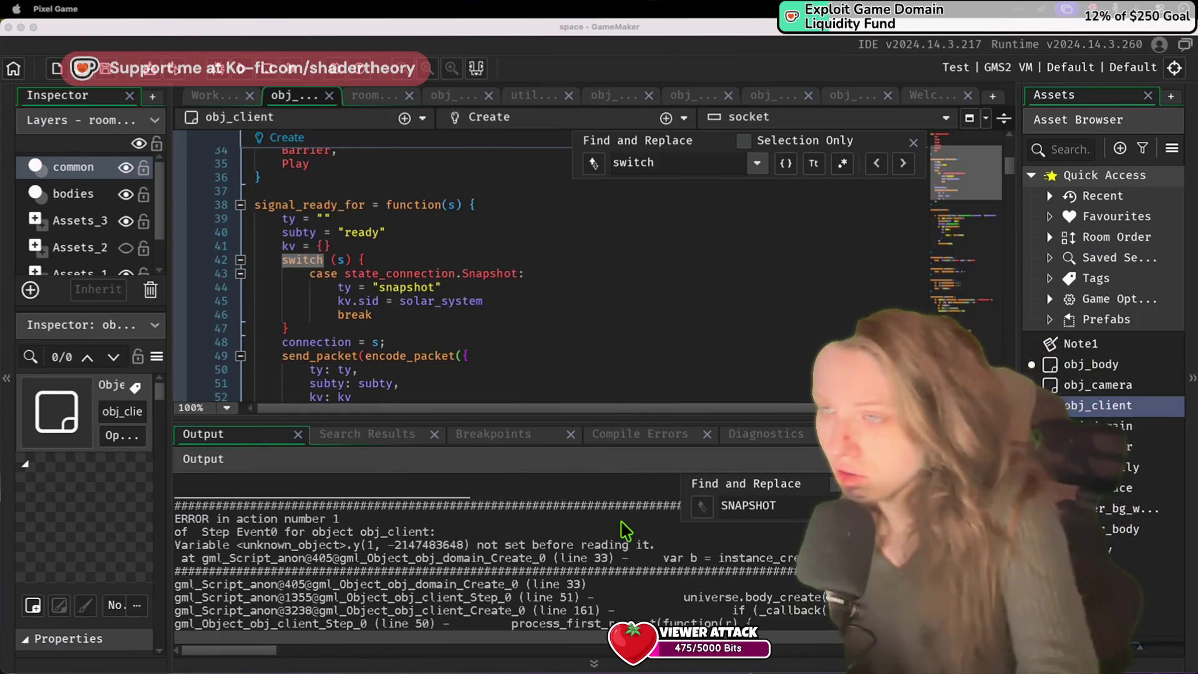
Step: Scroll past the error and select the SNAPSHOT BODY lines with pos, vel, mass and tx
scroll(626, 531, up, 3)
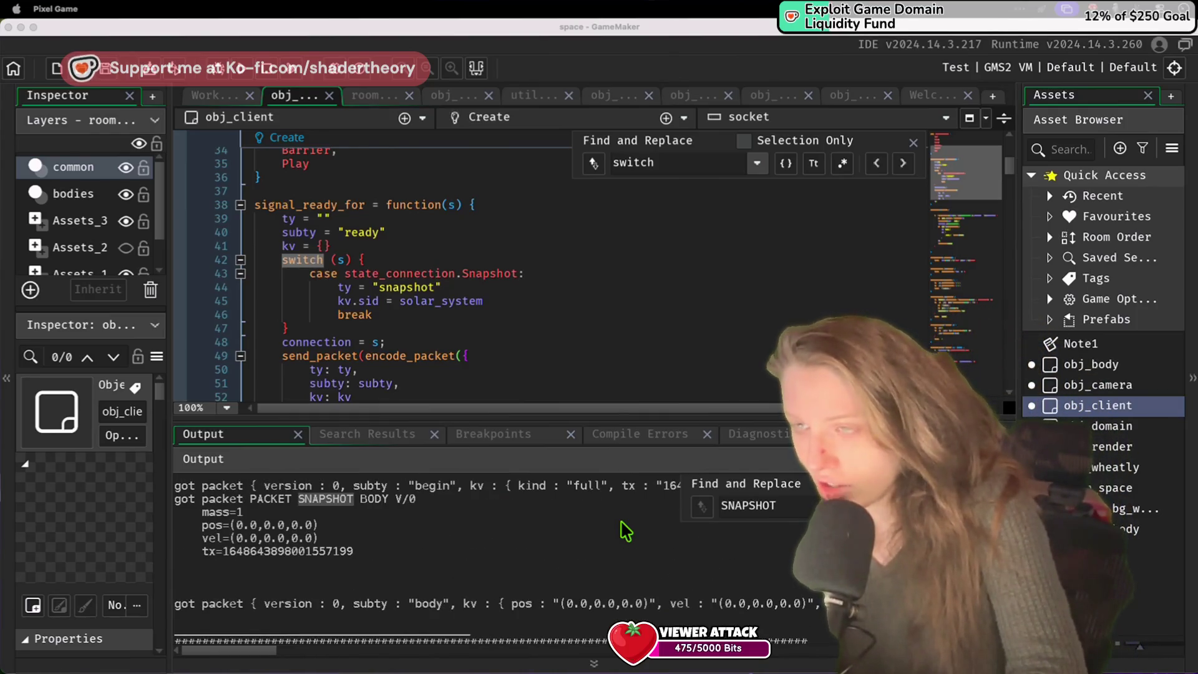
drag(375, 552, 310, 503)
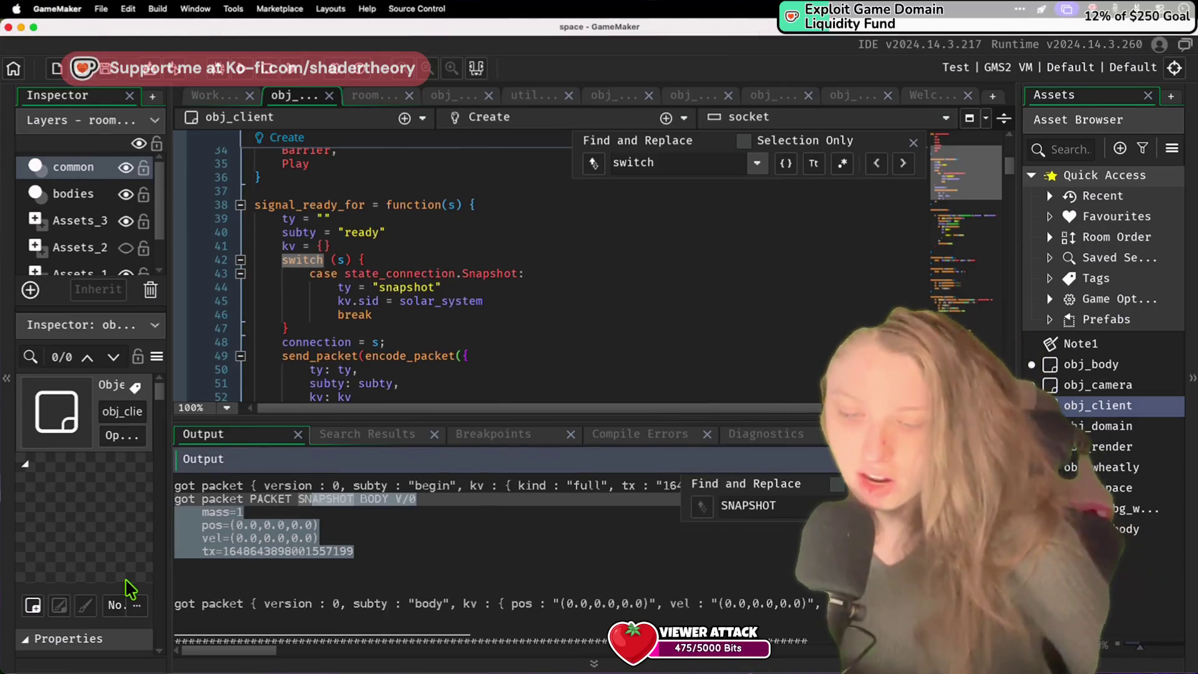
scroll(129, 587, down, 1)
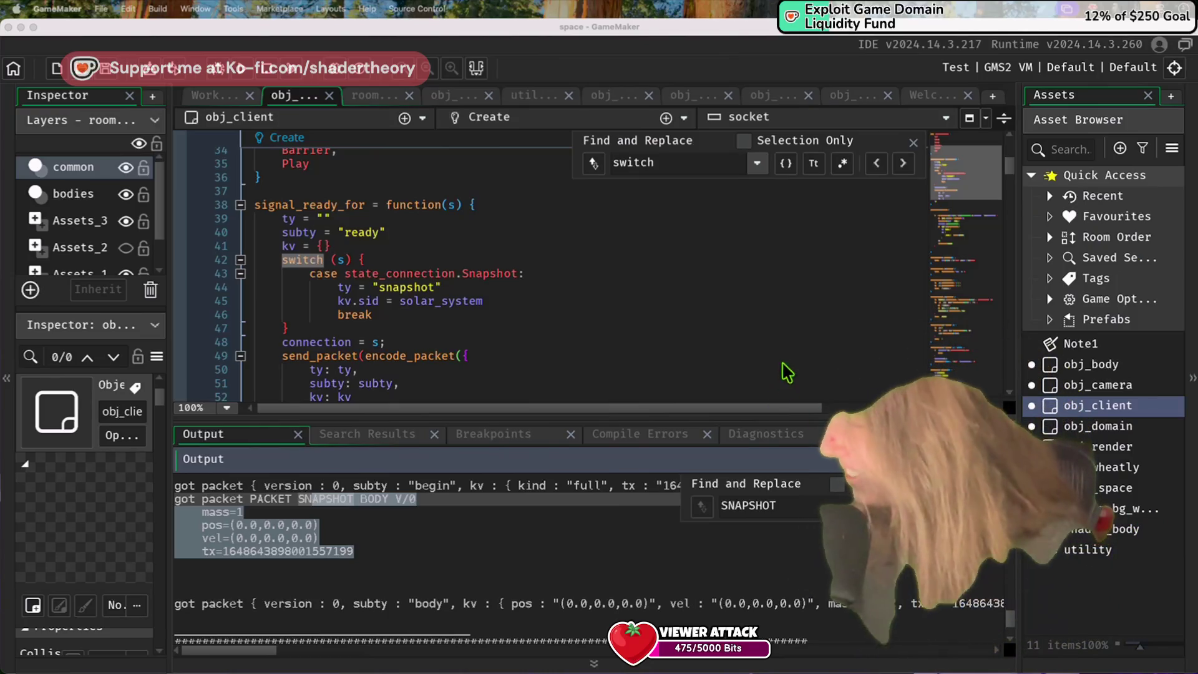
Step: Scroll through obj_client's Create event code, then switch to Visual Studio Code
click(704, 301)
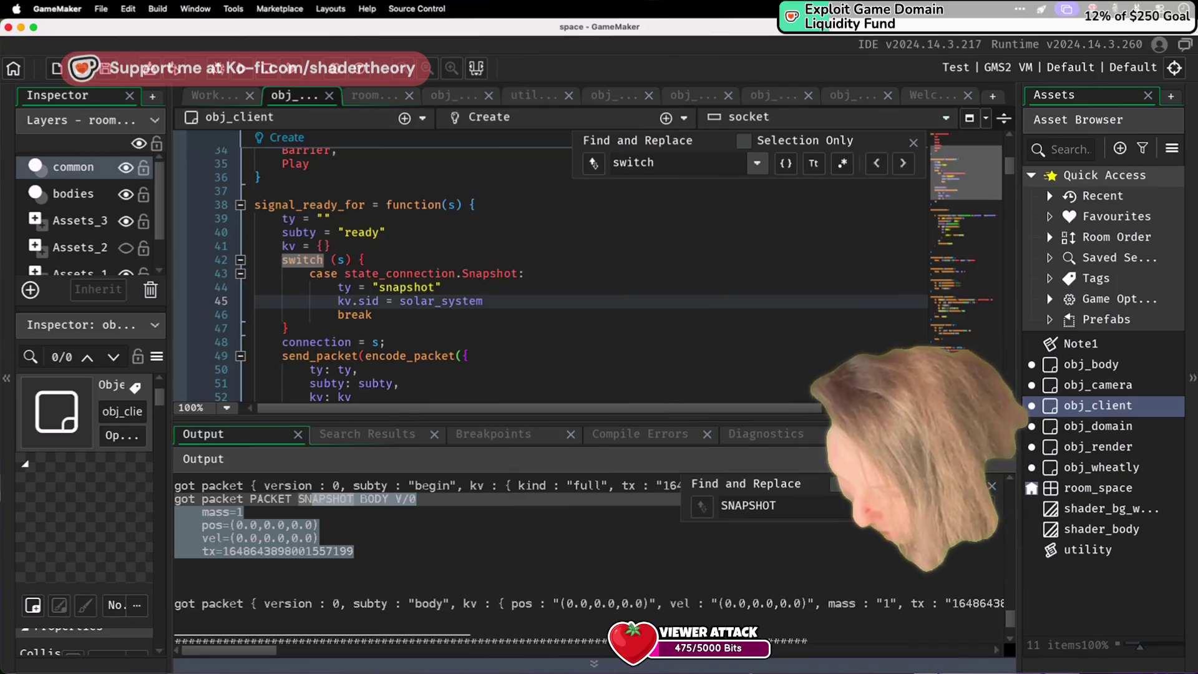
scroll(630, 375, up, 10)
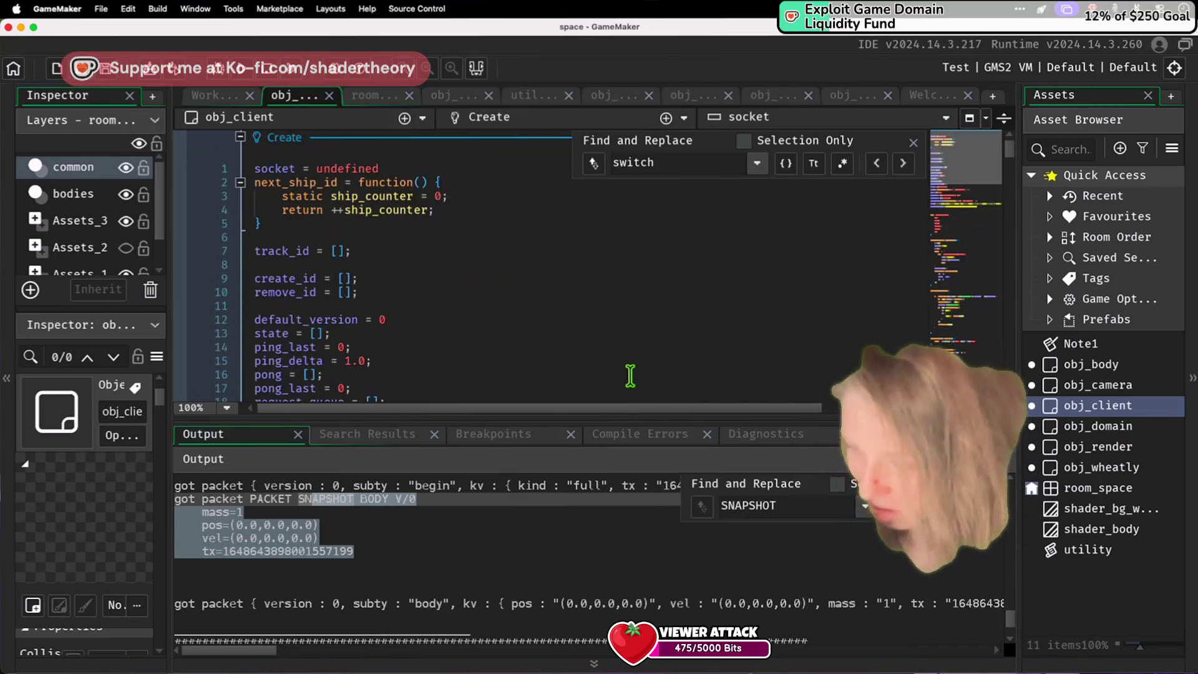
scroll(541, 373, down, 20)
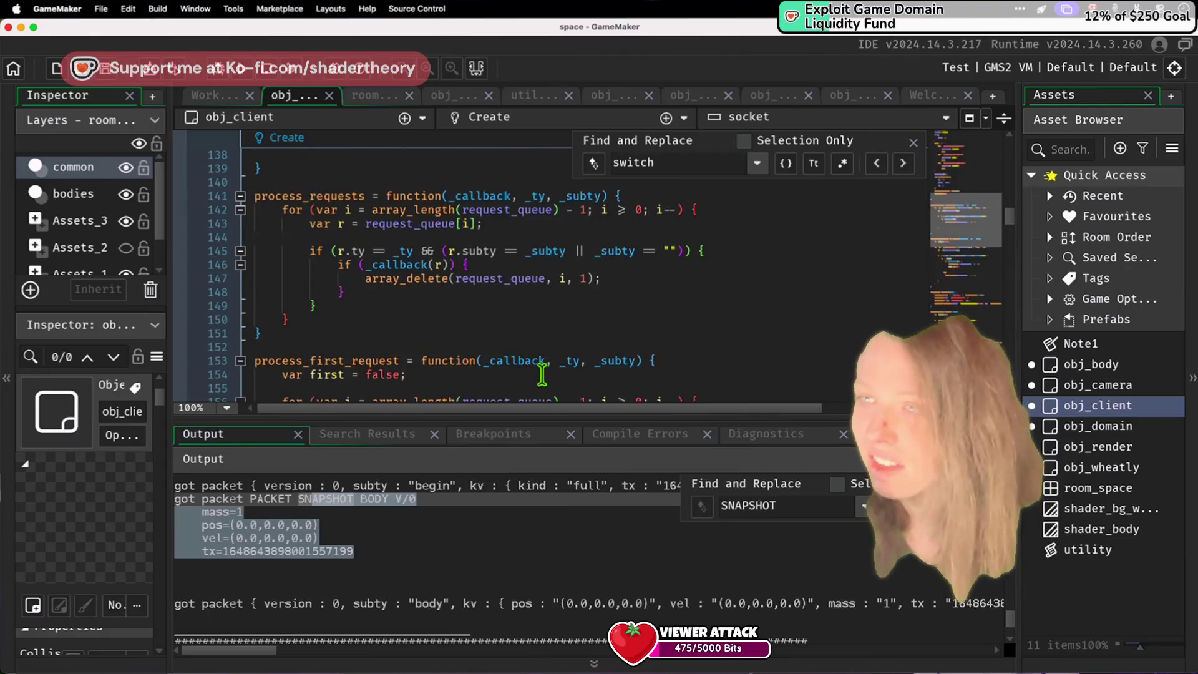
scroll(542, 373, up, 10)
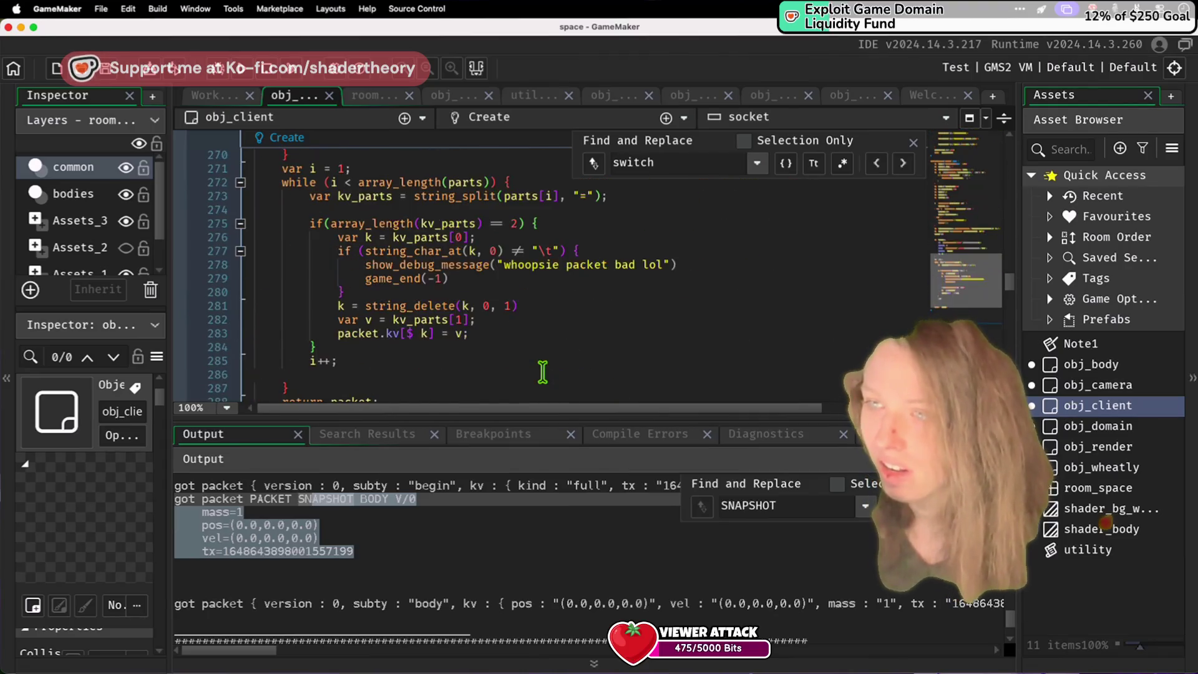
scroll(542, 379, up, 20)
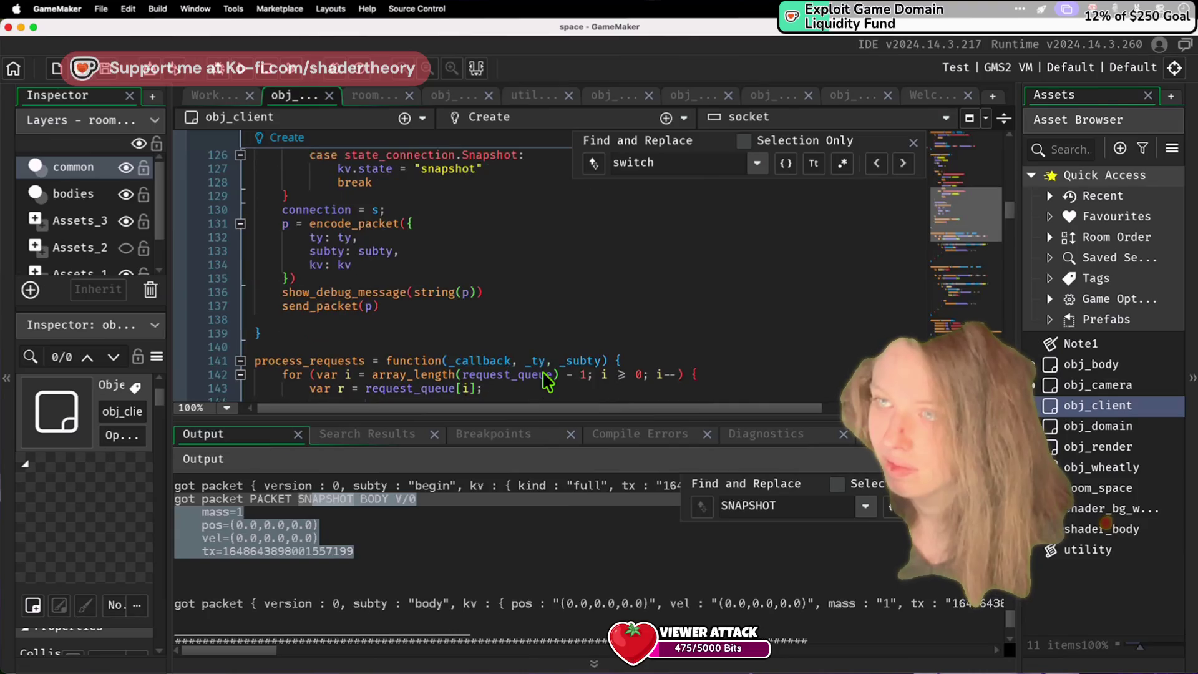
scroll(548, 382, up, 18)
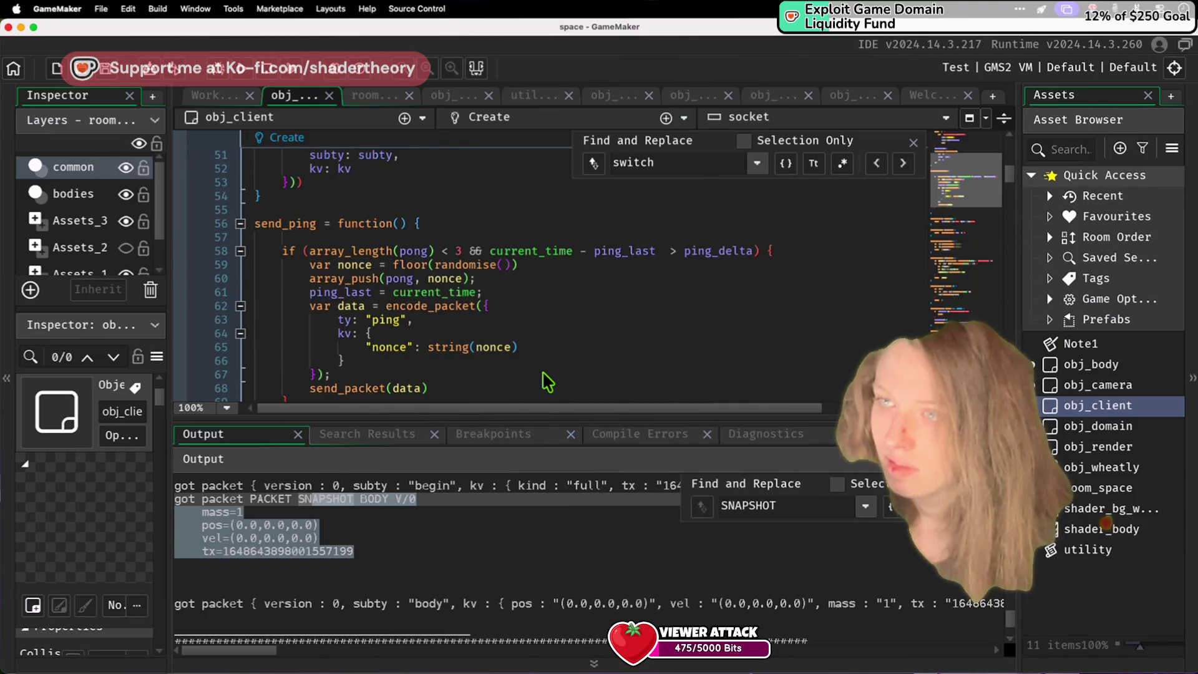
scroll(546, 377, down, 20)
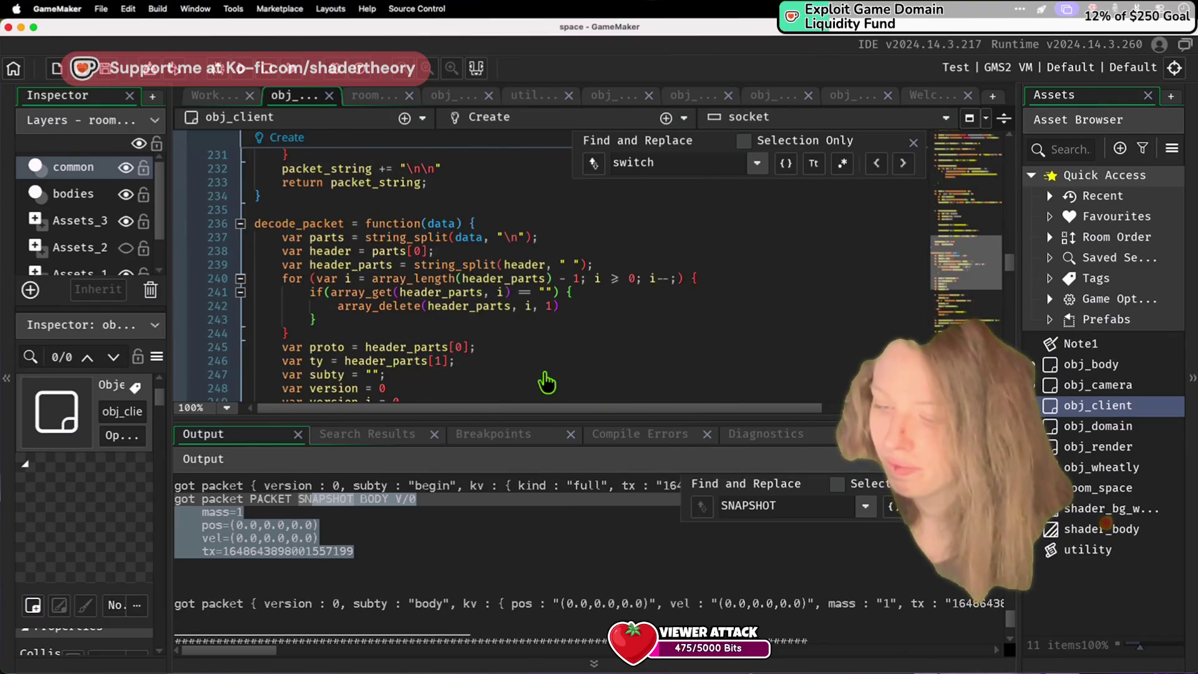
key(super+Tab)
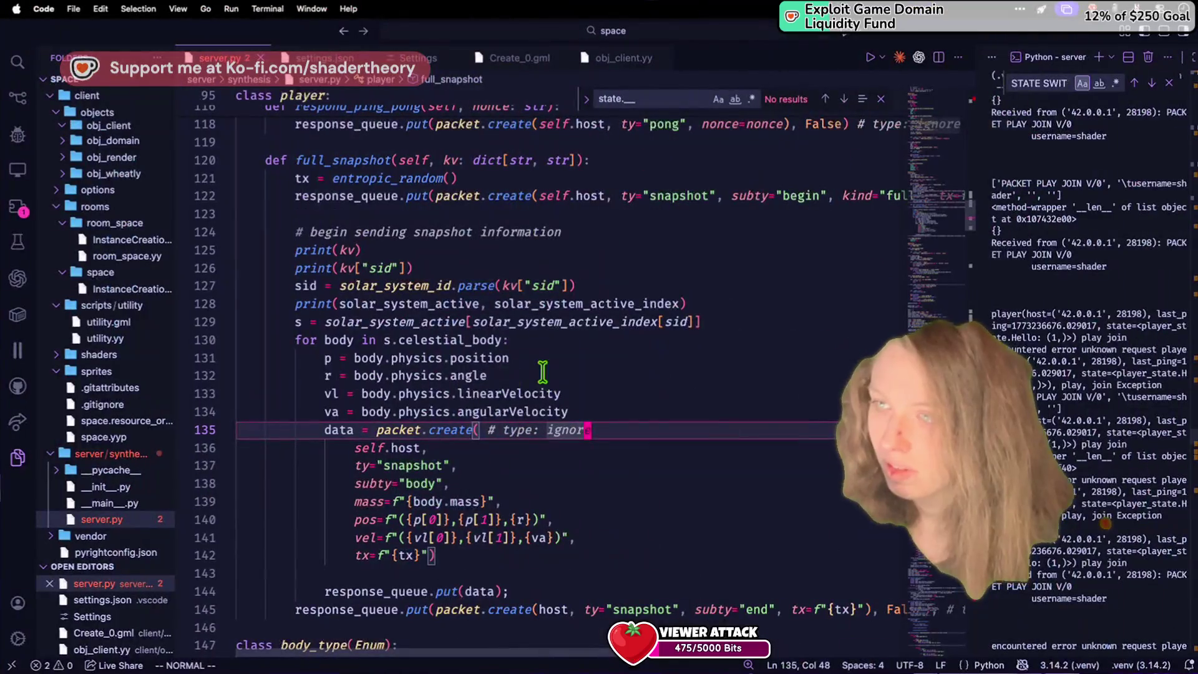
Step: Scroll server.py to the player dataclass's create, switch_state and respond_ping_pong methods
click(542, 375)
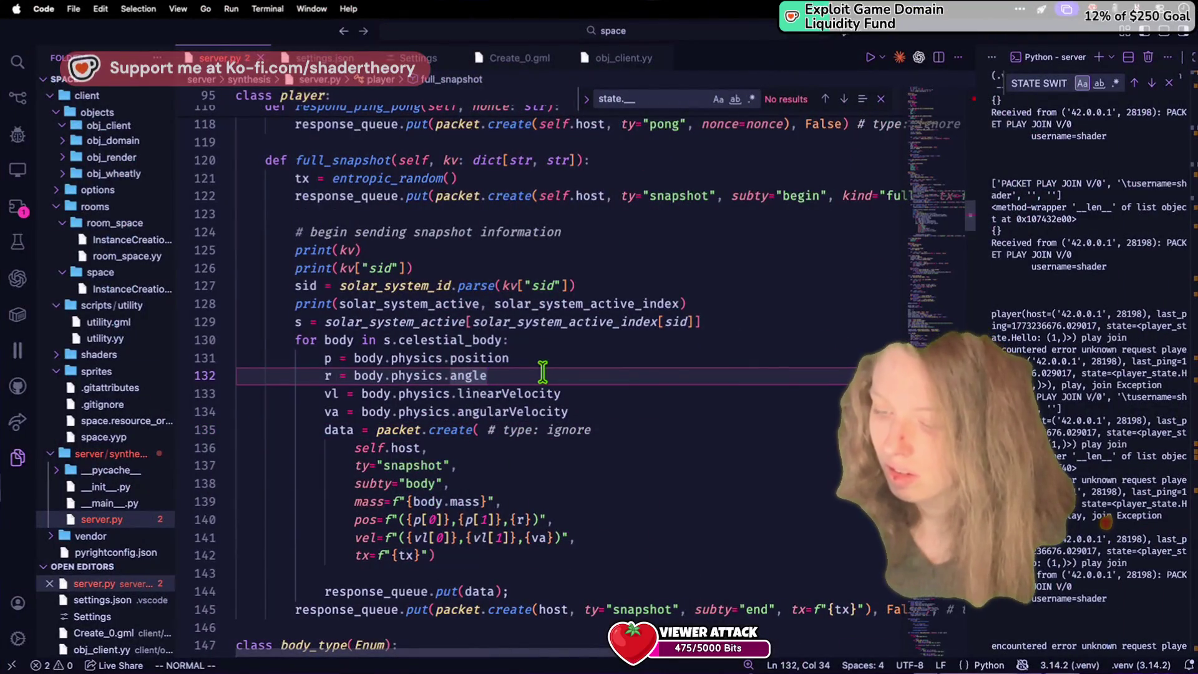
scroll(591, 448, up, 20)
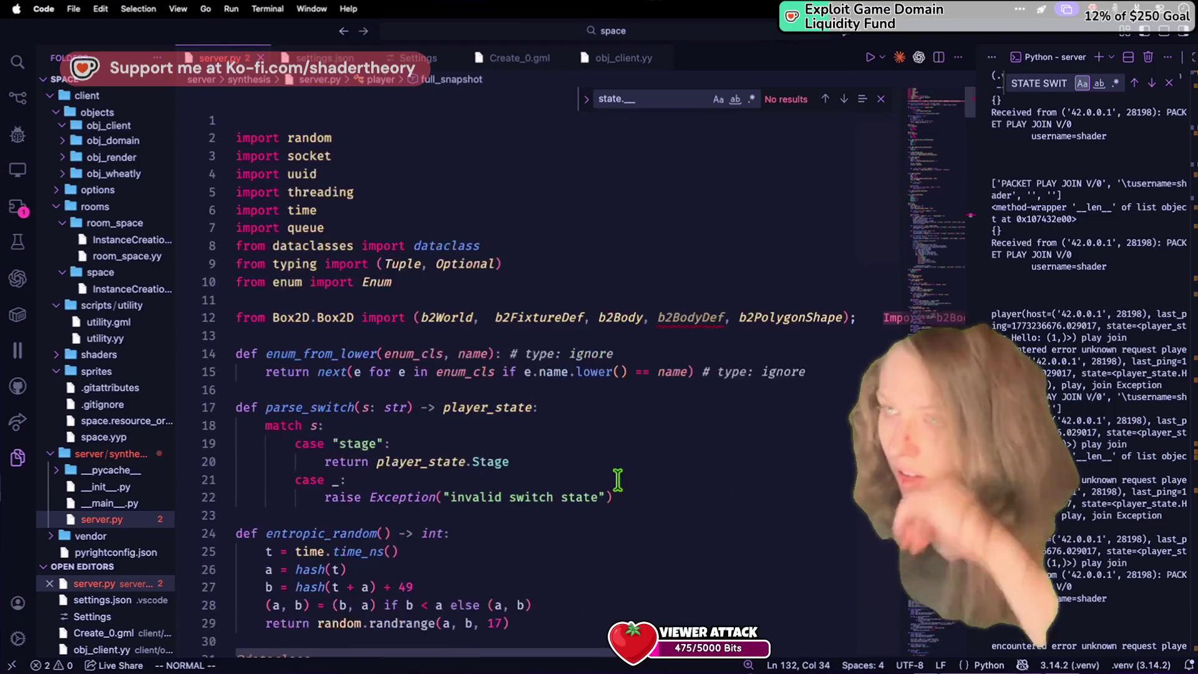
scroll(615, 474, down, 15)
scroll(617, 455, down, 15)
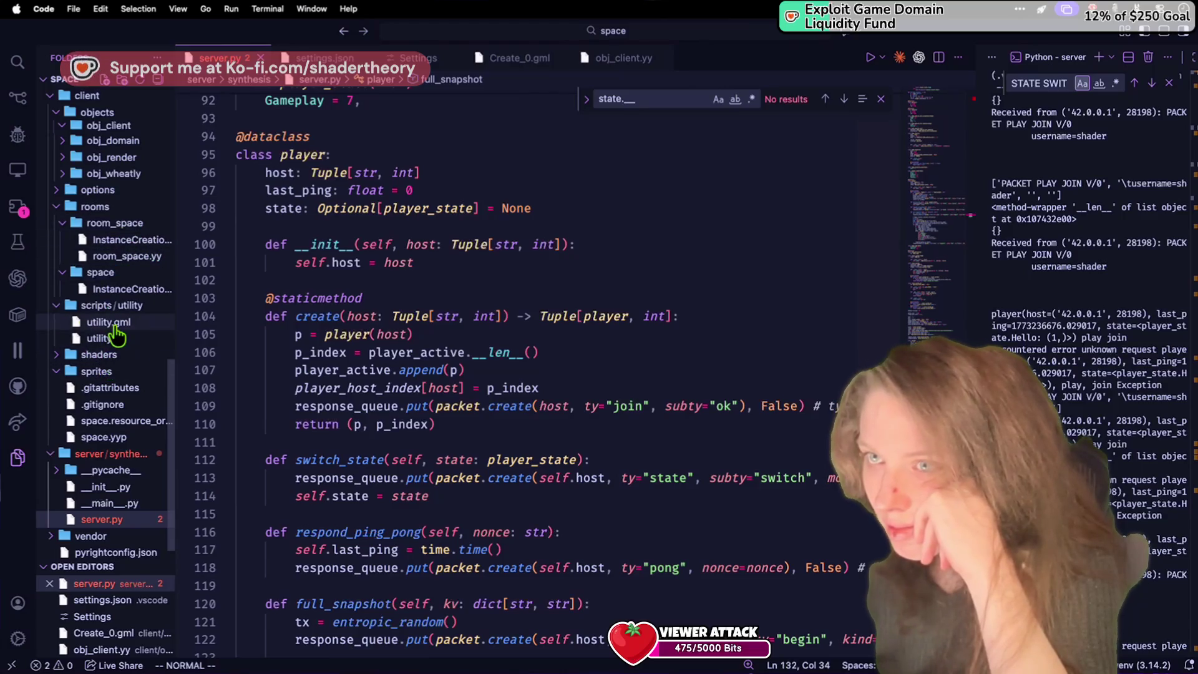
scroll(113, 368, up, 10)
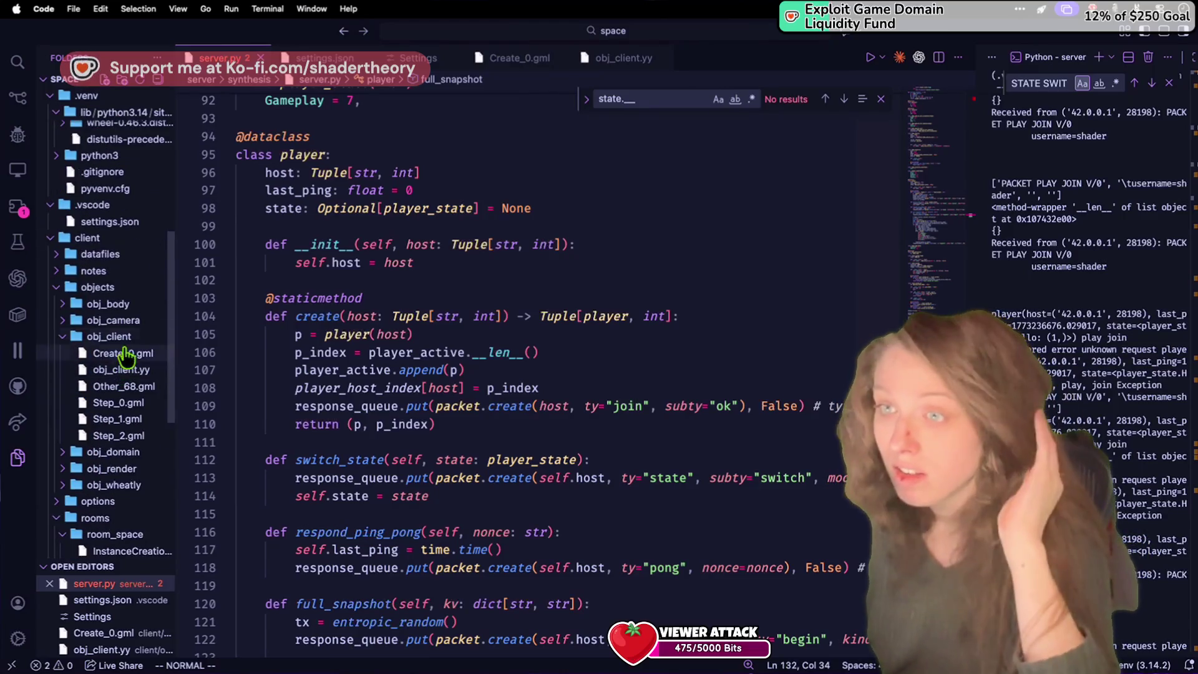
Step: Open obj_client as a GML Stitched View and scroll to the initiate function
right_click(124, 333)
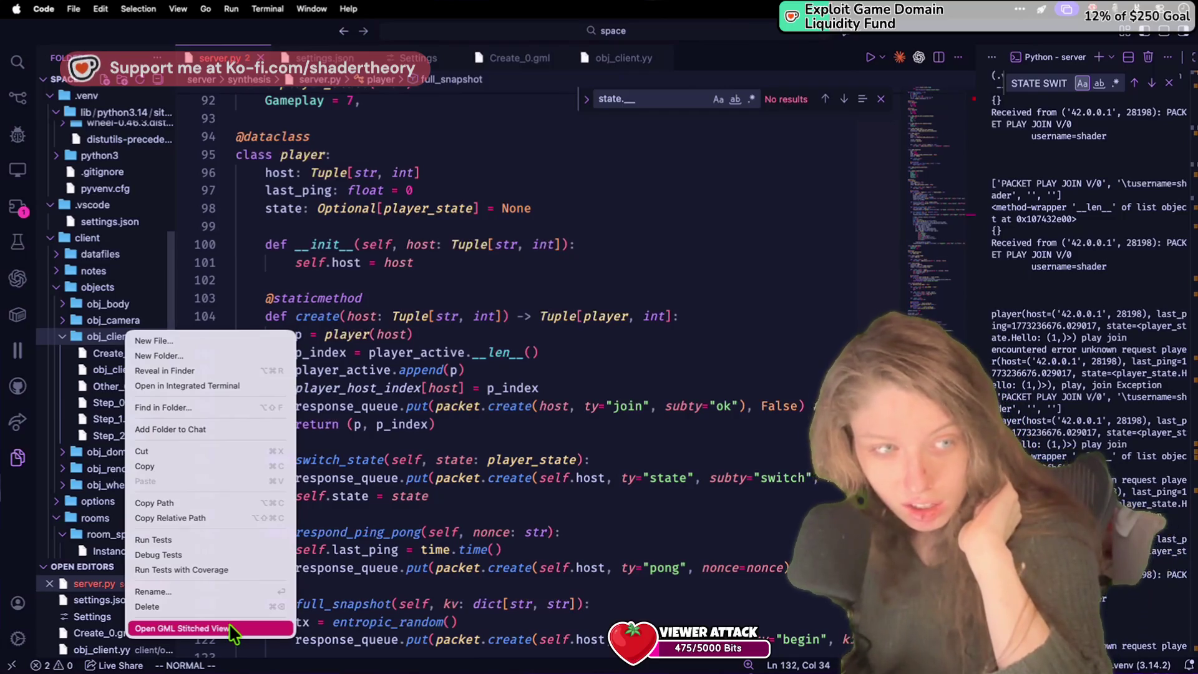
click(229, 624)
scroll(437, 259, down, 15)
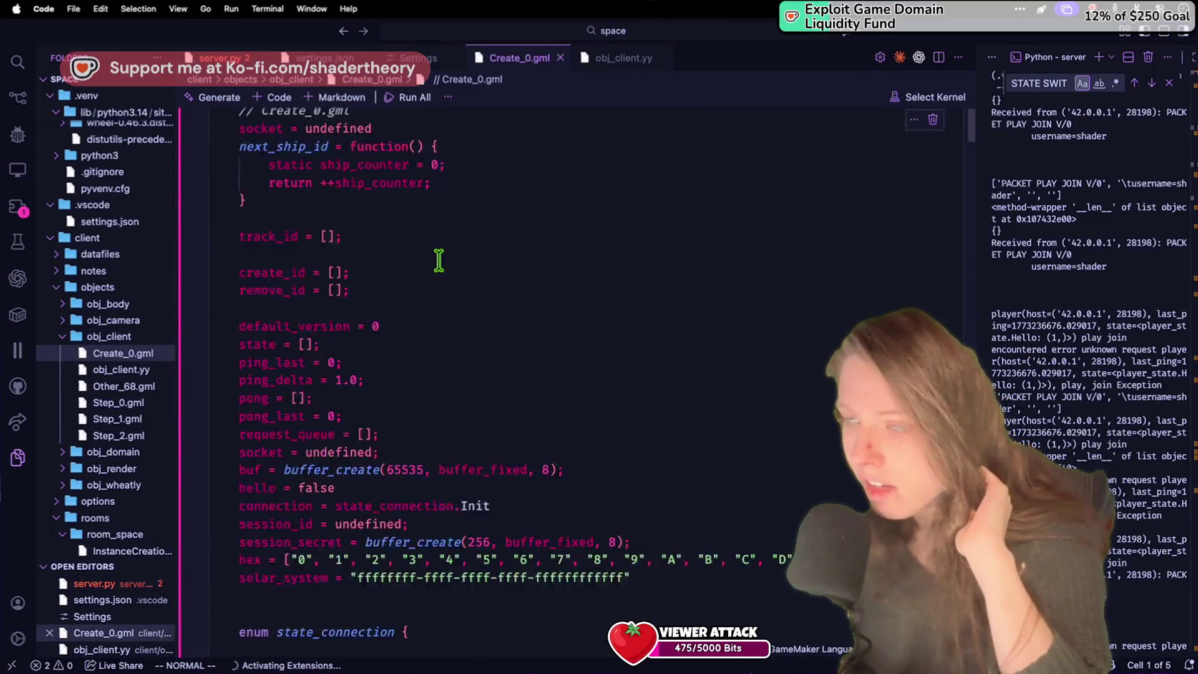
scroll(438, 258, down, 20)
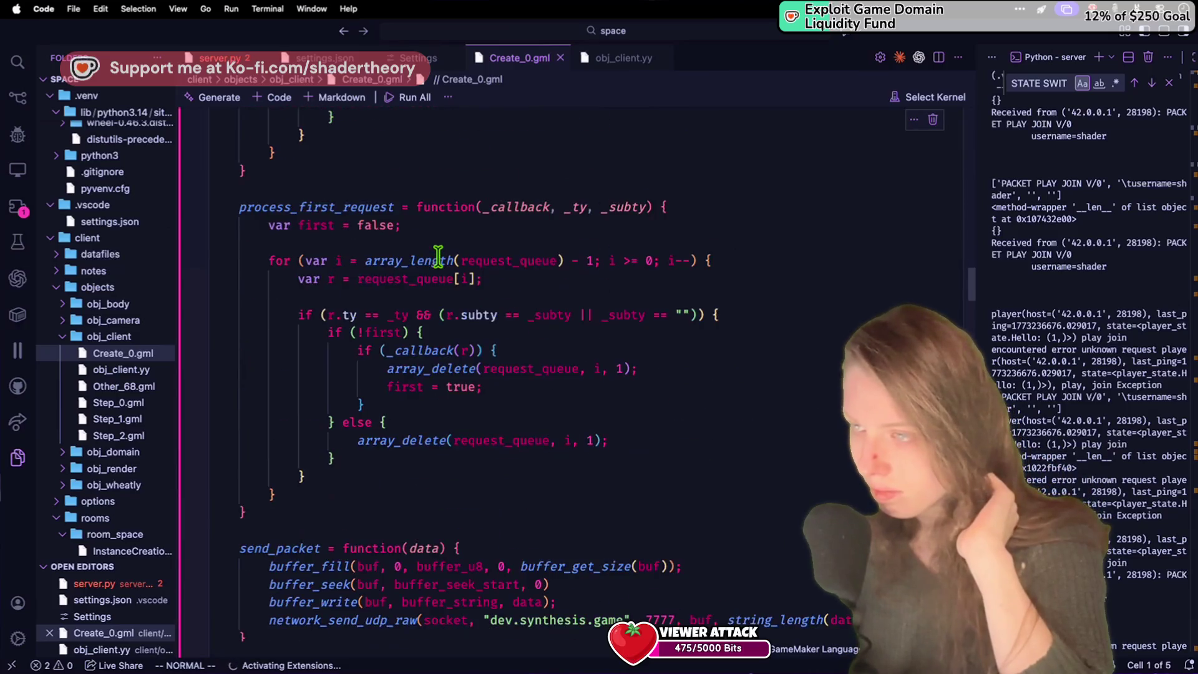
scroll(438, 256, up, 15)
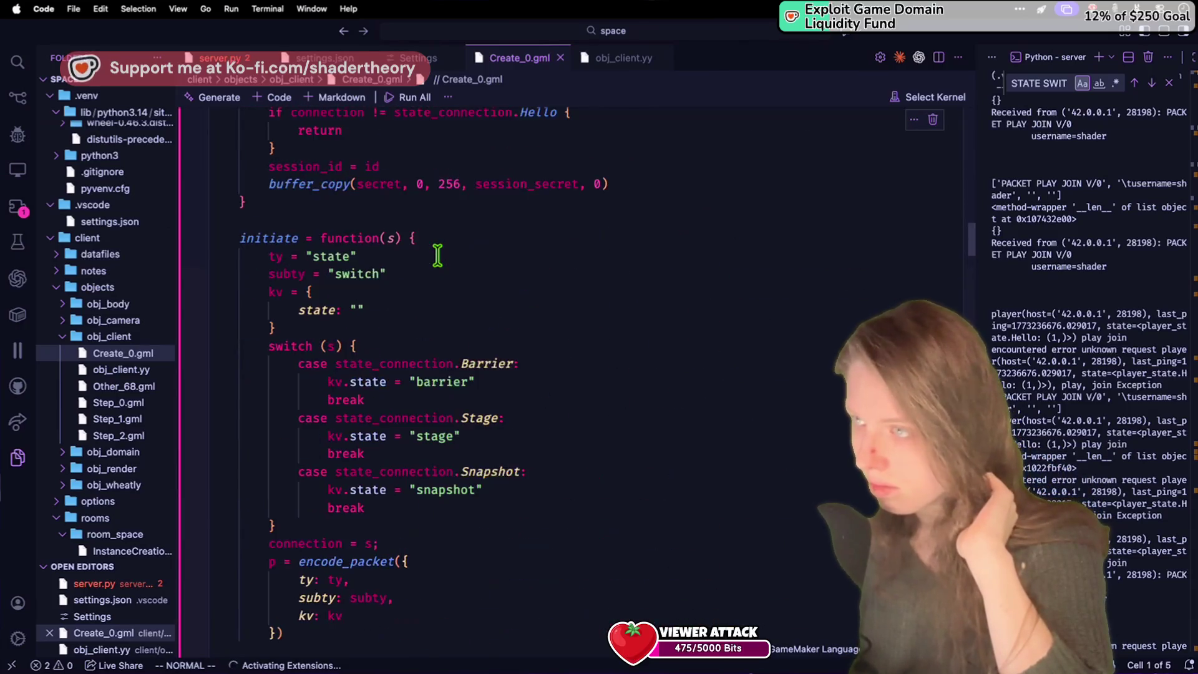
scroll(438, 255, up, 10)
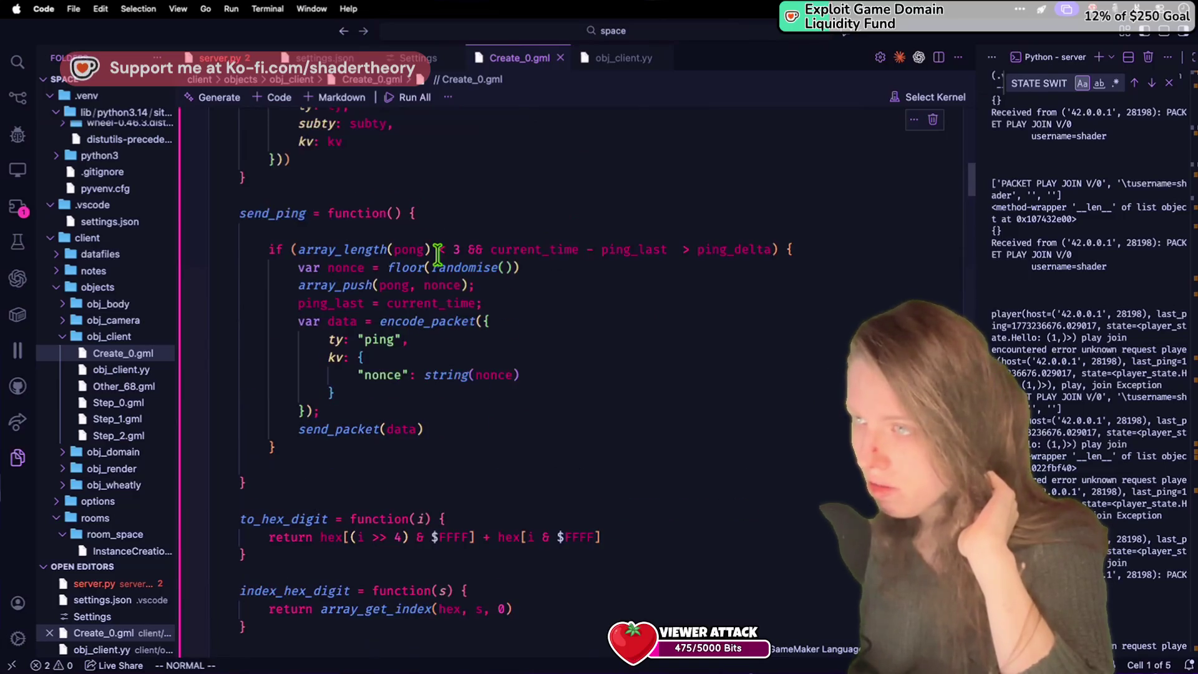
scroll(438, 254, up, 2)
scroll(438, 255, down, 10)
scroll(438, 254, down, 10)
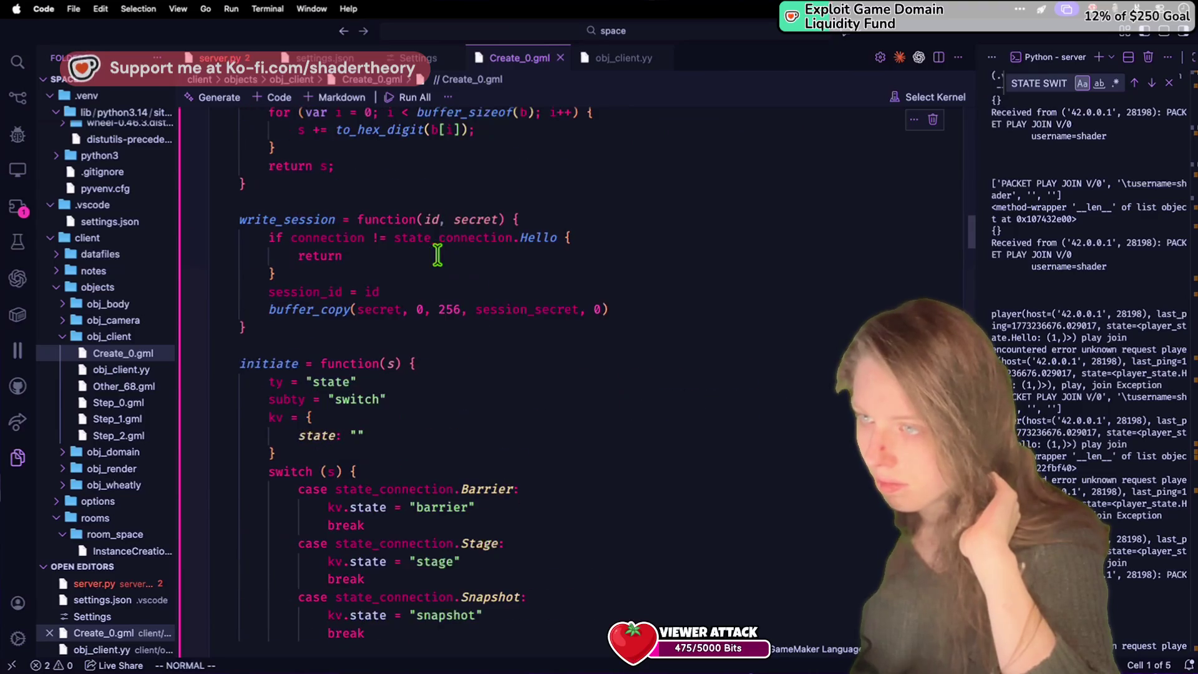
Step: Start a visual selection at the kv block's closing brace, then return to GameMaker
click(459, 327)
key(v)
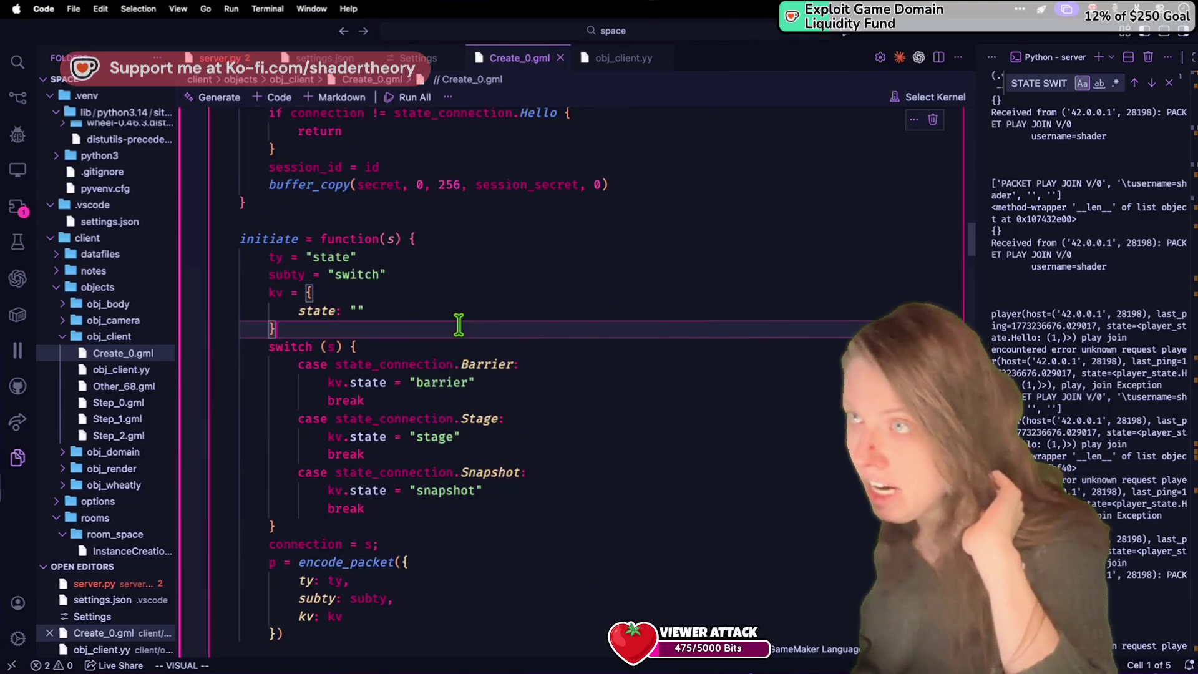
scroll(467, 335, down, 3)
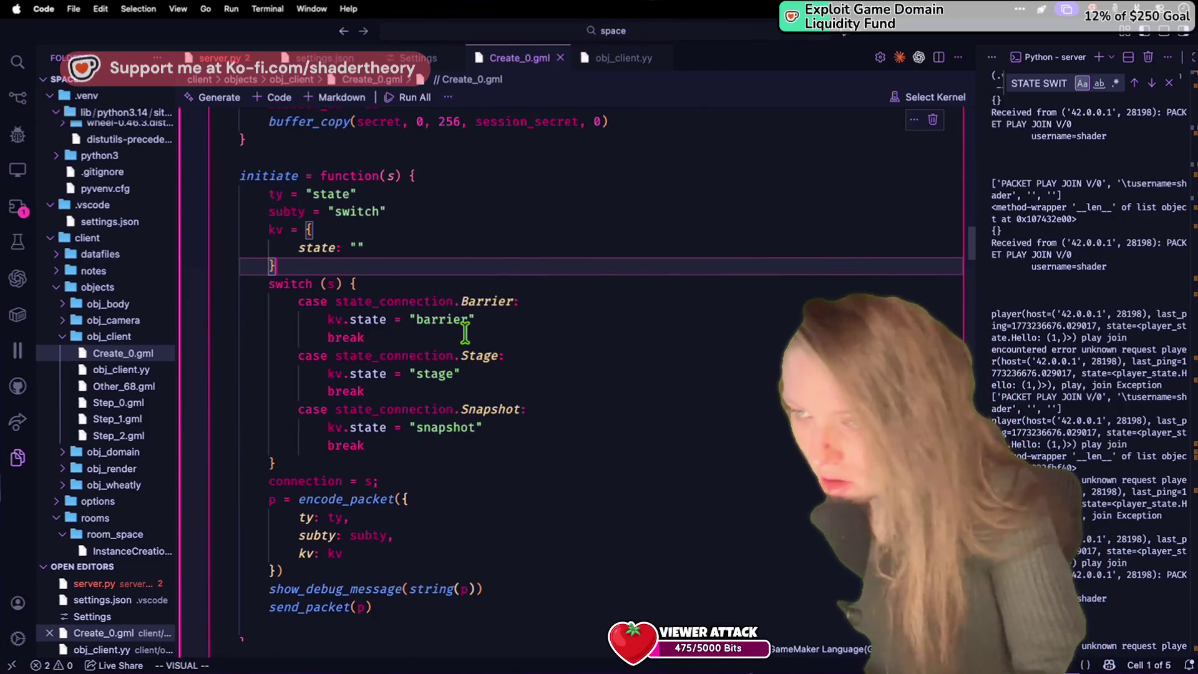
key(super+Tab)
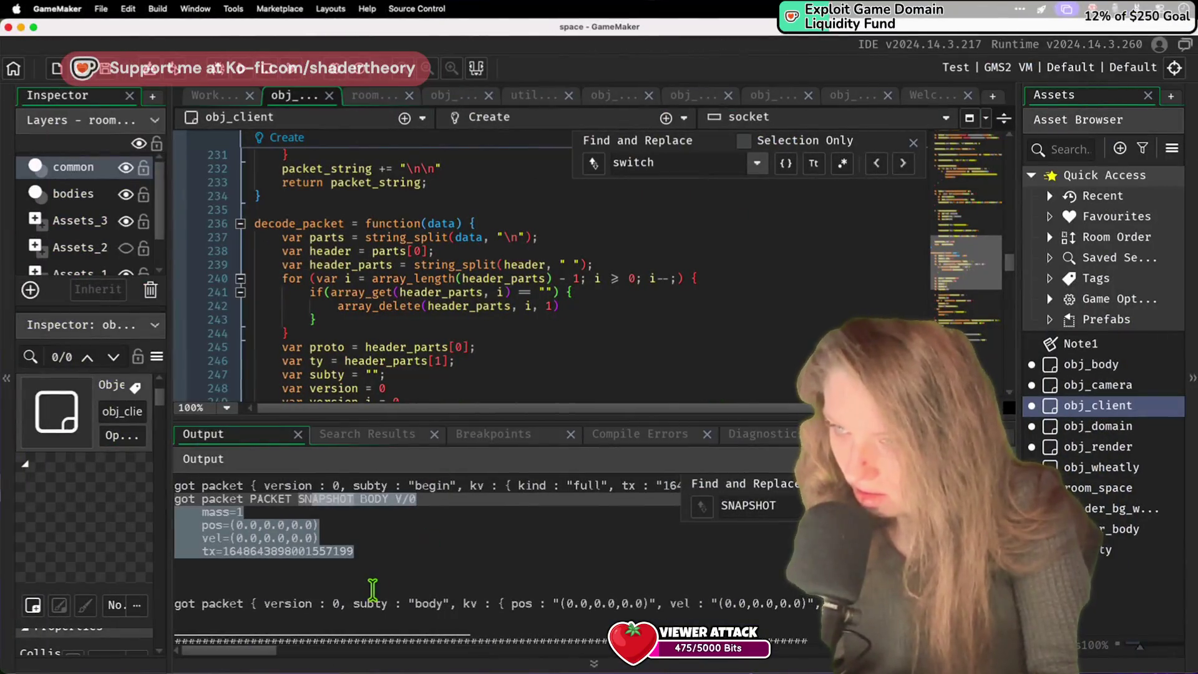
Step: Review the received SNAPSHOT BODY packets in the Output log
scroll(374, 577, up, 1)
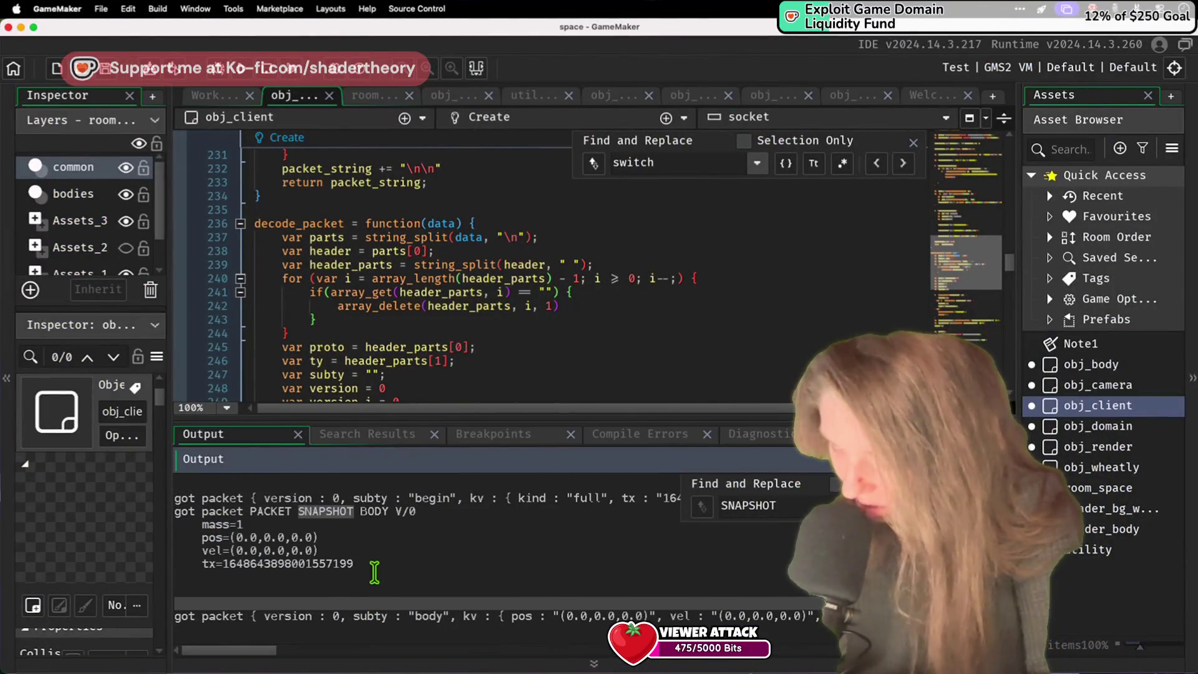
scroll(374, 573, up, 5)
scroll(374, 571, down, 10)
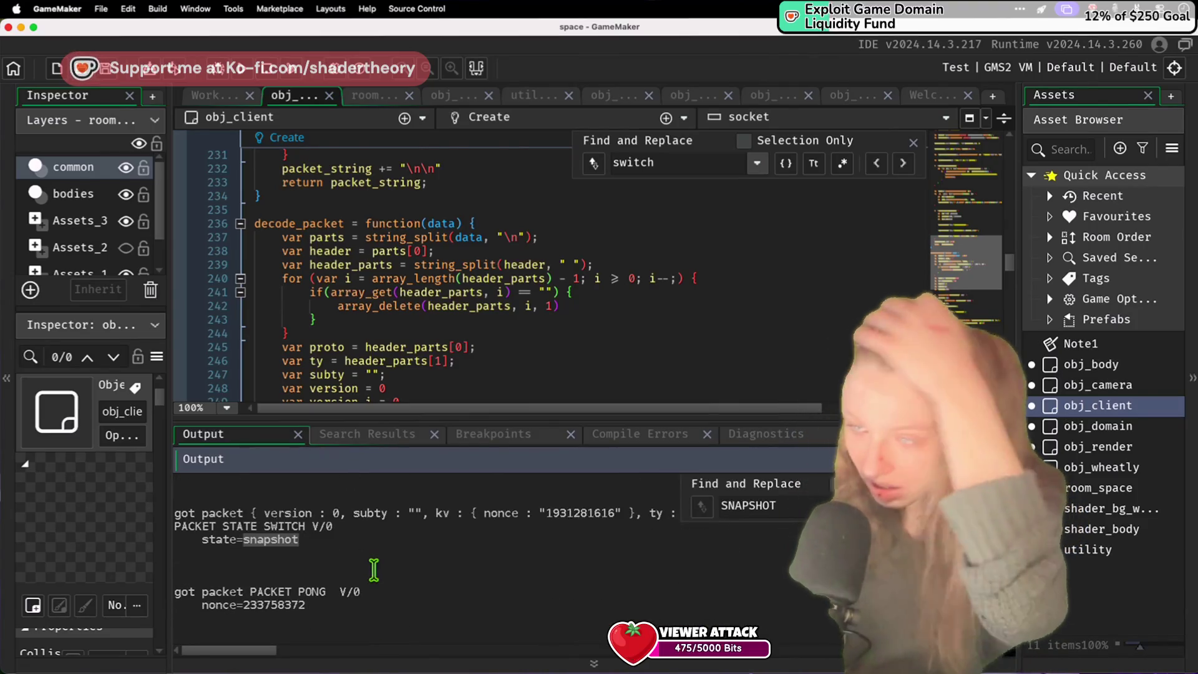
scroll(373, 569, down, 3)
scroll(373, 569, up, 10)
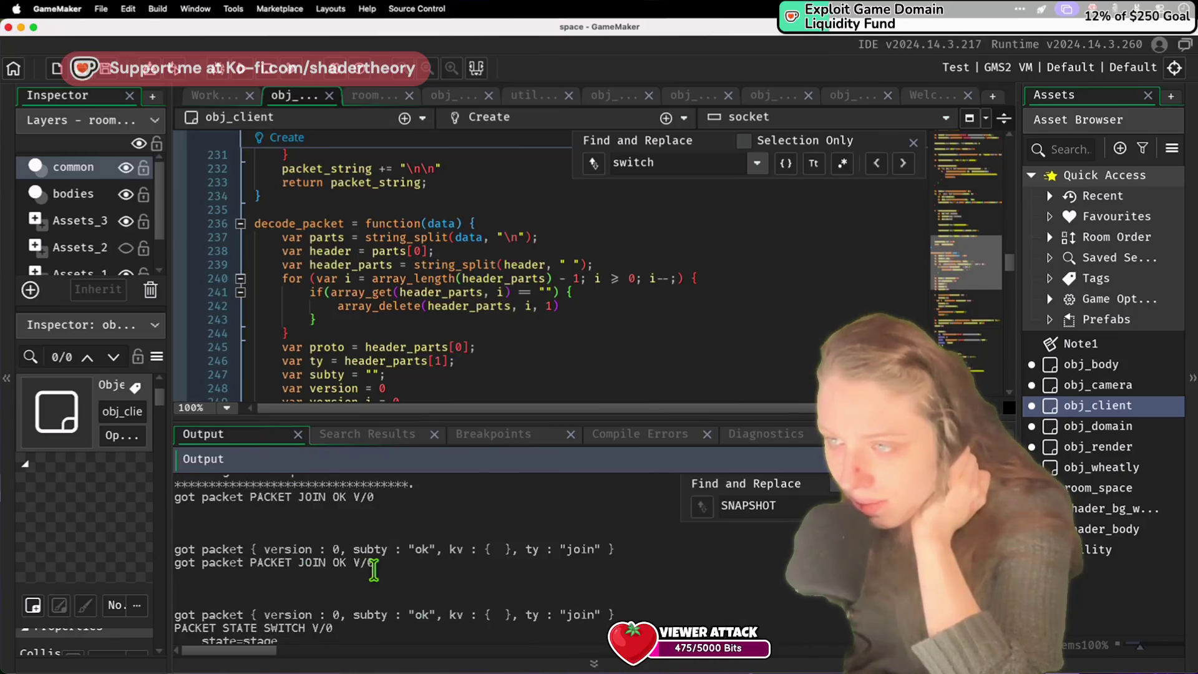
scroll(374, 570, up, 5)
scroll(374, 569, down, 3)
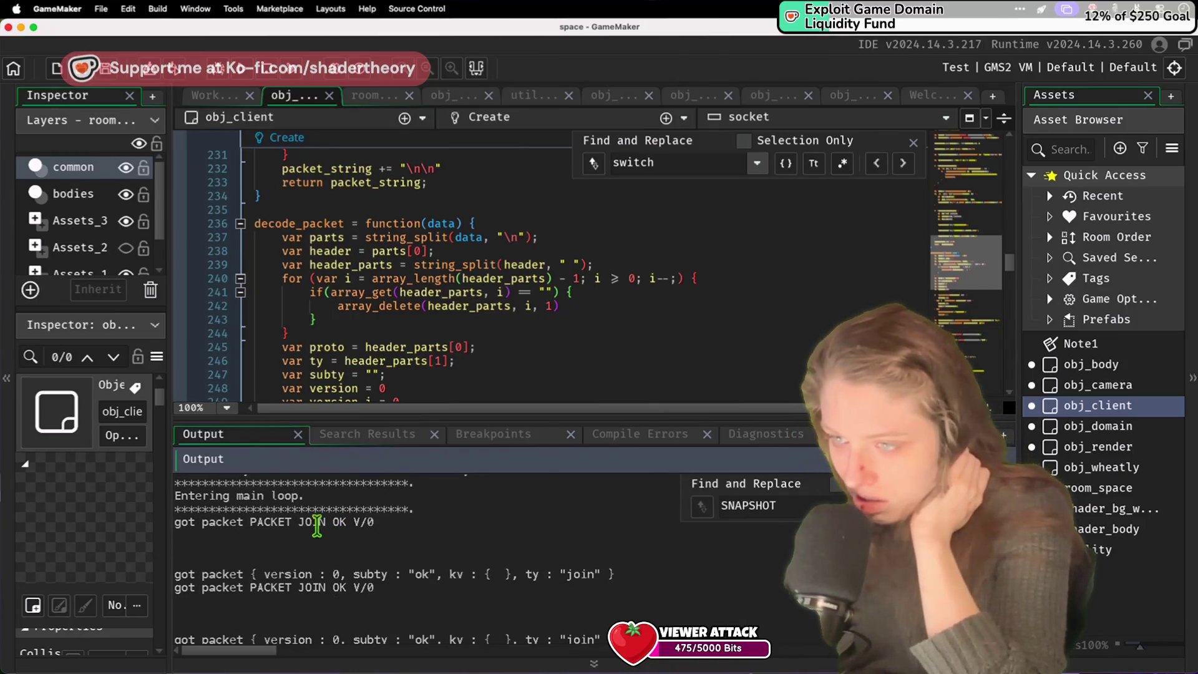
scroll(317, 526, up, 1)
scroll(524, 156, up, 10)
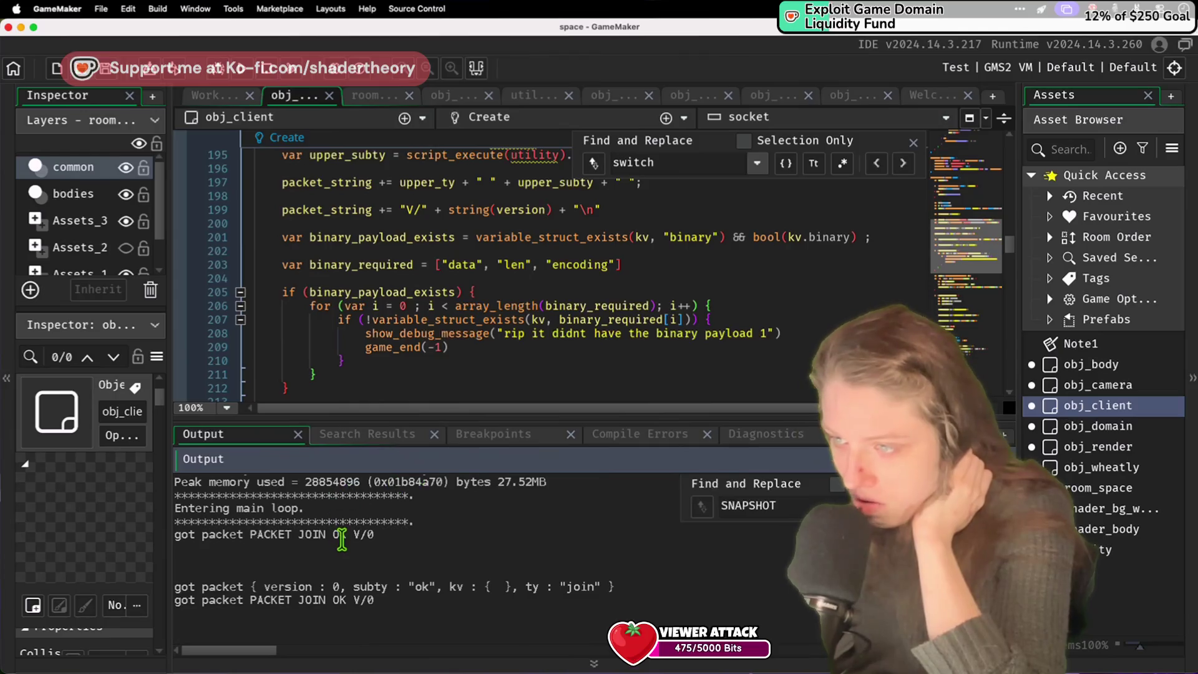
scroll(342, 527, down, 5)
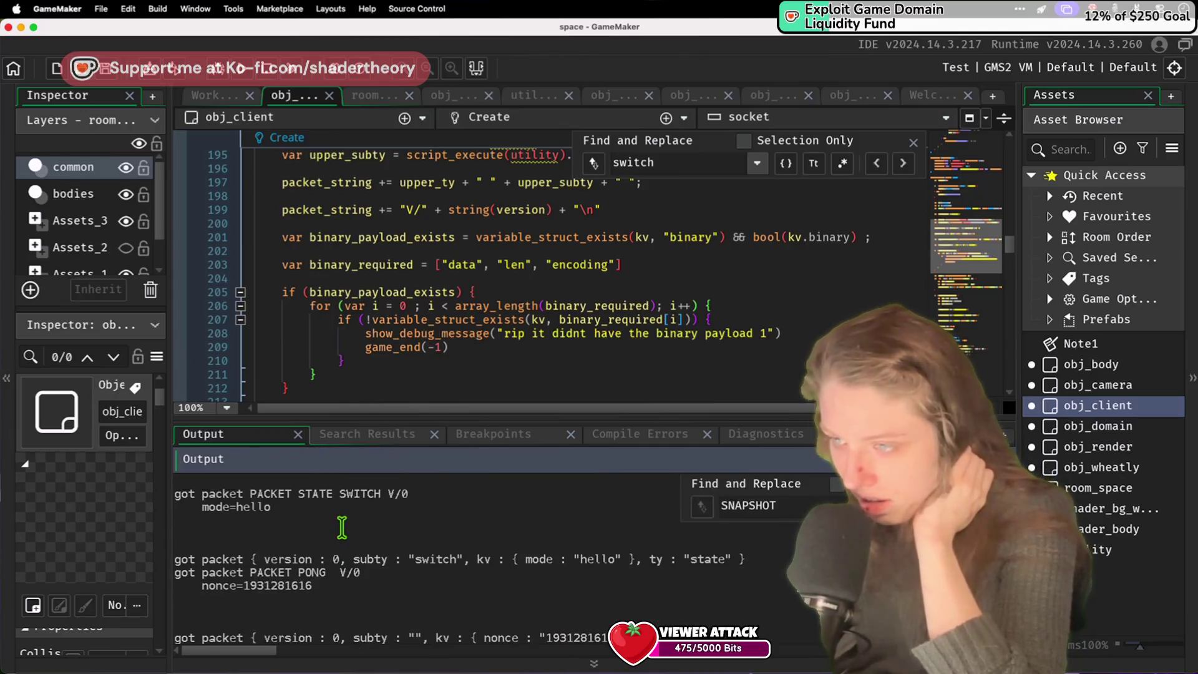
scroll(263, 493, up, 2)
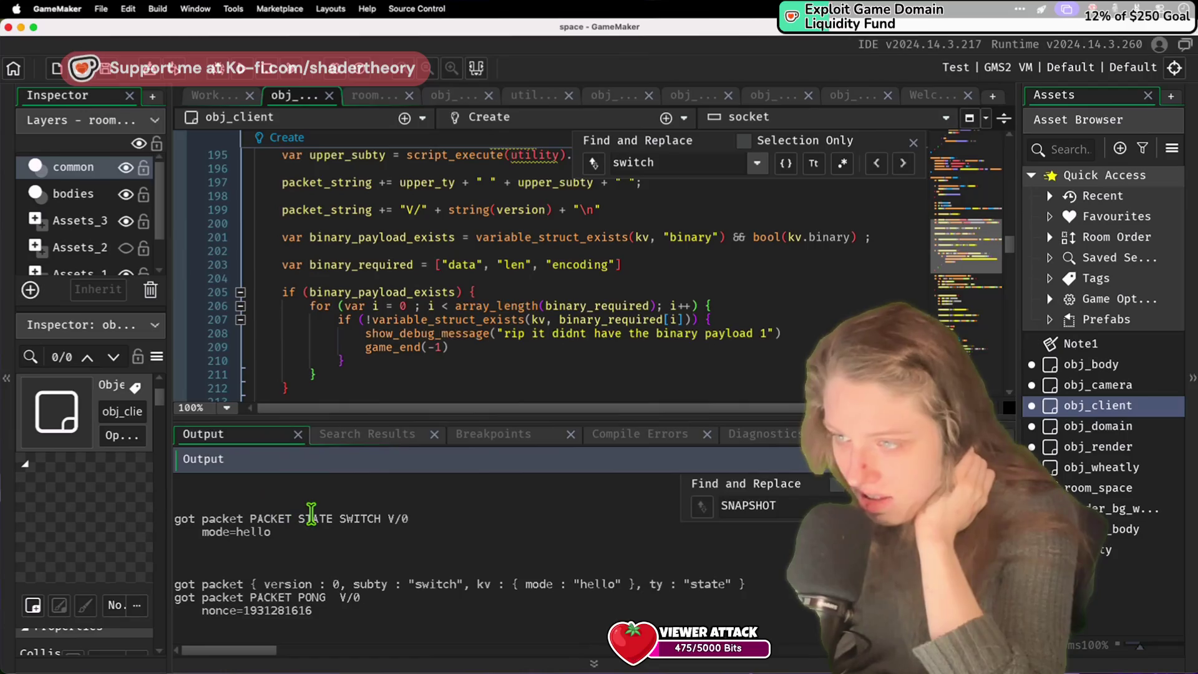
Step: Scroll the Create event code to send_packet's buffer_write line
click(443, 183)
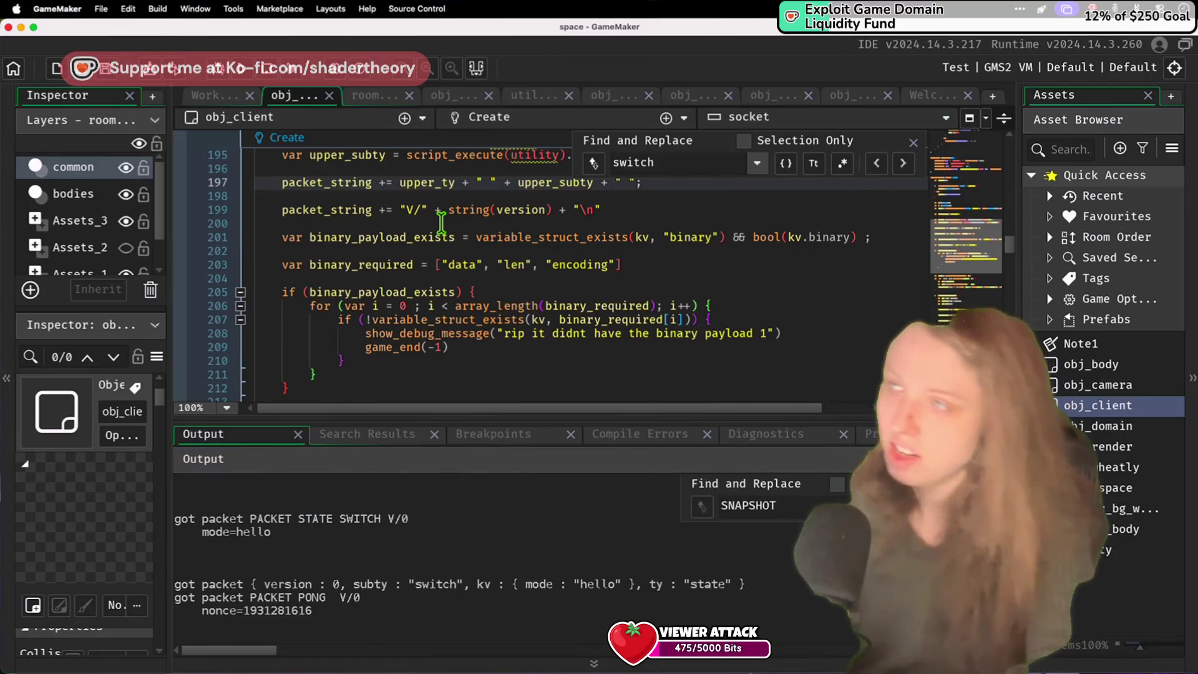
scroll(443, 224, up, 20)
scroll(445, 229, down, 20)
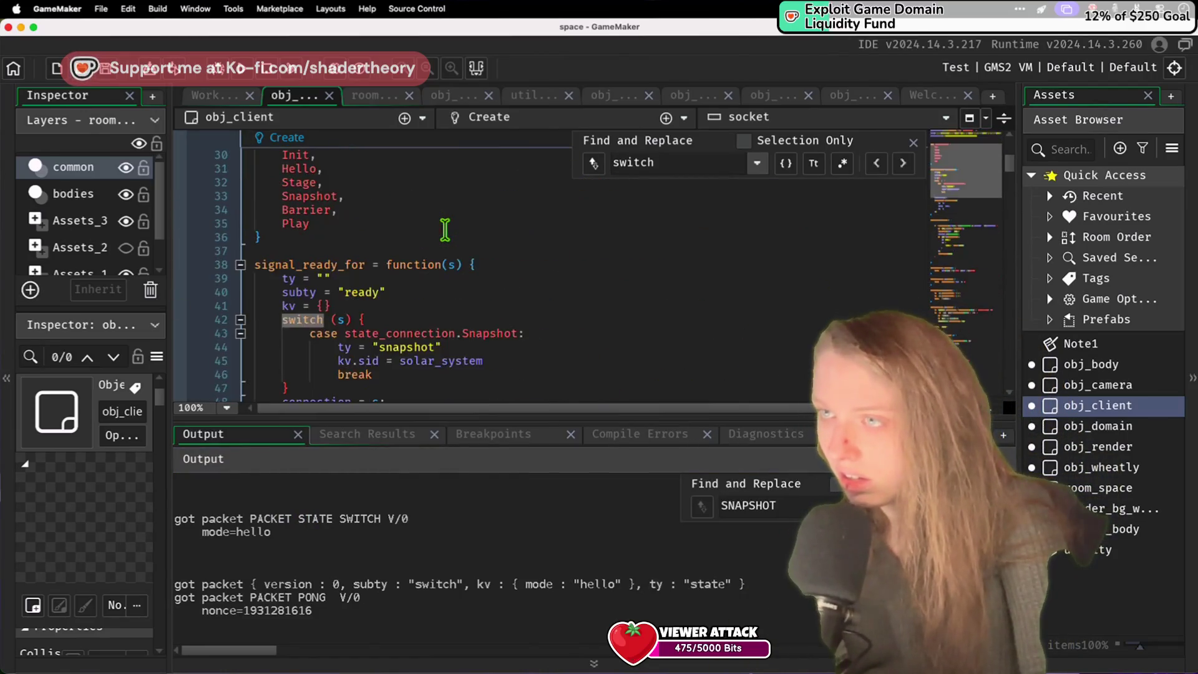
scroll(444, 230, down, 20)
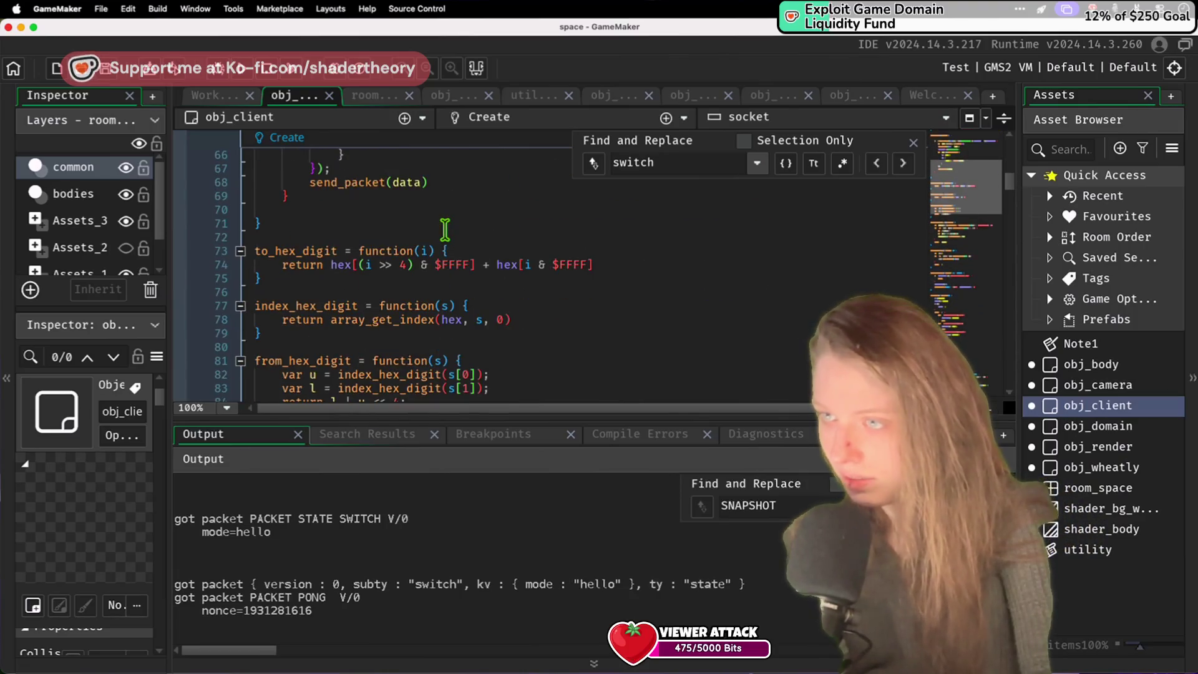
scroll(444, 230, down, 8)
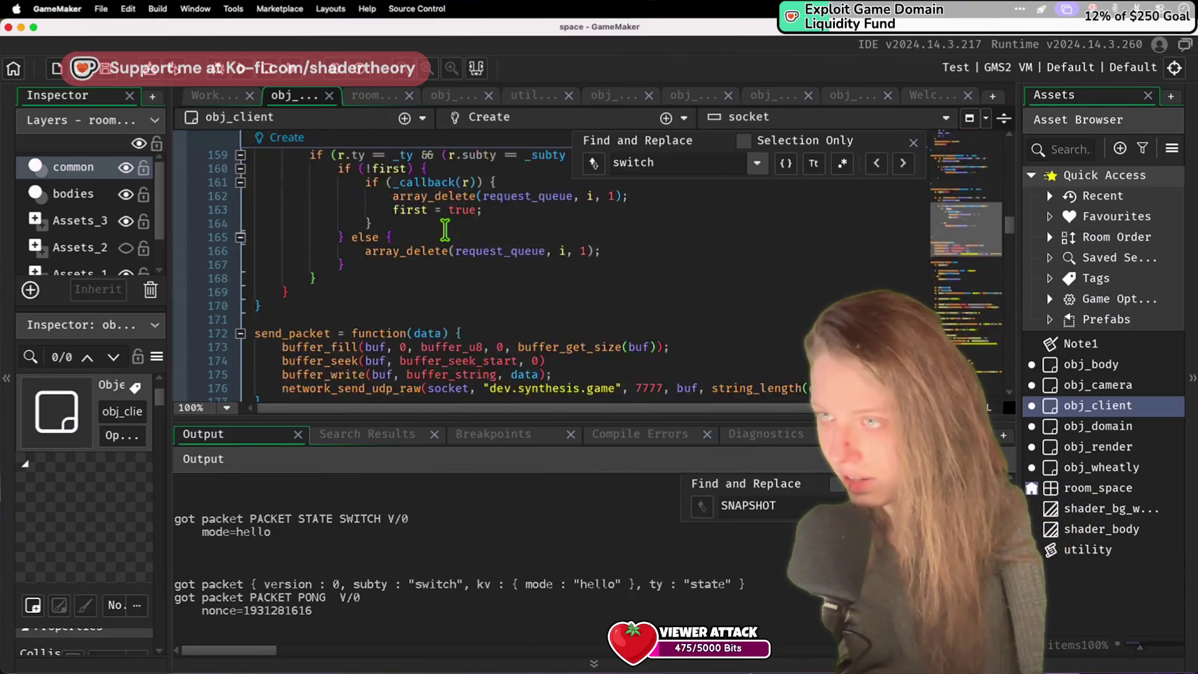
click(667, 243)
Step: Insert show_debug_message("send packet " + data) before network_send_udp_raw and run with F5
click(667, 249)
key(Return)
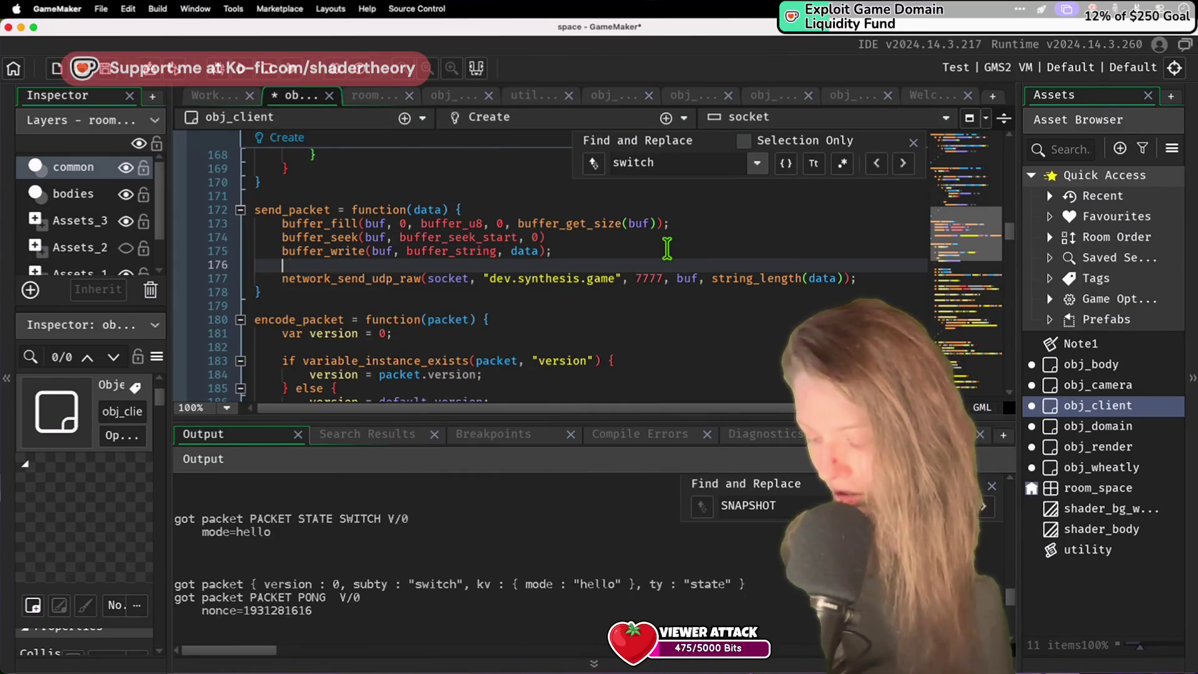
text(show_de)
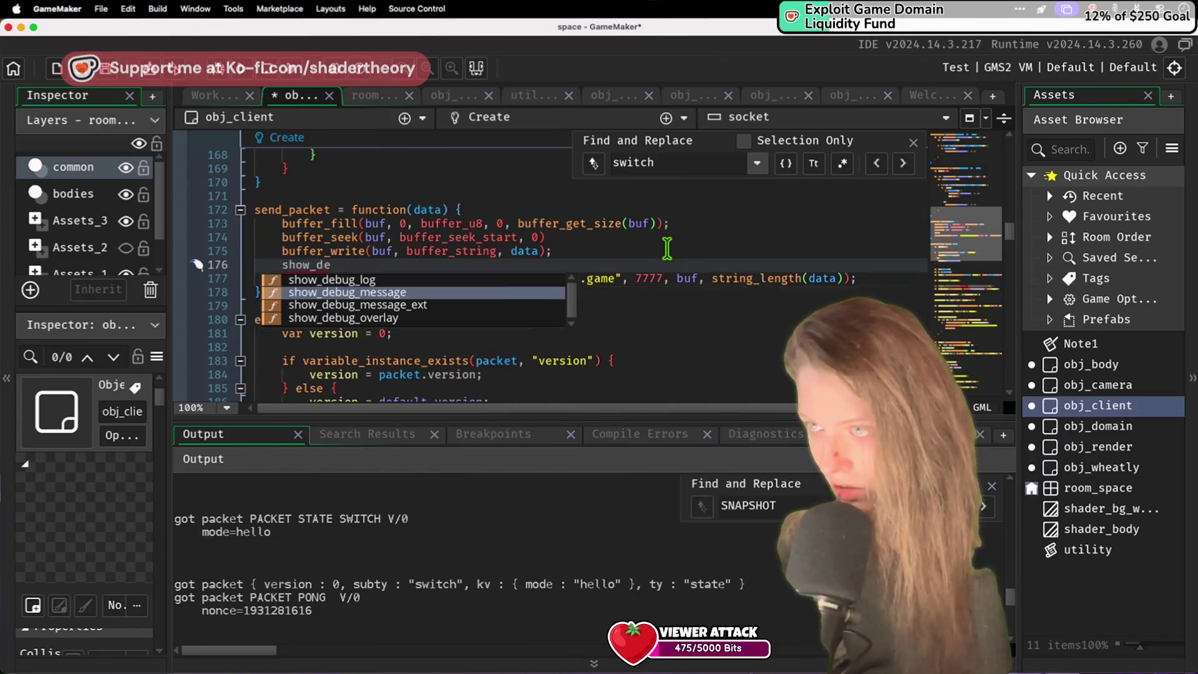
key(Return)
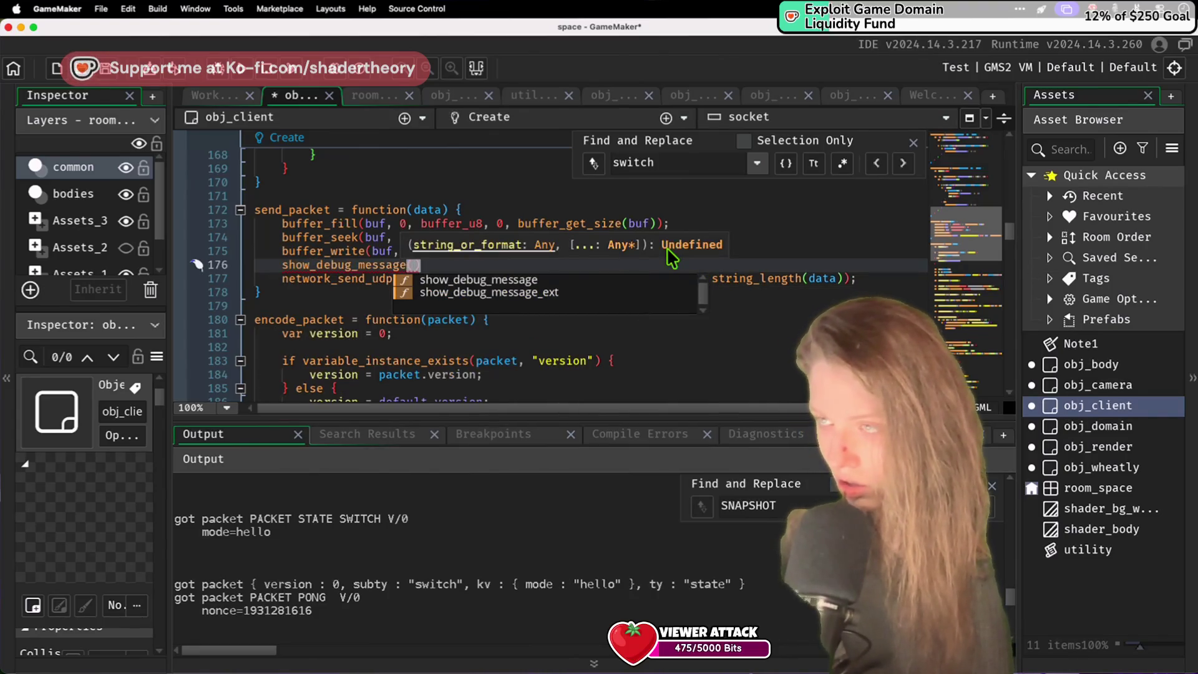
text("se)
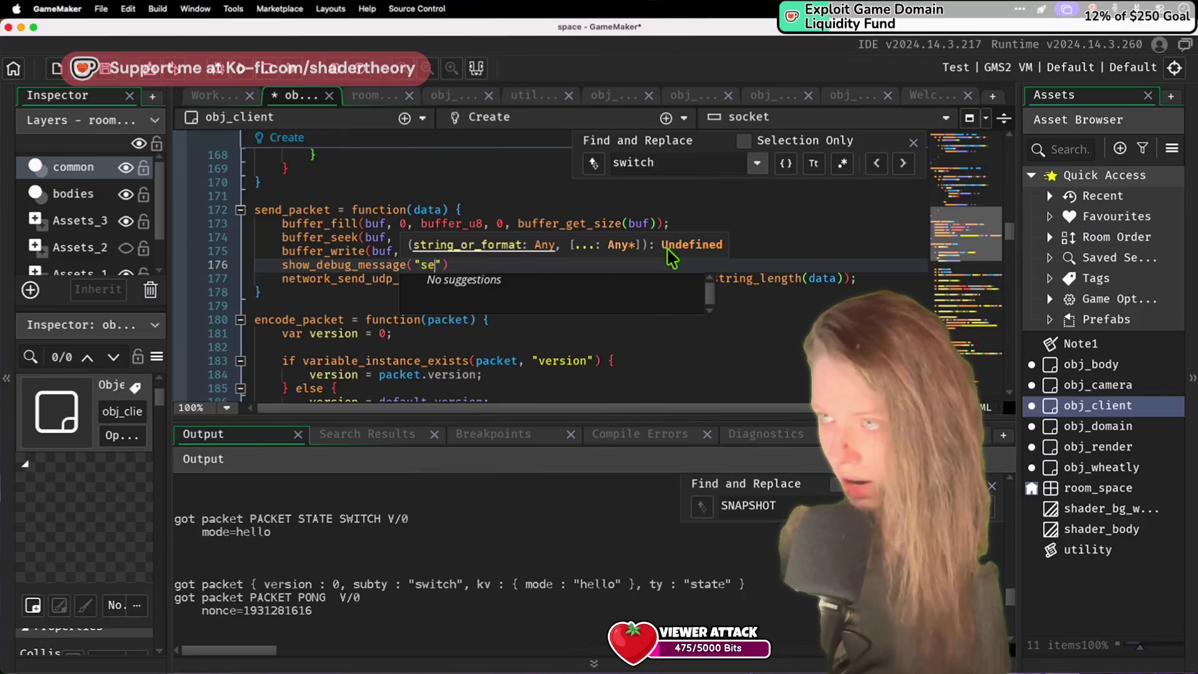
text(nd packet "+)
key(BackSpace)
text(+ a)
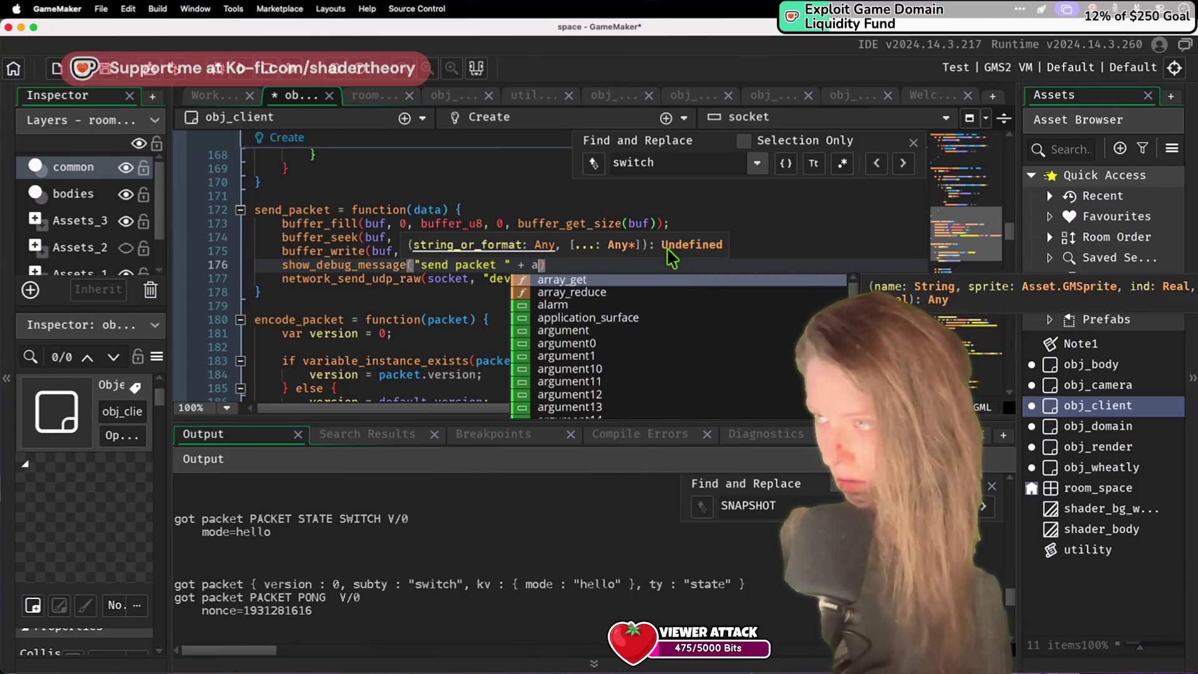
key(BackSpace)
text(data)
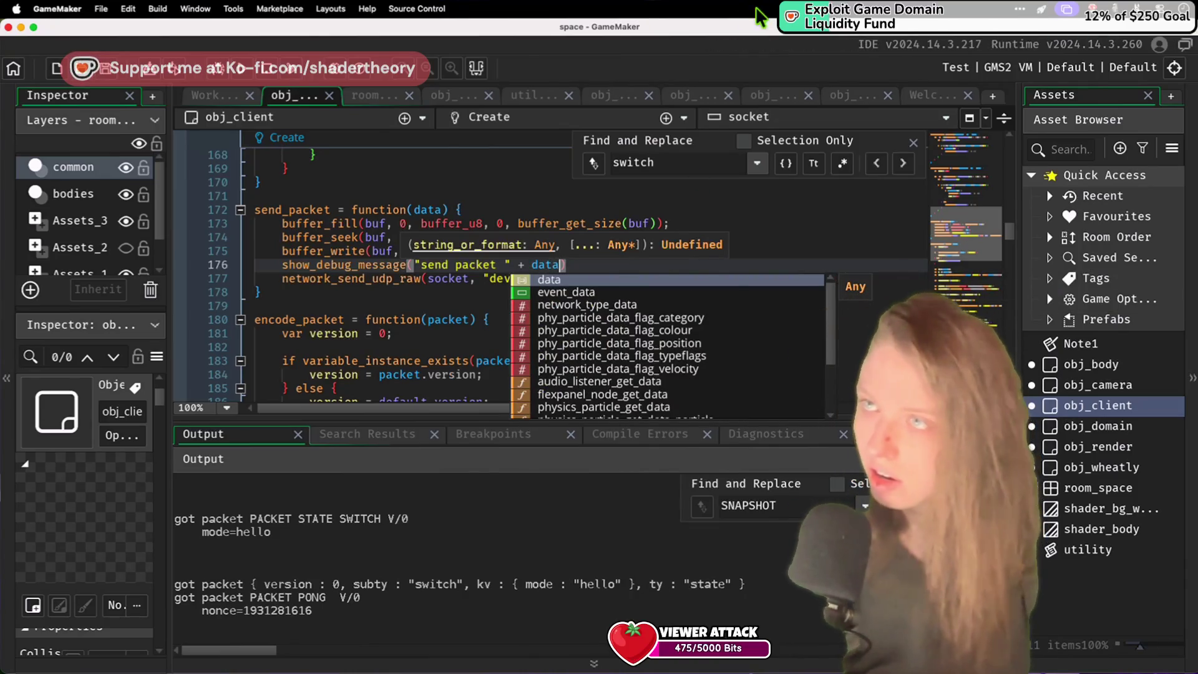
key(Escape)
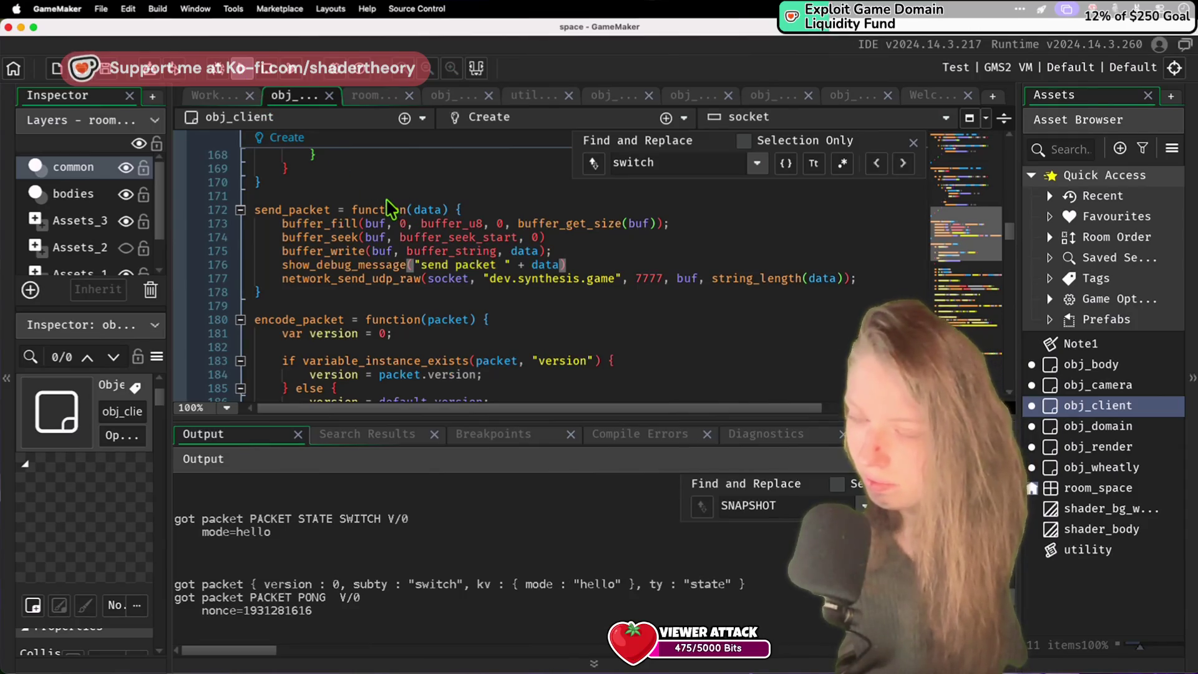
key(F5)
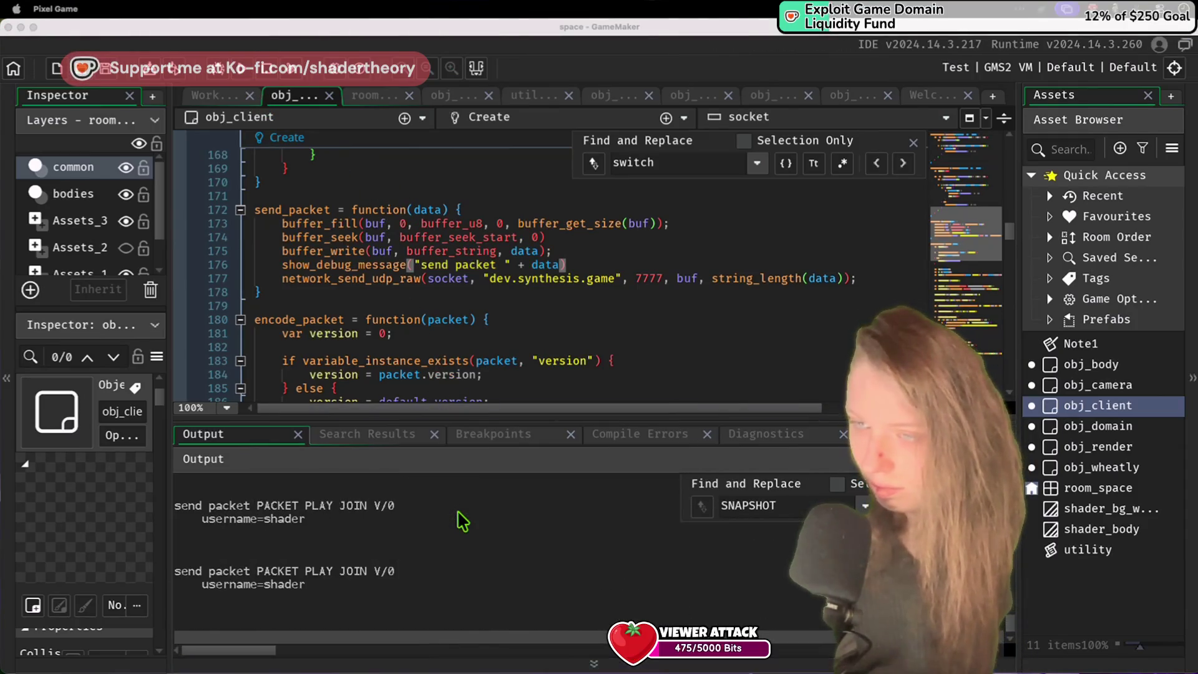
Step: Read the Output log's outgoing "send packet PACKET PLAY JOIN V/0" message
click(263, 75)
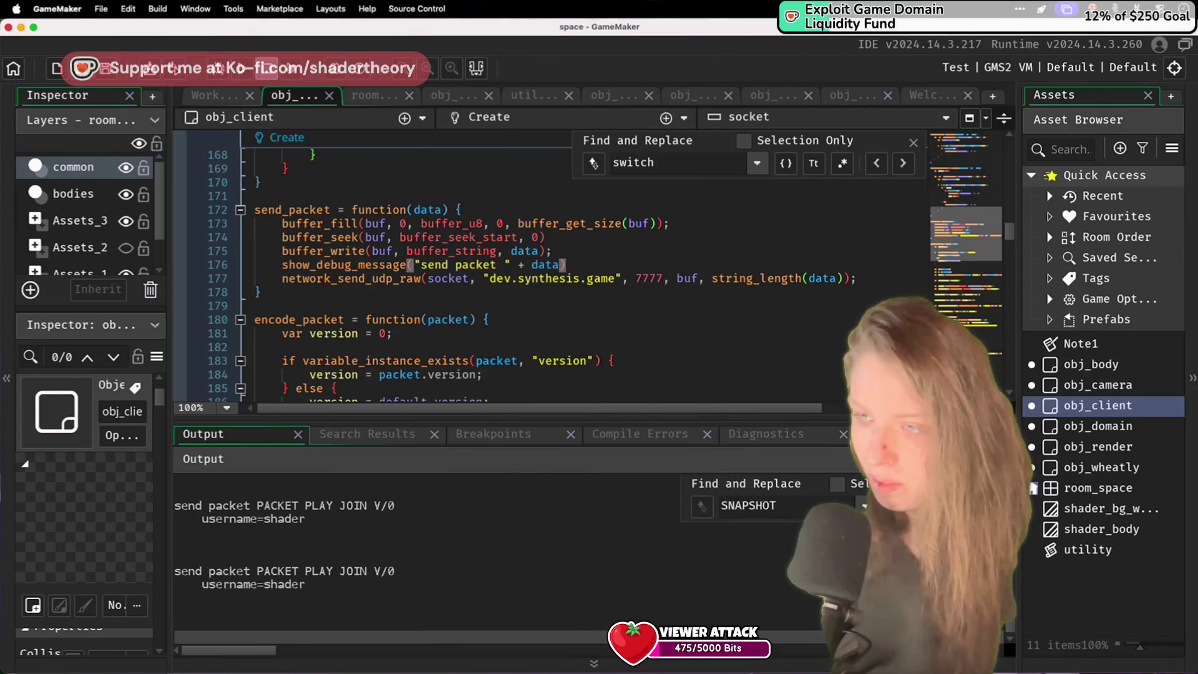
click(516, 580)
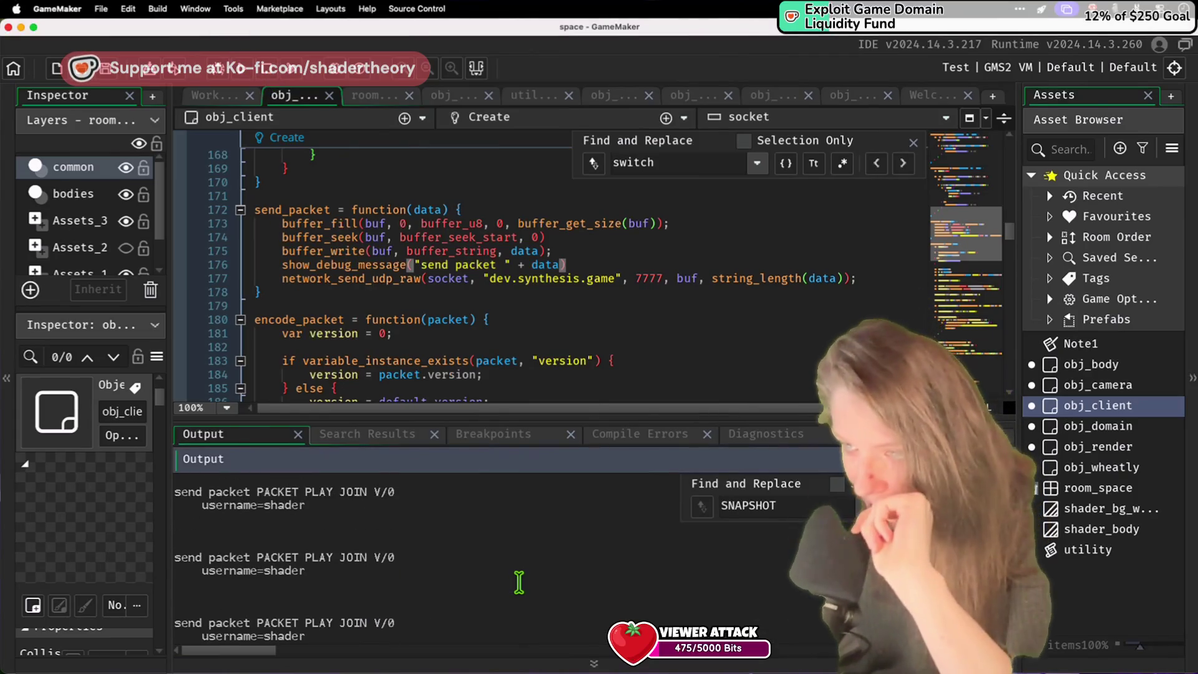
scroll(517, 580, up, 10)
scroll(519, 581, down, 15)
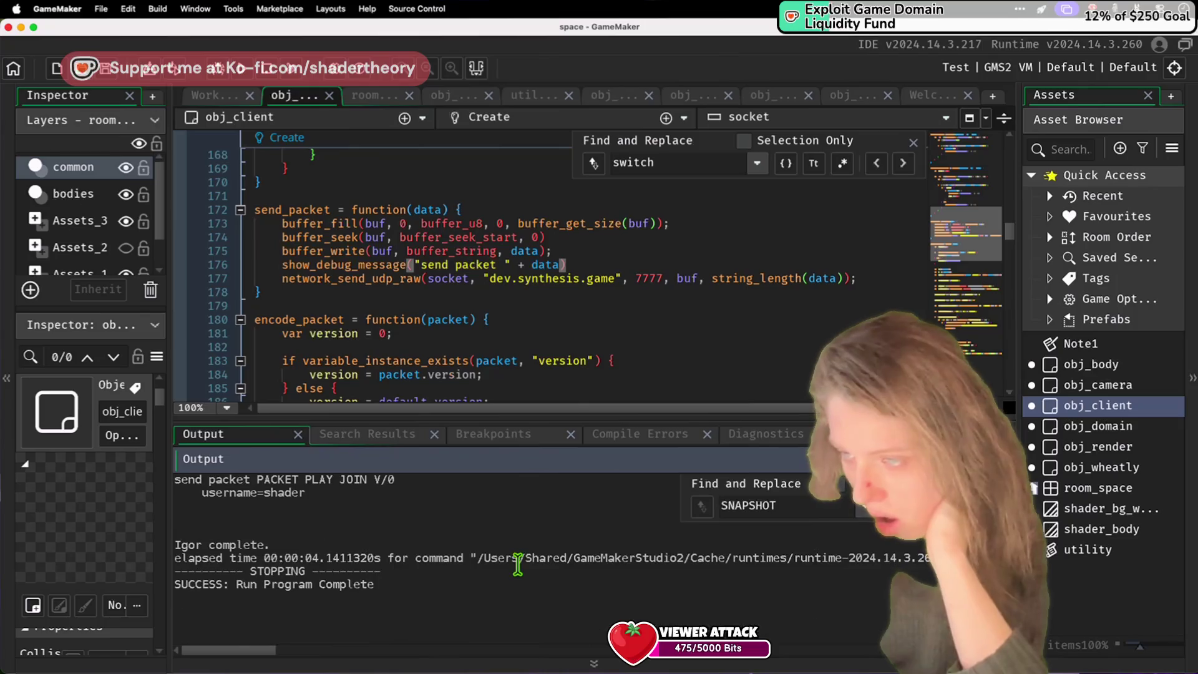
click(497, 169)
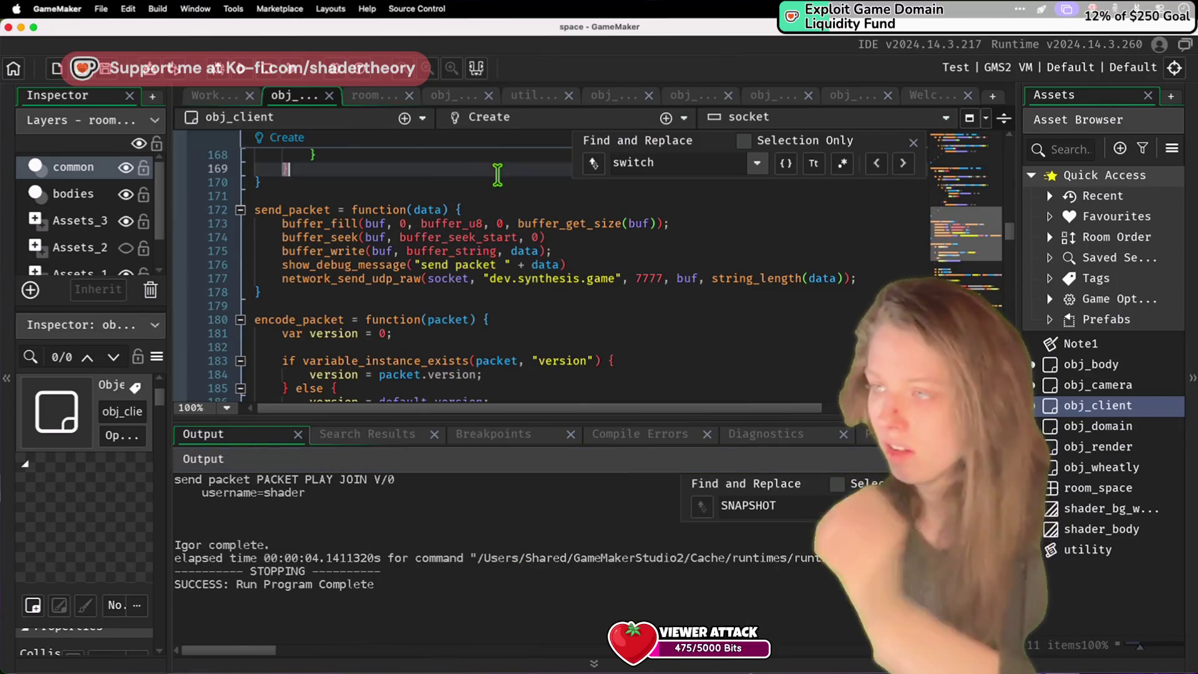
Step: Run the game once more, then stop it
click(242, 75)
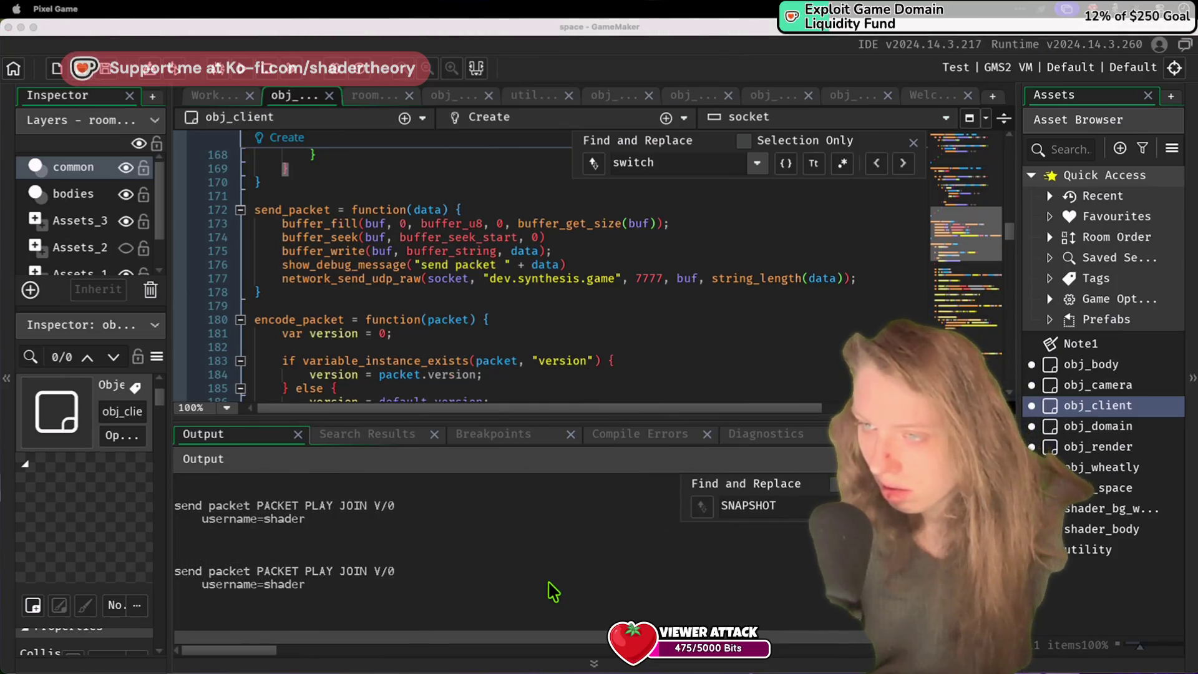
click(267, 73)
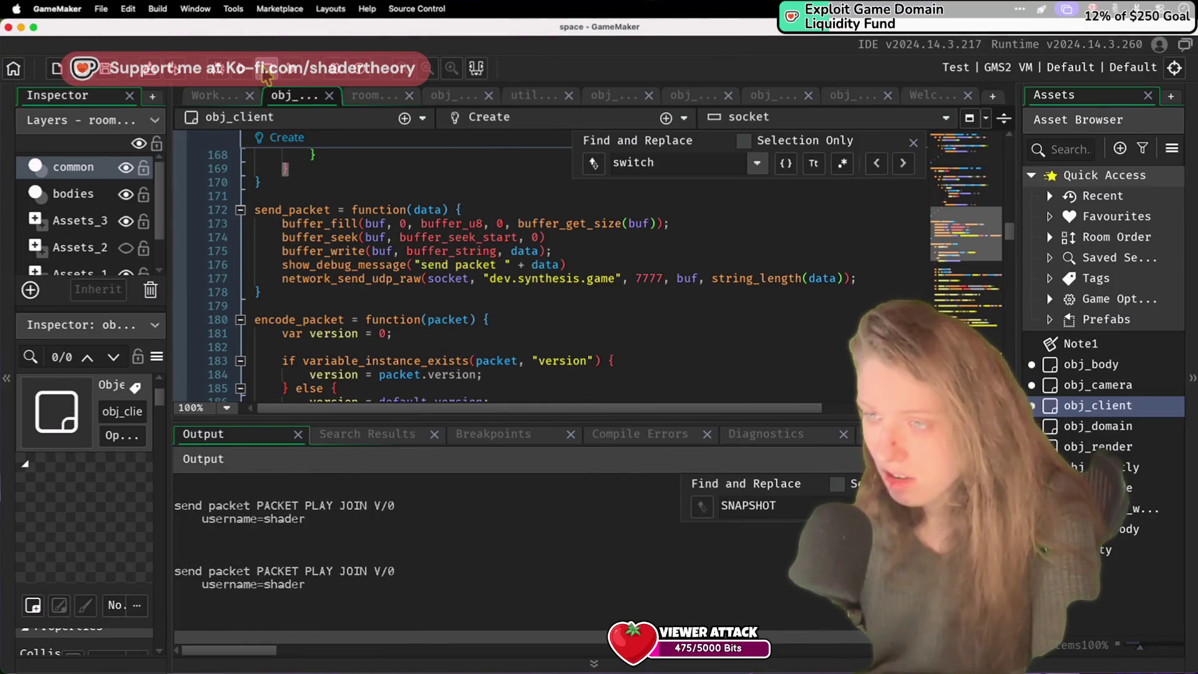
click(269, 76)
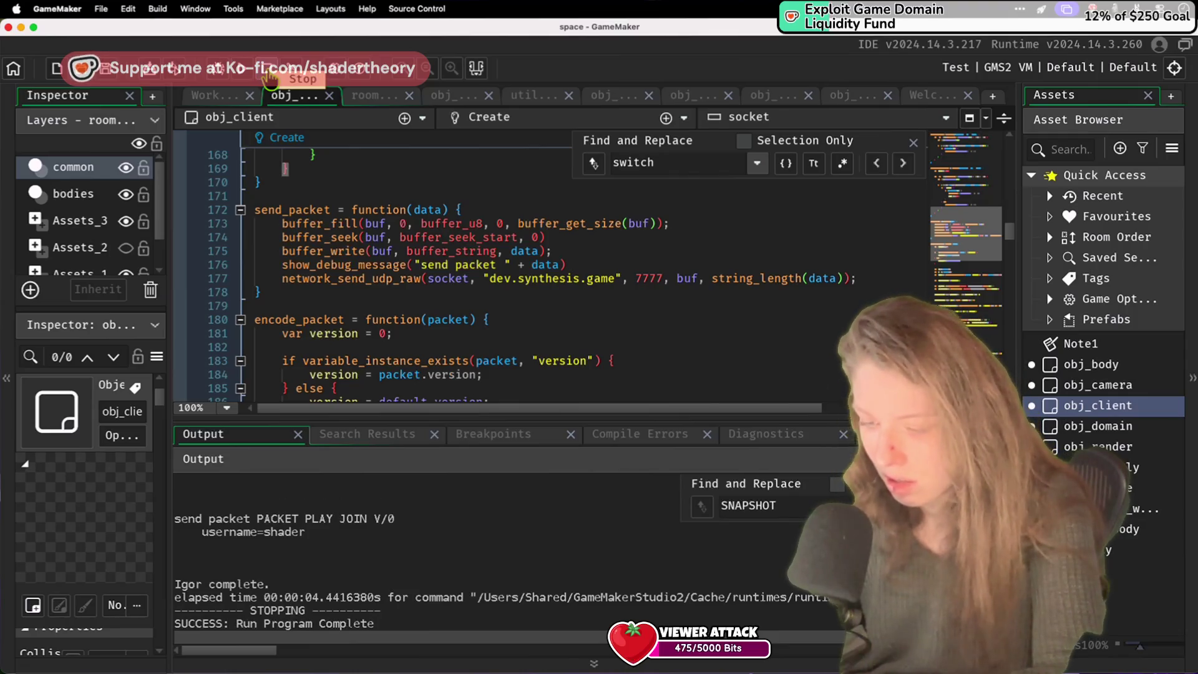
Step: Restart the server on port 7777 in VS Code and relaunch the game
key(super+Tab)
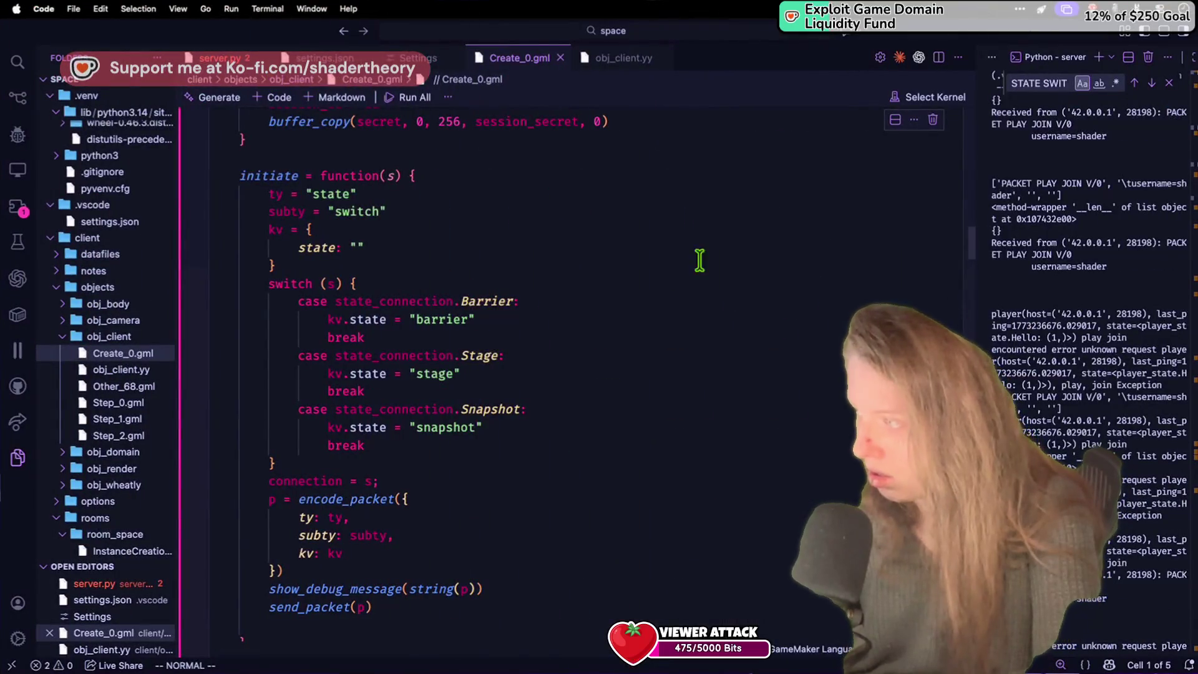
key(ctrl+c)
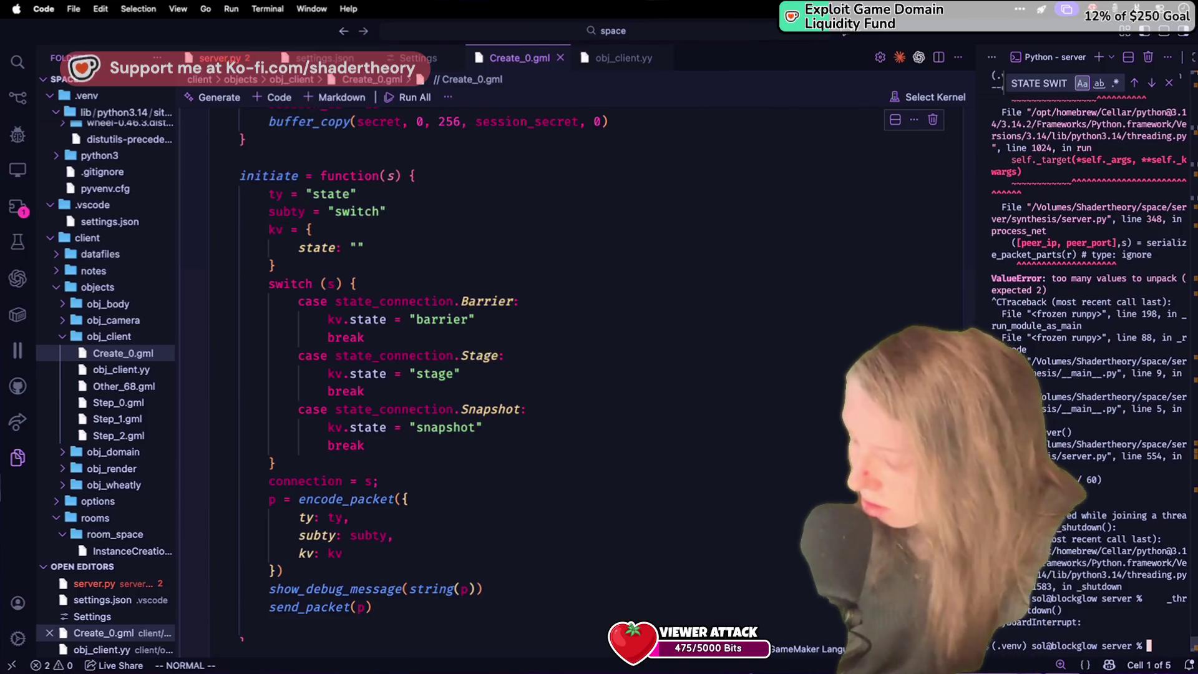
key(Up)
key(Return)
key(super+Tab)
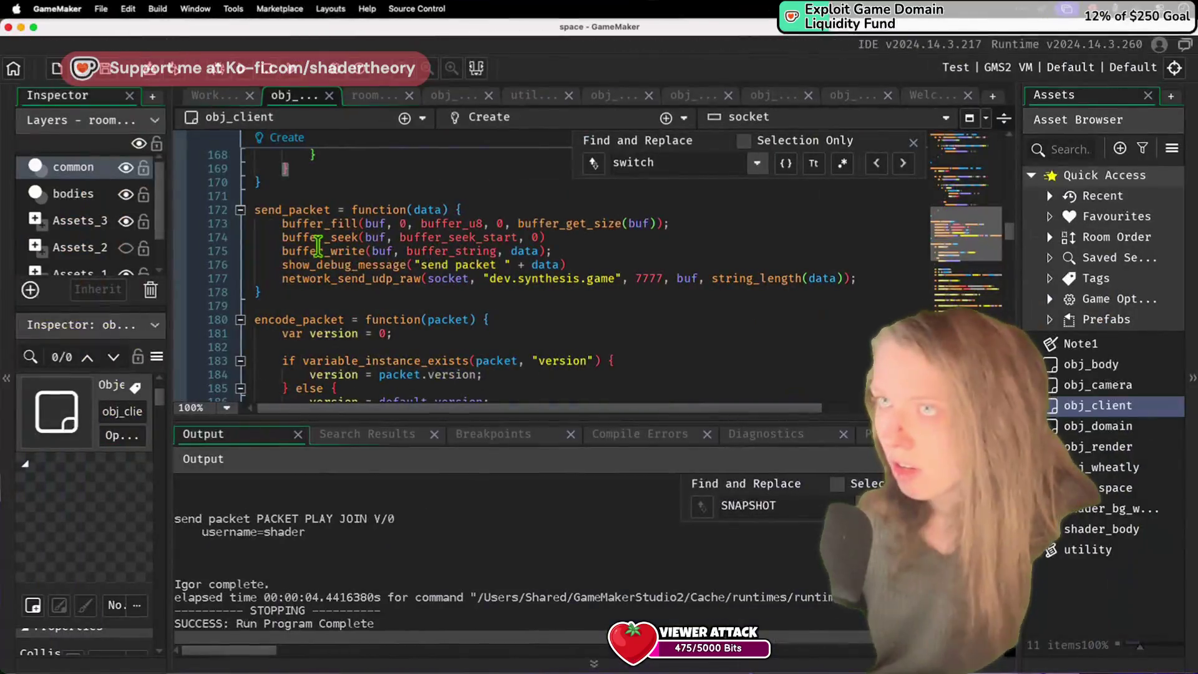
key(F5)
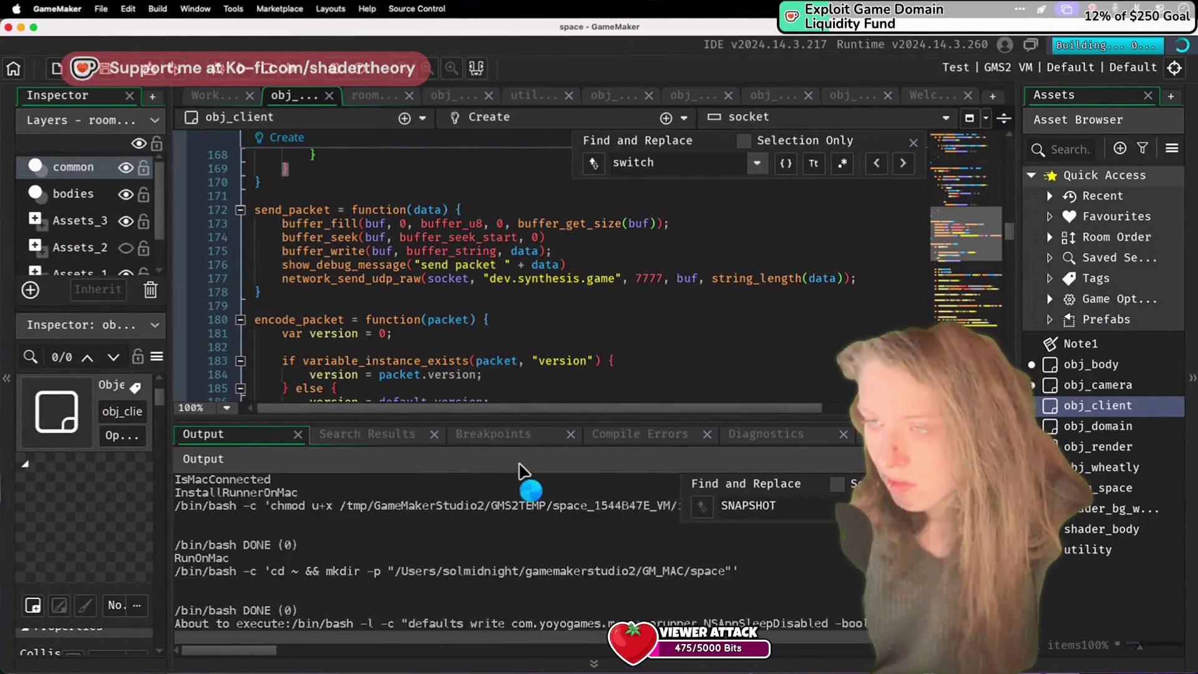
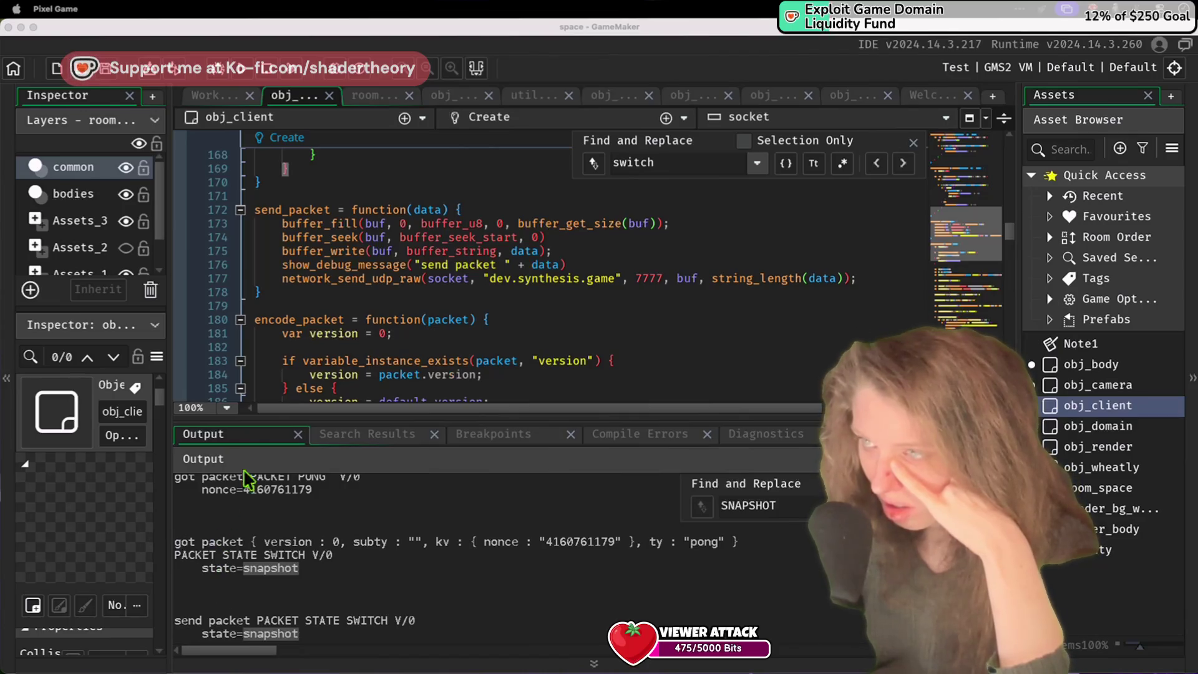
Step: Duplicate the connection = state_connection.Init line in obj_client's Create event and save
click(433, 299)
scroll(433, 300, up, 5)
scroll(433, 299, down, 12)
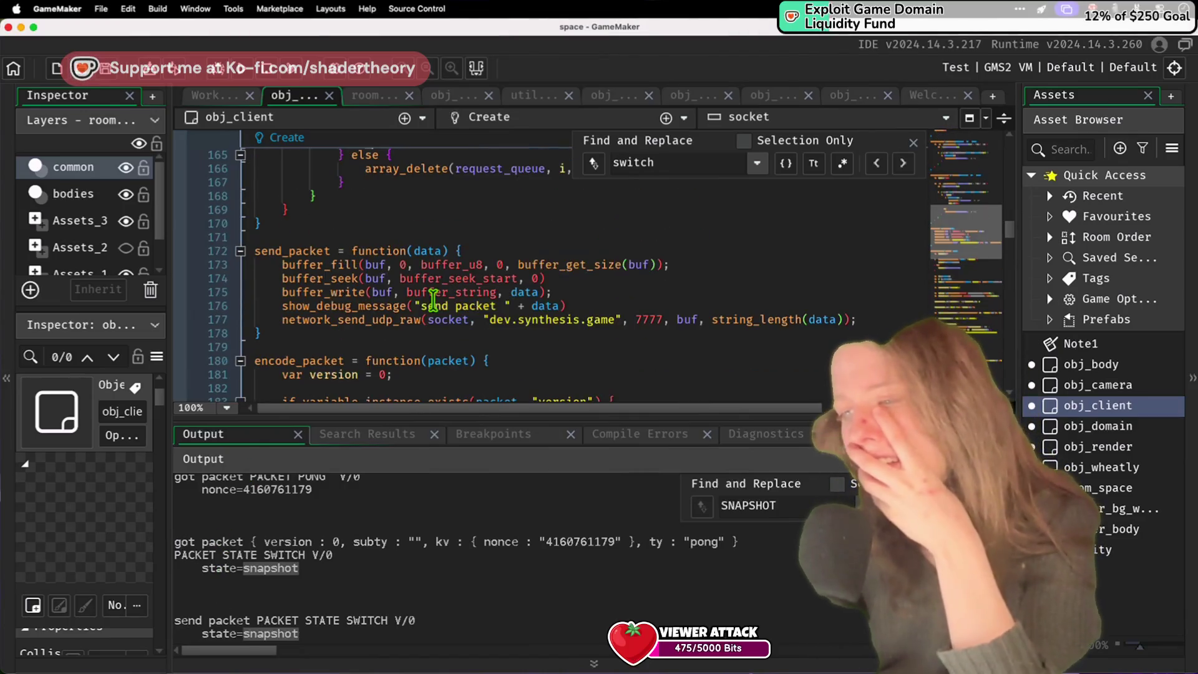
scroll(433, 304, down, 20)
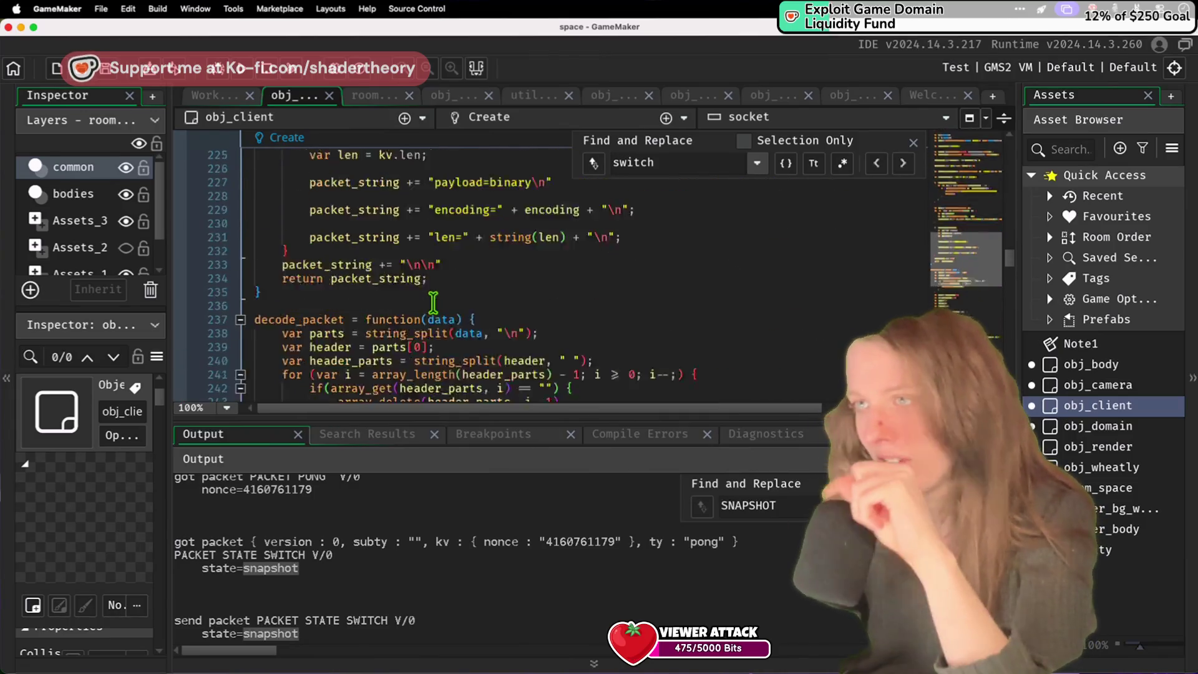
scroll(432, 302, down, 1)
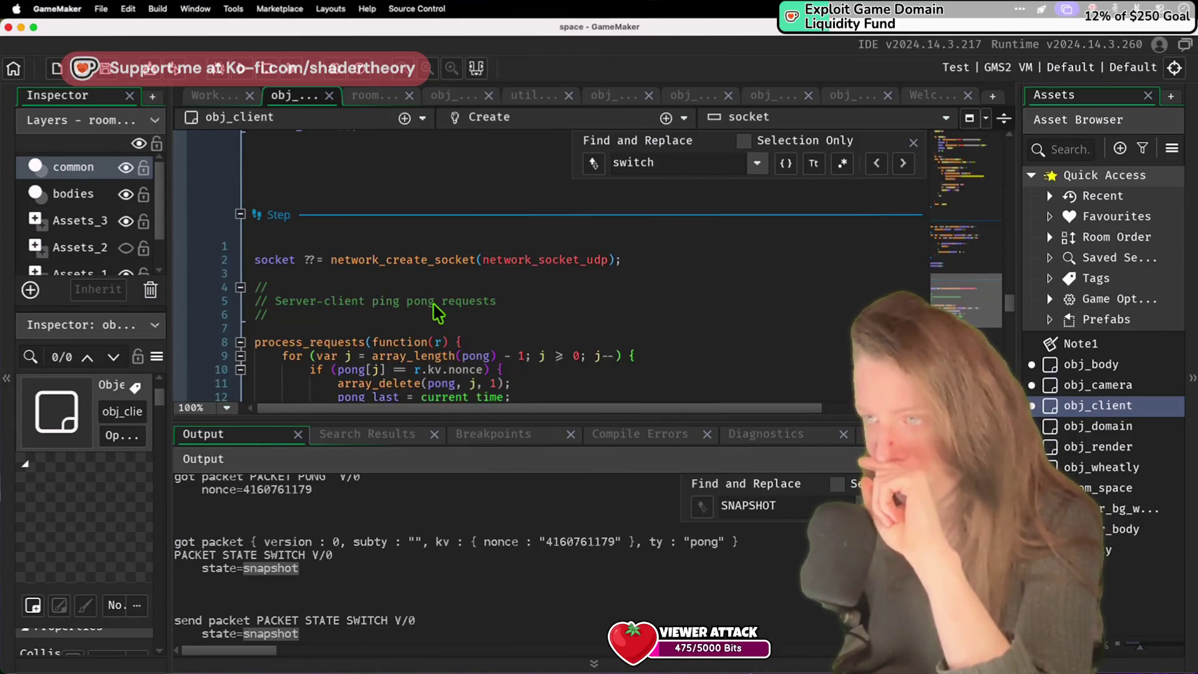
scroll(432, 302, up, 15)
scroll(432, 302, down, 8)
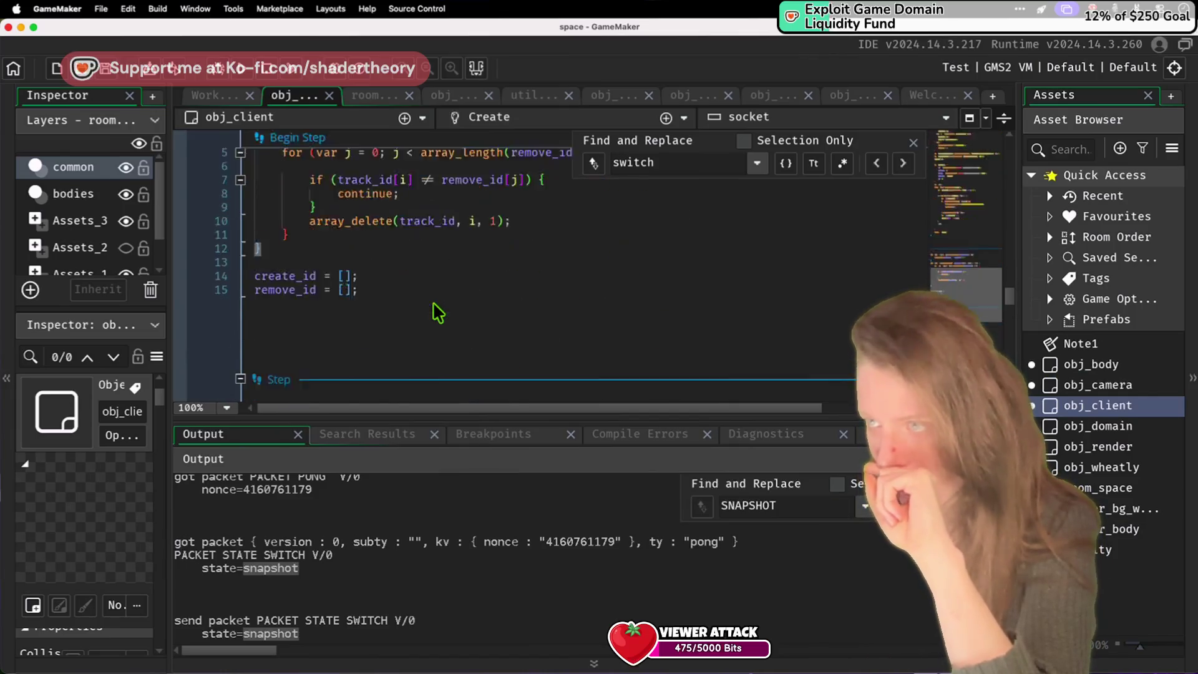
scroll(435, 306, down, 20)
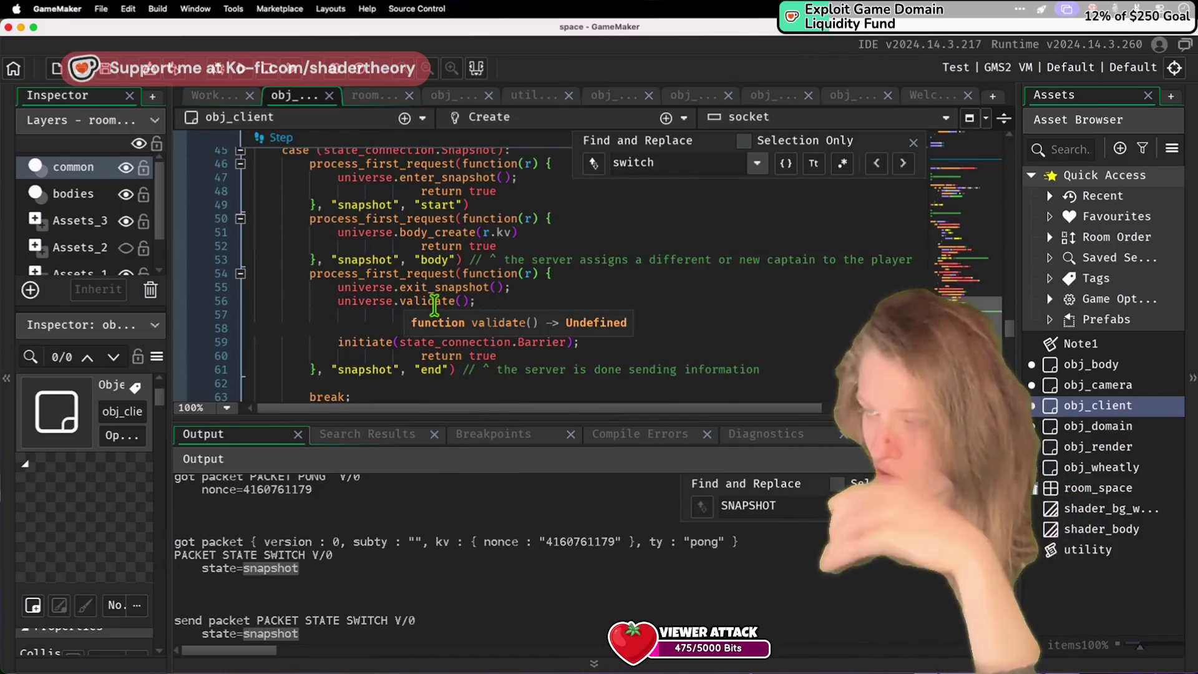
scroll(435, 304, down, 6)
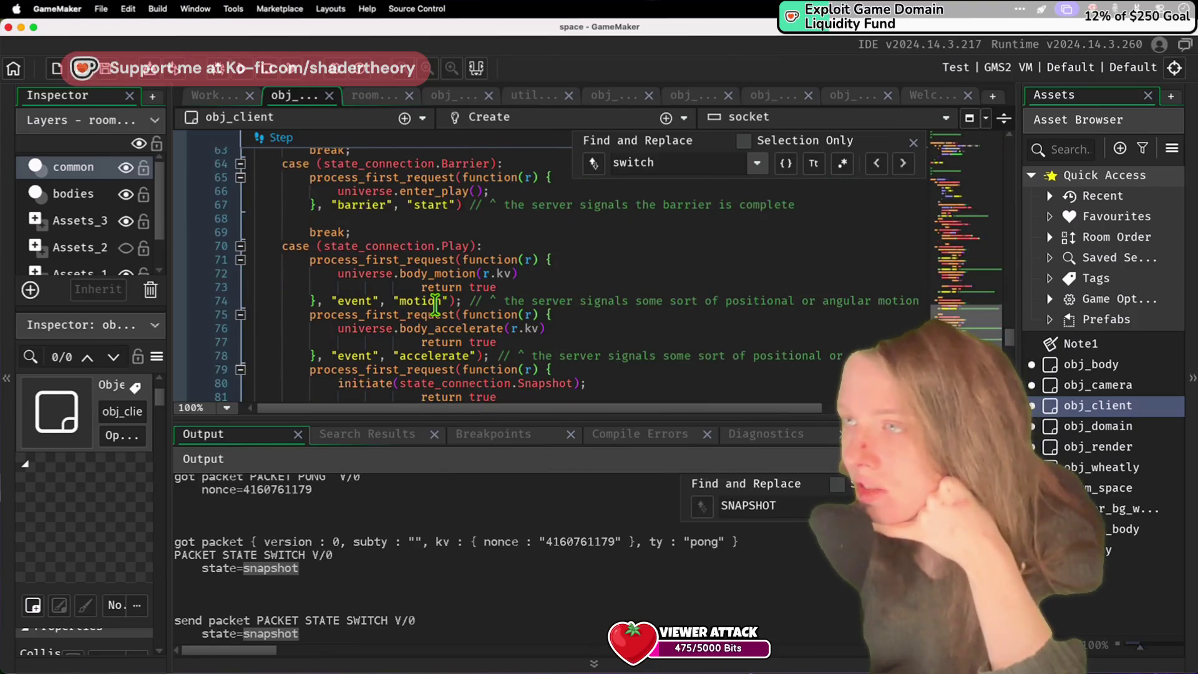
scroll(399, 359, up, 1)
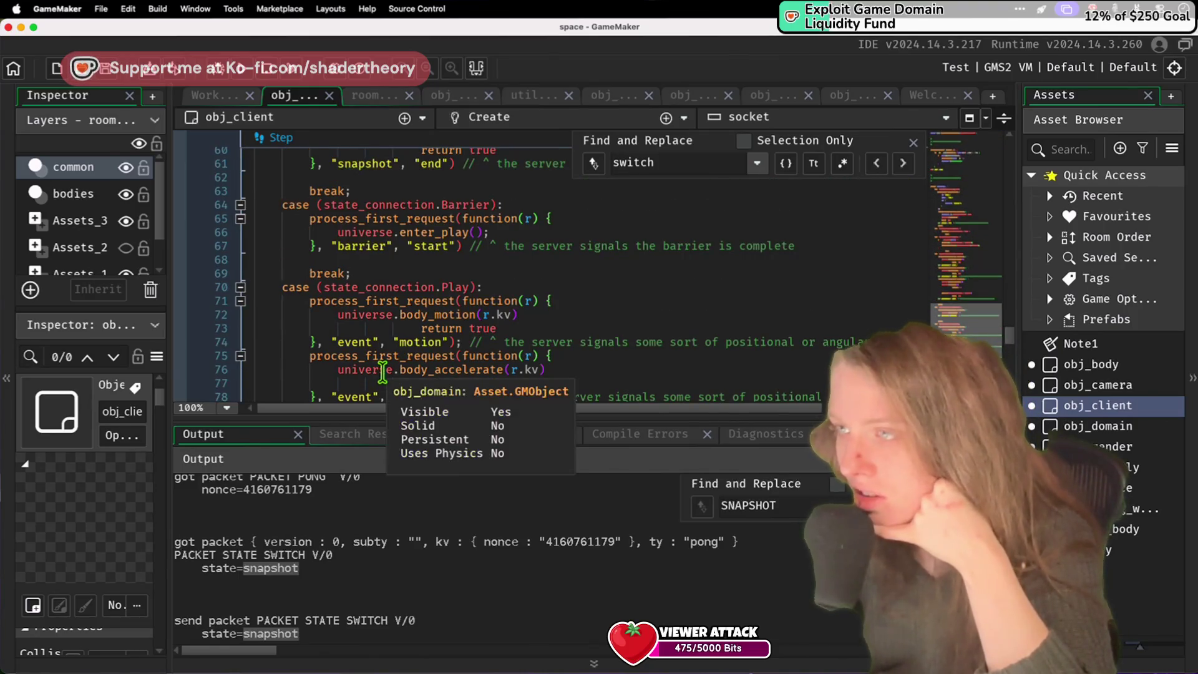
scroll(382, 368, up, 20)
scroll(374, 362, down, 6)
scroll(370, 362, up, 6)
scroll(371, 362, down, 5)
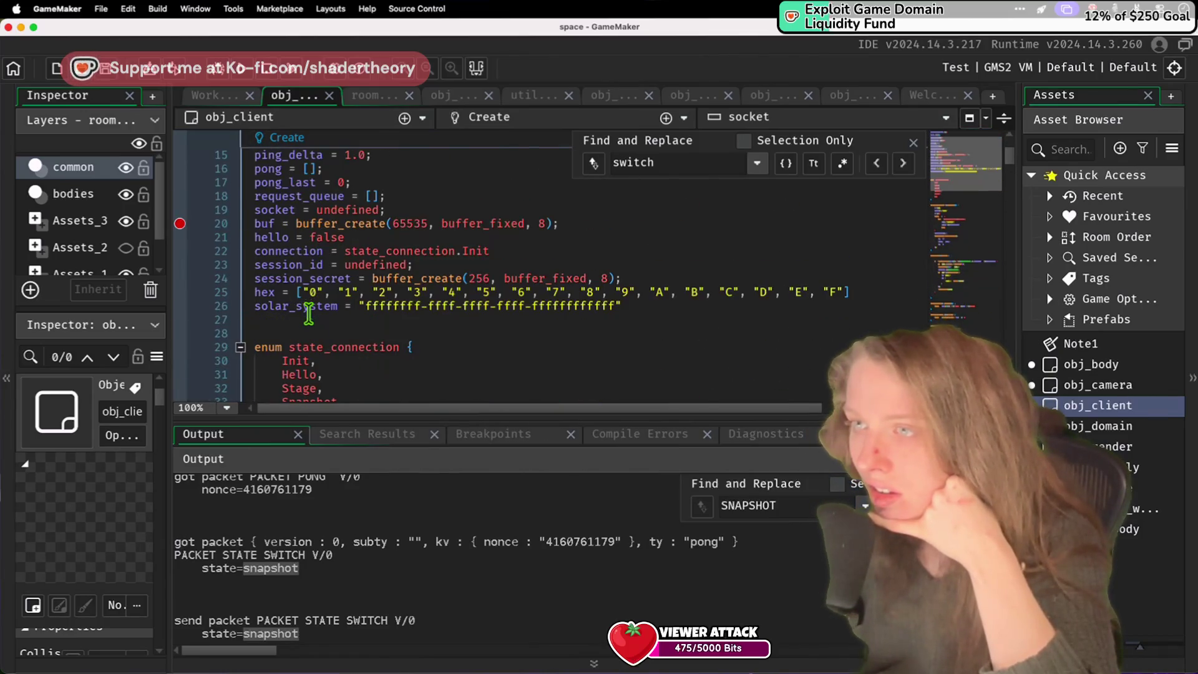
scroll(311, 343, up, 2)
click(508, 332)
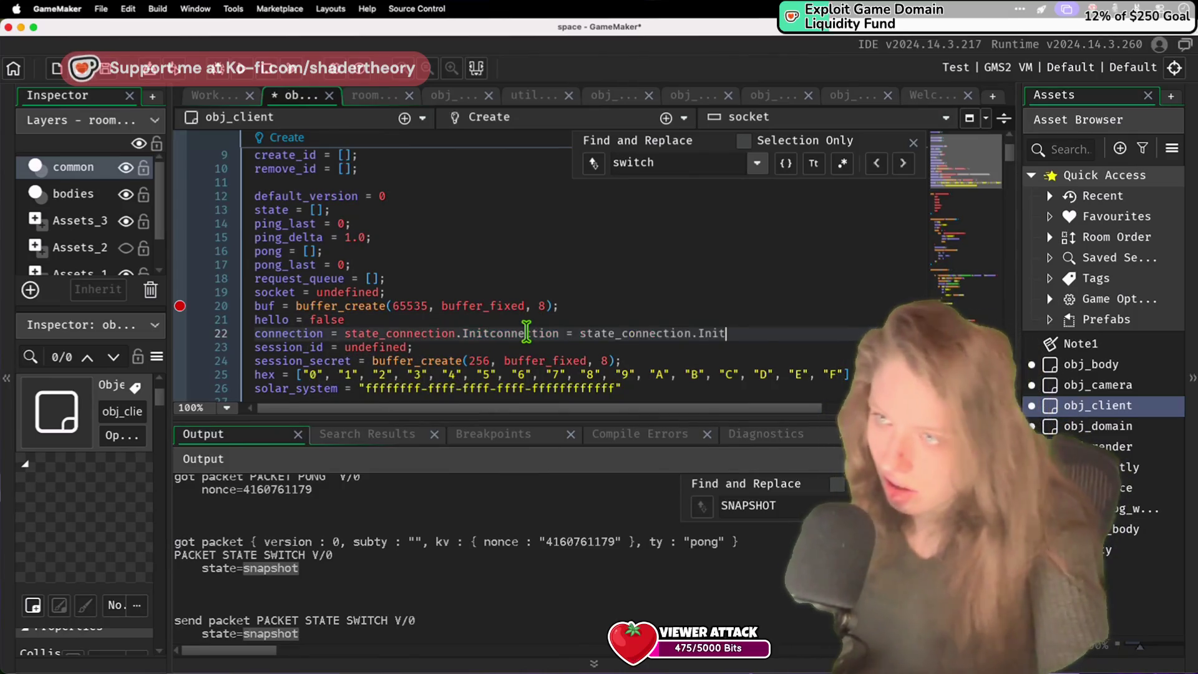
key(Return)
text(connection = state_connection.Init)
key(ctrl+s)
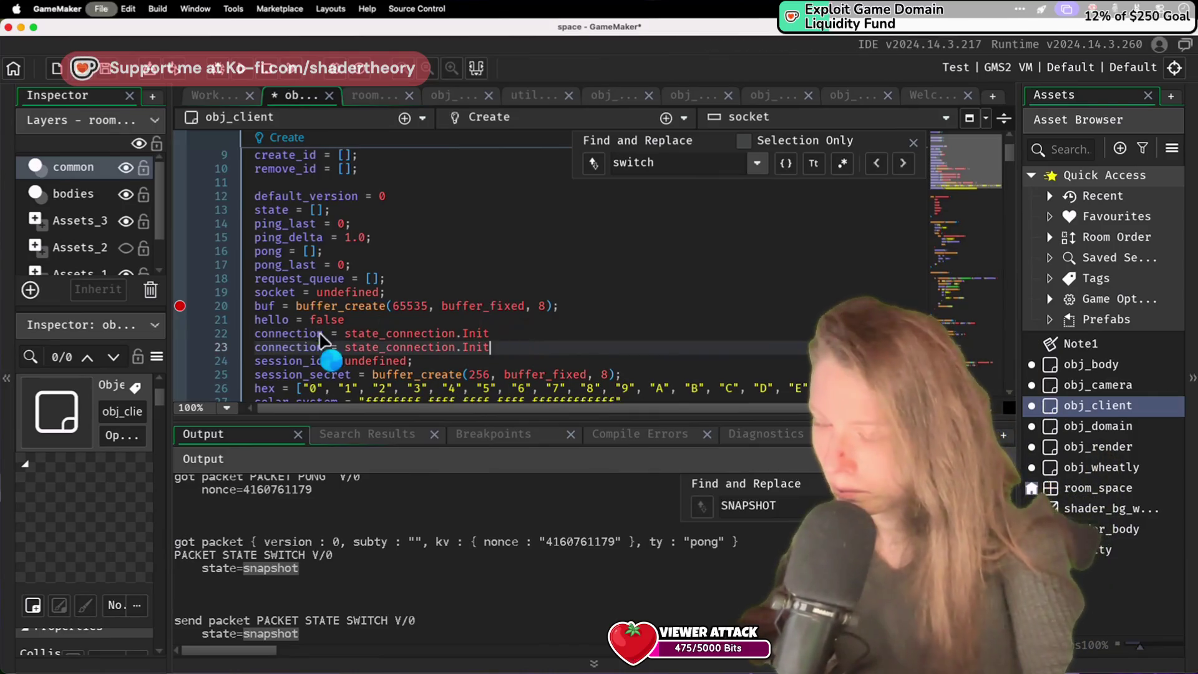
Step: Rename the two variables to state_current and state_desired
double_click(311, 333)
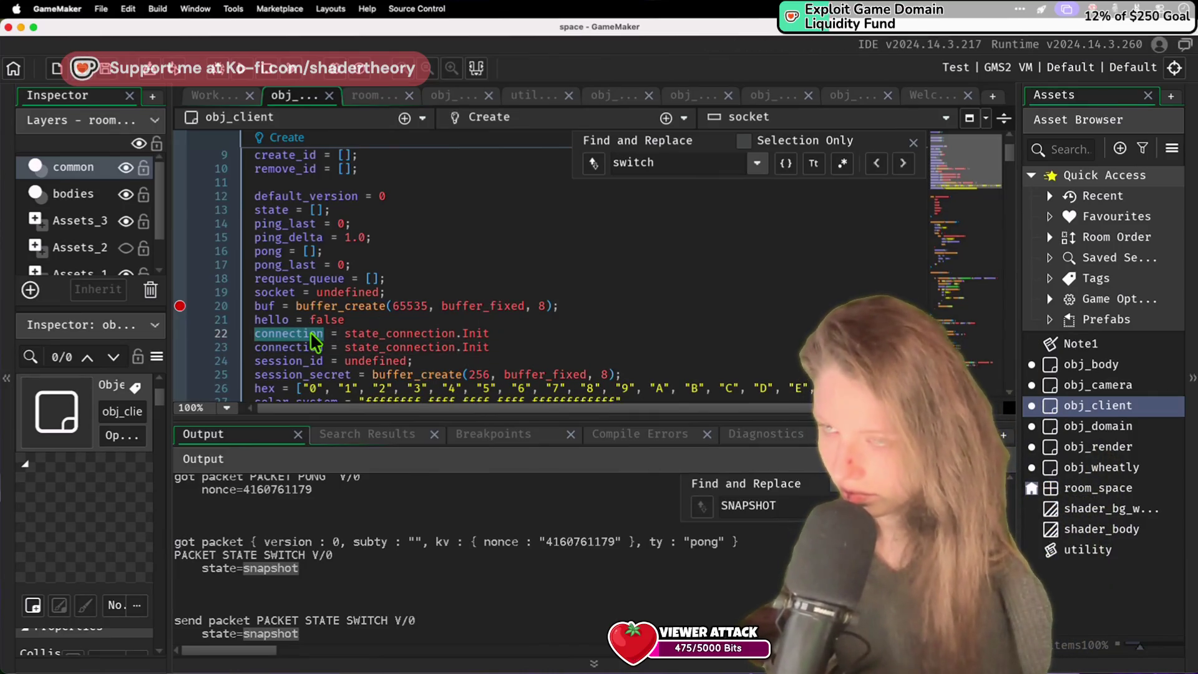
text(state_current)
double_click(300, 347)
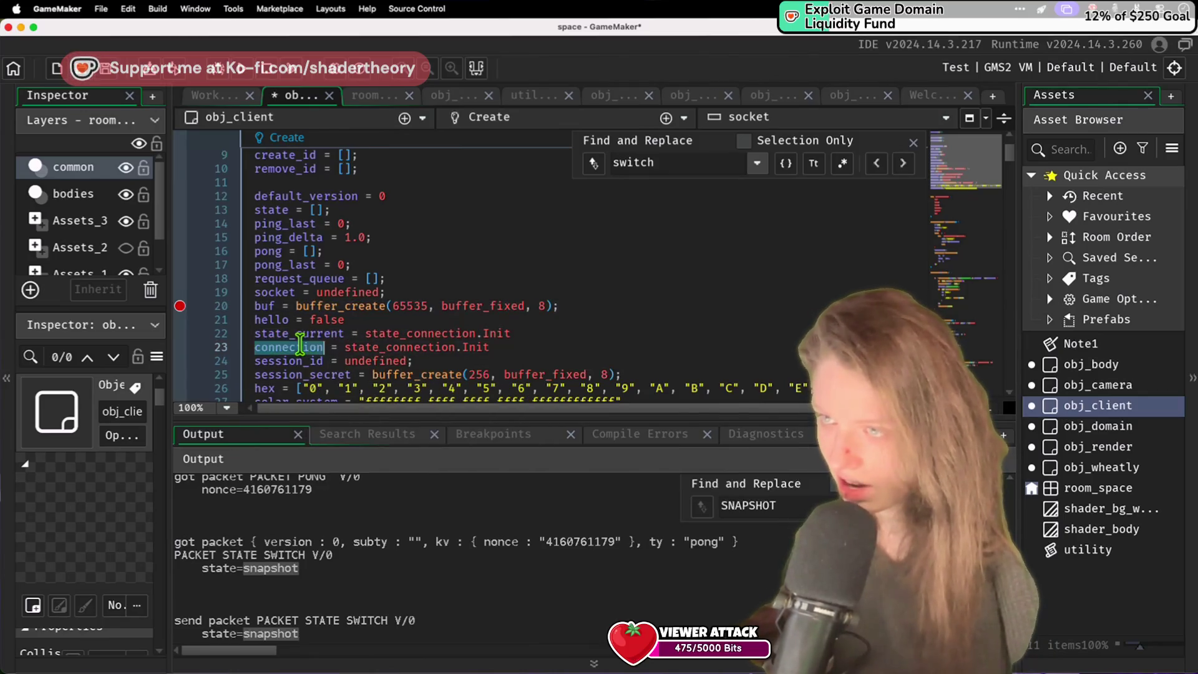
text(state_desired)
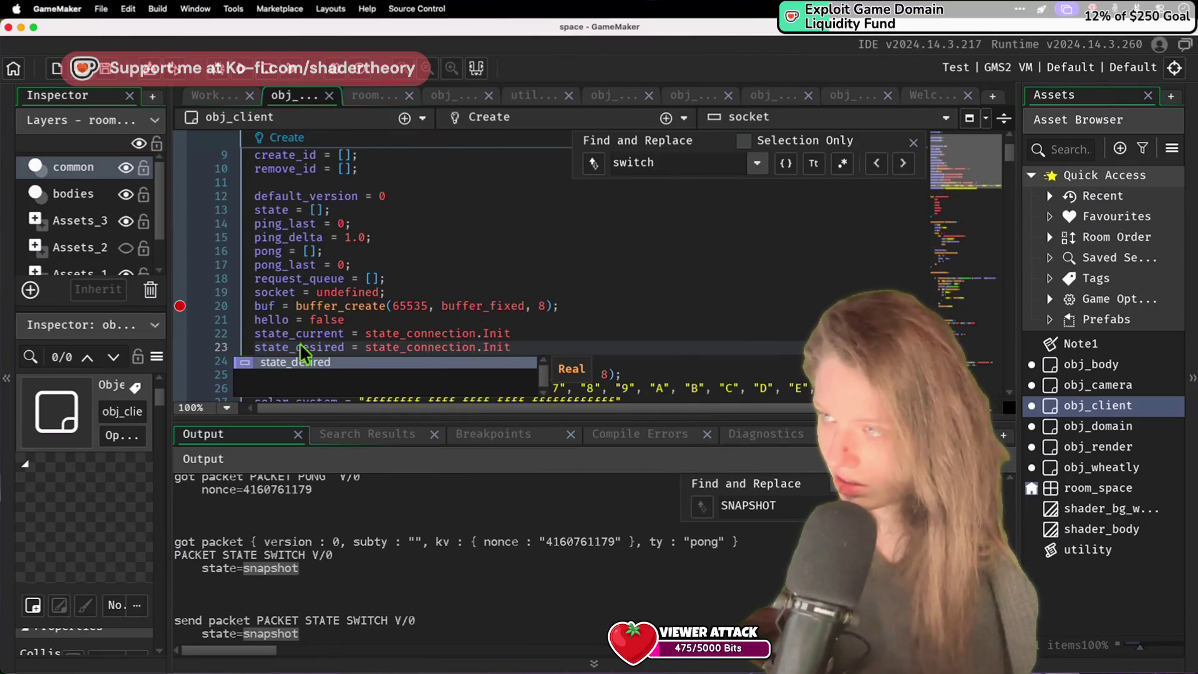
key(Escape)
Step: Select the connection variable in the Step event's switch statement for retyping
click(541, 278)
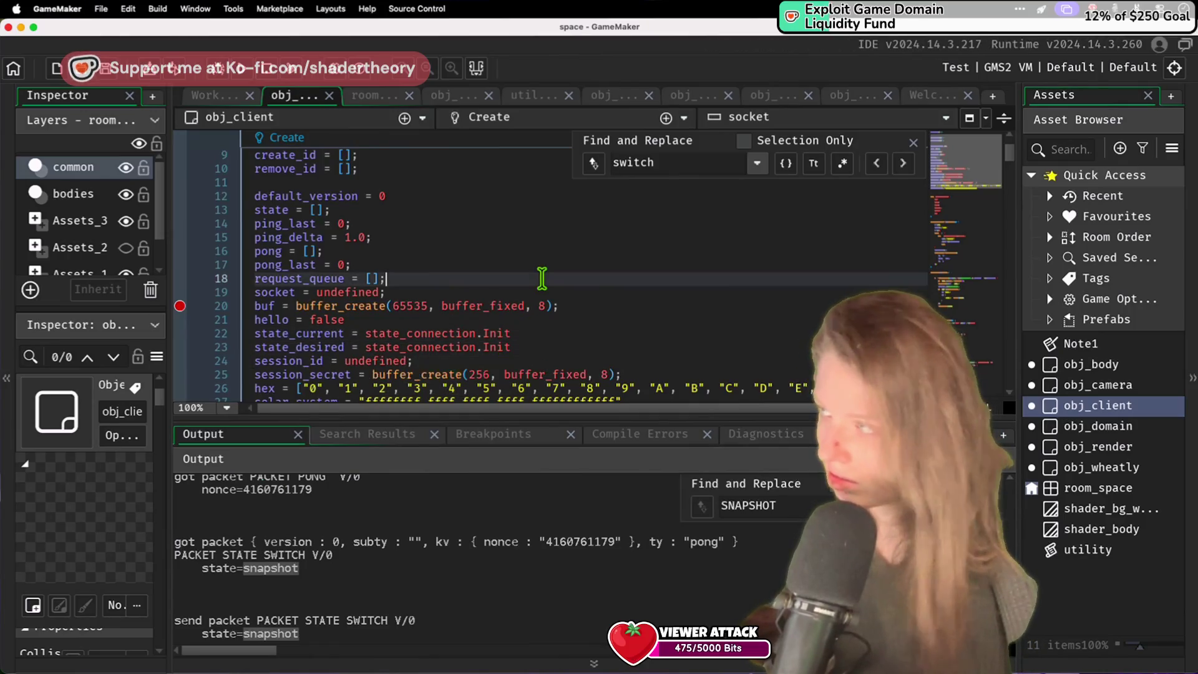
scroll(542, 278, down, 20)
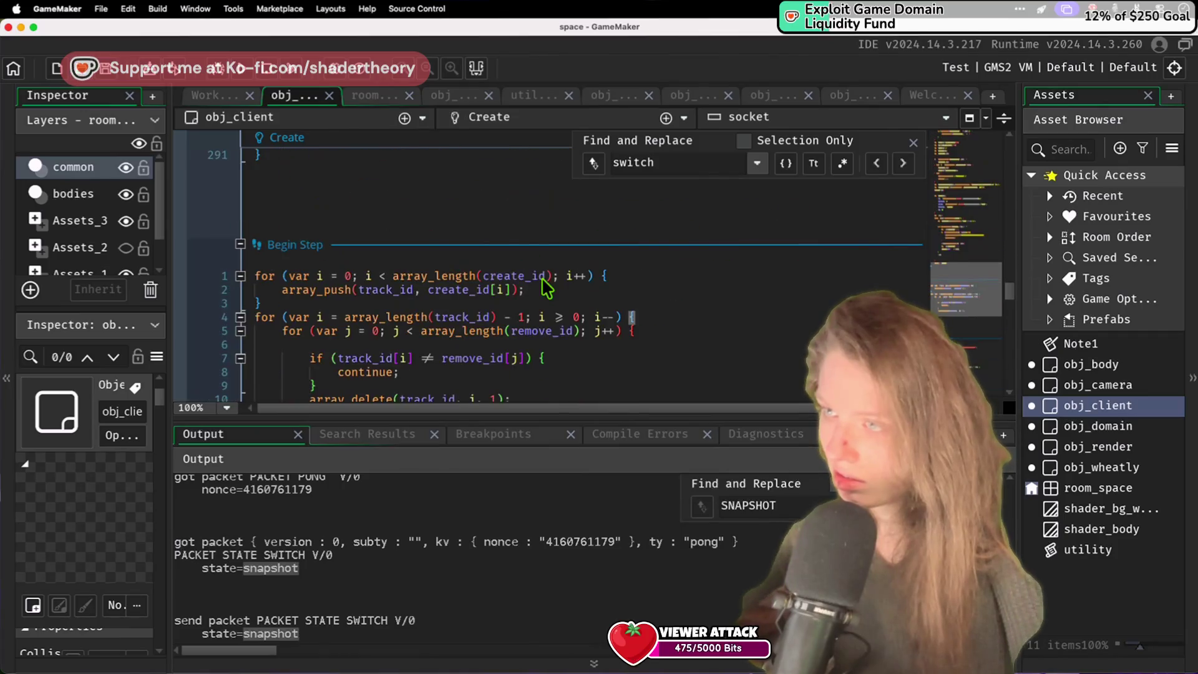
scroll(542, 279, down, 15)
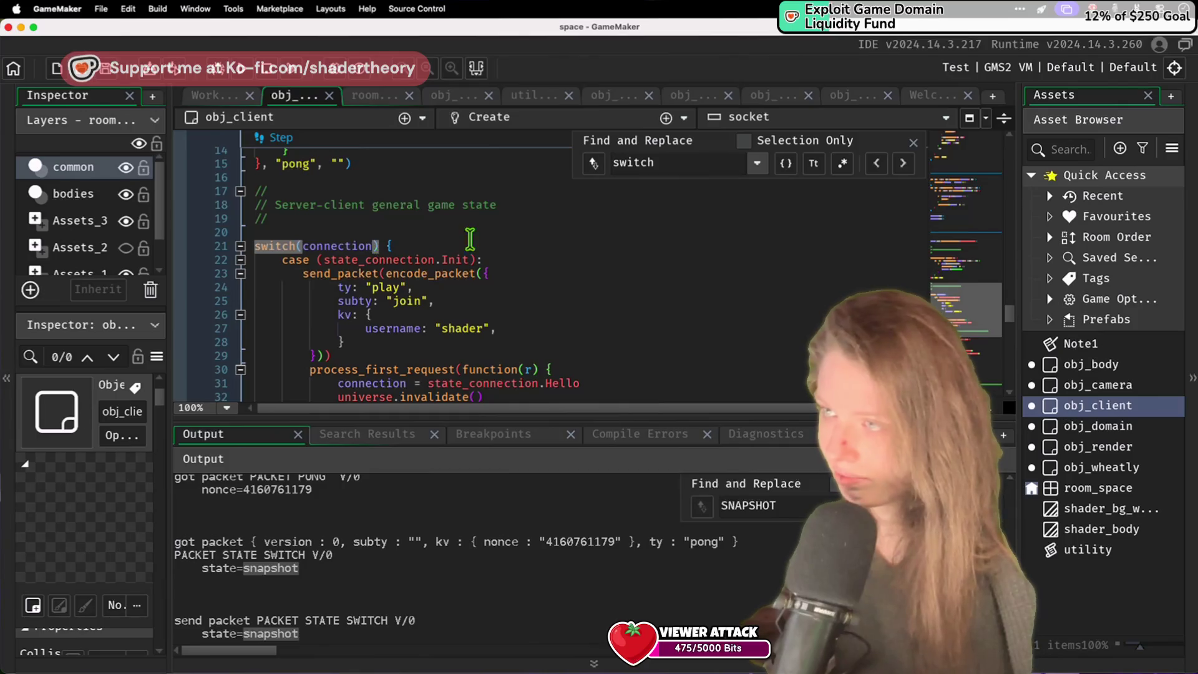
double_click(369, 246)
Step: Make the switch use state_current, save, and search the code for 'conne'
text(state_curr)
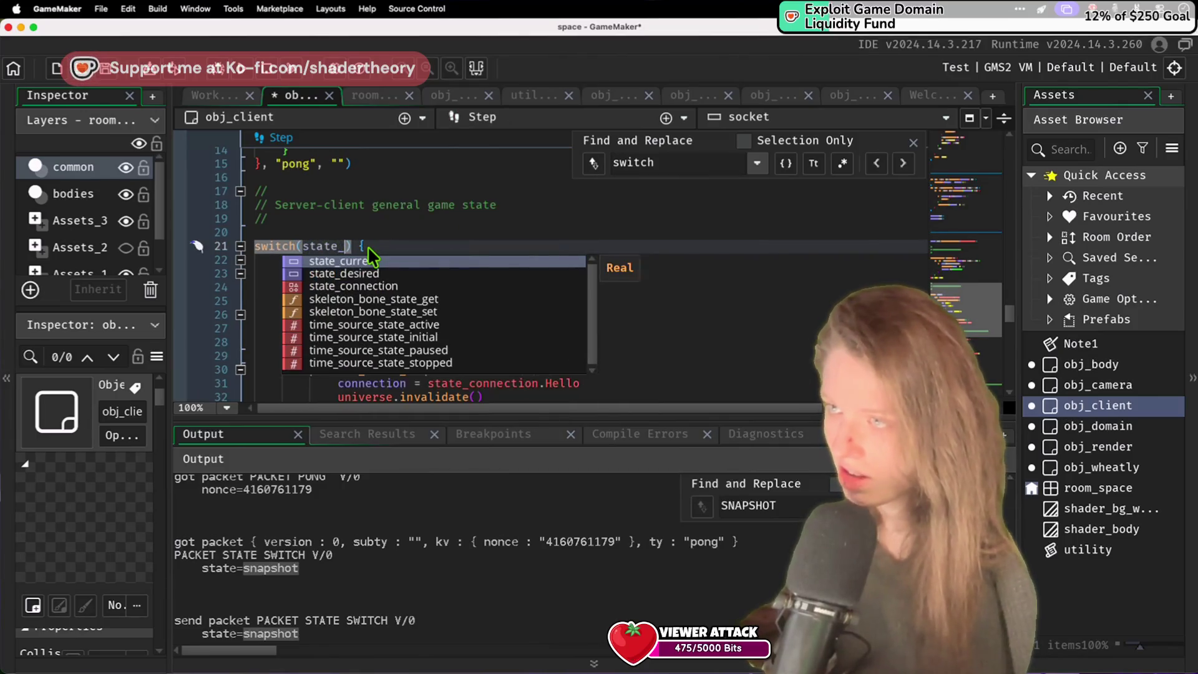
key(ctrl+s)
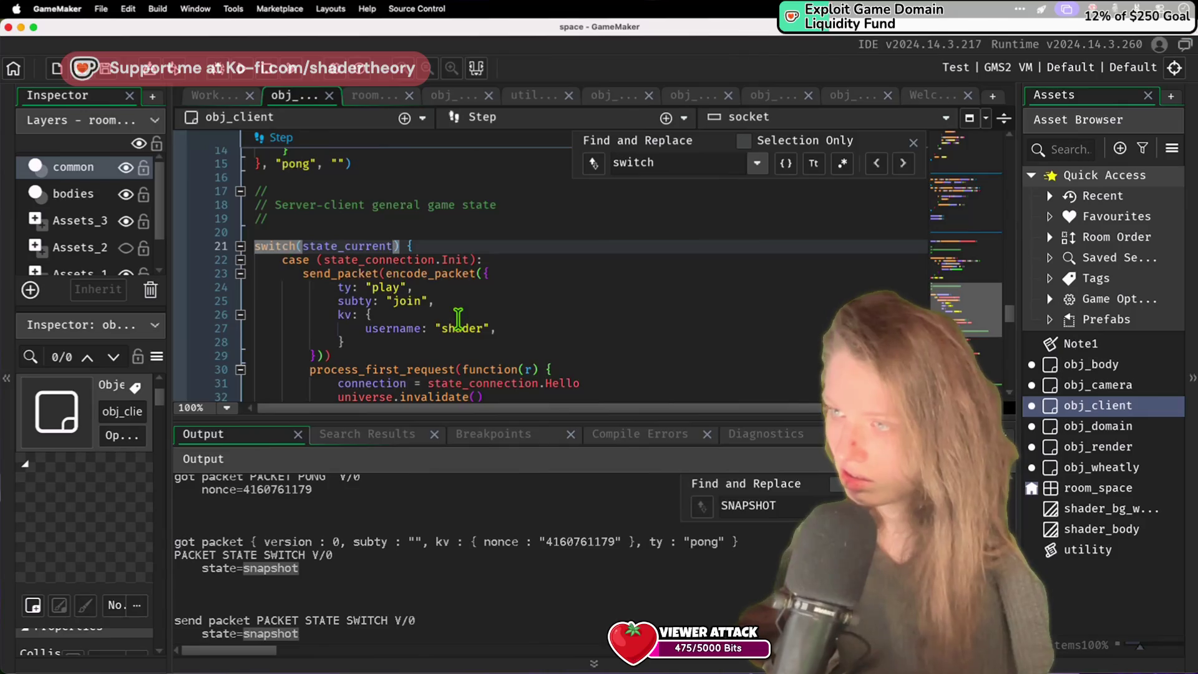
scroll(459, 320, down, 15)
scroll(459, 319, down, 5)
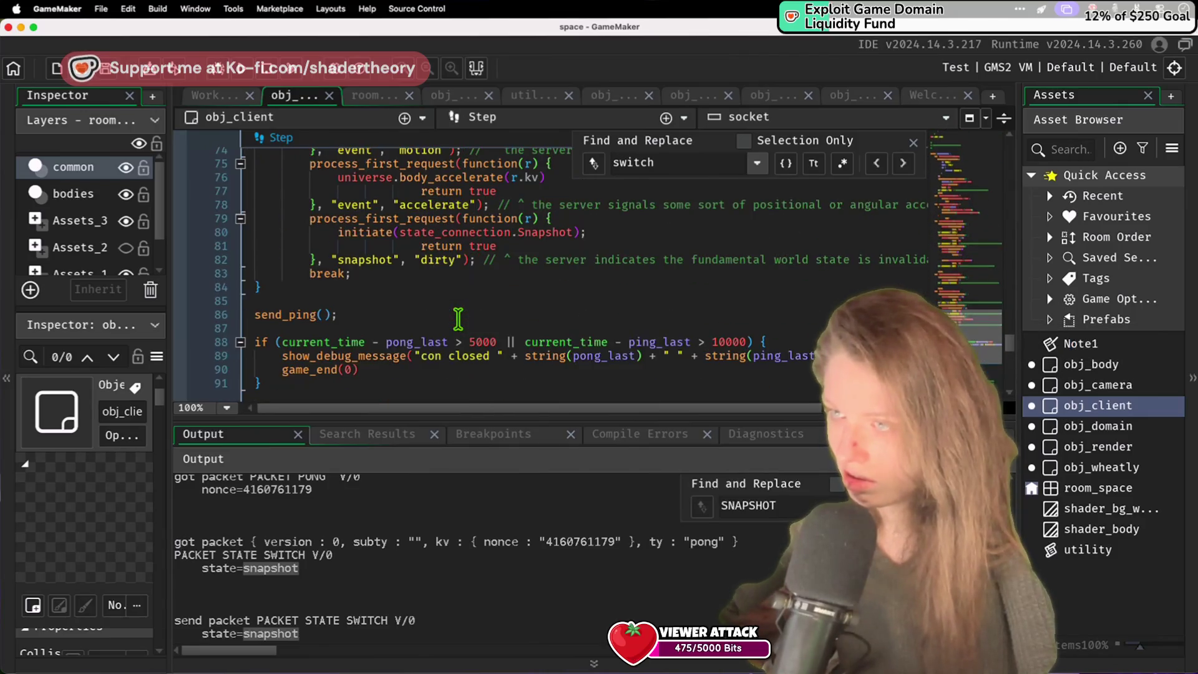
key(ctrl+f)
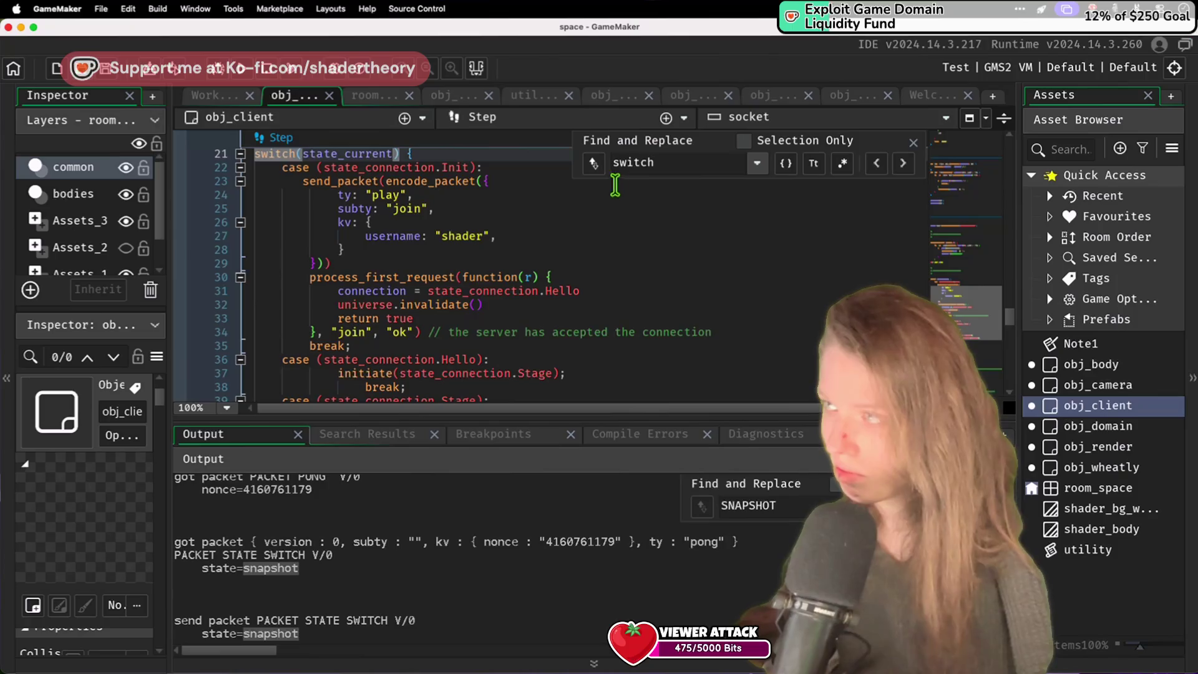
double_click(654, 161)
text(connetion)
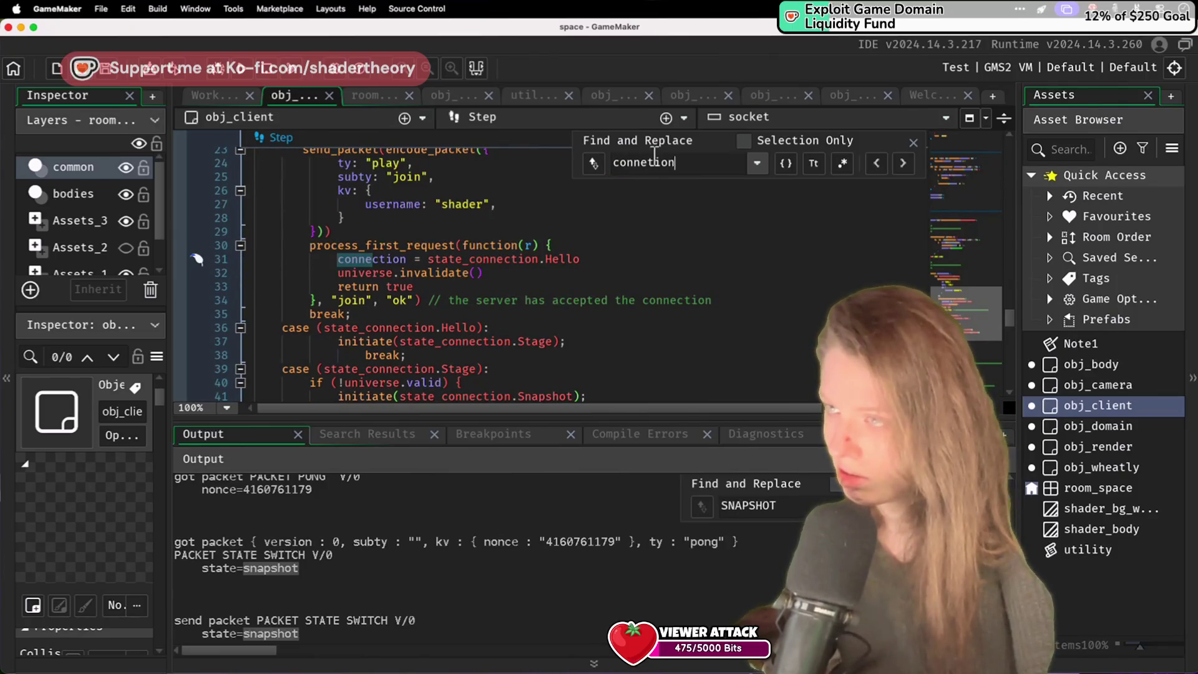
key(BackSpace)
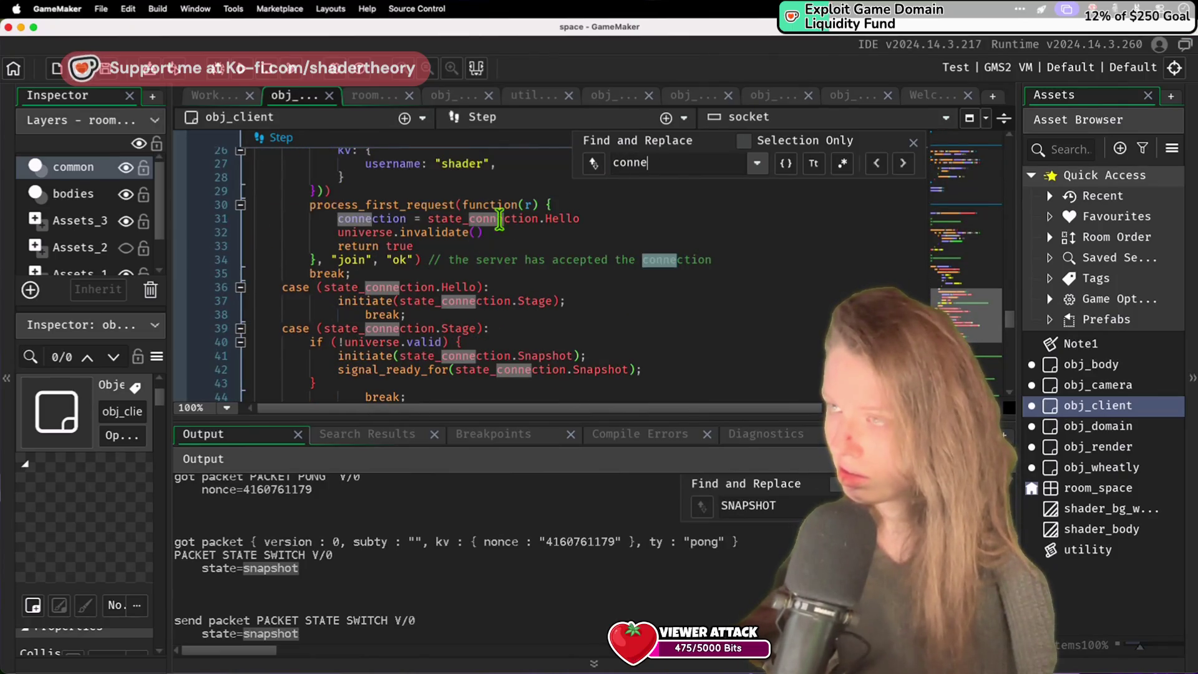
scroll(500, 219, up, 3)
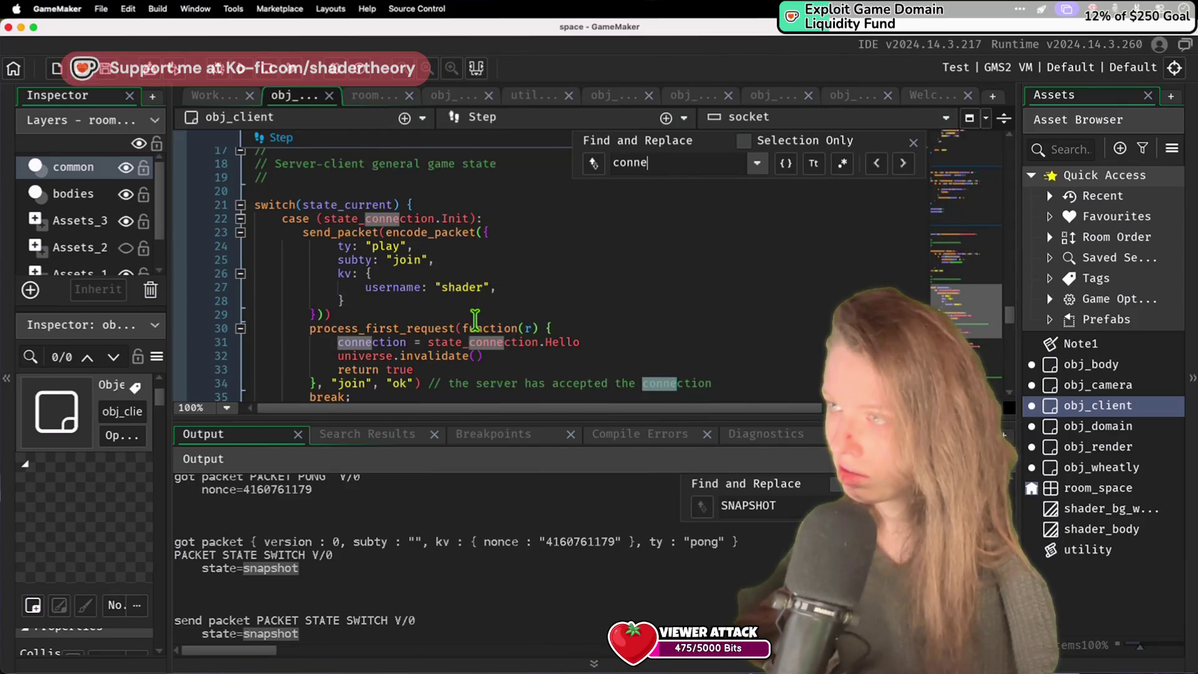
Step: Delete the connection = state_connection.Hello line and copy the initiate Snapshot call into the join handler
click(508, 340)
key(ctrl+d)
click(582, 318)
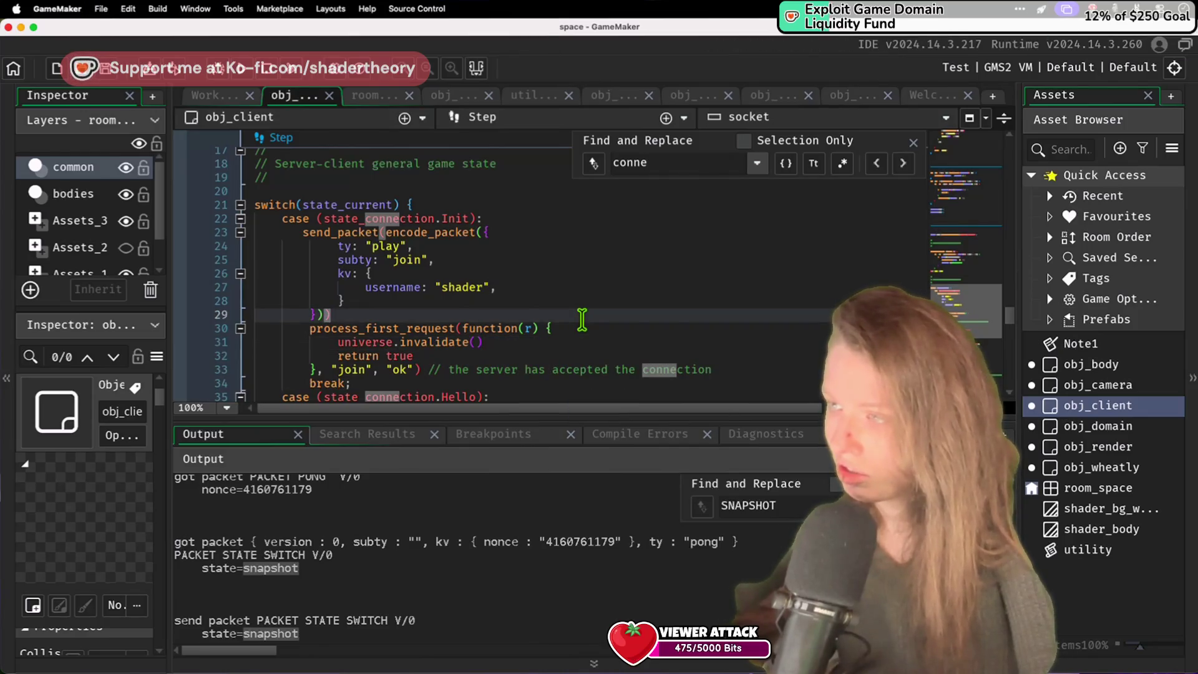
scroll(582, 319, down, 2)
click(521, 377)
key(ctrl+c)
click(558, 242)
key(Return)
key(ctrl+v)
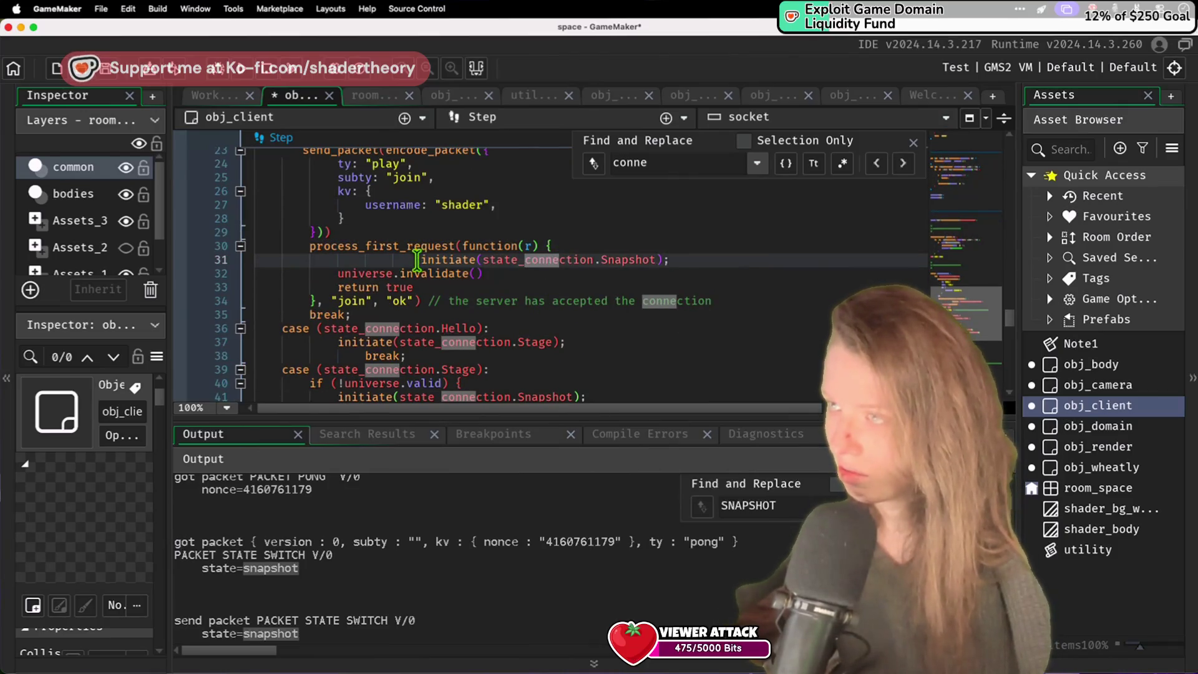
Step: Change the pasted call to initiate(state_connection.Hello) and the join request type to 'play'
click(420, 260)
key(BackSpace)
key(BackSpace)
key(BackSpace)
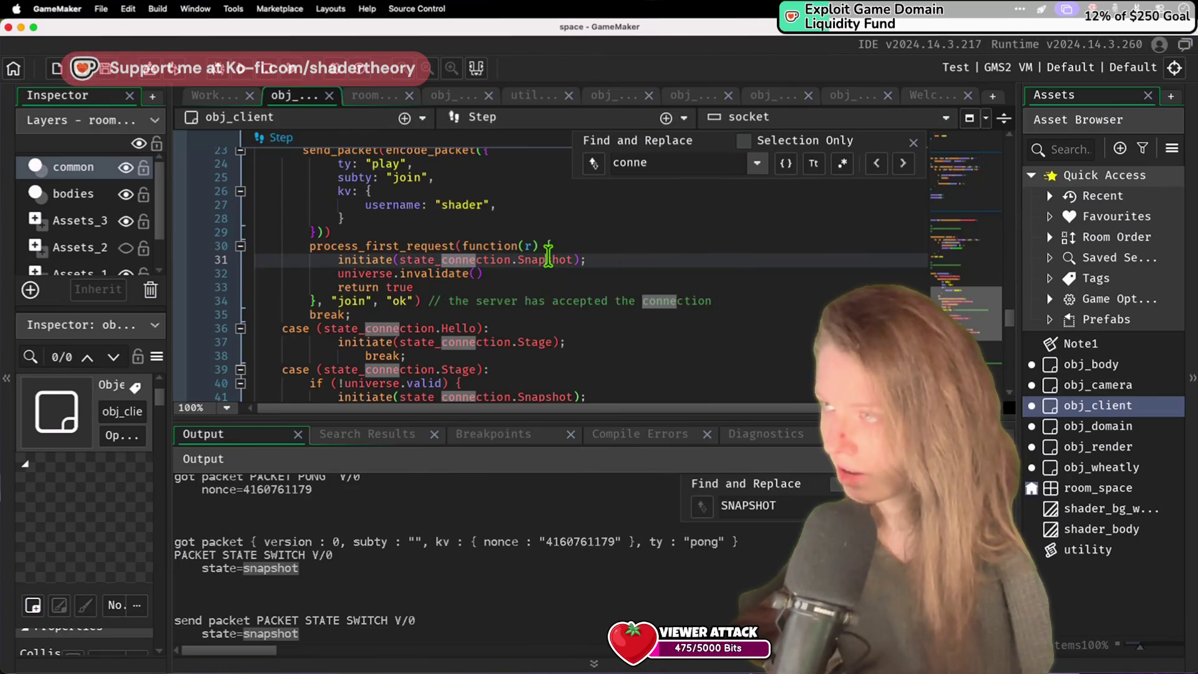
double_click(544, 257)
text(Hello)
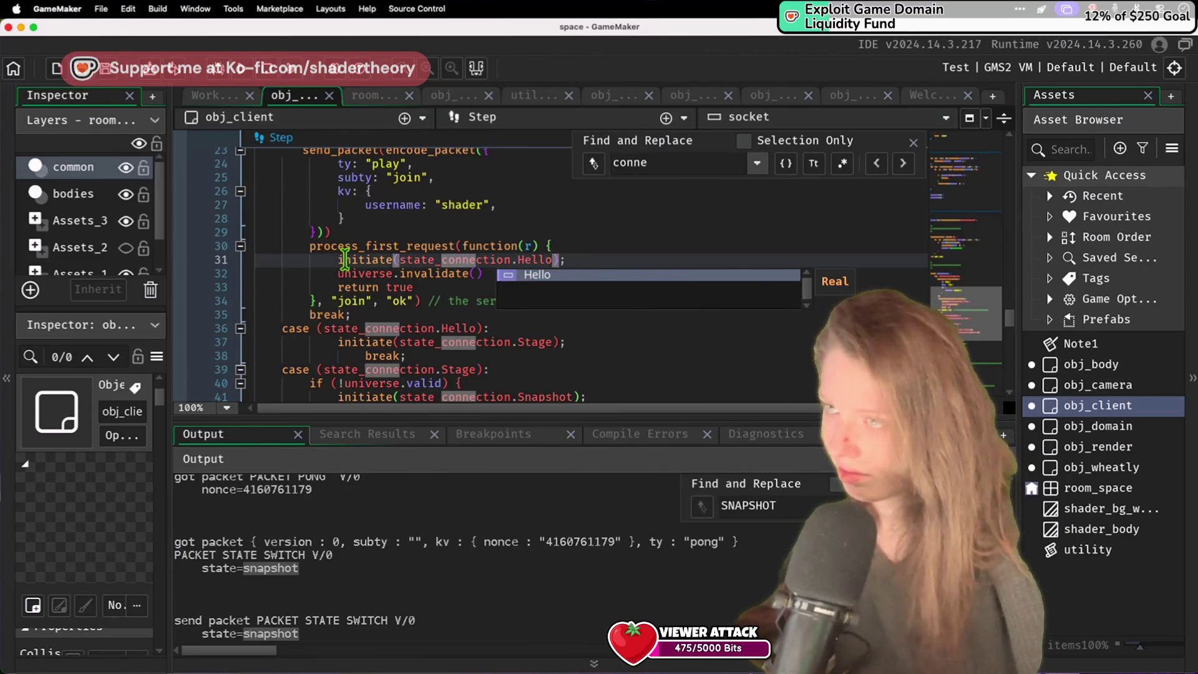
click(345, 258)
double_click(350, 302)
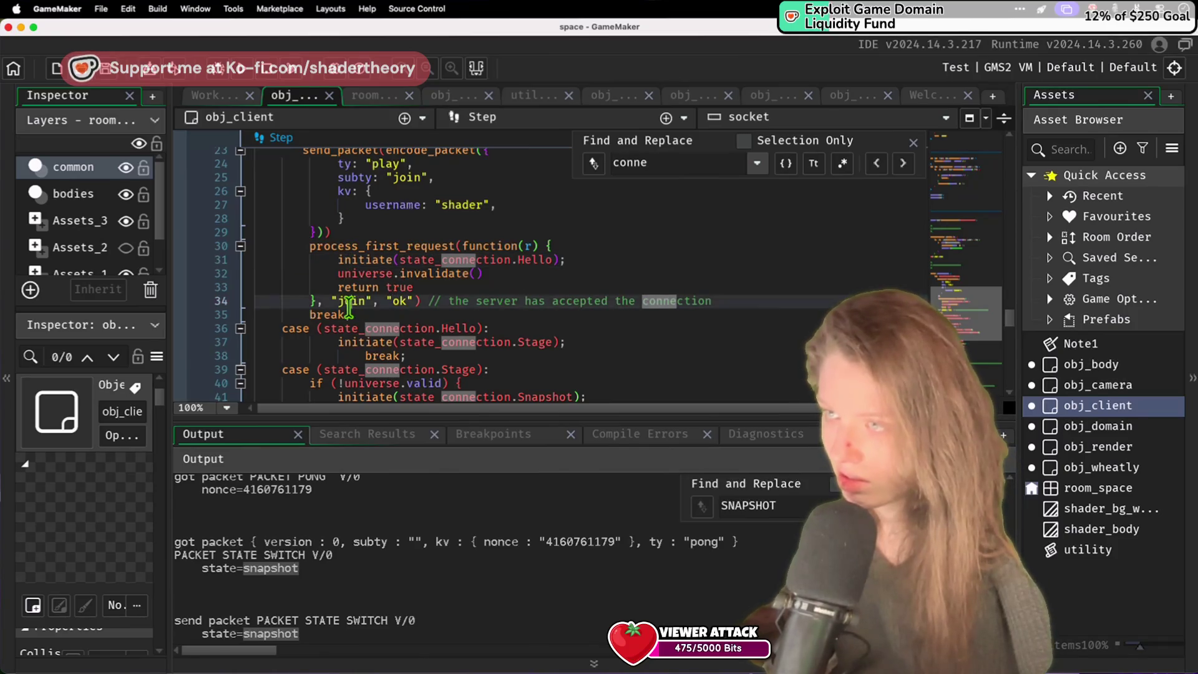
text(play)
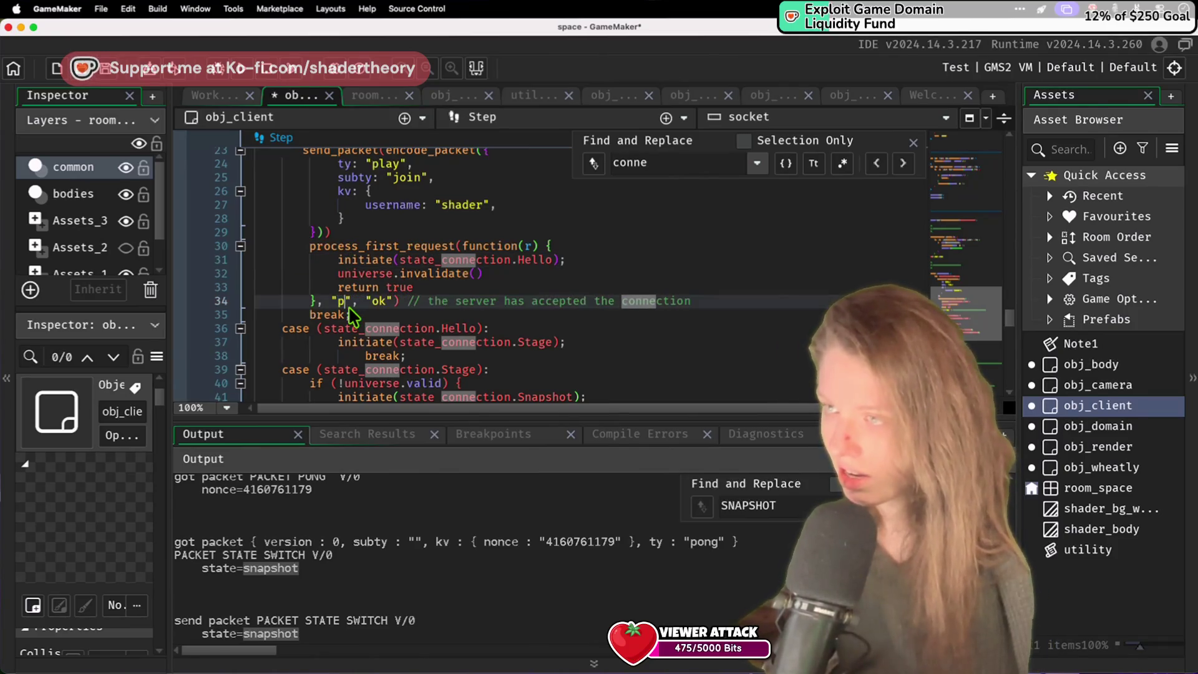
Step: Bring up the client's initiate function in Visual Studio Code
click(447, 235)
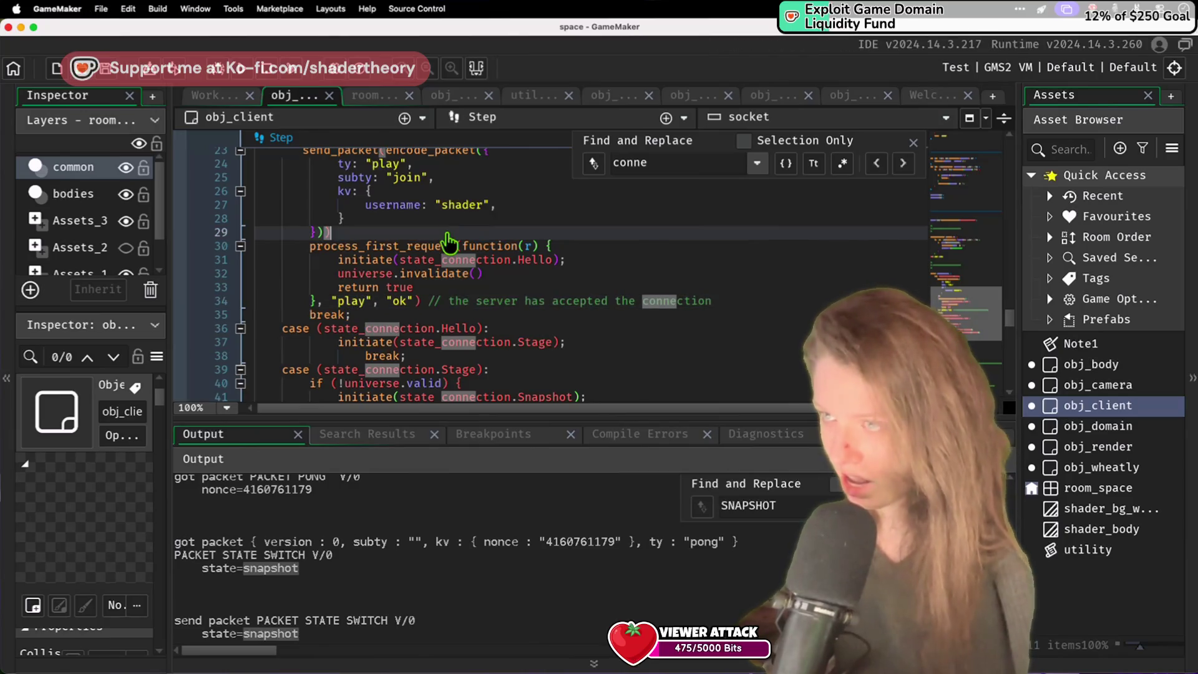
key(super+Tab)
click(412, 319)
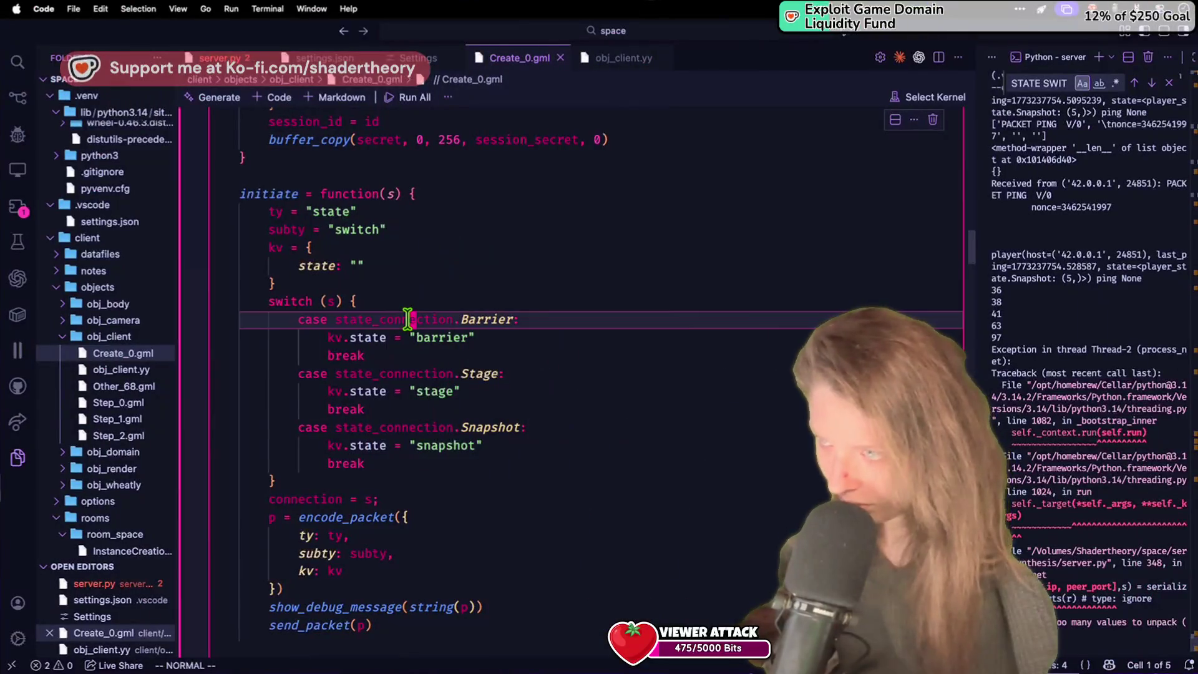
Step: In server.py, change player.create's reply packet type from join to play
click(217, 57)
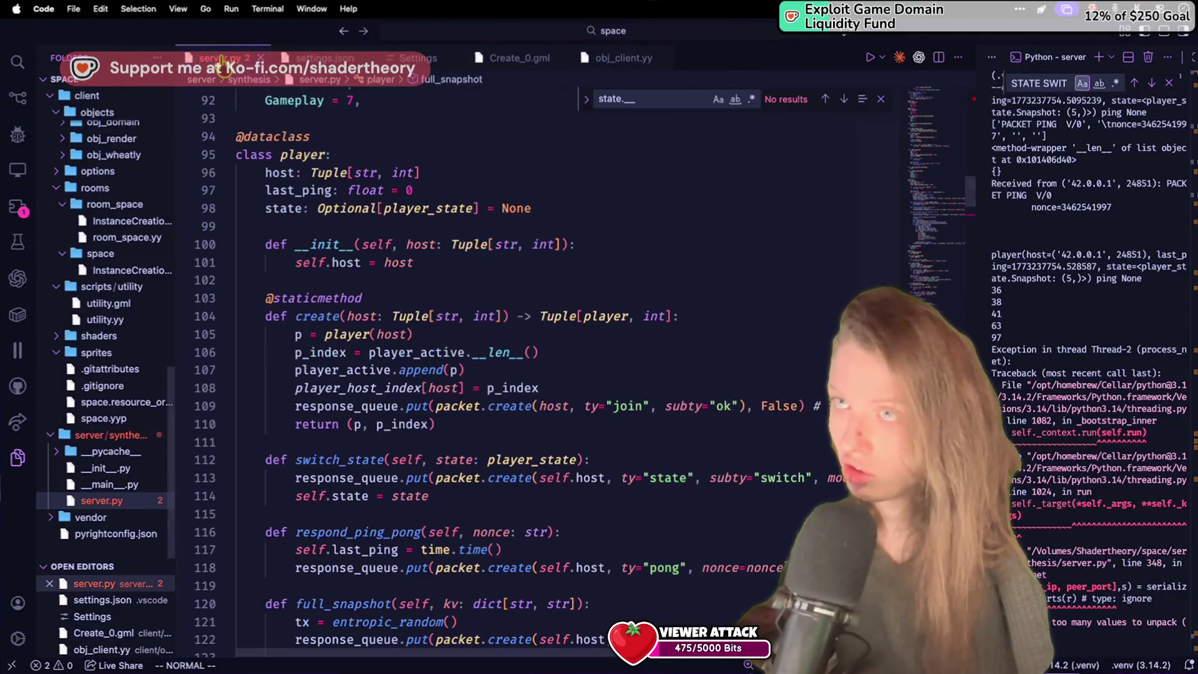
click(623, 390)
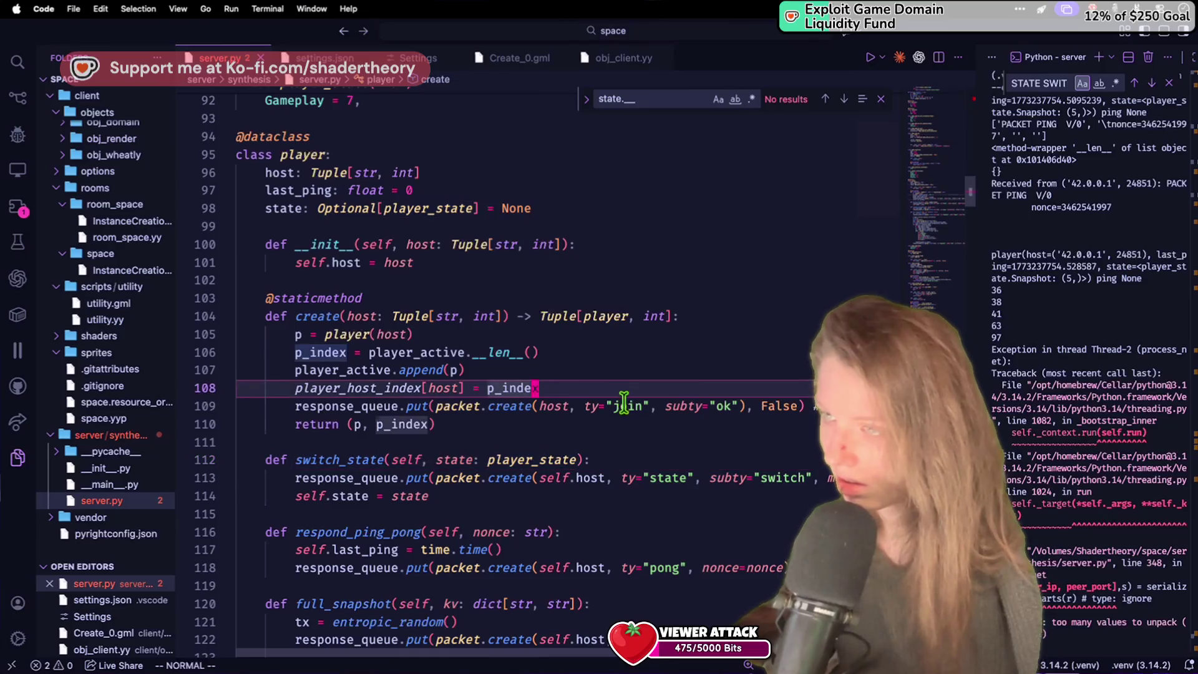
double_click(627, 406)
text(dplay)
click(691, 337)
key(ctrl+Left)
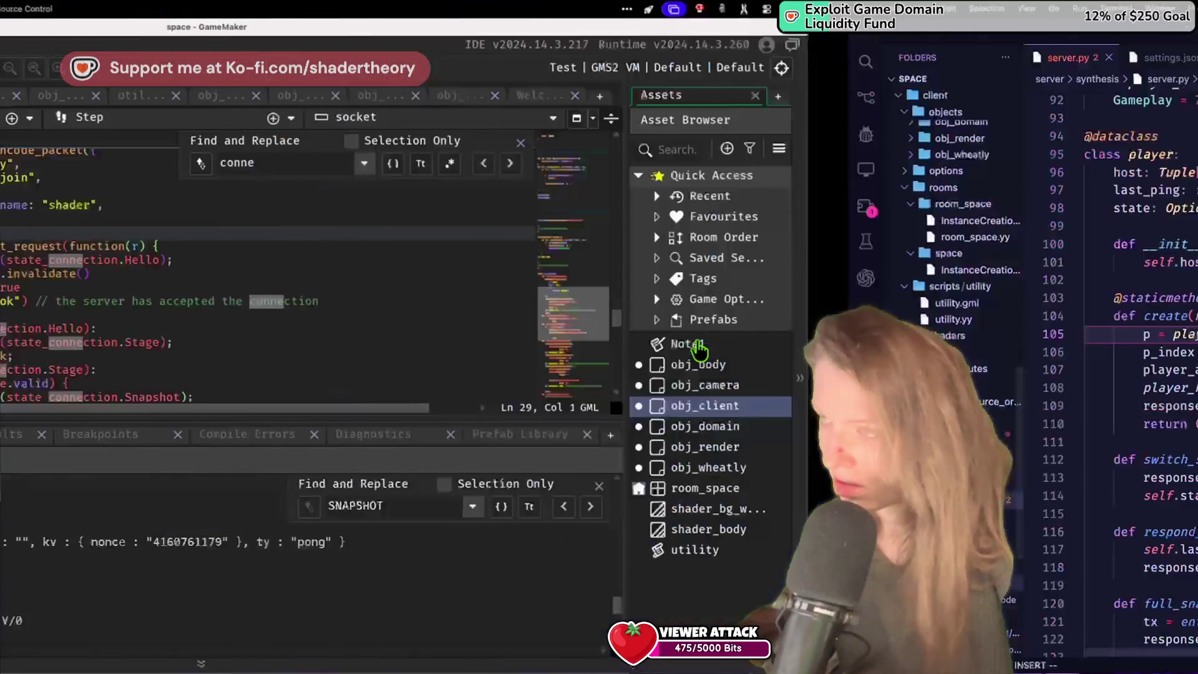
Step: Delete the game_end(-1) line after exit_snapshot in obj_client's Step event and save
click(525, 331)
scroll(524, 335, up, 2)
scroll(524, 335, down, 8)
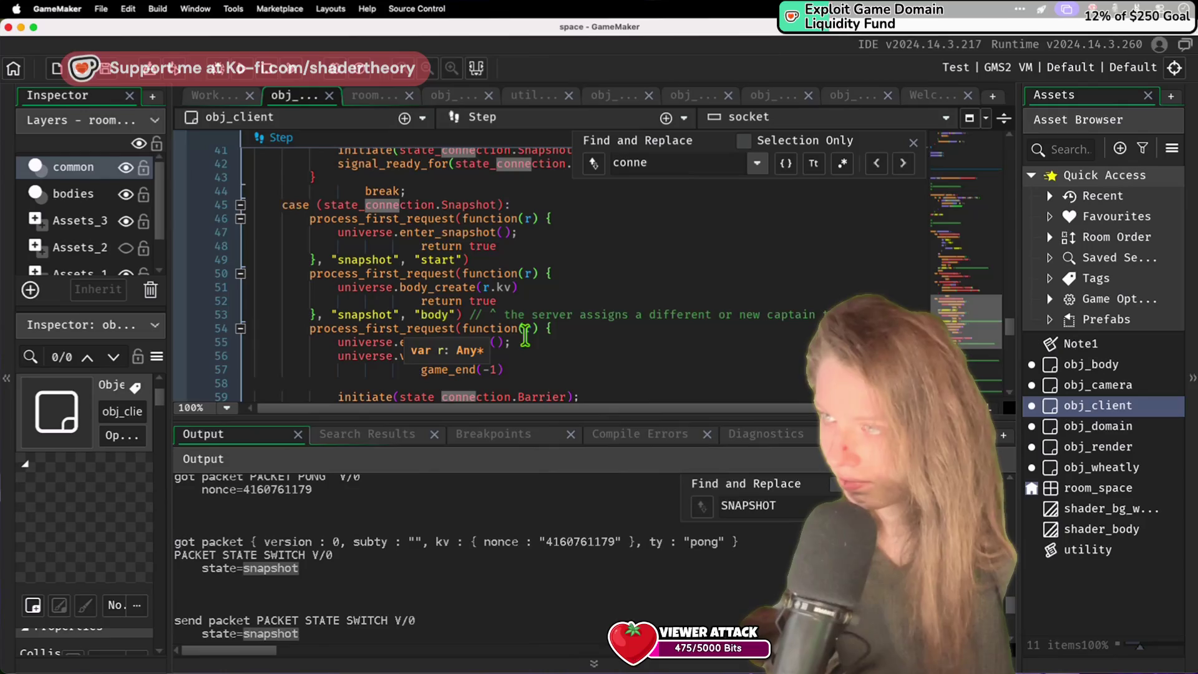
scroll(524, 335, down, 3)
scroll(525, 335, up, 3)
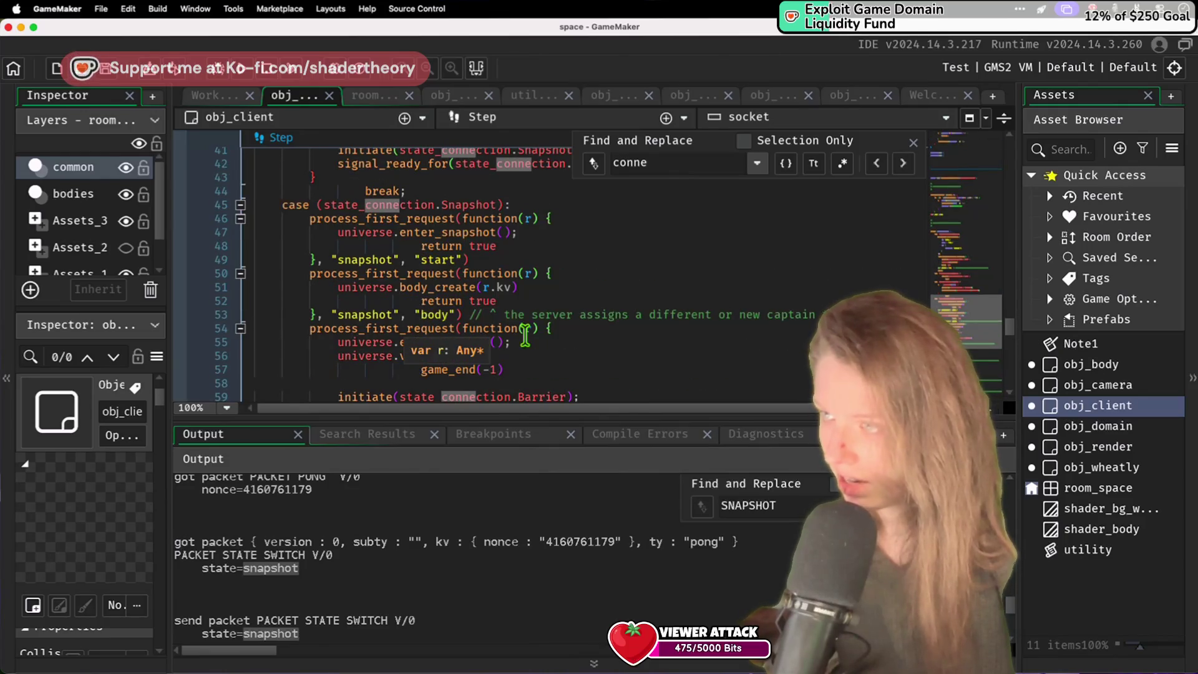
click(509, 369)
key(ctrl+d)
key(ctrl+d)
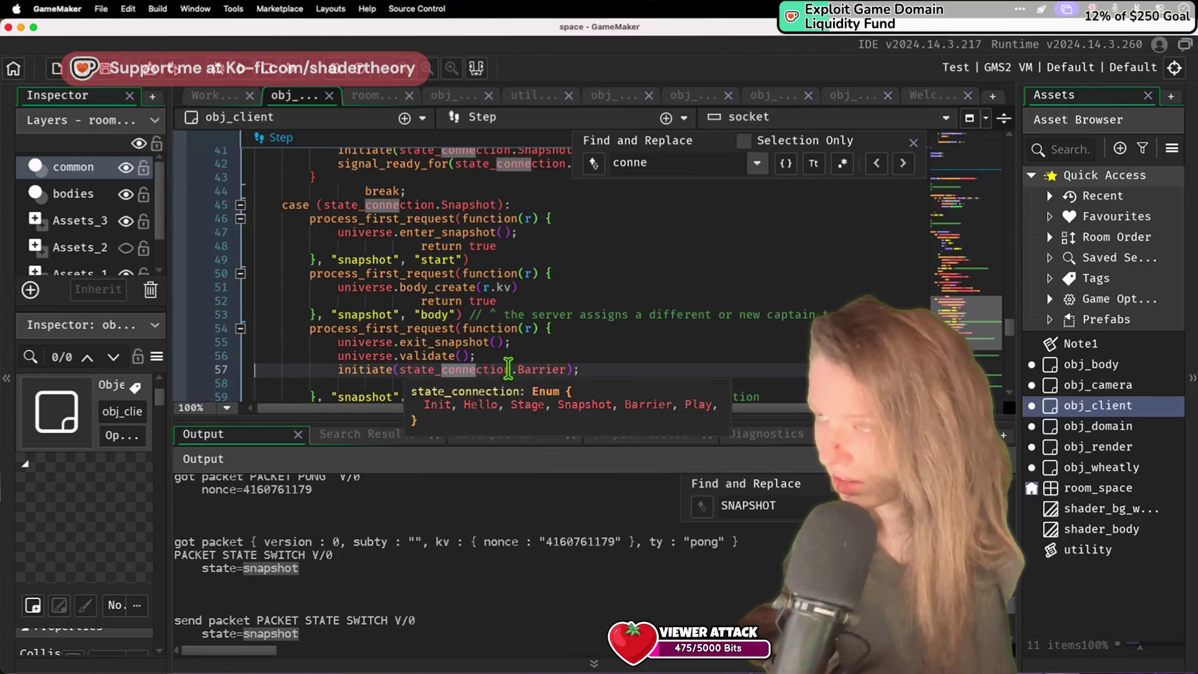
scroll(509, 369, down, 1)
key(super+s)
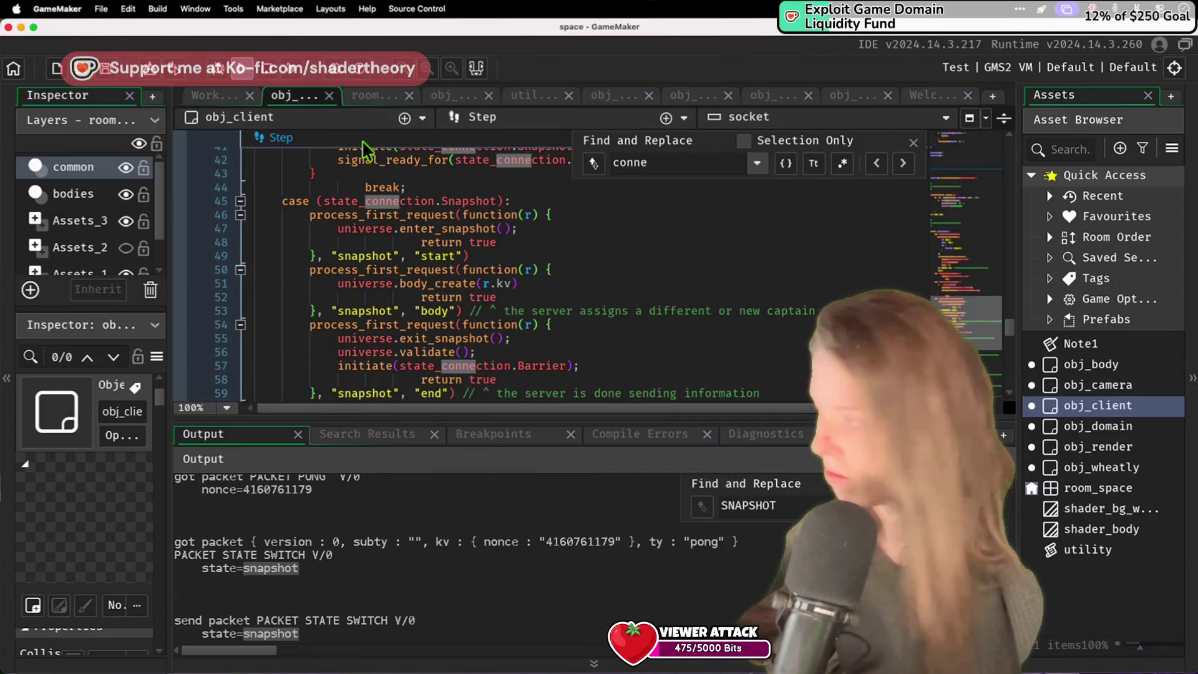
Step: Run the game client with F5, check its output, then return to the server code
key(F5)
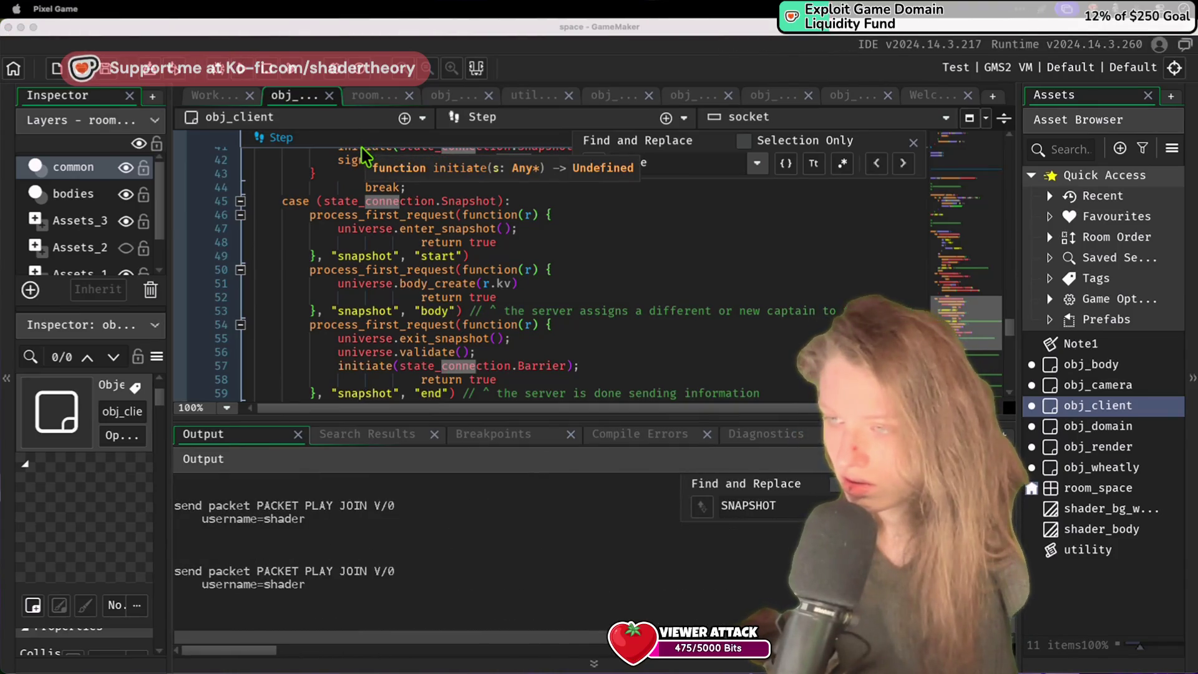
scroll(360, 150, down, 8)
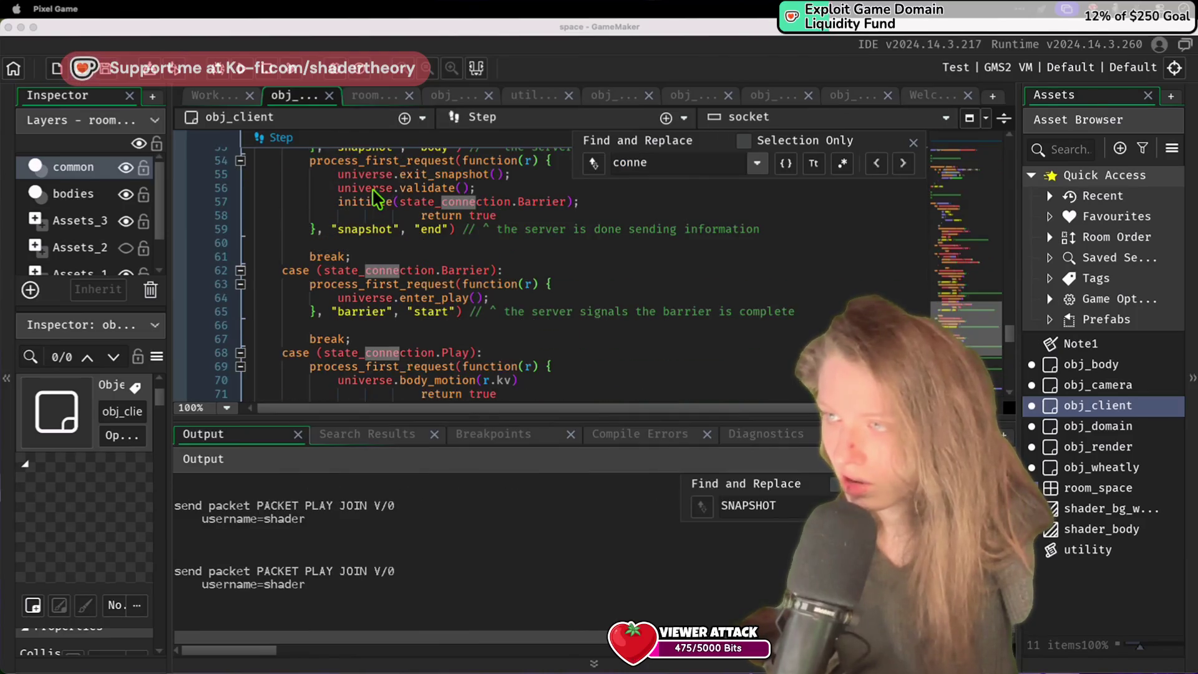
scroll(372, 188, down, 2)
scroll(372, 188, up, 12)
scroll(376, 198, down, 2)
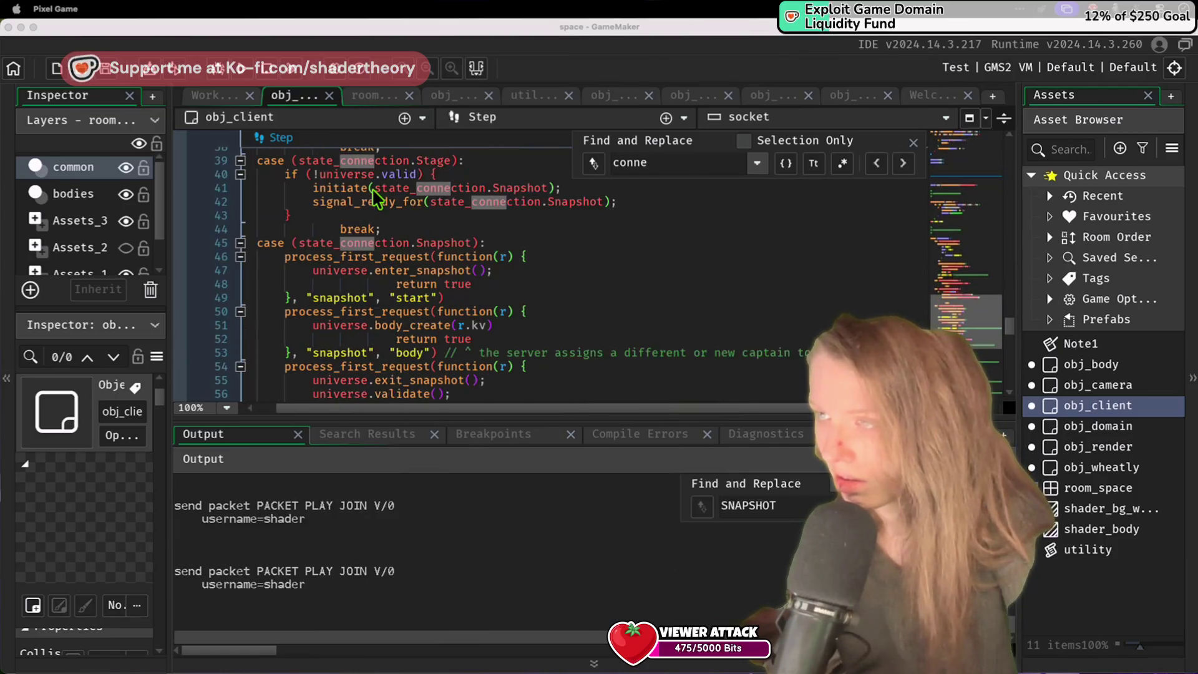
click(268, 80)
key(super+Tab)
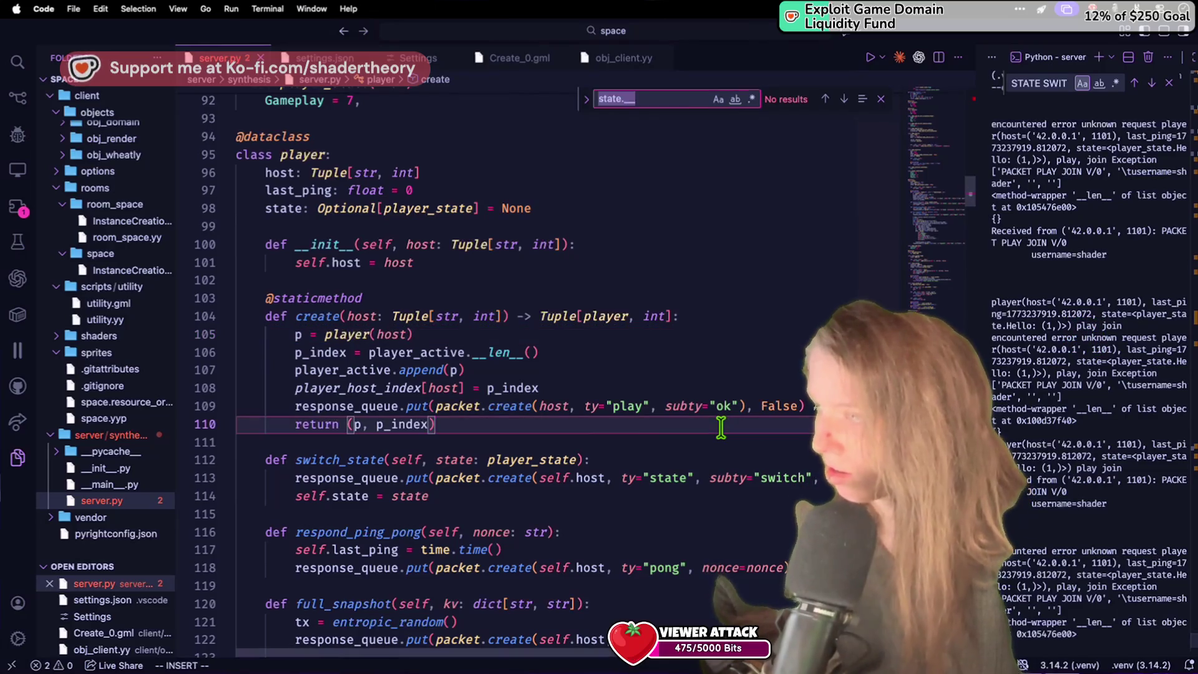
Step: Find 'join' in server.py and change process_game_request's reply type on line 377 to play
key(super+f)
text(join)
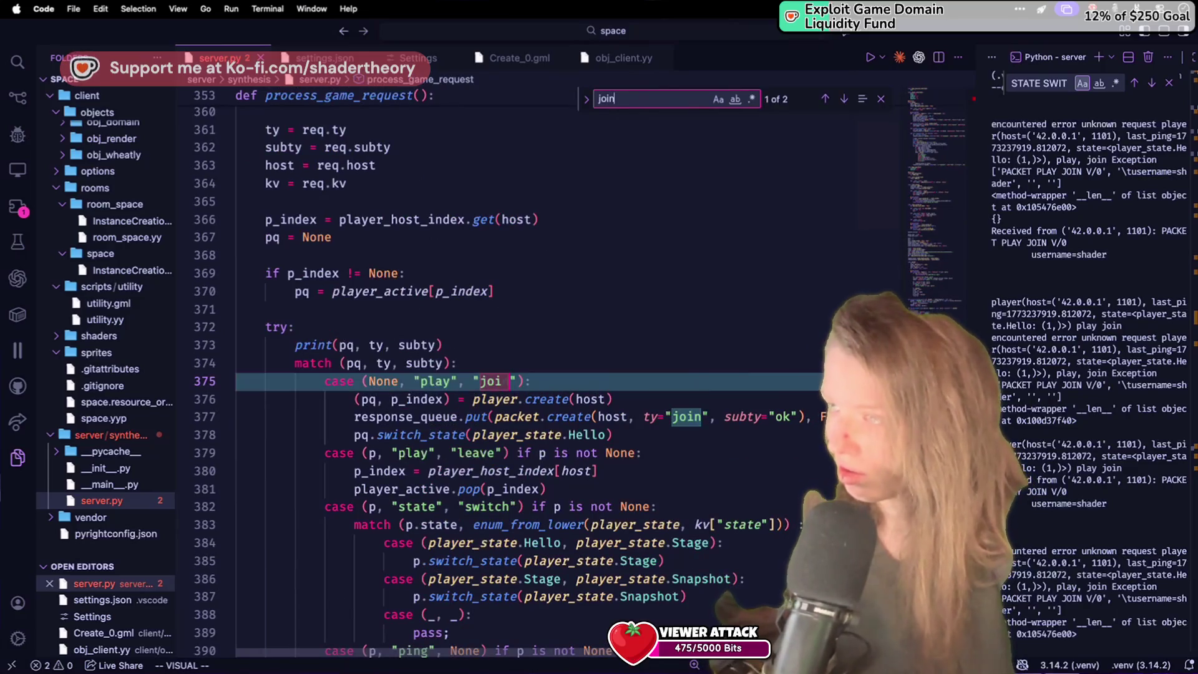
click(622, 358)
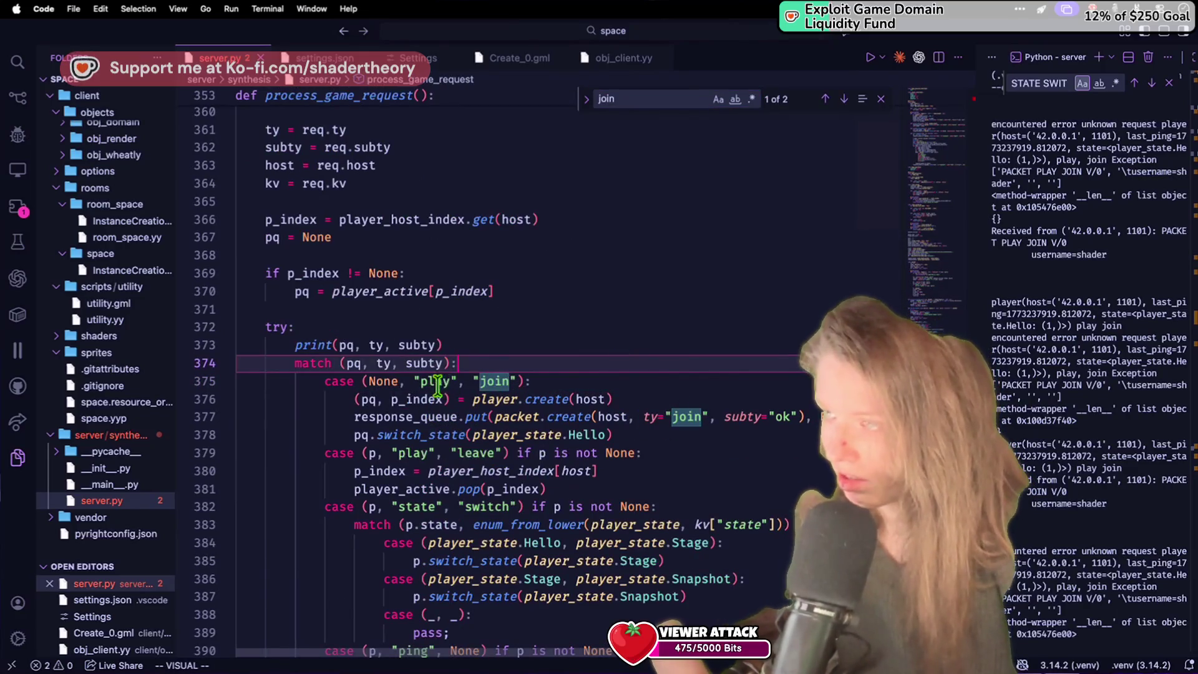
click(692, 422)
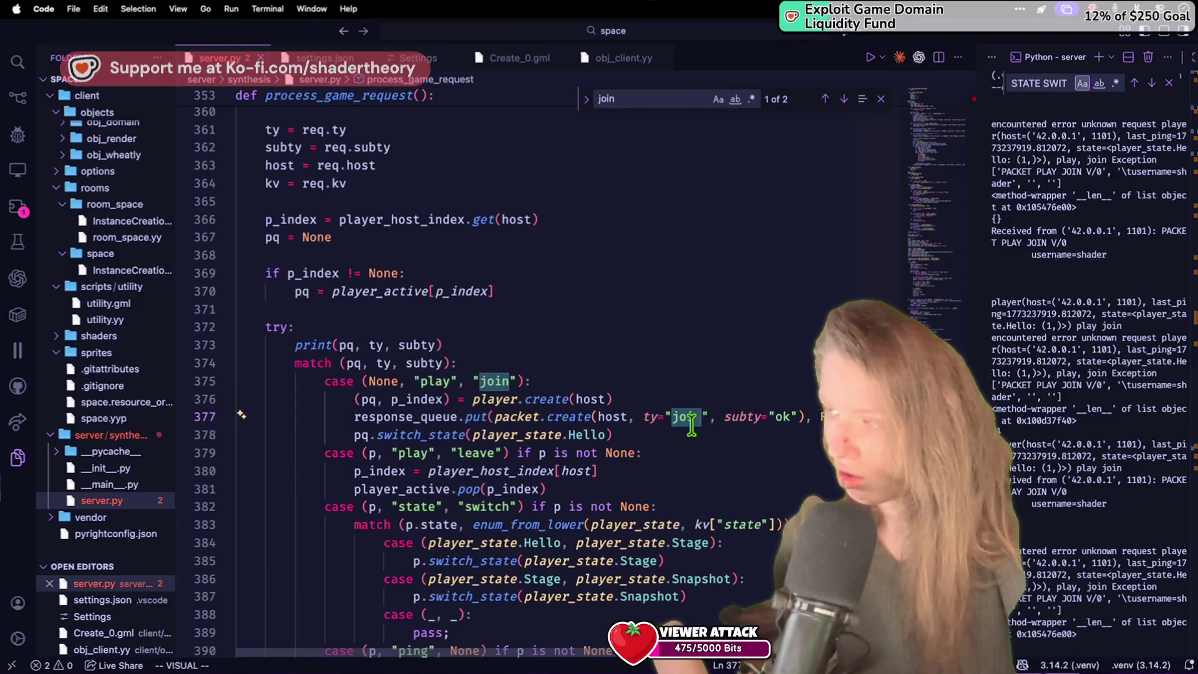
drag(700, 417, 731, 417)
key(c)
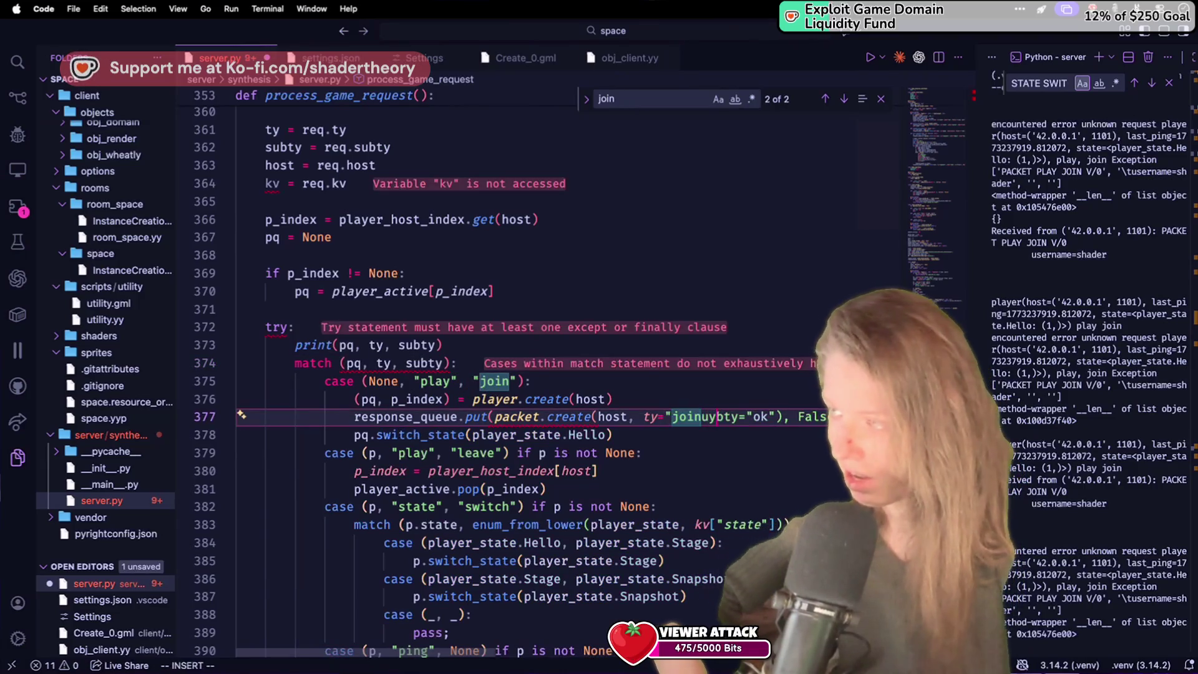
key(Escape)
text(uciwp)
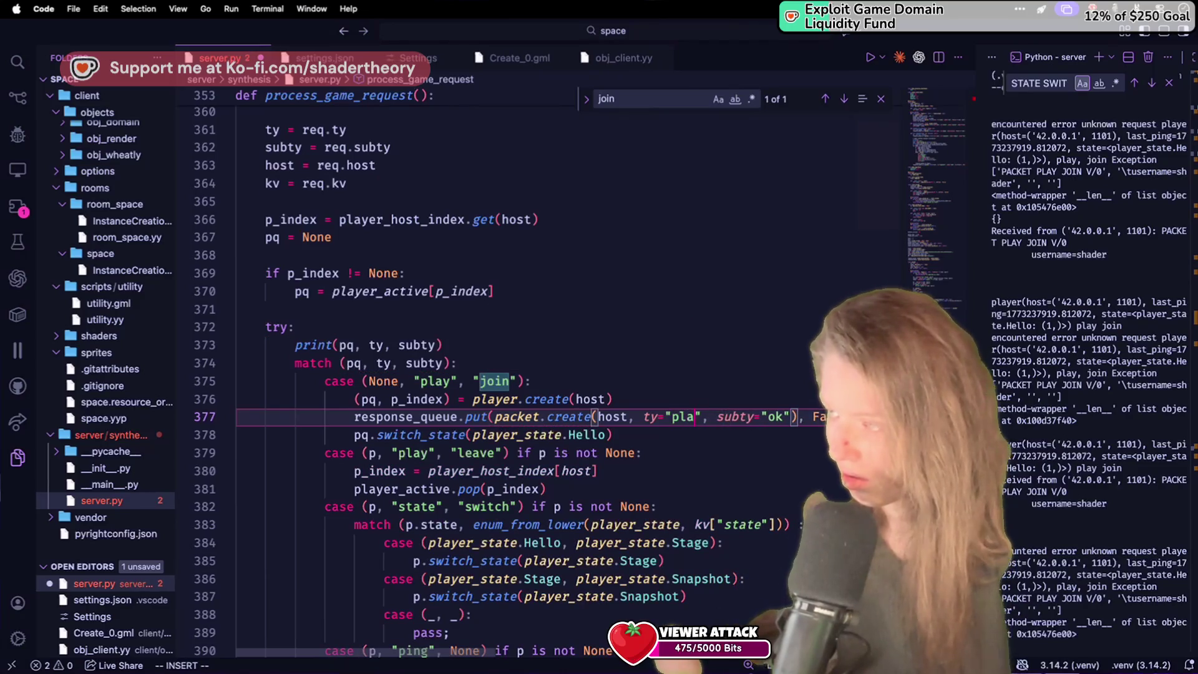
text(y)
click(717, 293)
key(super+Tab)
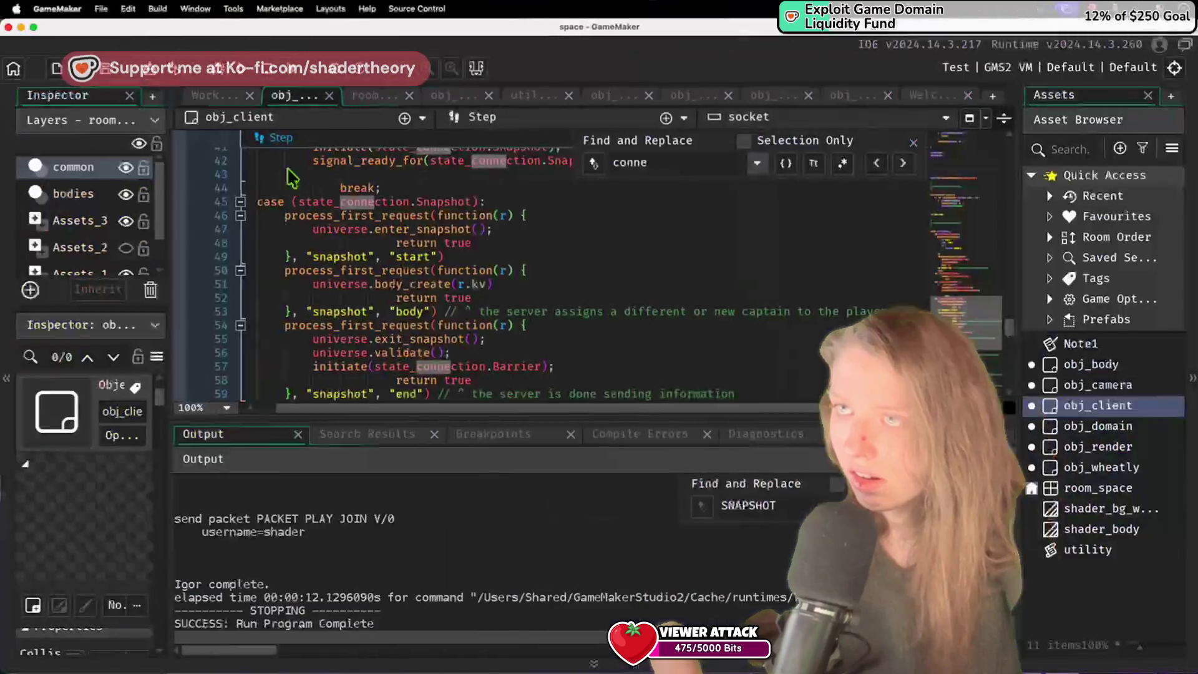
Step: Rerun the client and check the server log in Visual Studio Code
click(271, 74)
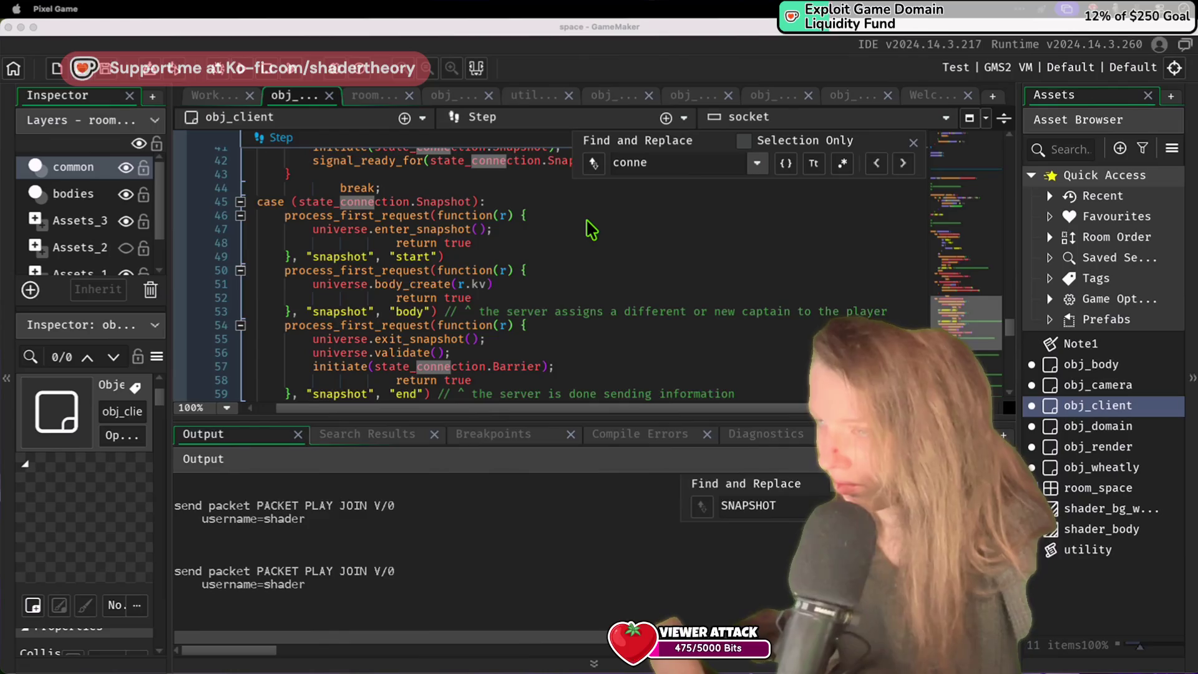
key(super+Tab)
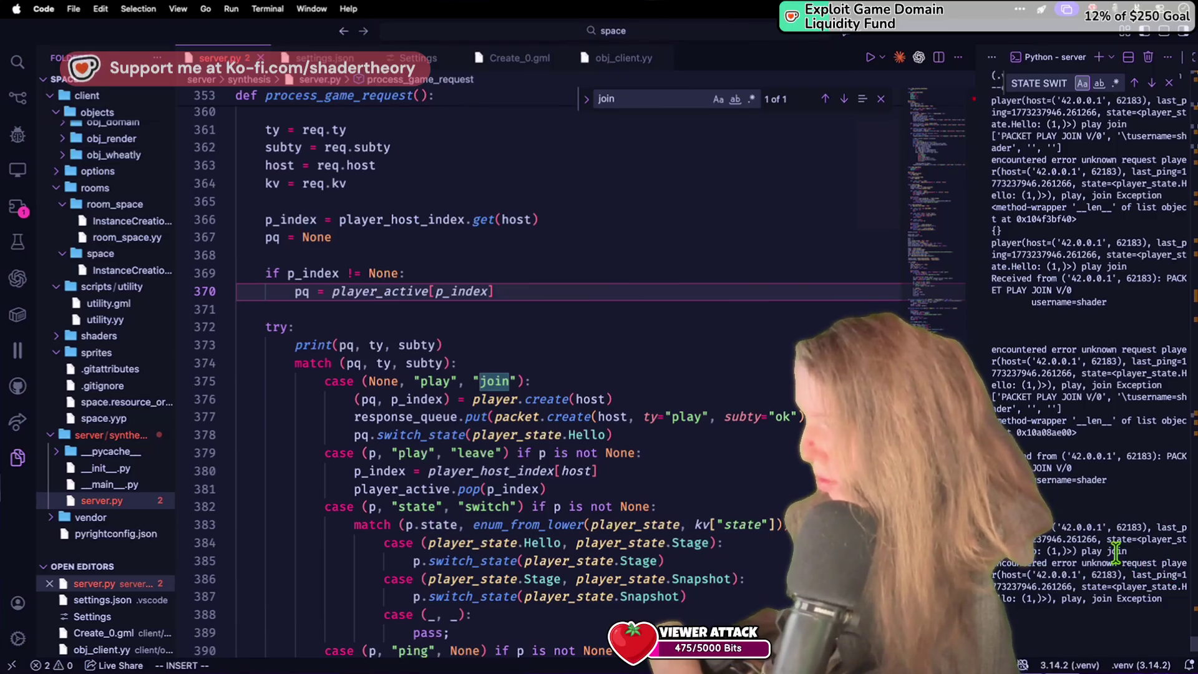
Step: Inspect the state-switch code and search server.py for 'play", "join'
click(561, 524)
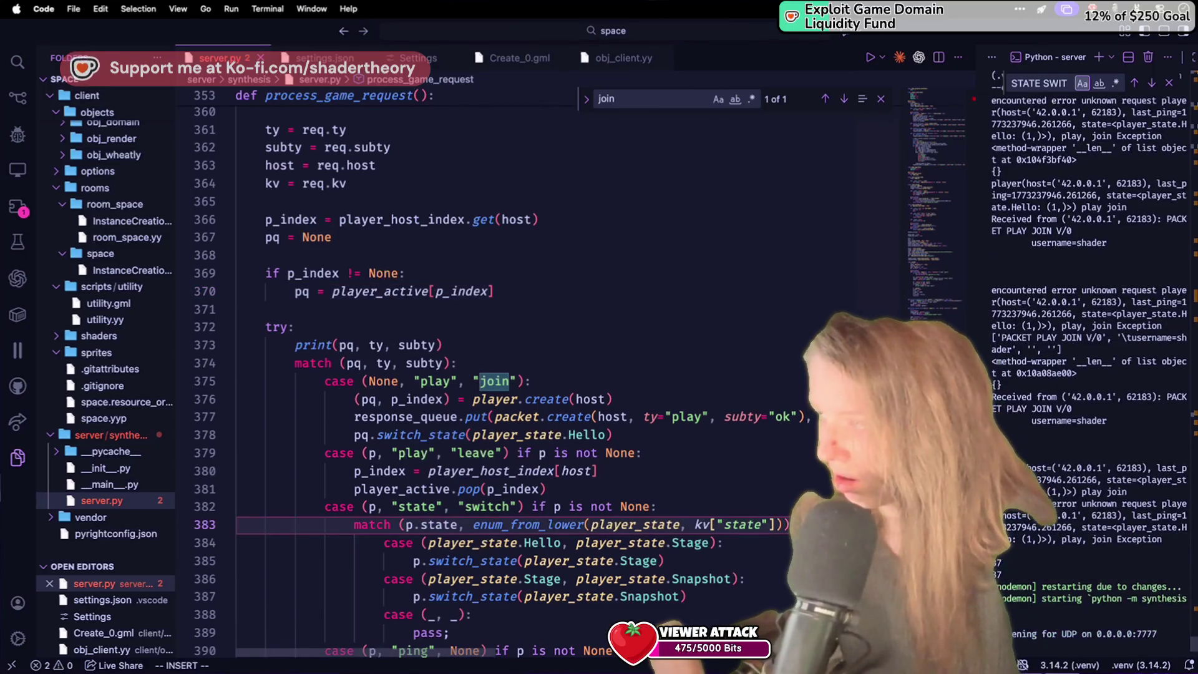
scroll(581, 375, down, 5)
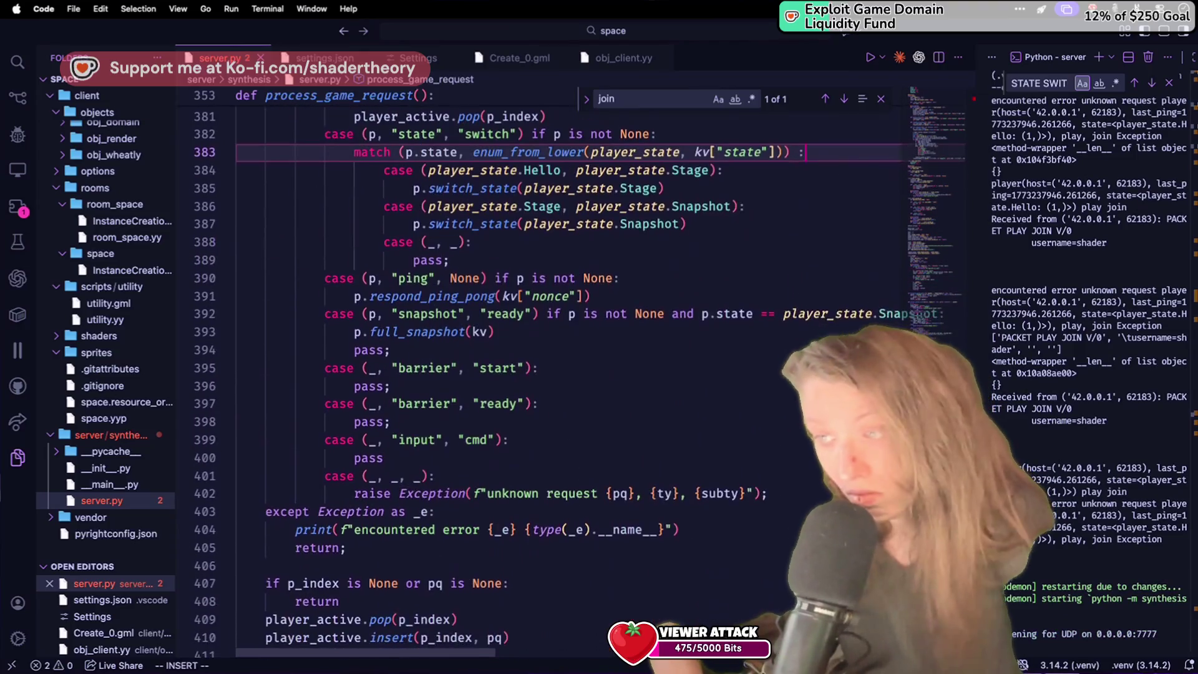
scroll(580, 375, up, 1)
key(super+f)
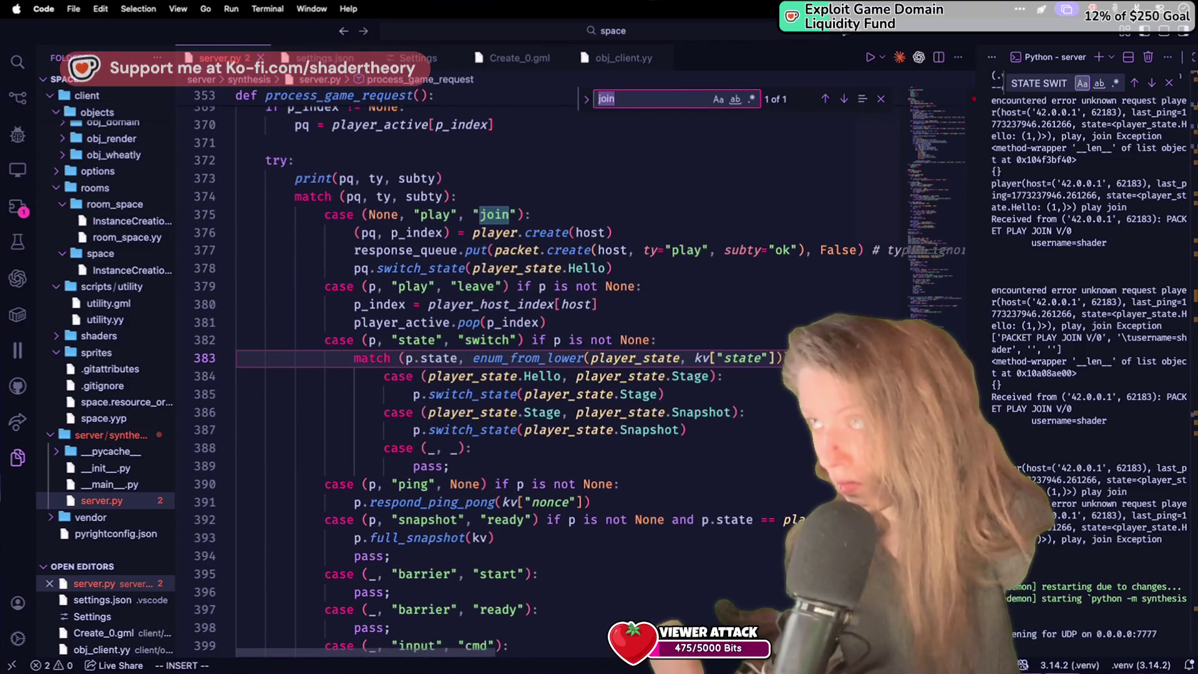
text(play)
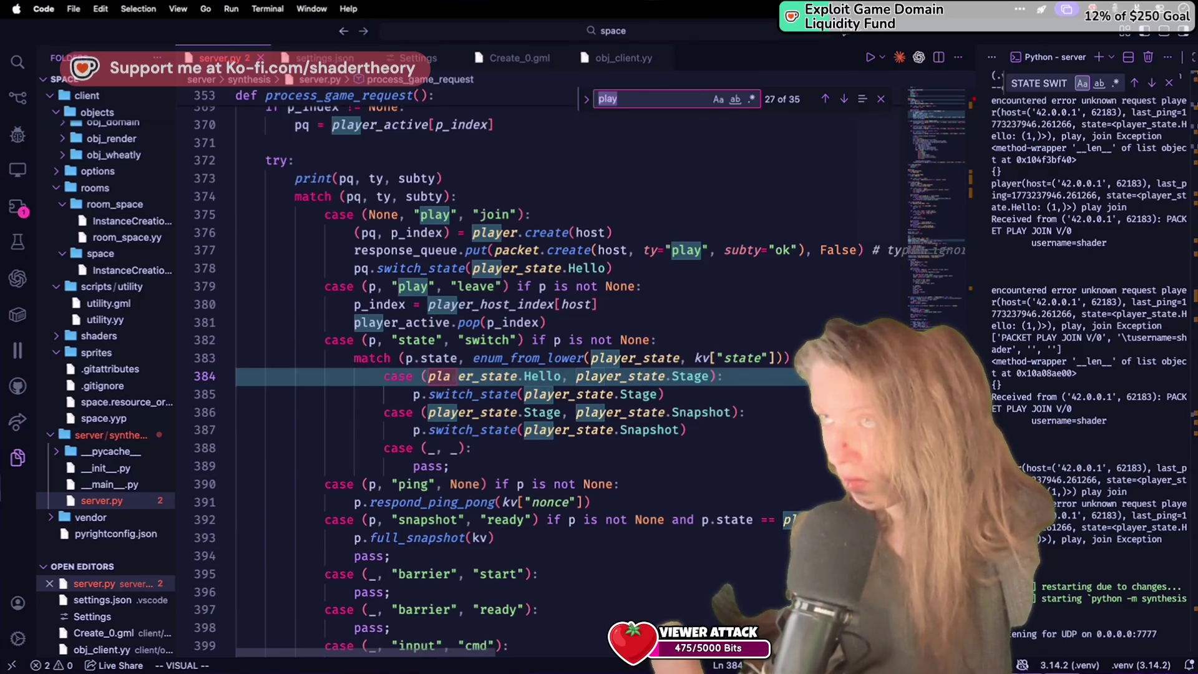
text(", "join)
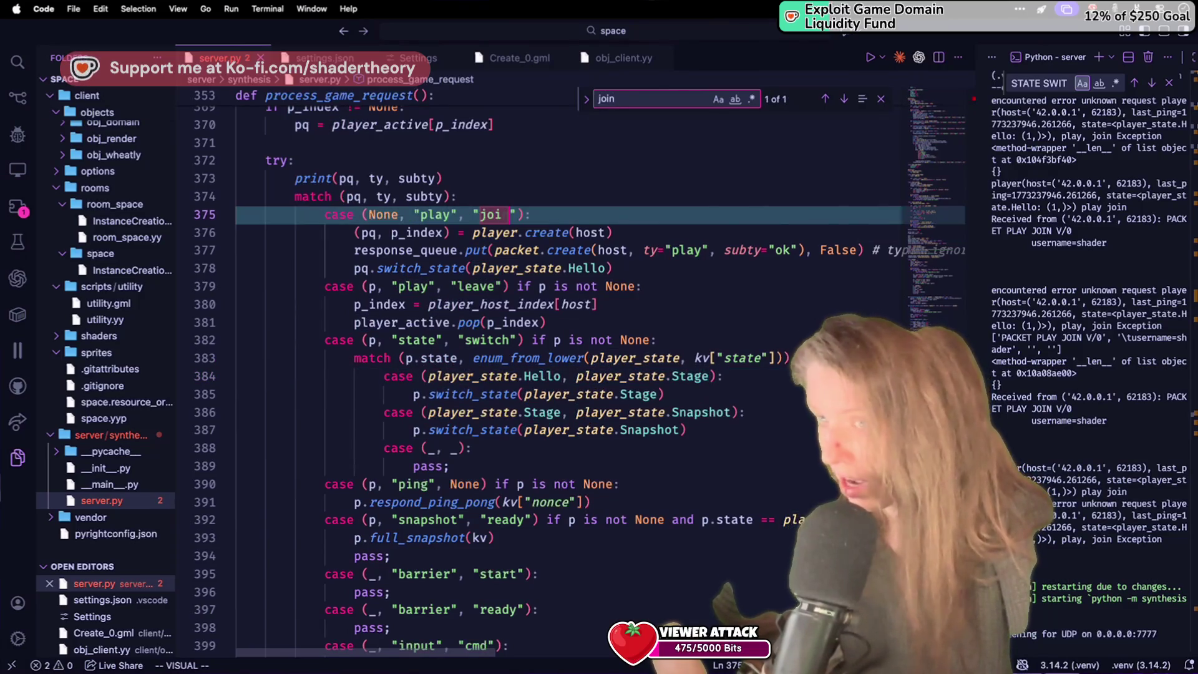
click(587, 502)
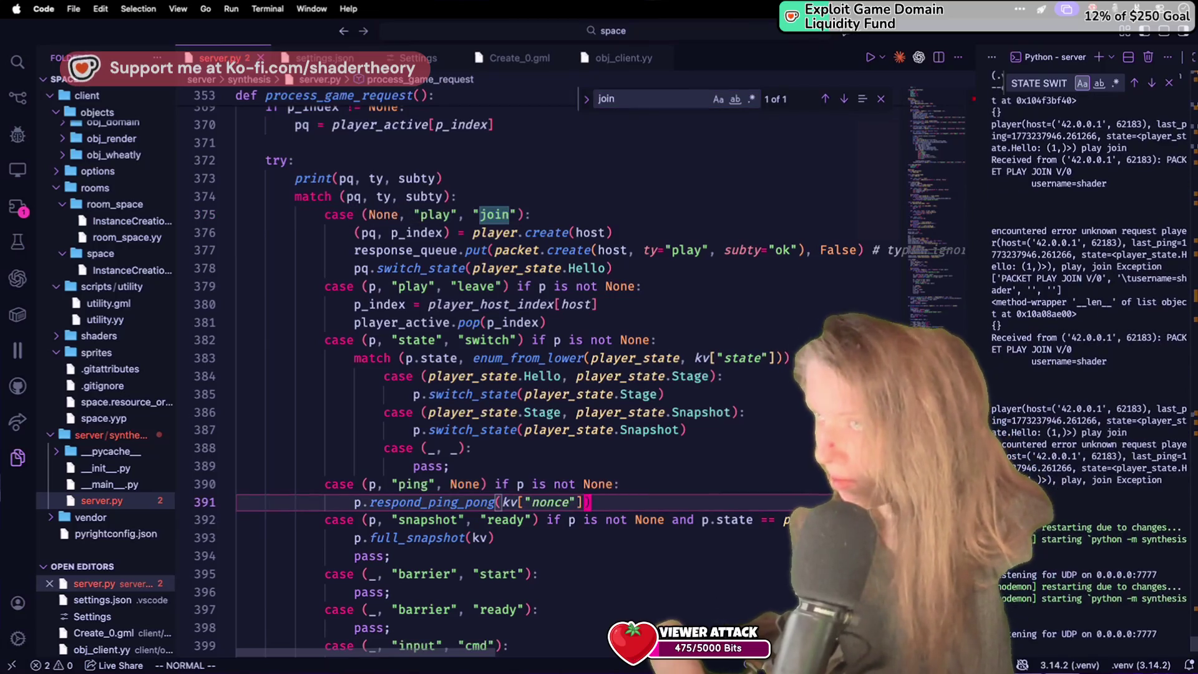
scroll(599, 375, up, 1)
Step: Stop the Python server and rerun the previous nodemon command to listen on UDP 0.0.0.0:7777
key(ctrl+c)
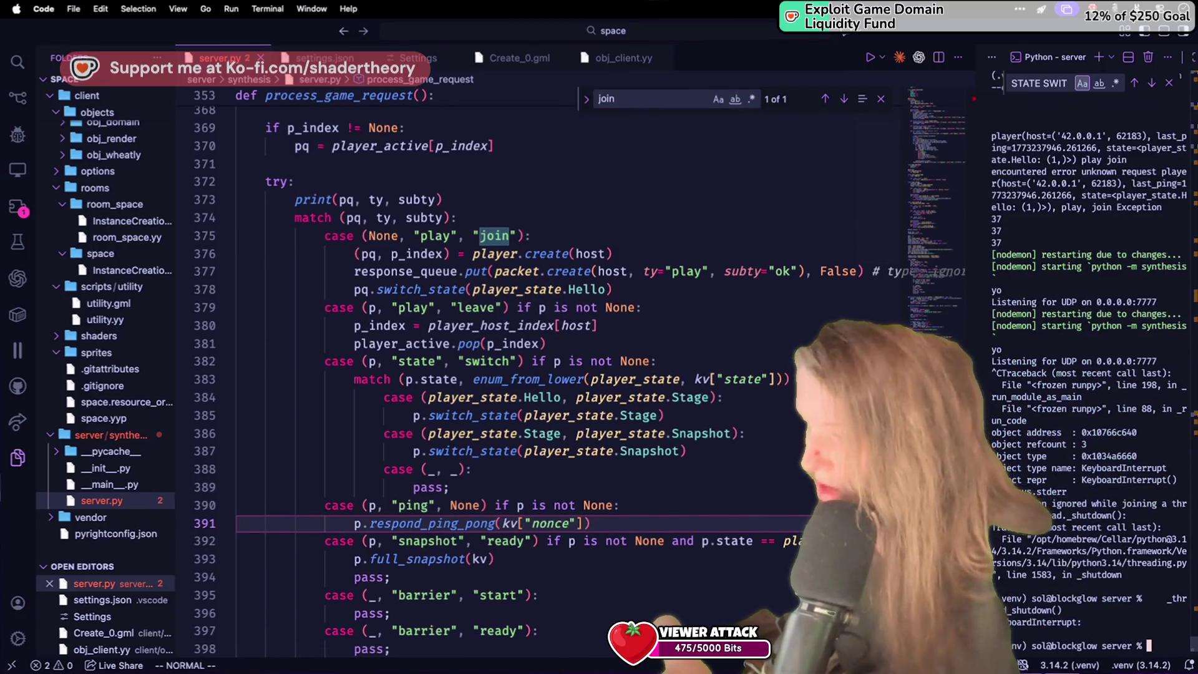
key(Up)
key(Return)
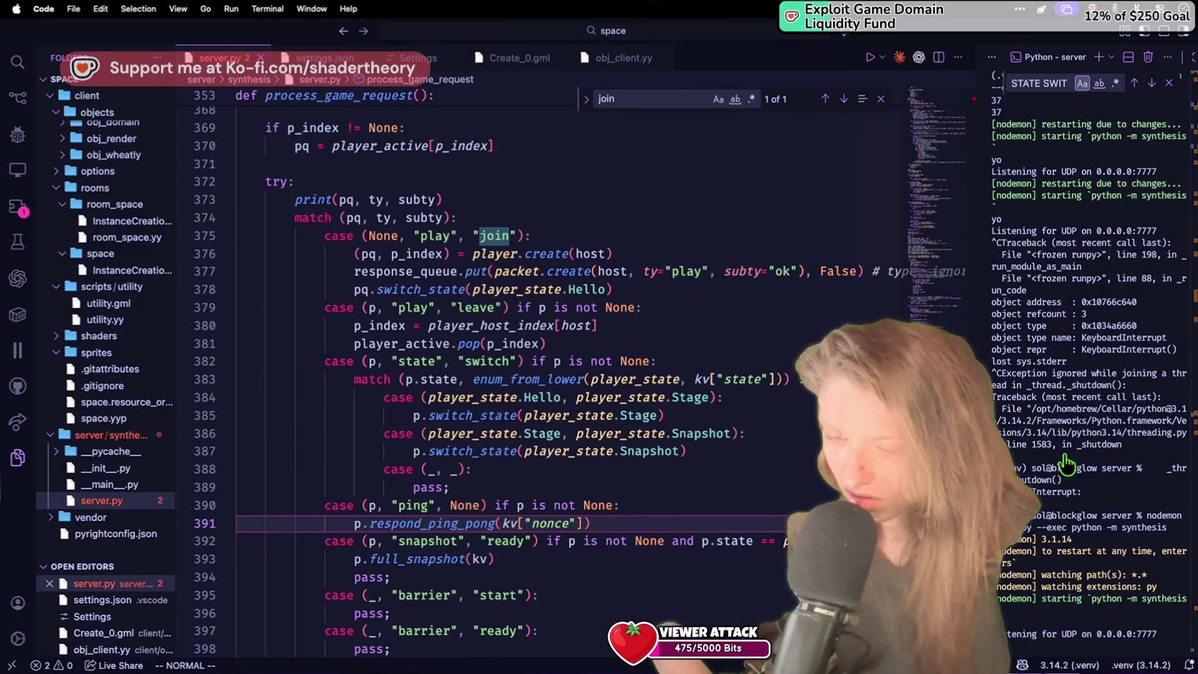
key(super+Tab)
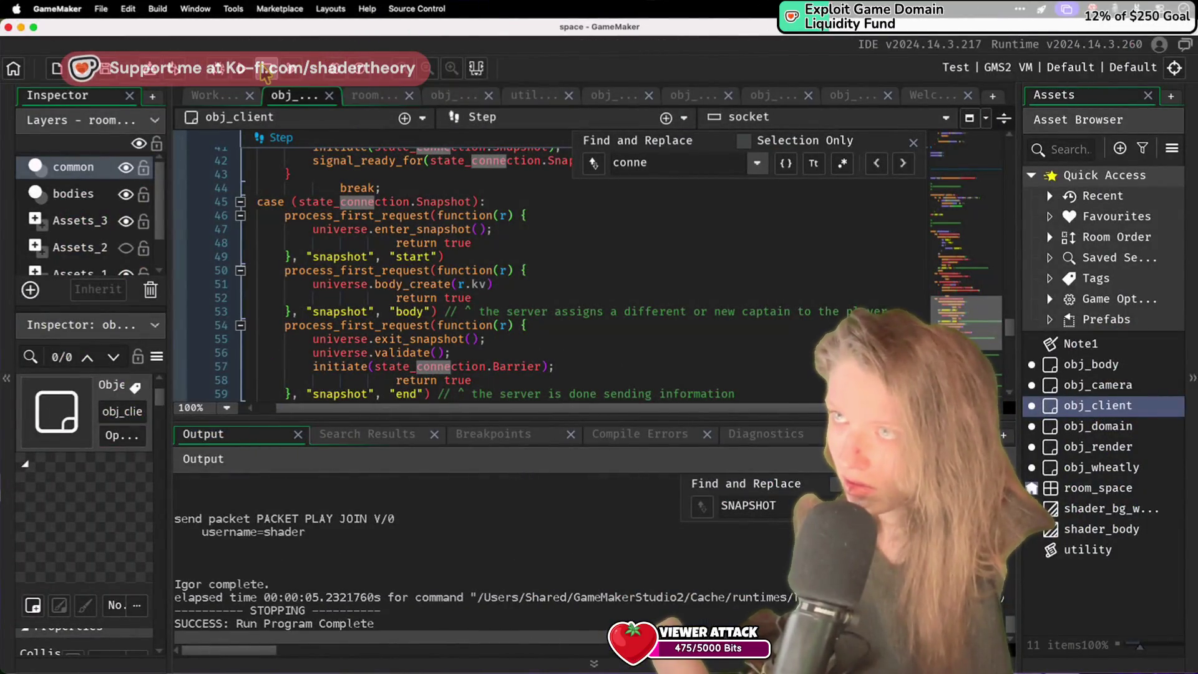
click(508, 192)
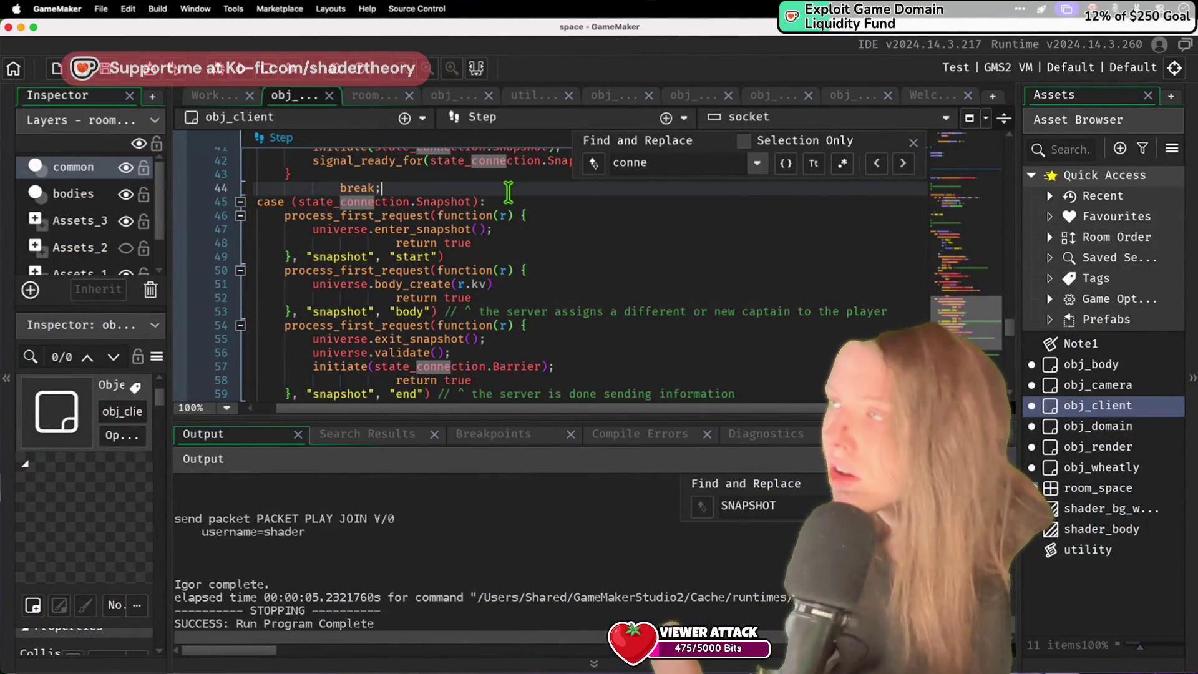
Step: Search obj_client's code for 'join', glance at server.py, then run the client with F5
double_click(656, 163)
key(BackSpace)
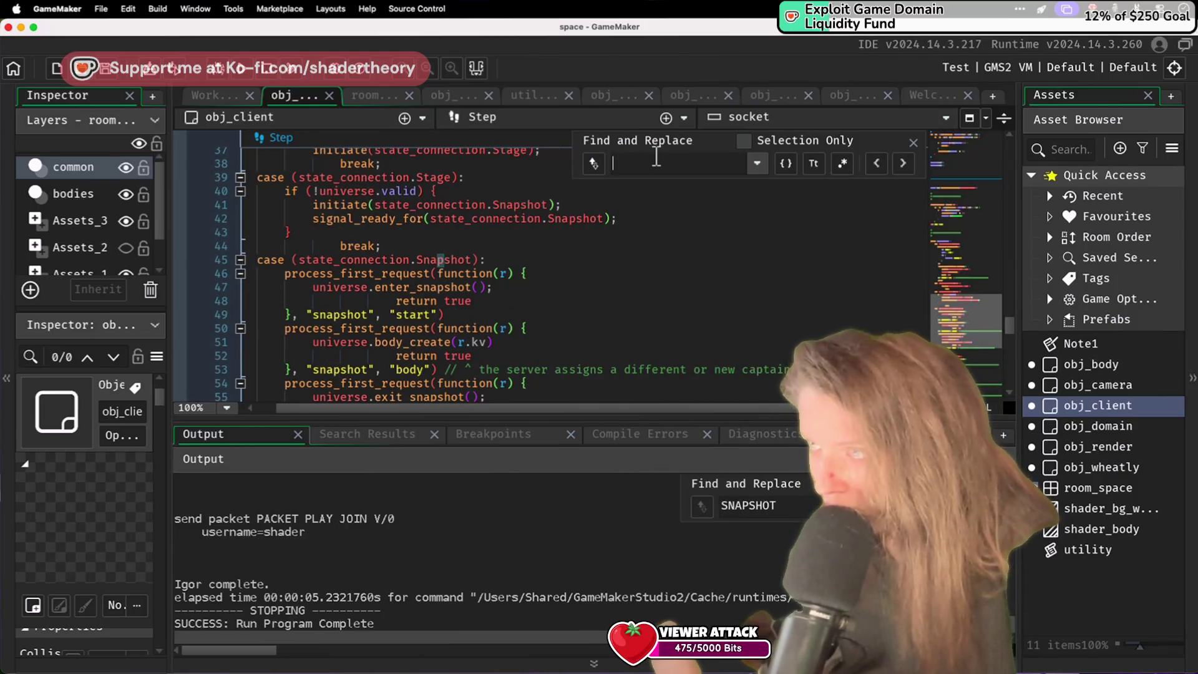
text(join)
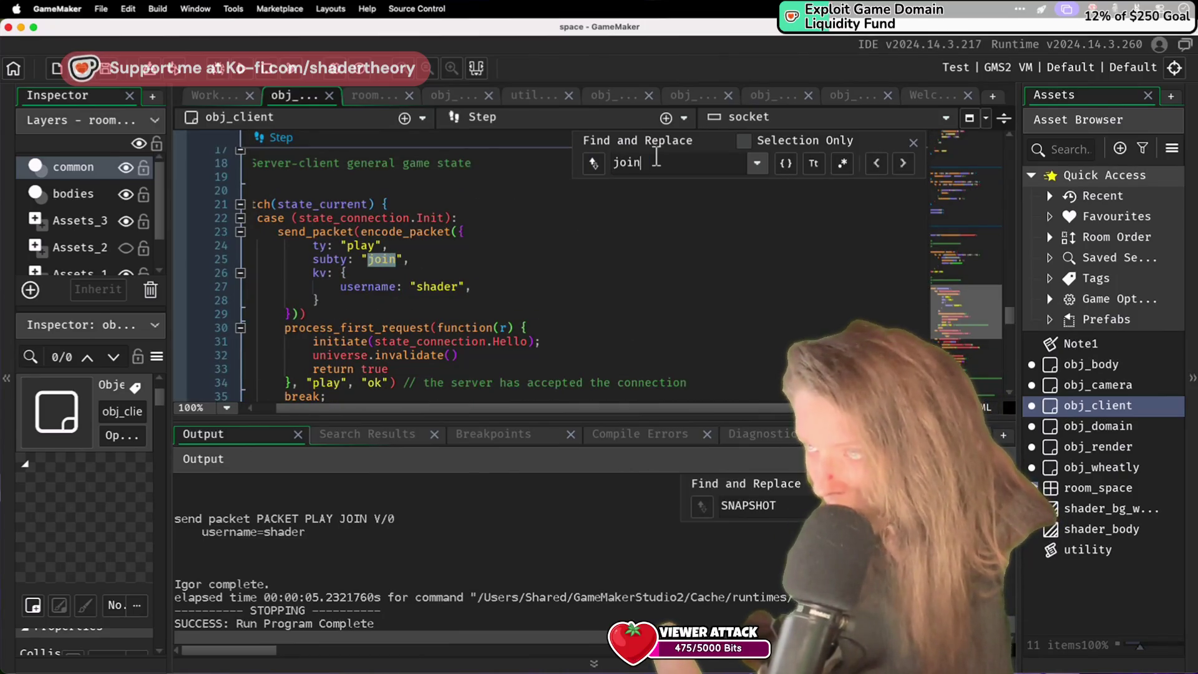
click(598, 353)
key(super+Tab)
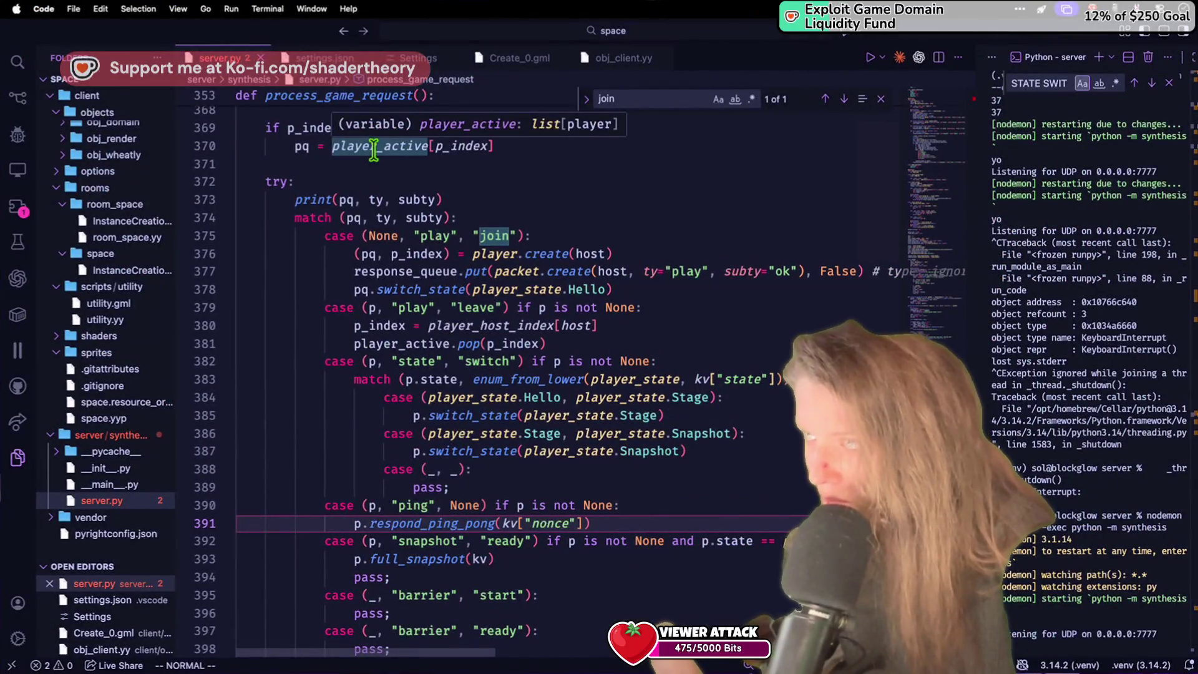
key(super+Tab)
key(F5)
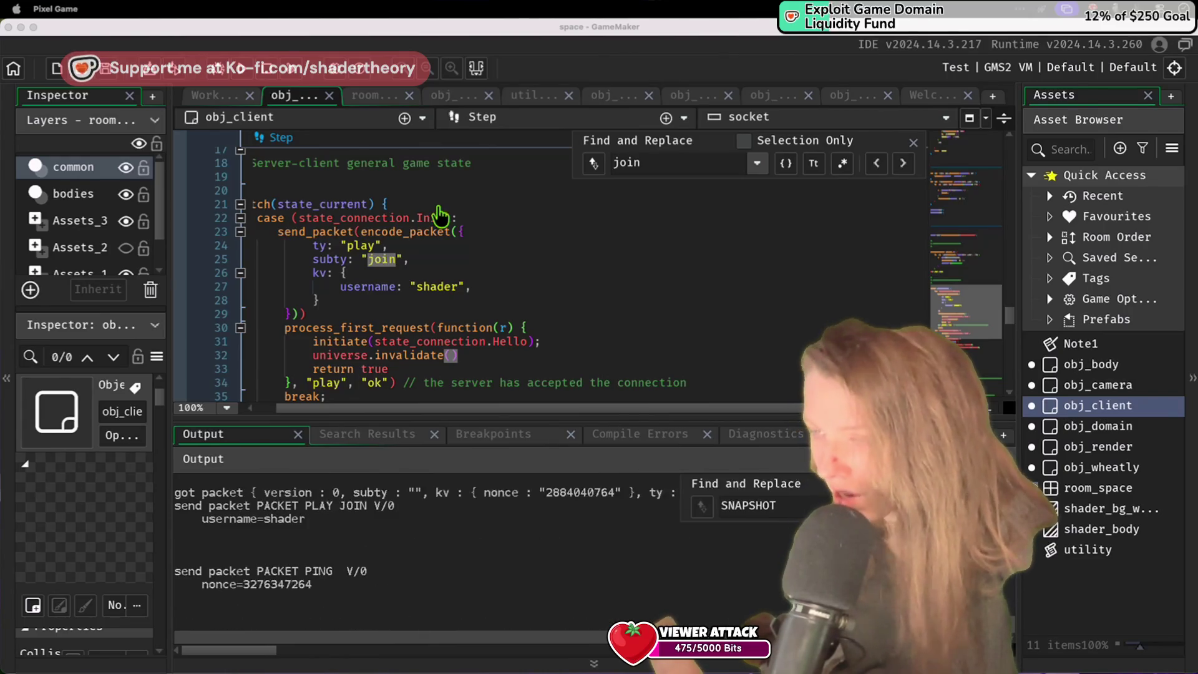
Step: Search the output log for 'PLAY OK' and mark the STATE SWITCH line with an empty state= value
click(456, 569)
scroll(471, 550, up, 5)
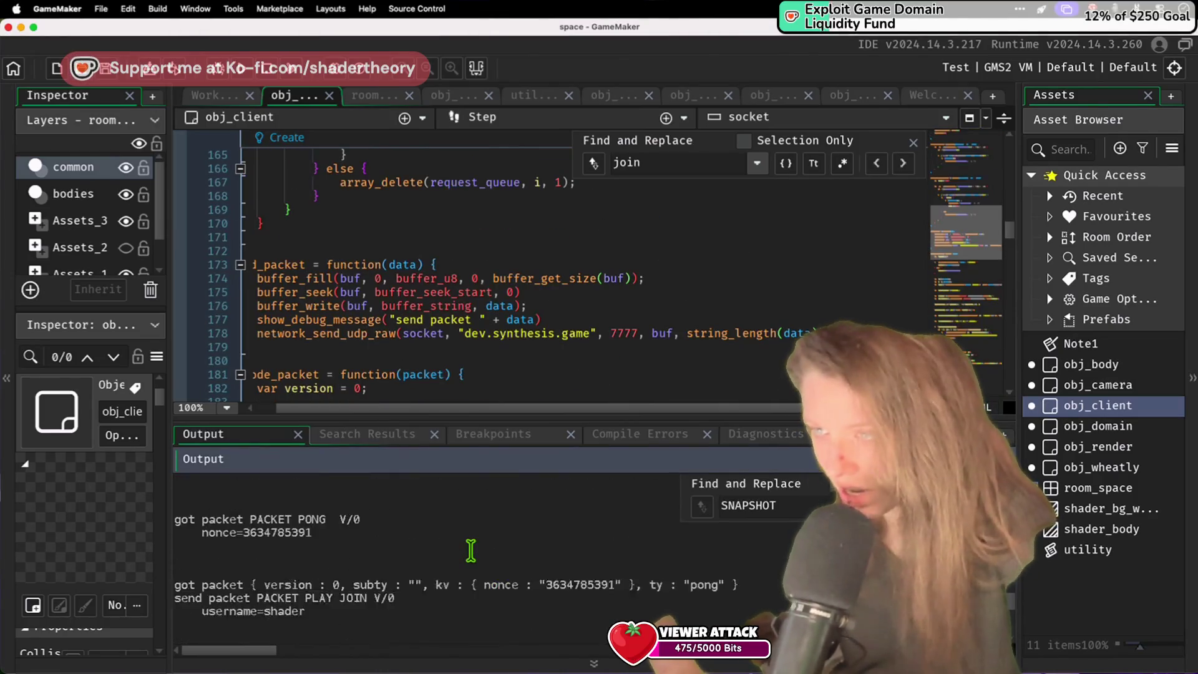
key(ctrl+f)
text(PLAY OK)
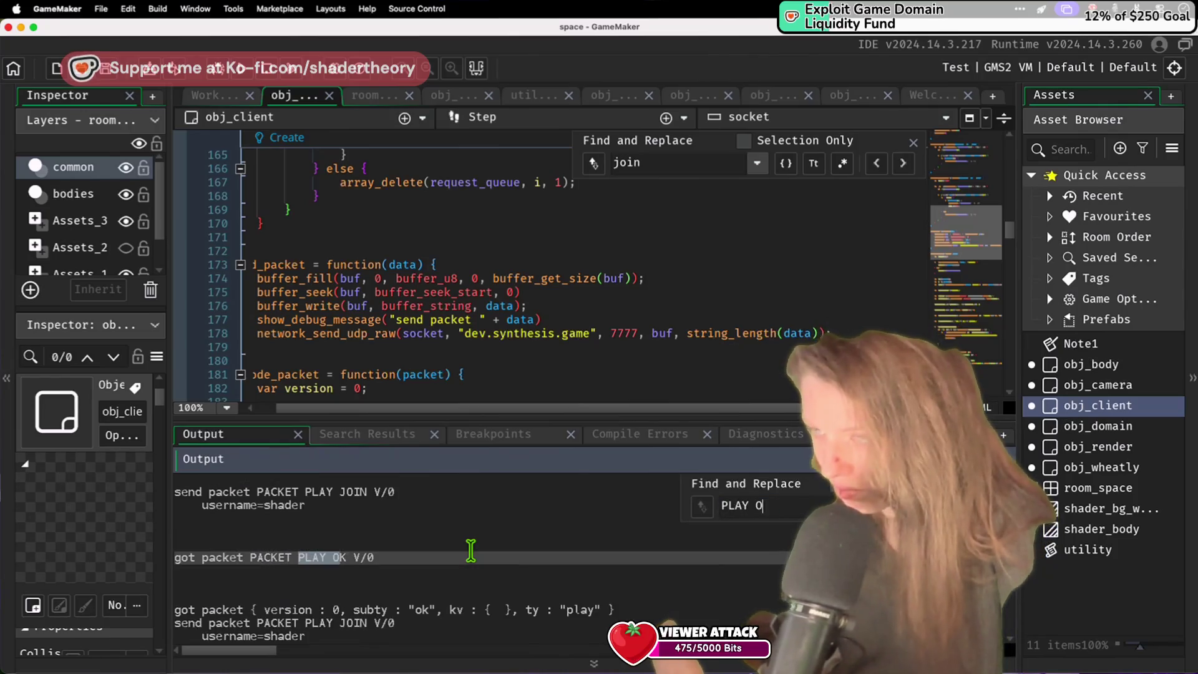
scroll(471, 550, down, 5)
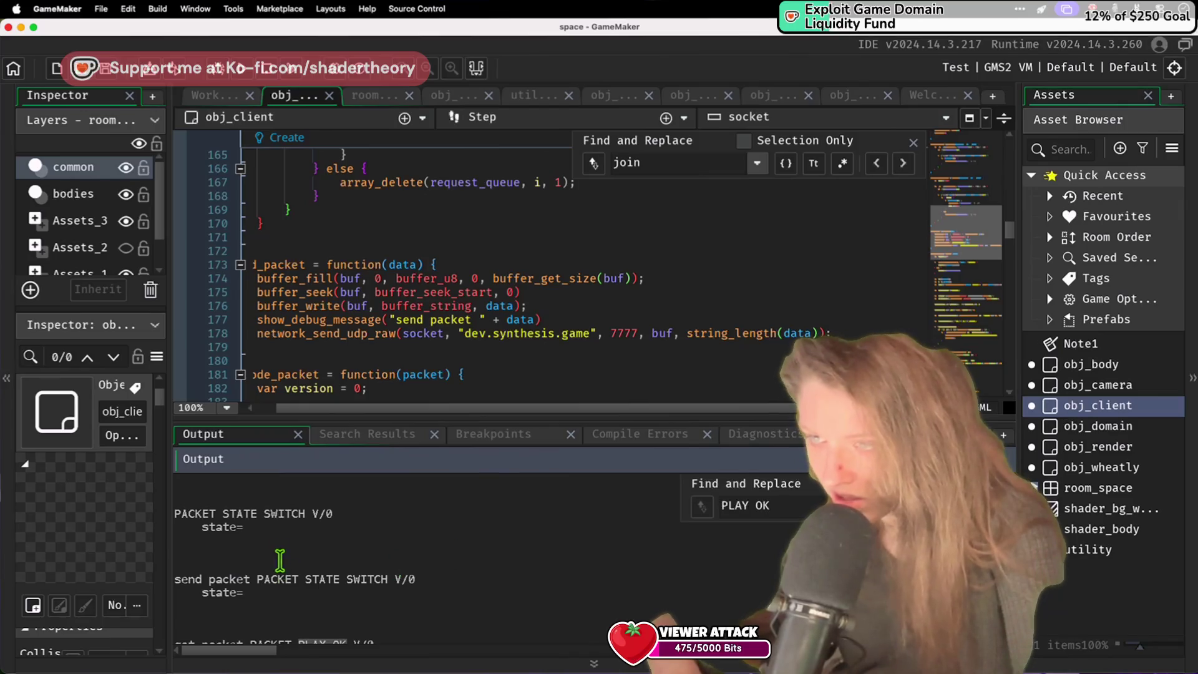
click(279, 528)
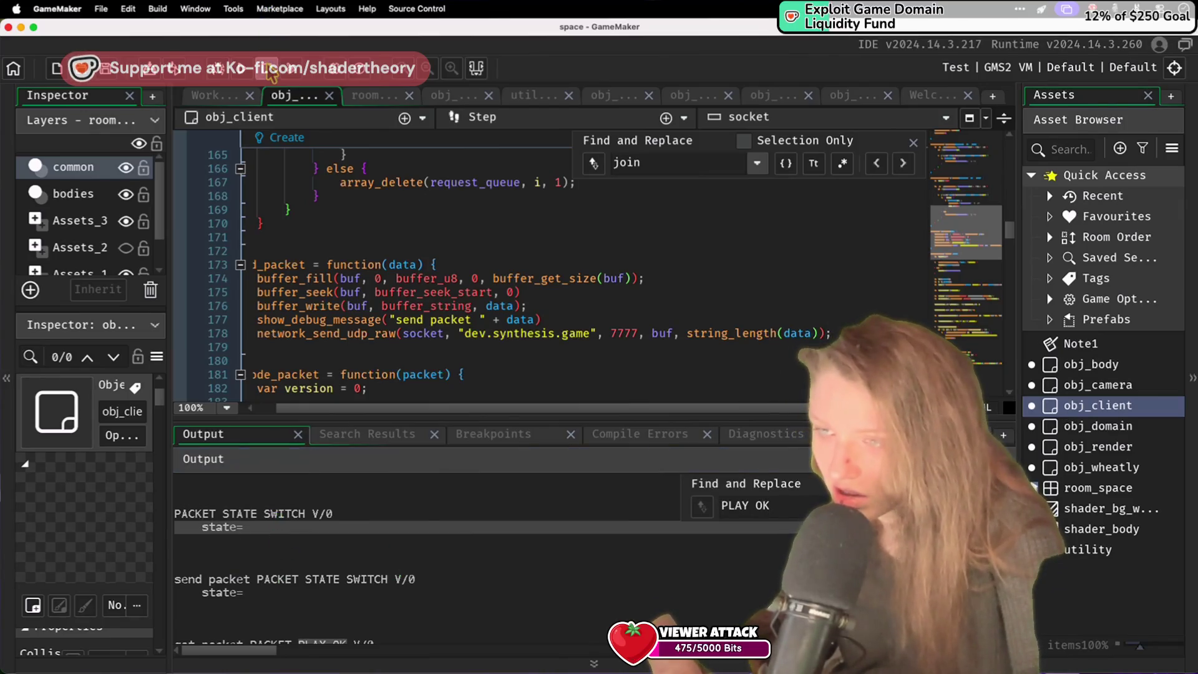
scroll(541, 389, down, 1)
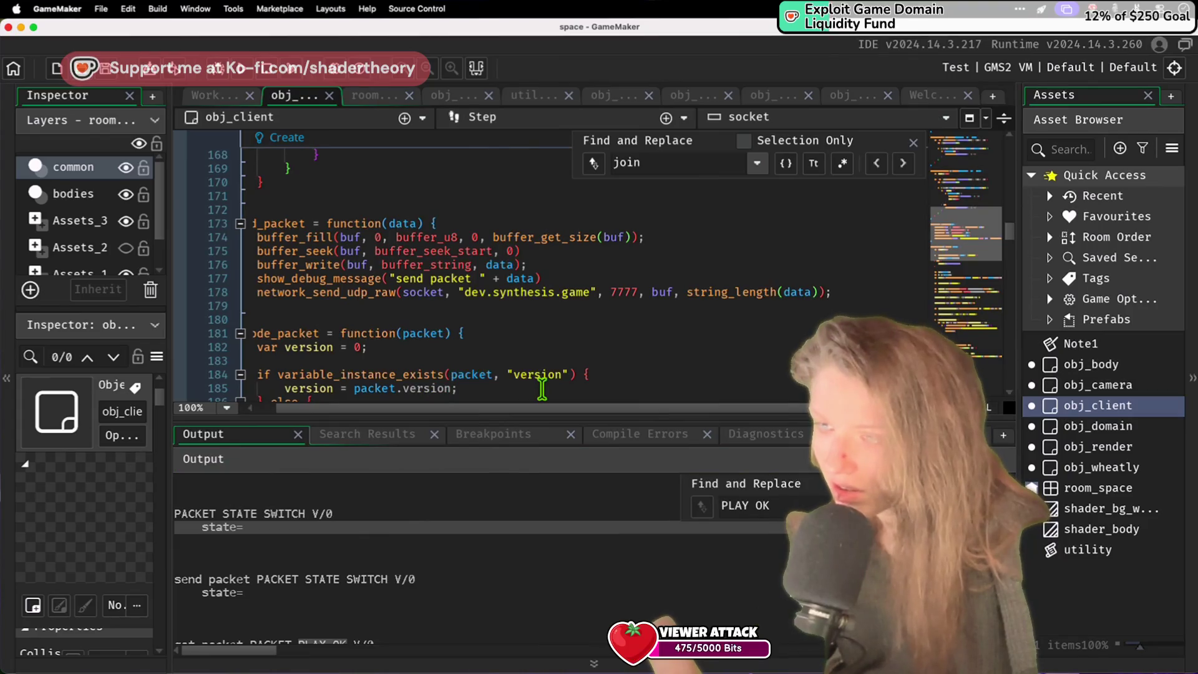
scroll(542, 389, up, 20)
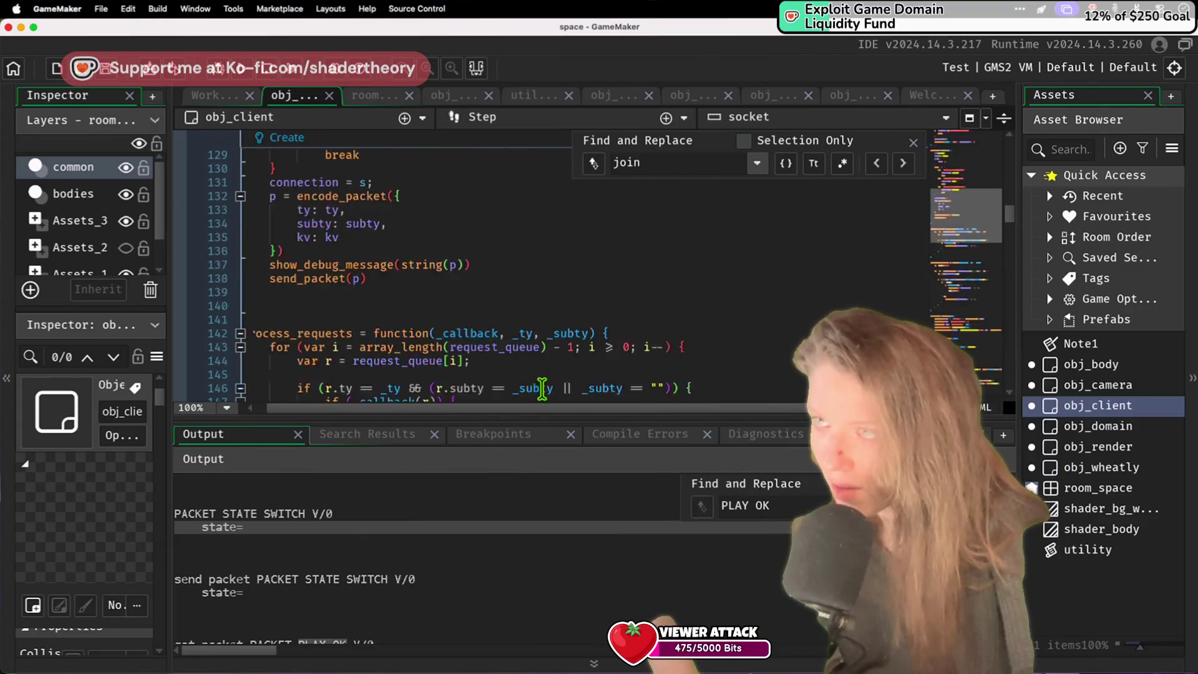
scroll(559, 355, down, 20)
click(470, 305)
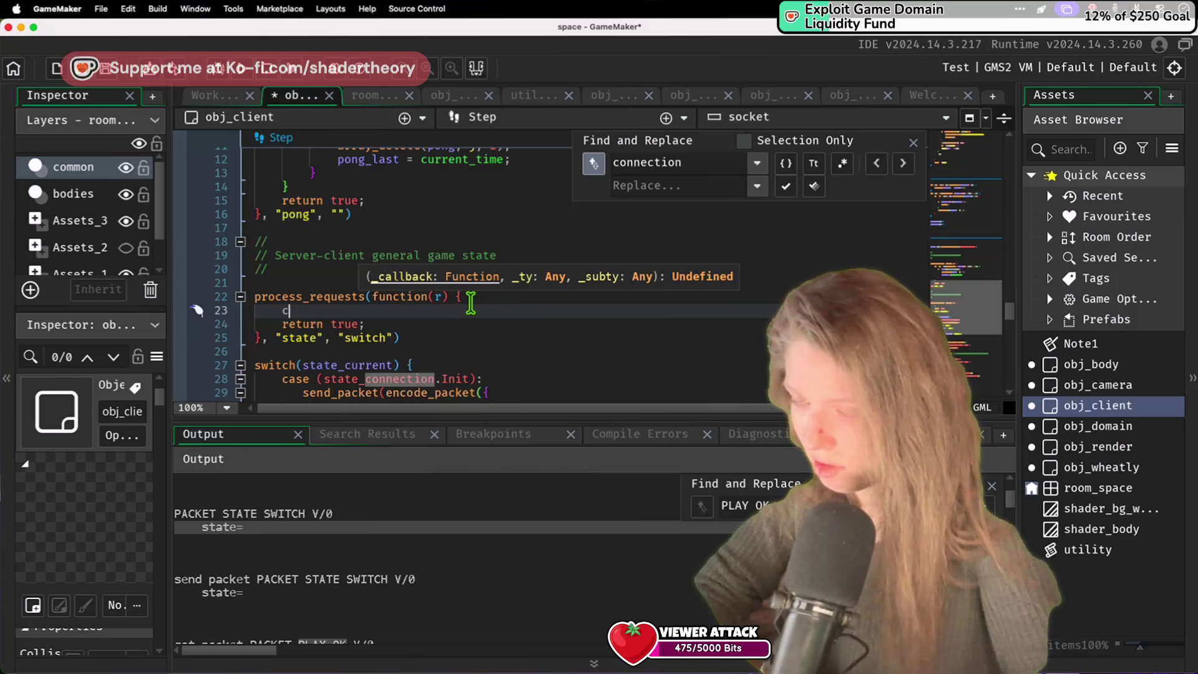
Step: Make the state/switch handler call switch_state(r.kv["state"]), removing the unused state variable line
text(= )
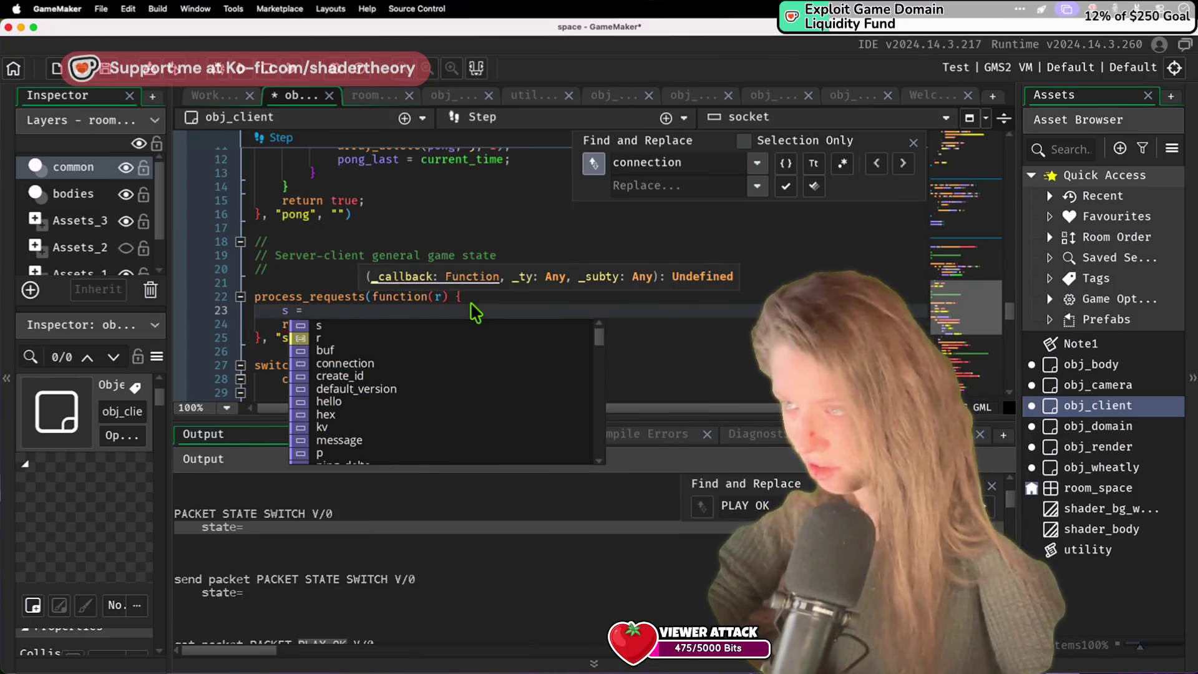
text(r.kv["state)
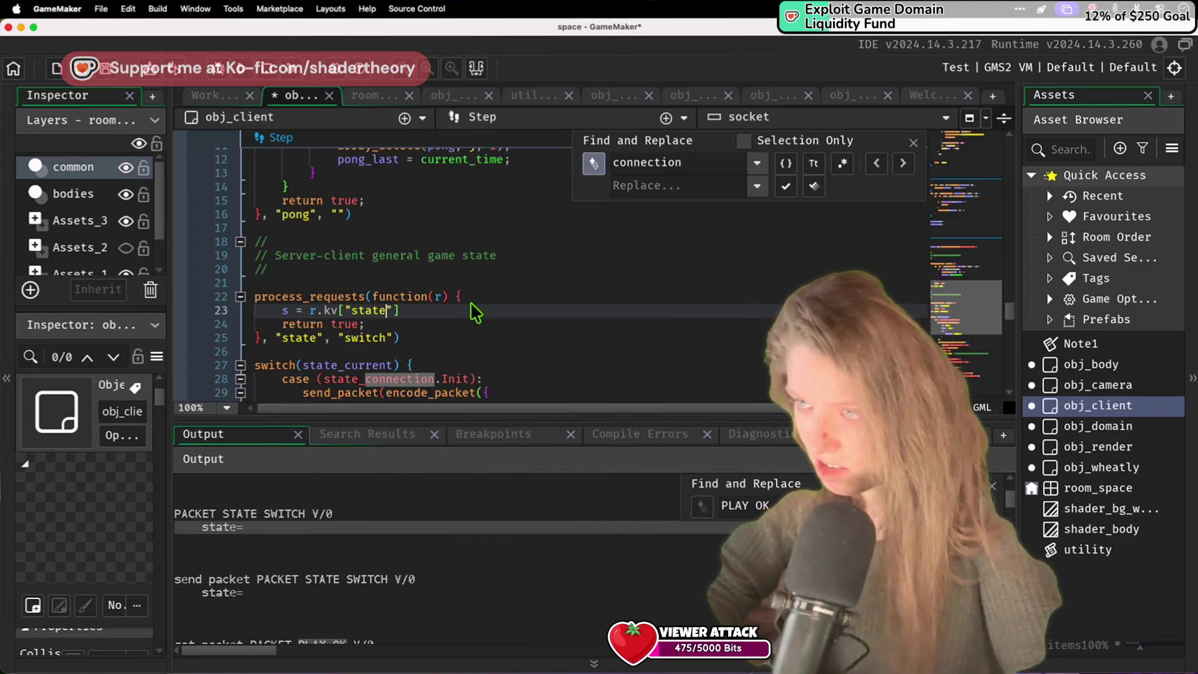
key(Return)
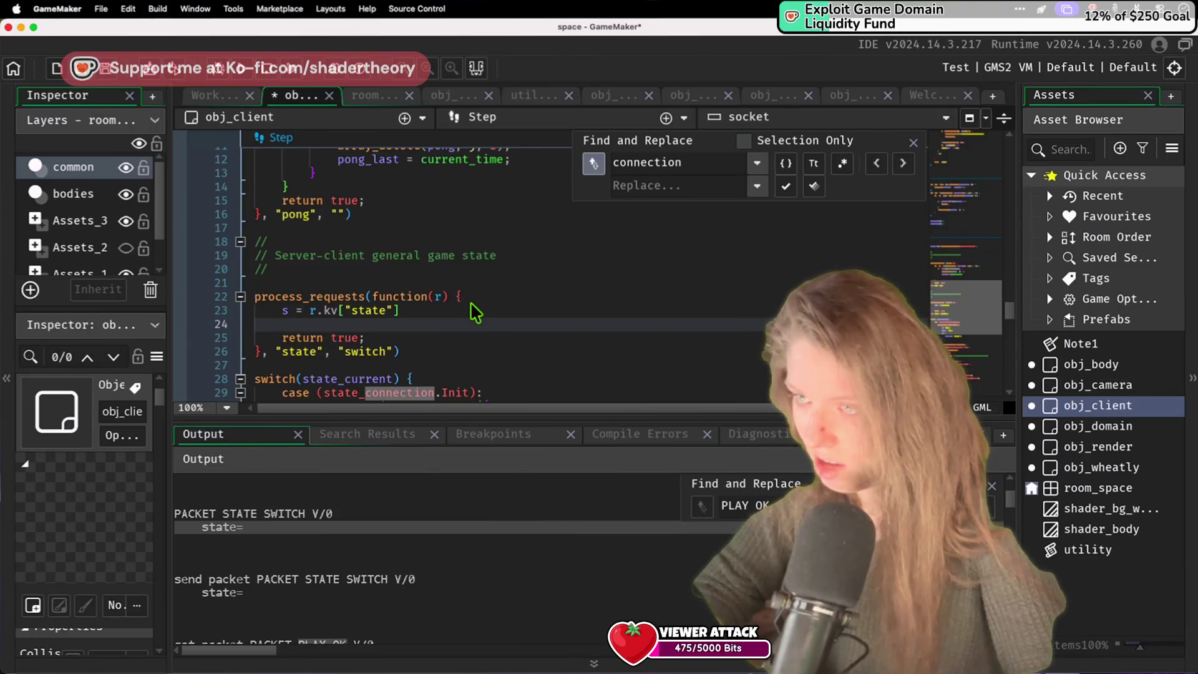
text(switch_state()
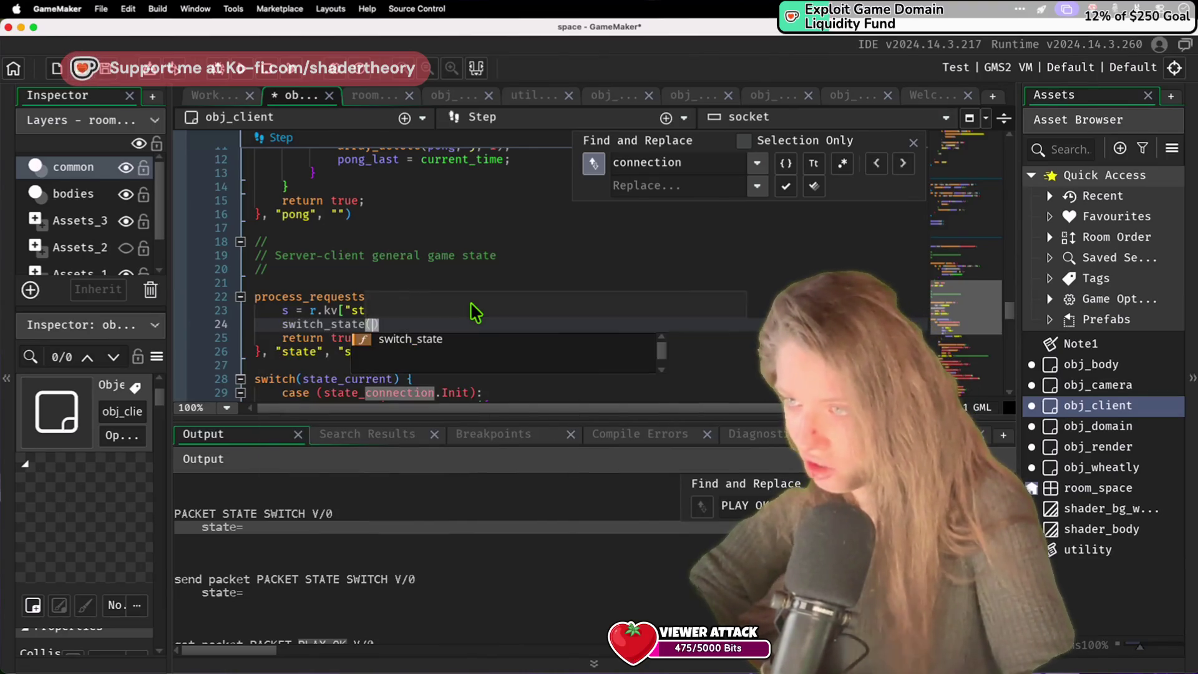
text(r.kv["stat)
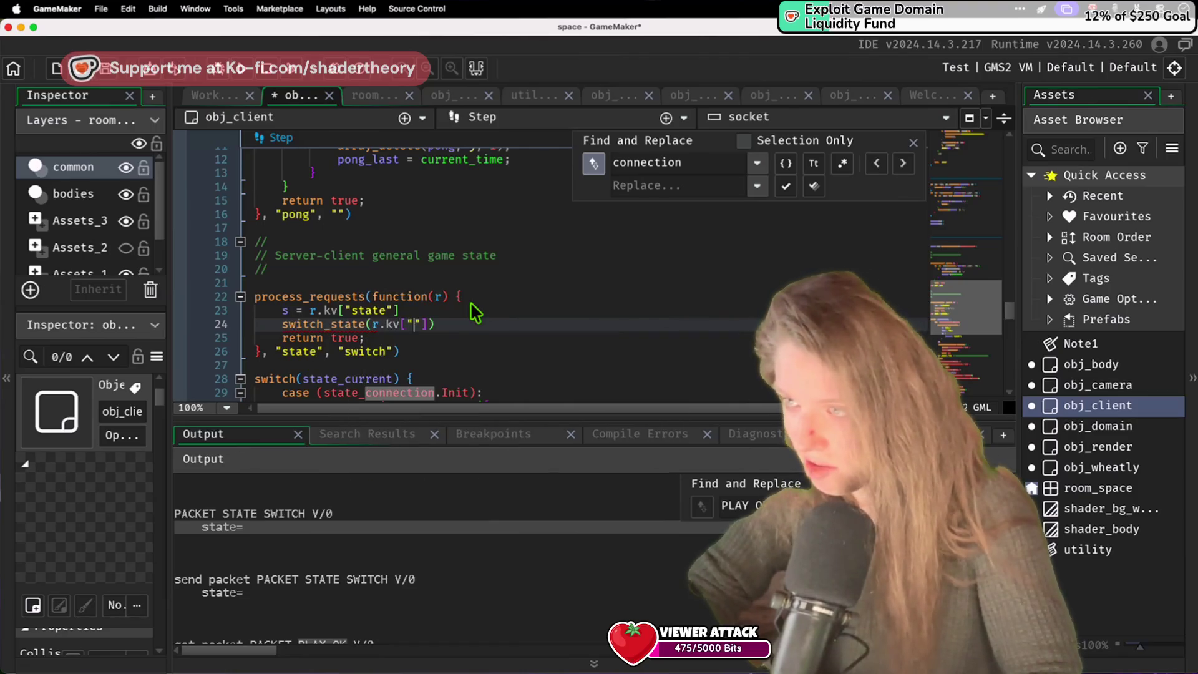
text(e)
key(Down)
key(Up)
key(Up)
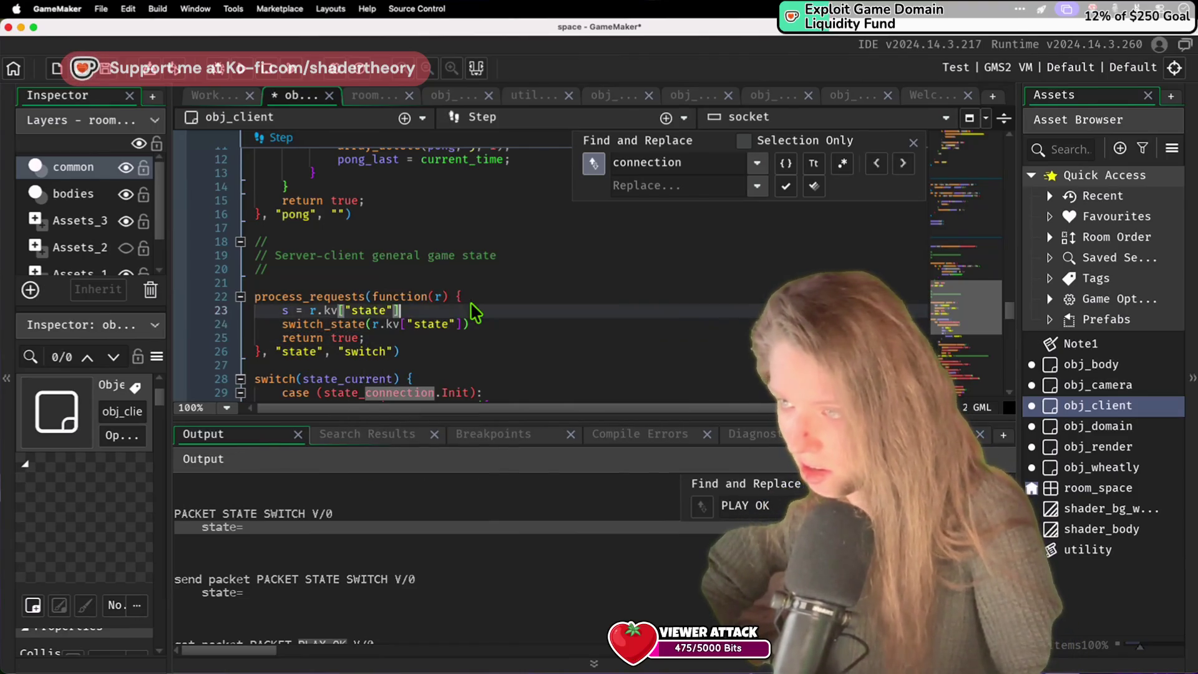
key(ctrl+d)
click(472, 256)
click(459, 333)
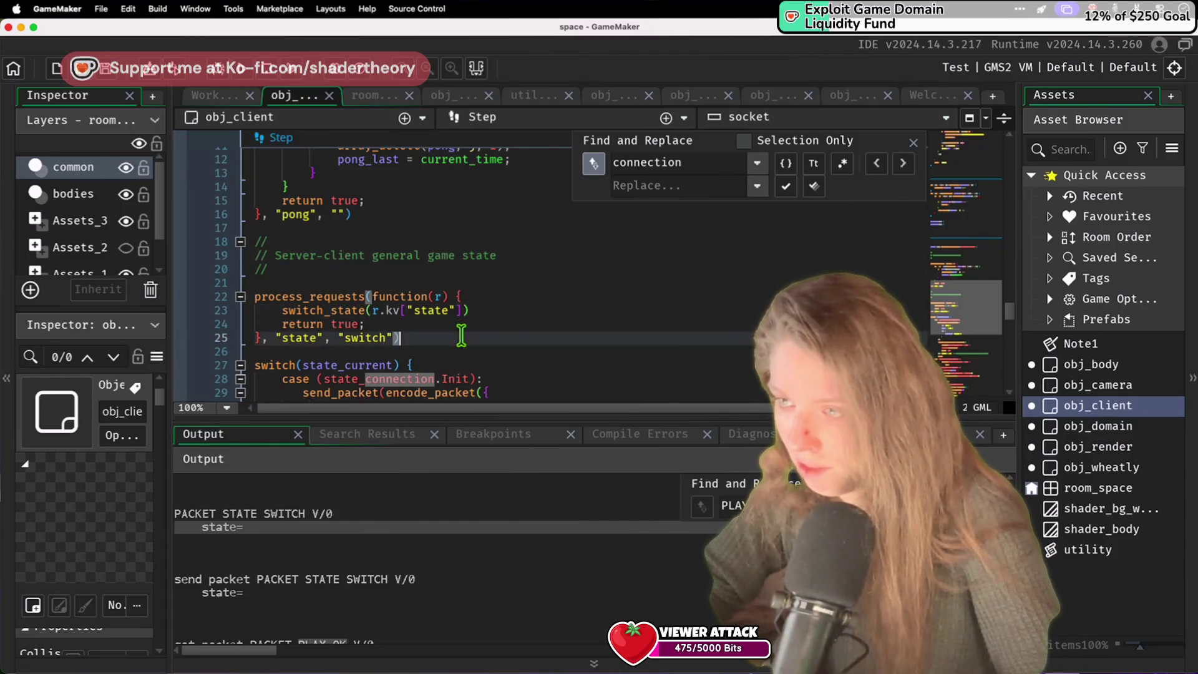
double_click(348, 297)
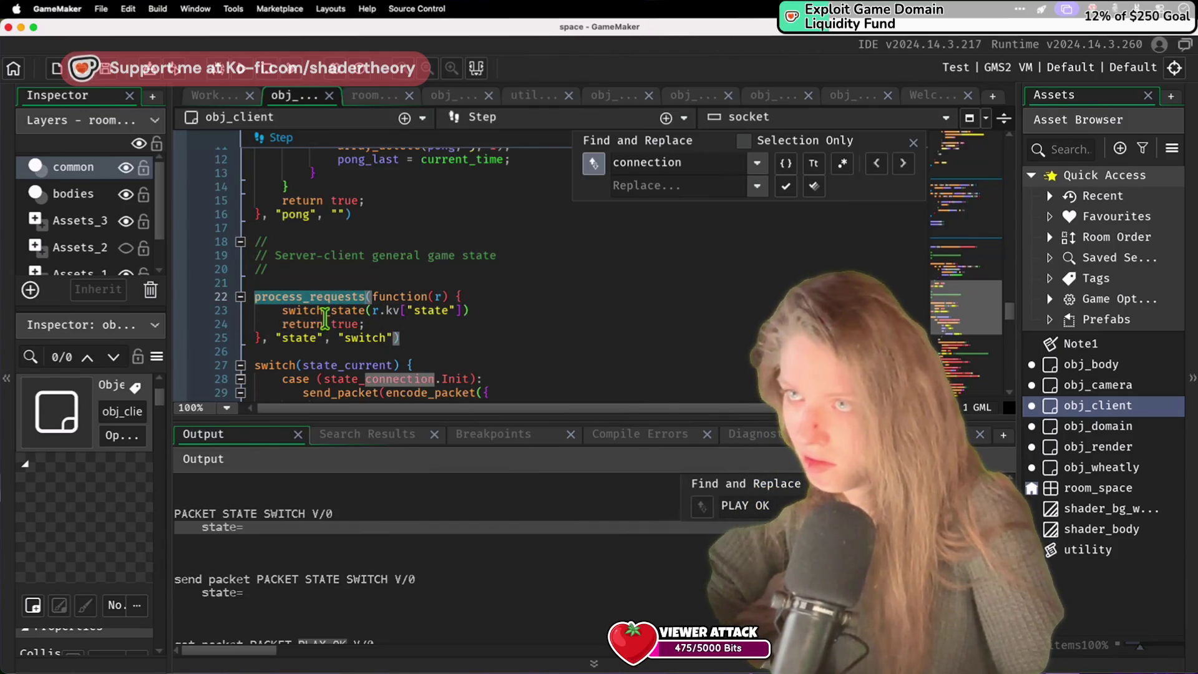
Step: Change r.kv["state"] to r.kv.state on line 23, save, and rerun the client
click(242, 72)
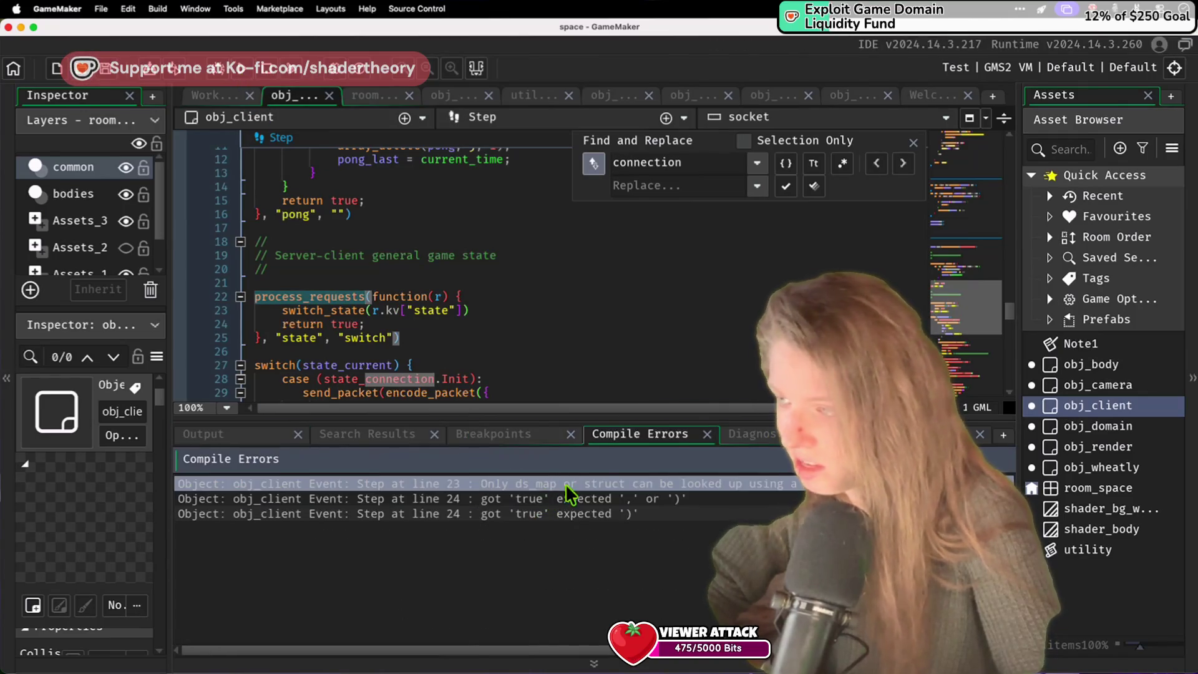
click(619, 339)
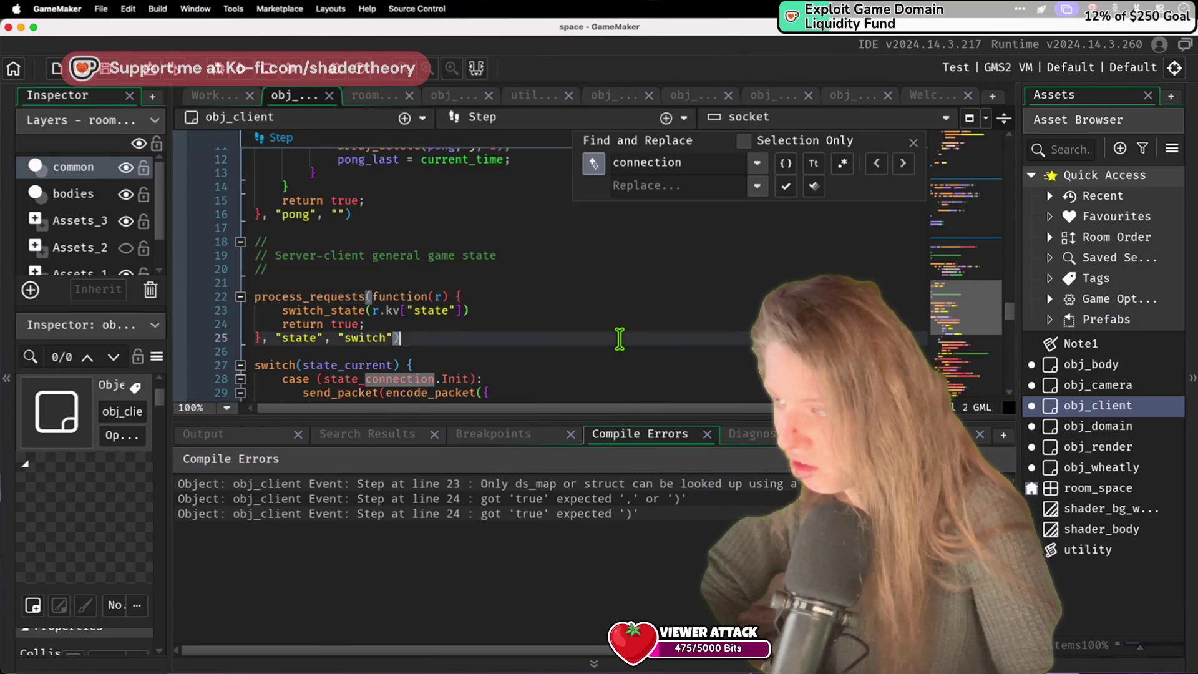
click(405, 311)
key(BackSpace)
key(BackSpace)
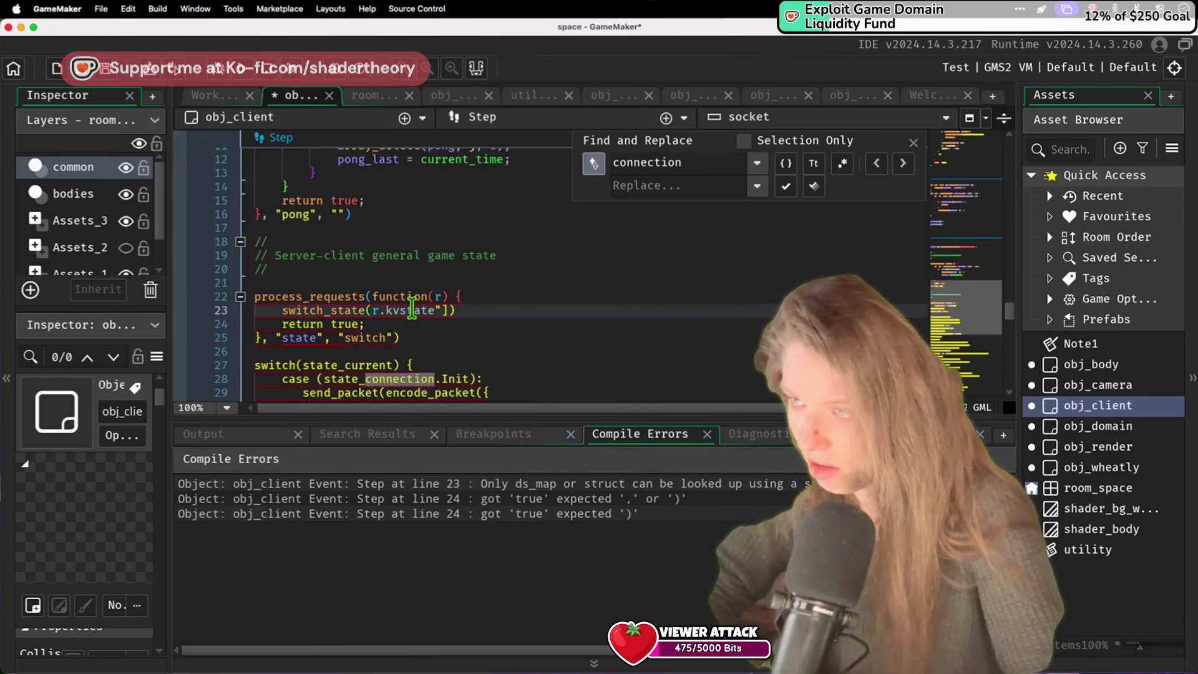
text(.)
click(452, 311)
key(BackSpace)
key(BackSpace)
key(super+s)
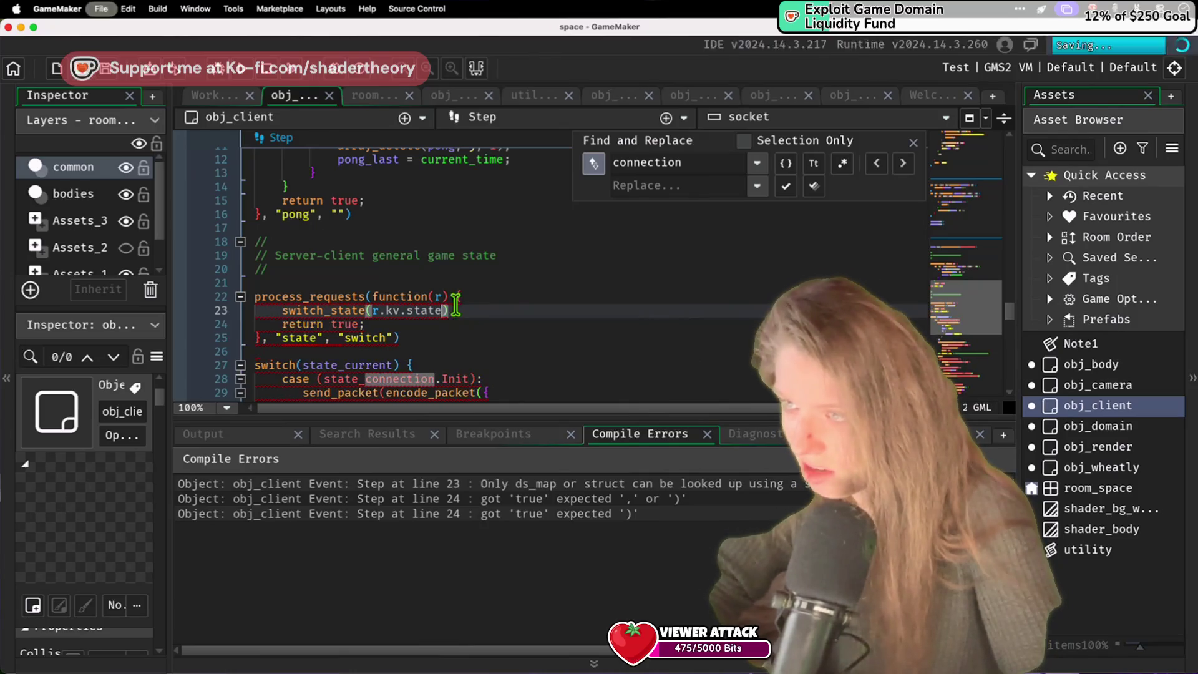
click(243, 68)
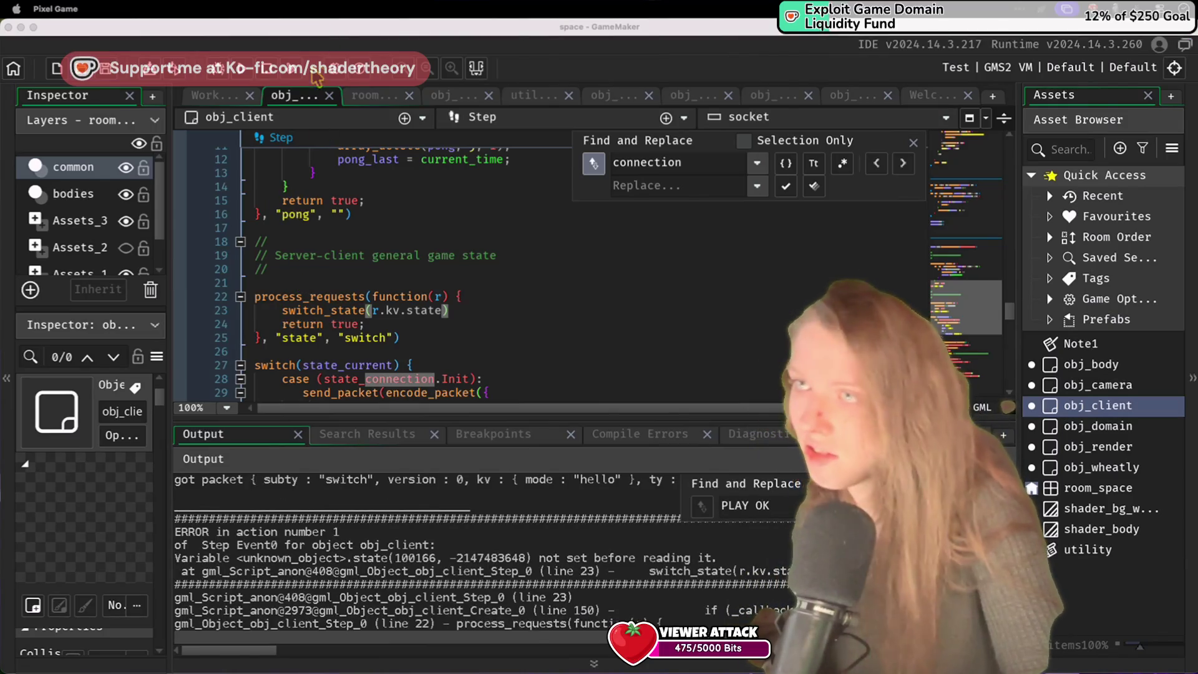
click(394, 252)
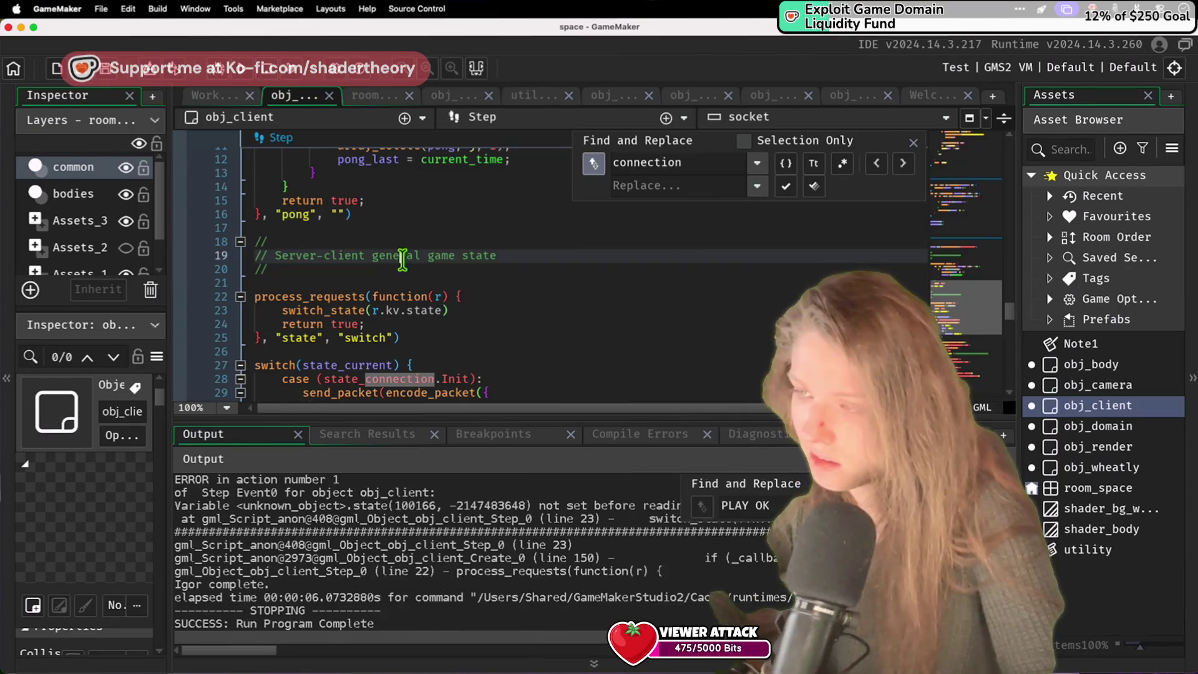
click(440, 297)
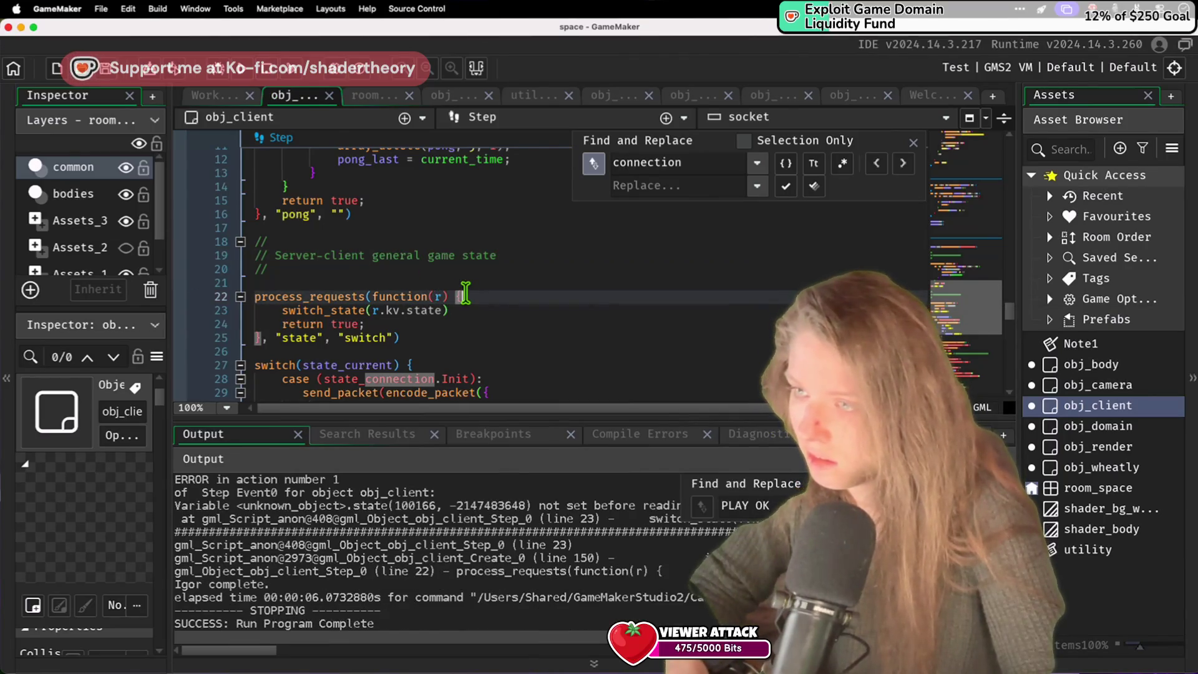
scroll(392, 544, up, 4)
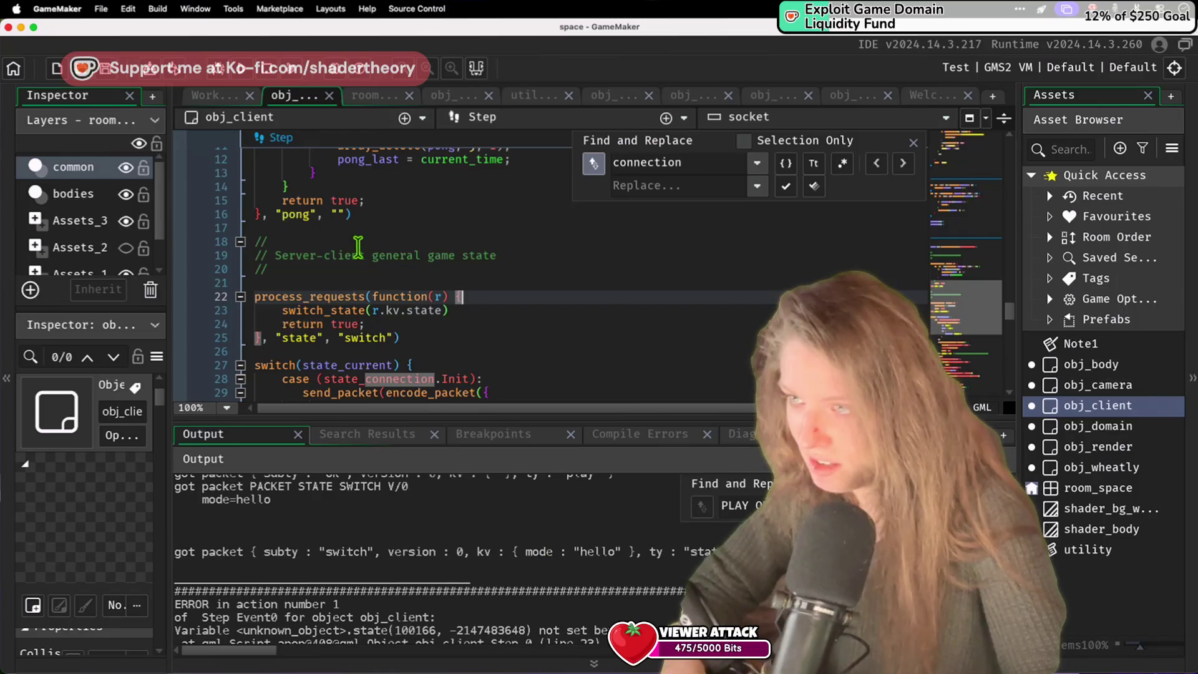
double_click(422, 311)
key(BackSpace)
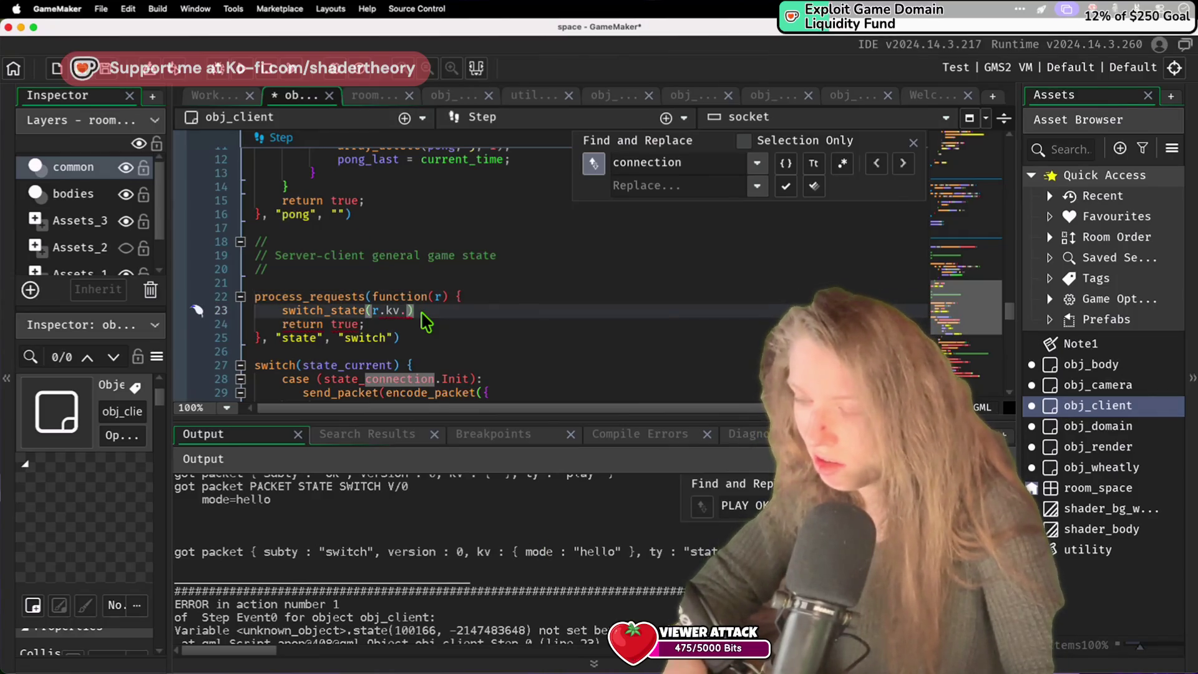
key(ctrl+z)
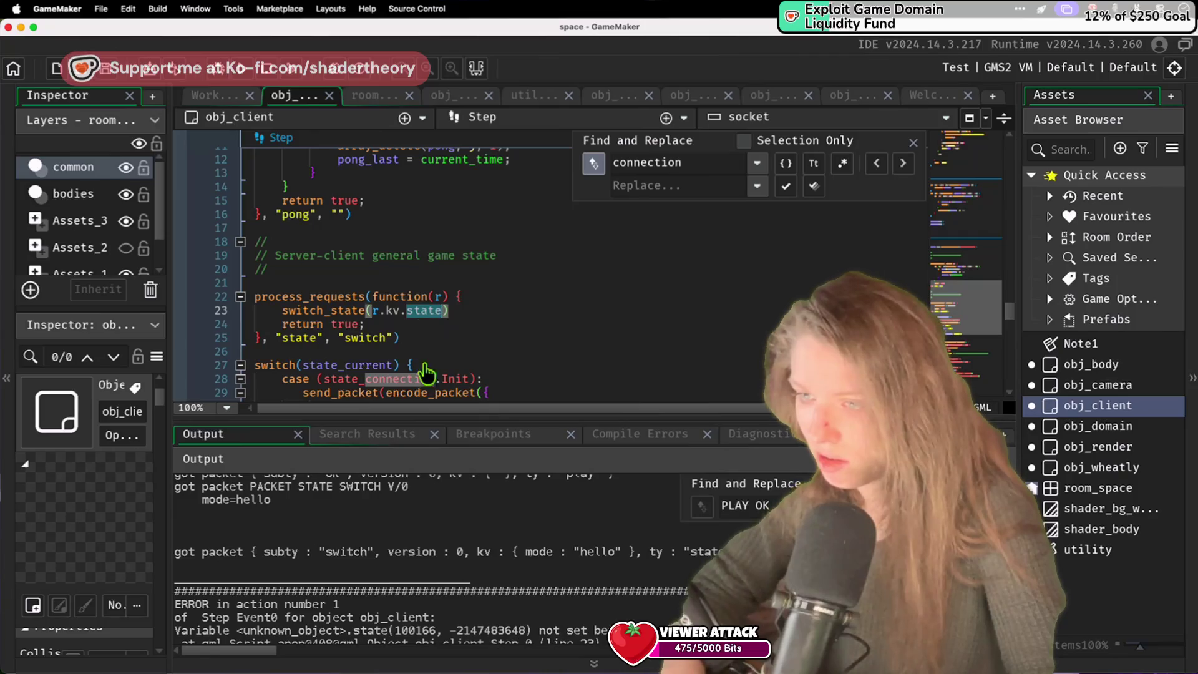
scroll(456, 505, up, 3)
scroll(456, 504, up, 5)
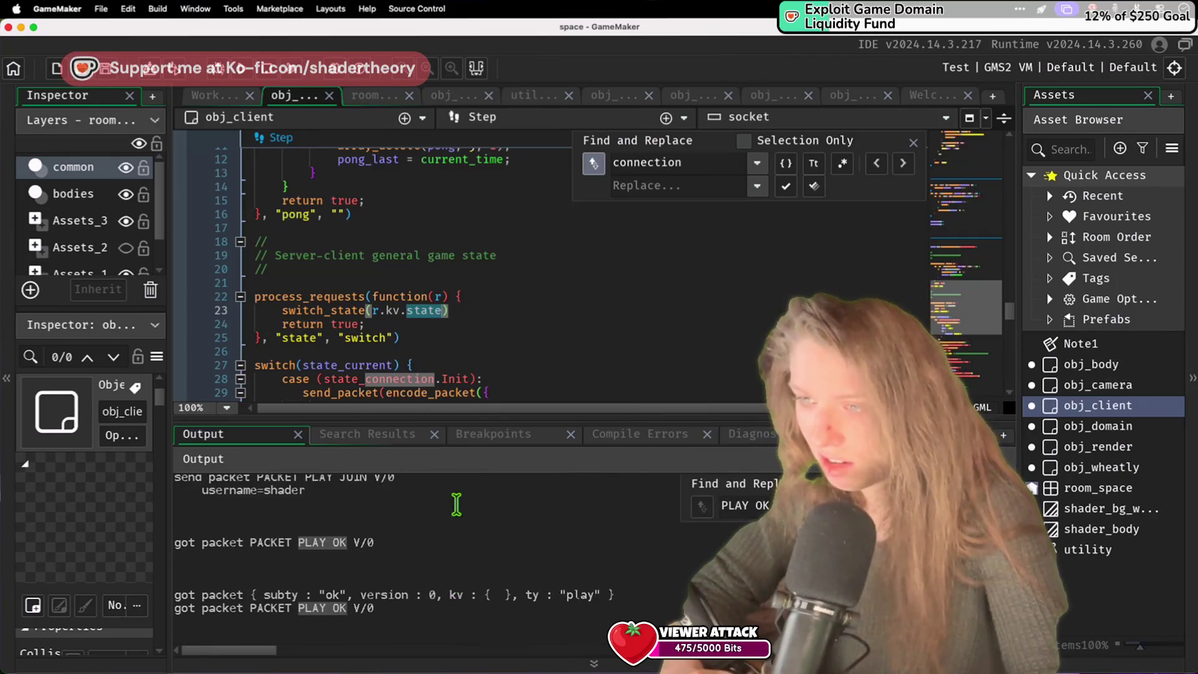
scroll(456, 504, up, 5)
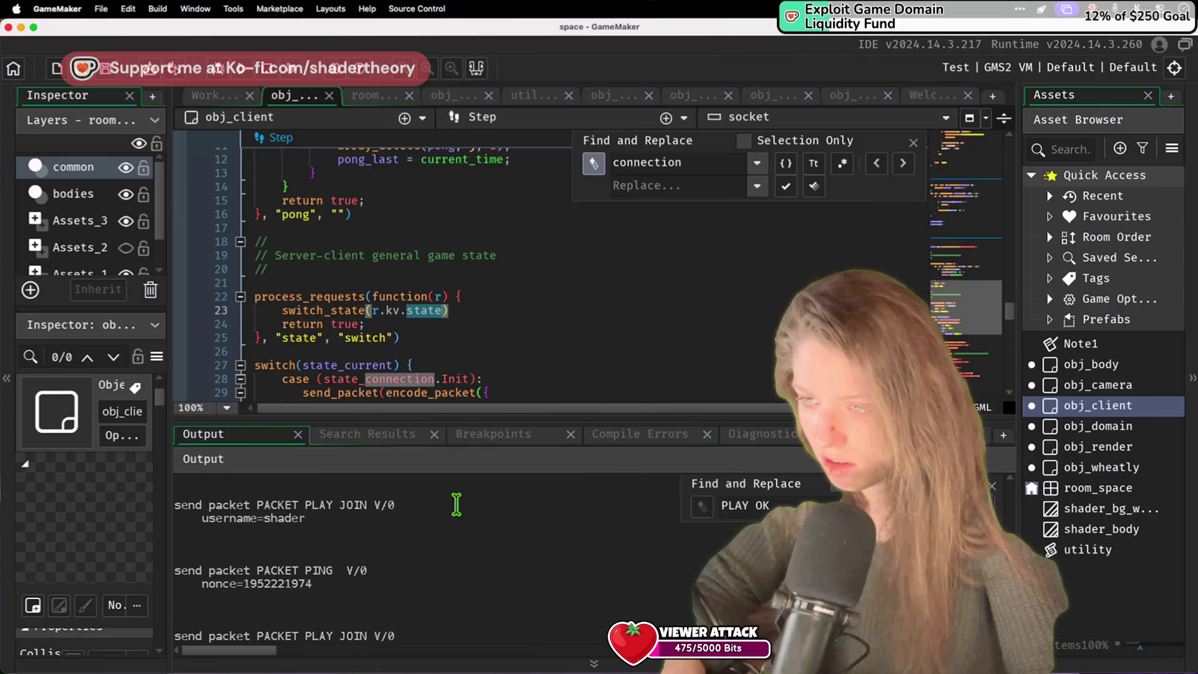
scroll(456, 505, down, 5)
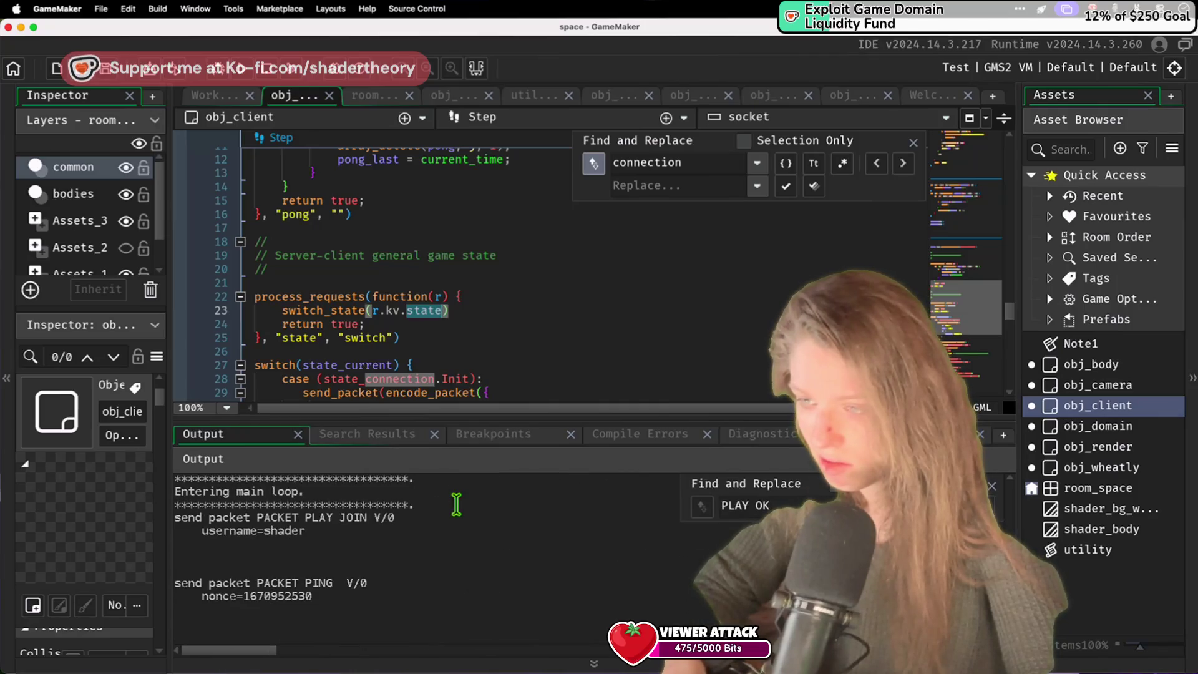
key(super+Tab)
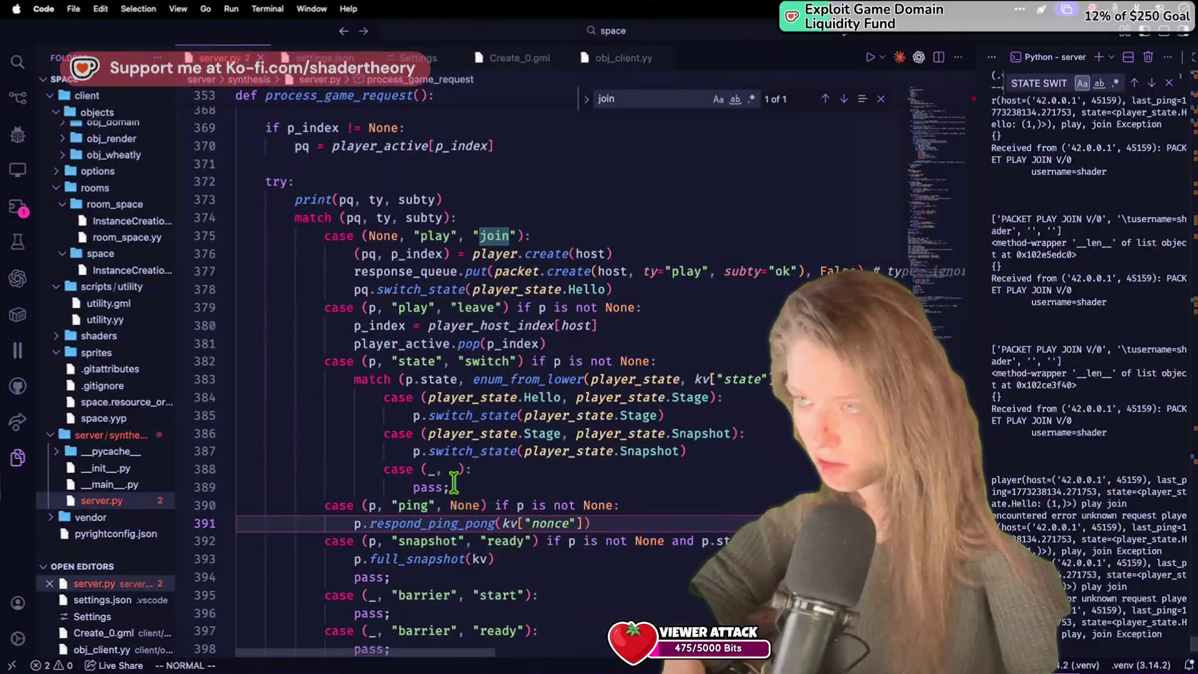
click(445, 374)
key(super+Tab)
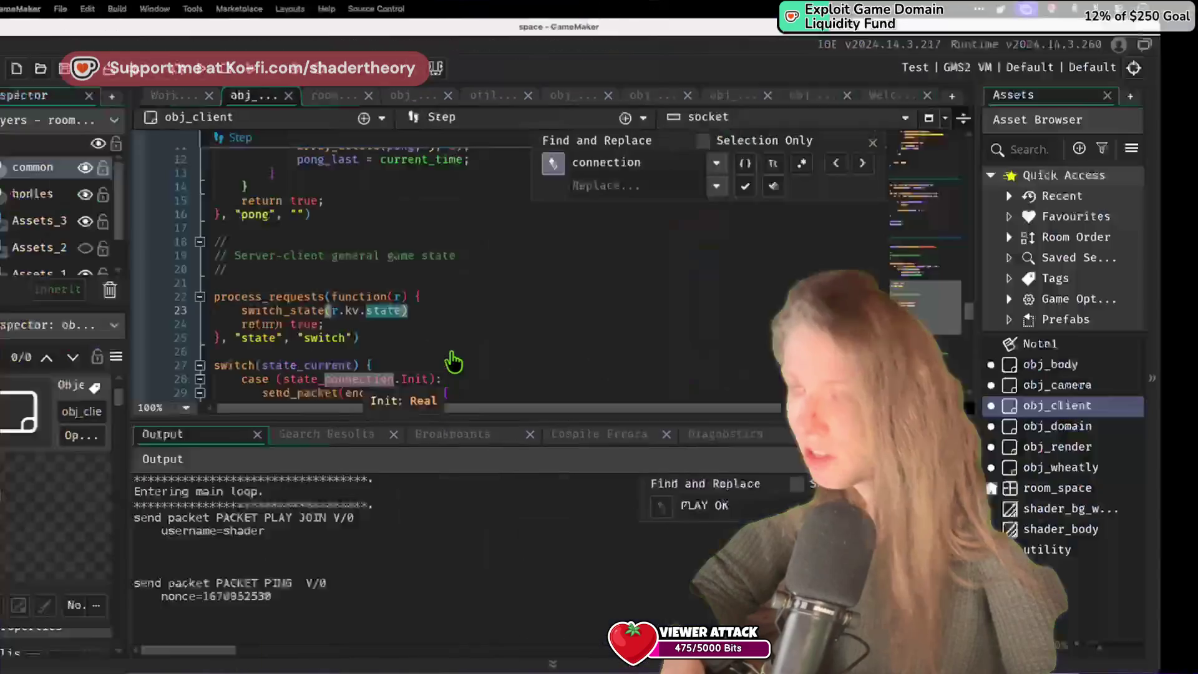
scroll(465, 322, up, 15)
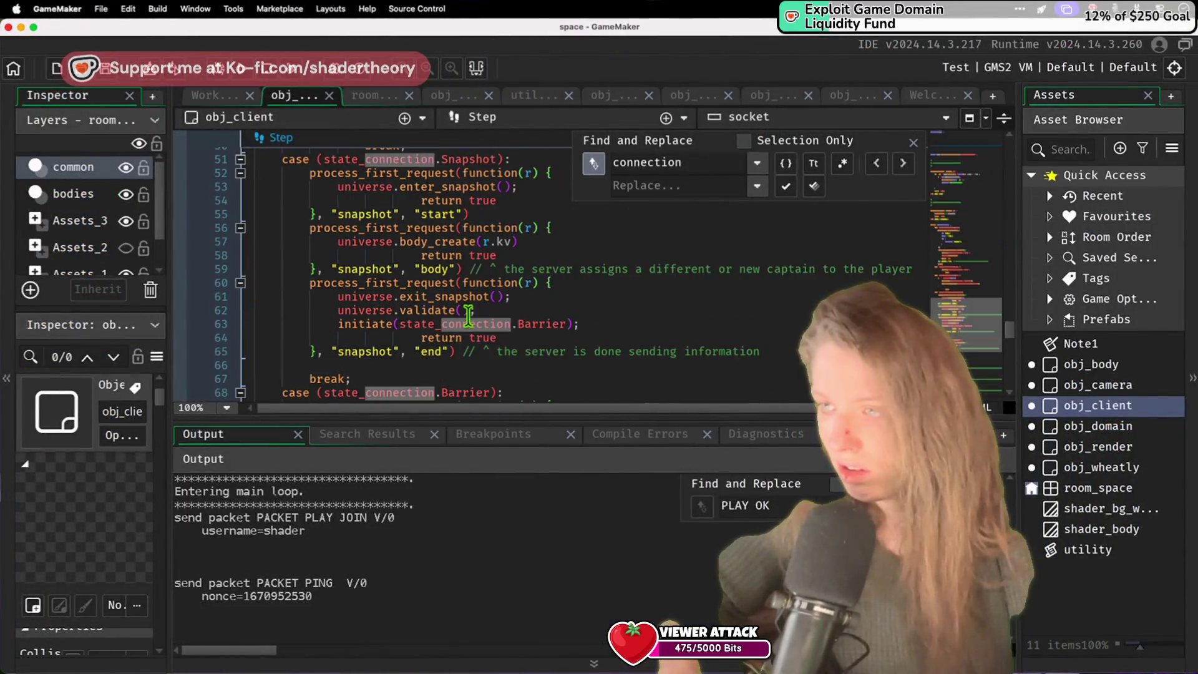
scroll(472, 324, up, 9)
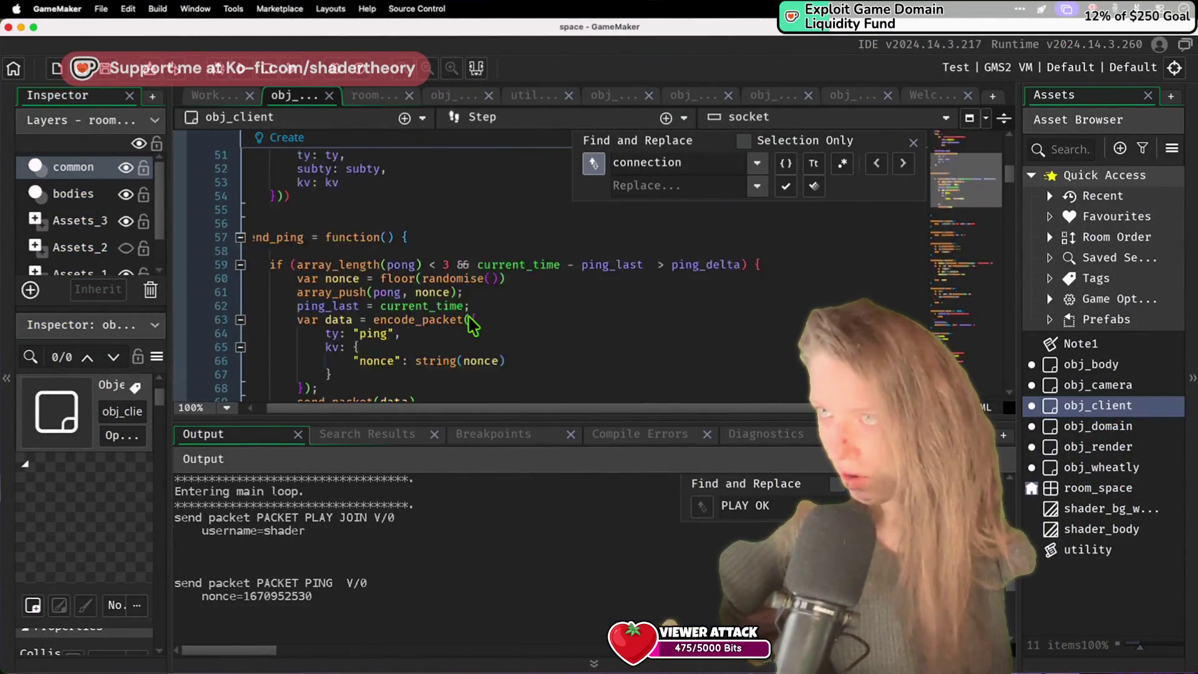
scroll(472, 325, down, 13)
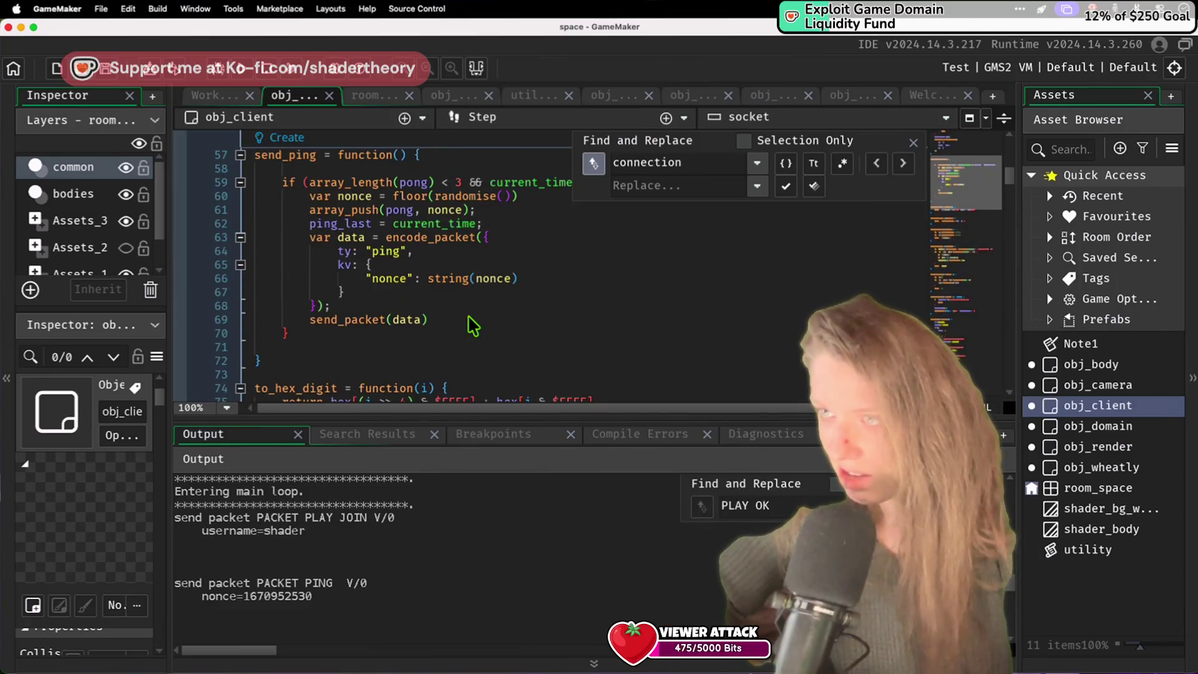
scroll(473, 325, down, 11)
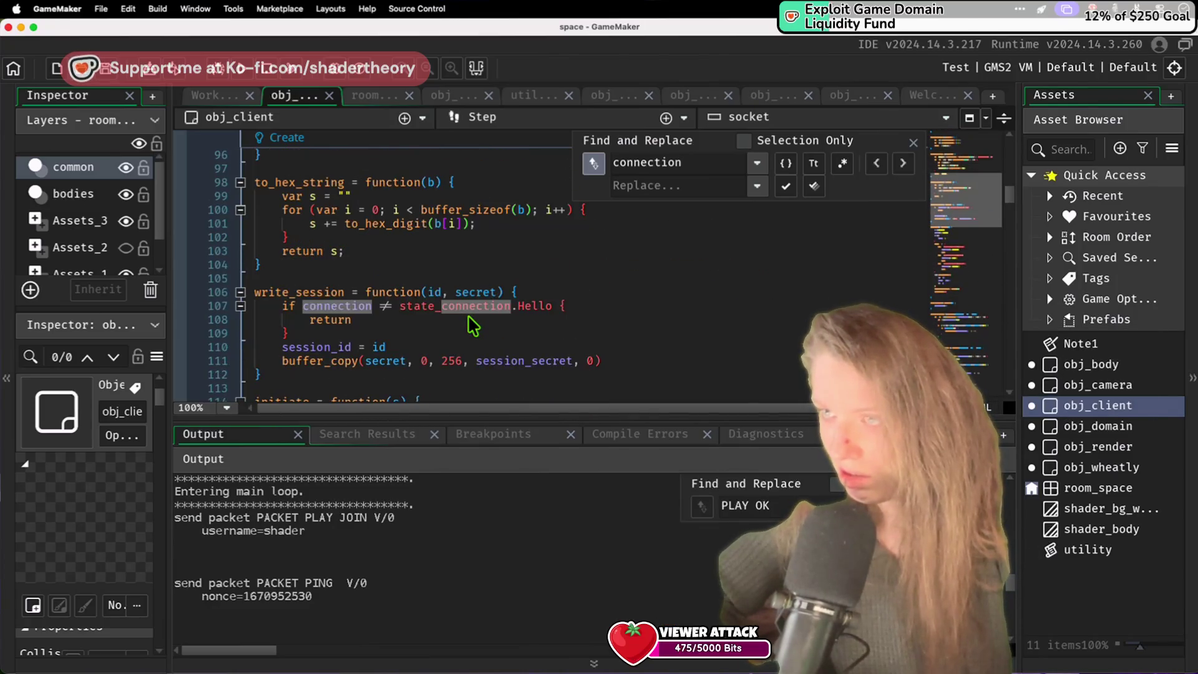
scroll(472, 325, down, 2)
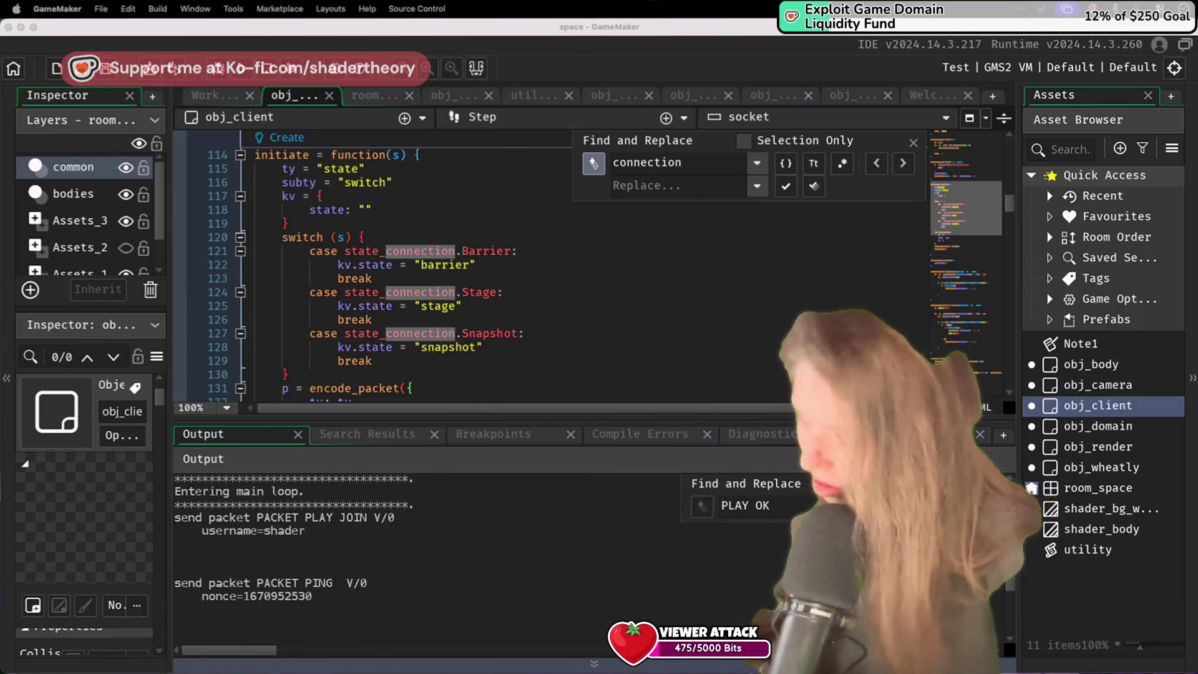
Step: Search the client code for 'mode' in Find and Replace
click(346, 291)
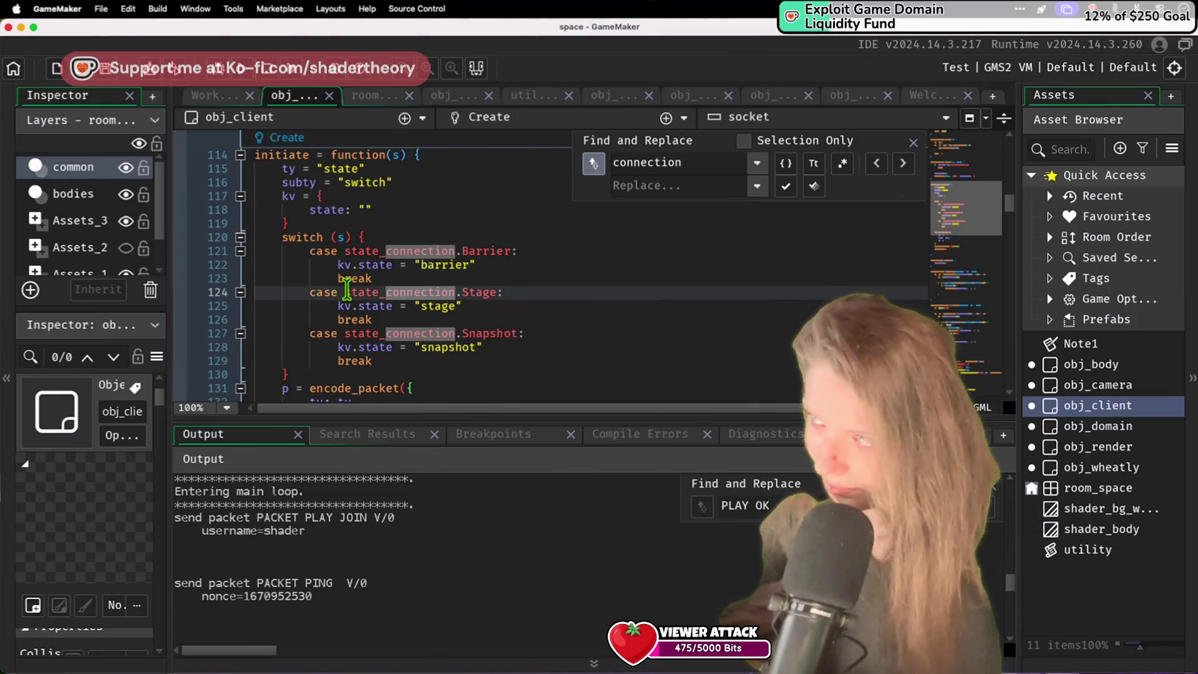
double_click(643, 167)
text(mode)
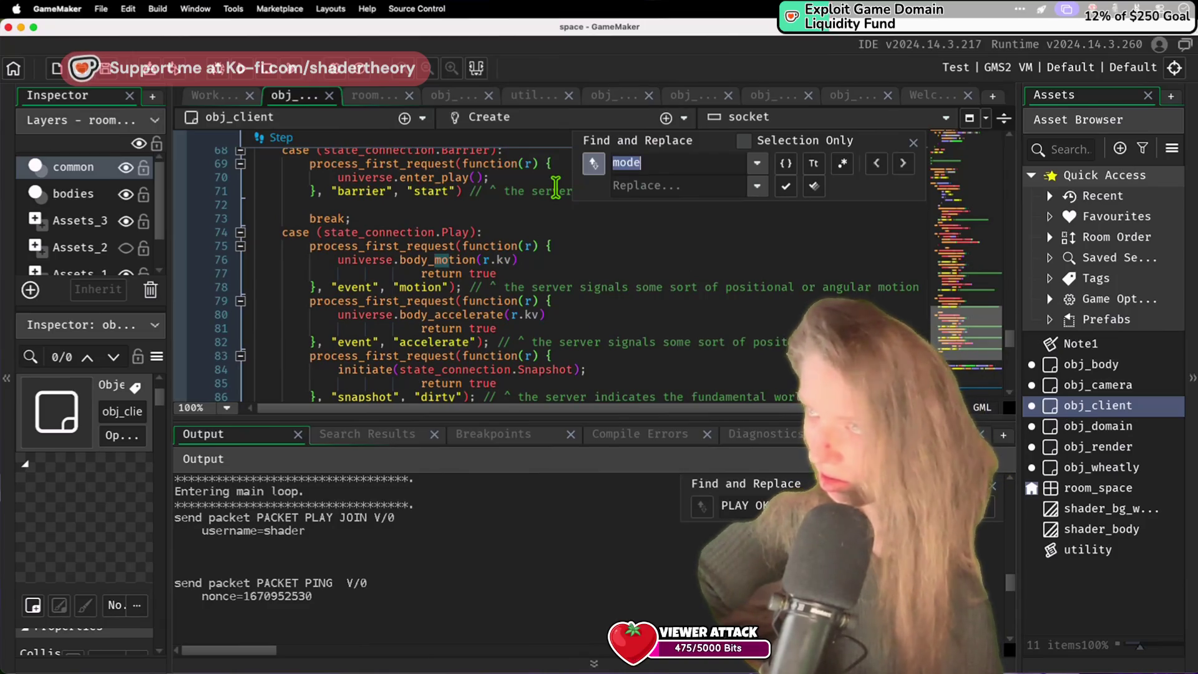
key(BackSpace)
scroll(475, 279, up, 20)
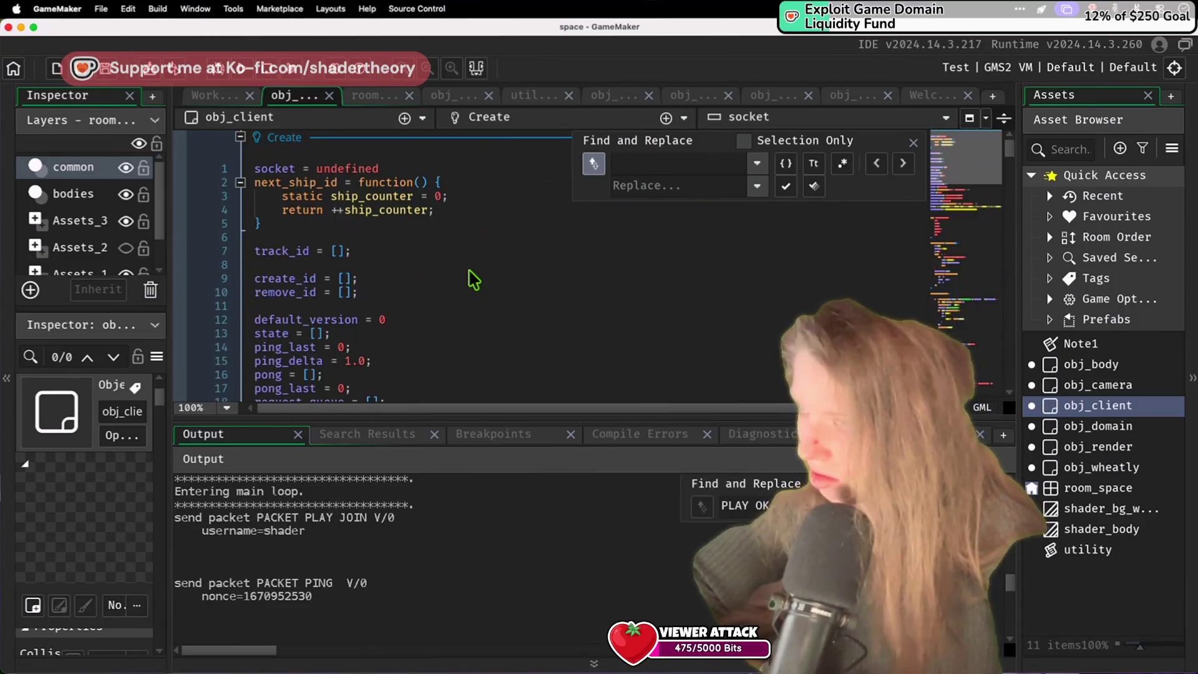
Step: Undo the stray 'mod' text on line 8 of the Create code and return to server.py
click(474, 266)
scroll(474, 280, down, 4)
text(mod)
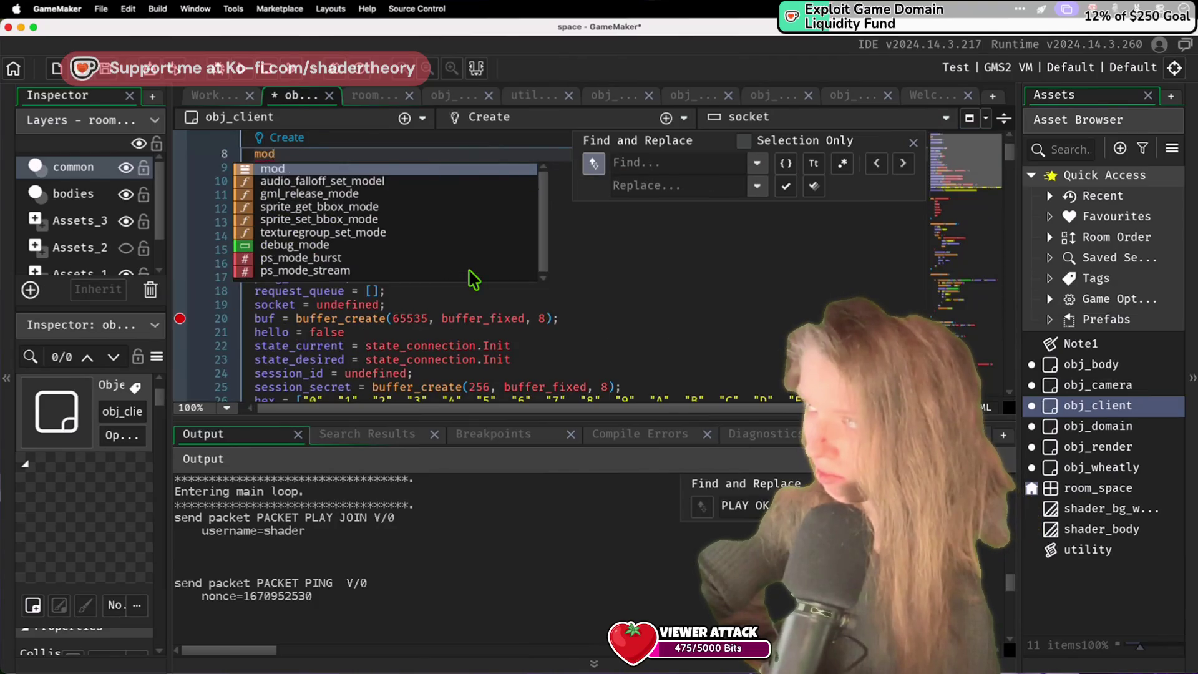
key(ctrl+z)
scroll(474, 280, down, 10)
scroll(503, 306, up, 5)
scroll(502, 306, down, 12)
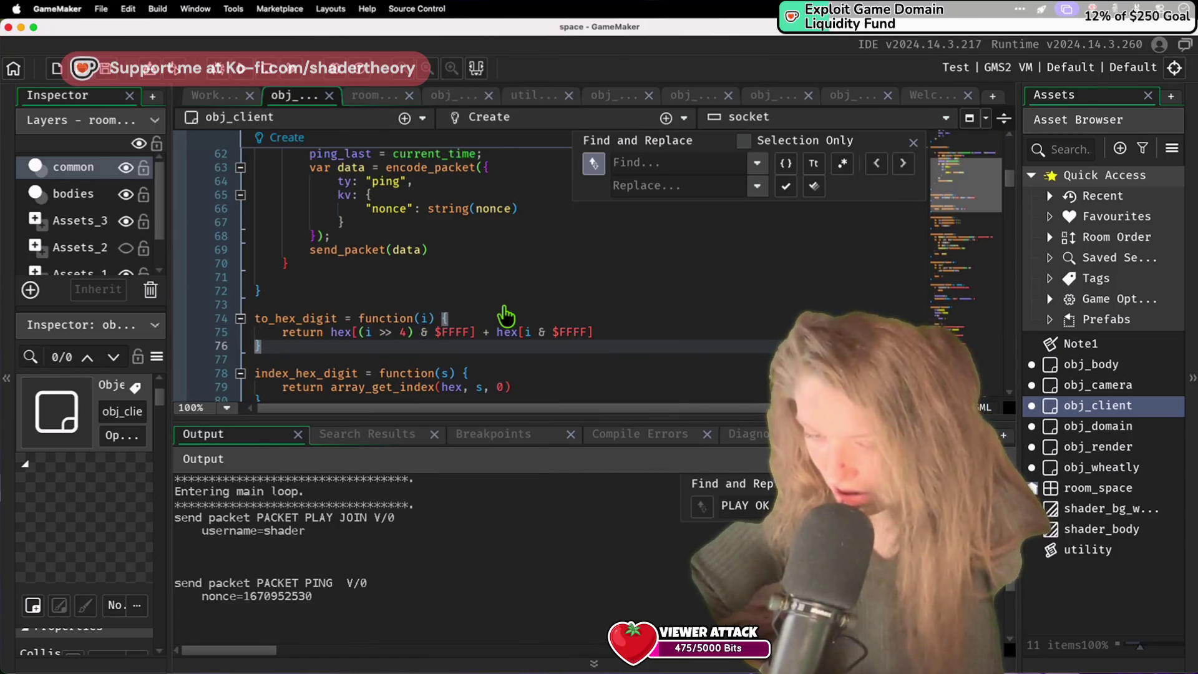
key(super+Tab)
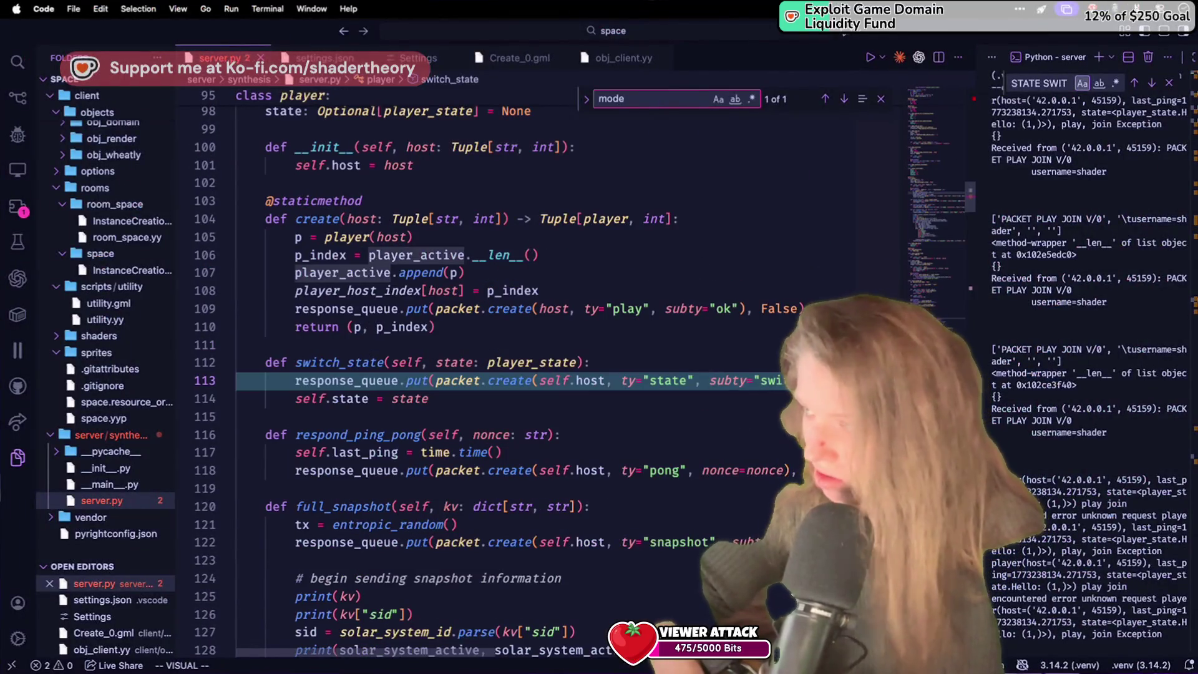
Step: Change the mode argument on line 113 to state, save server.py, and run the client with F5
scroll(739, 516, right, 3)
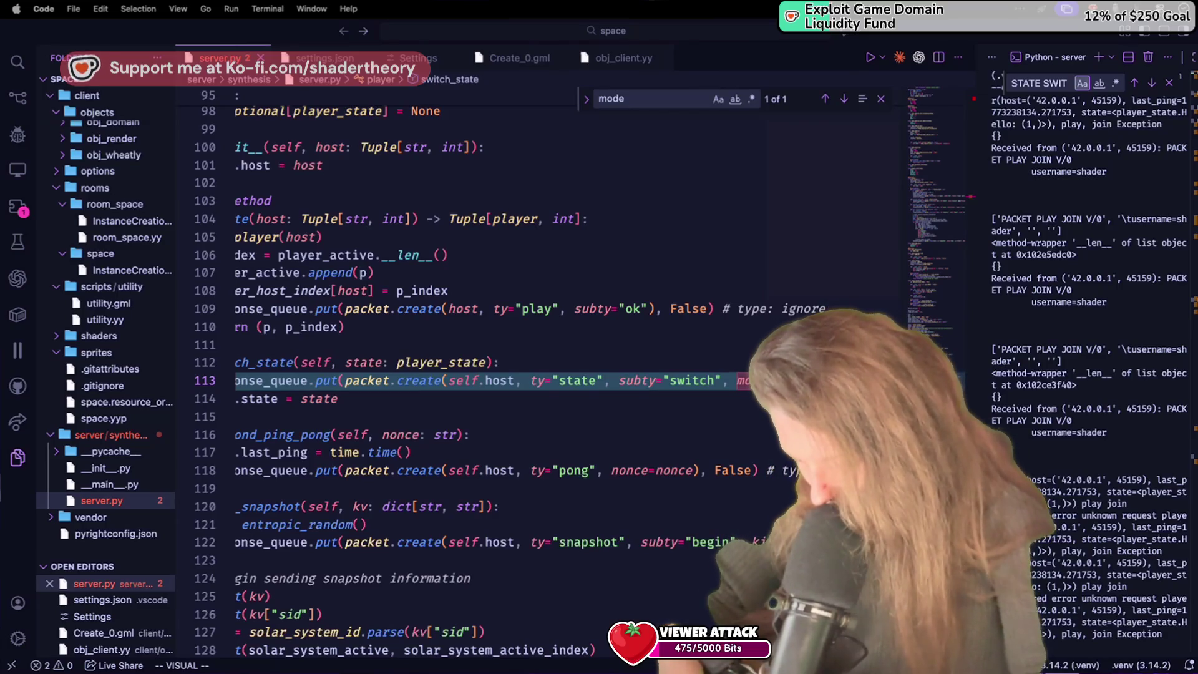
key(y)
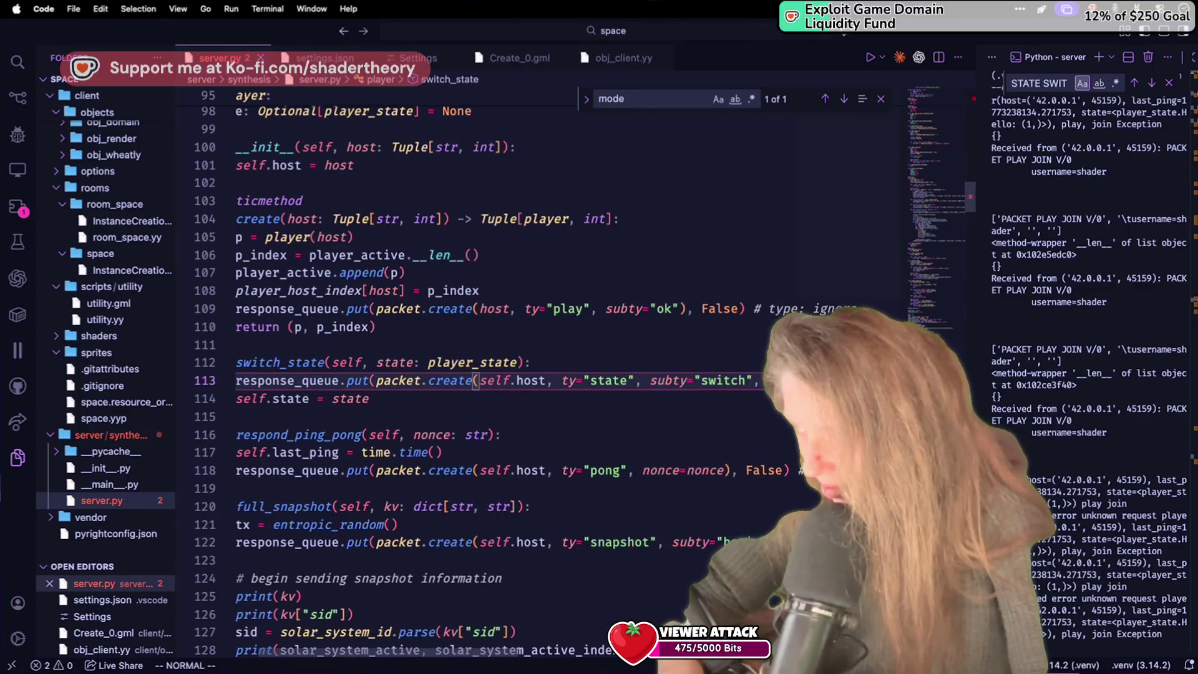
key(v)
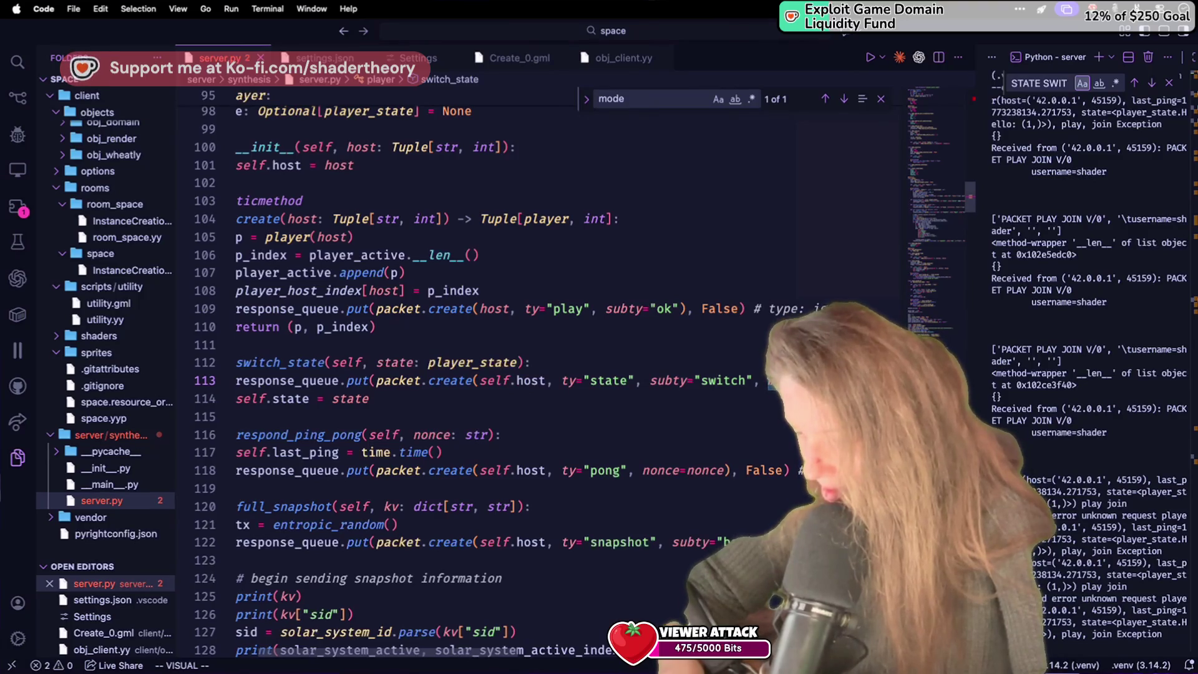
text(ch", st)
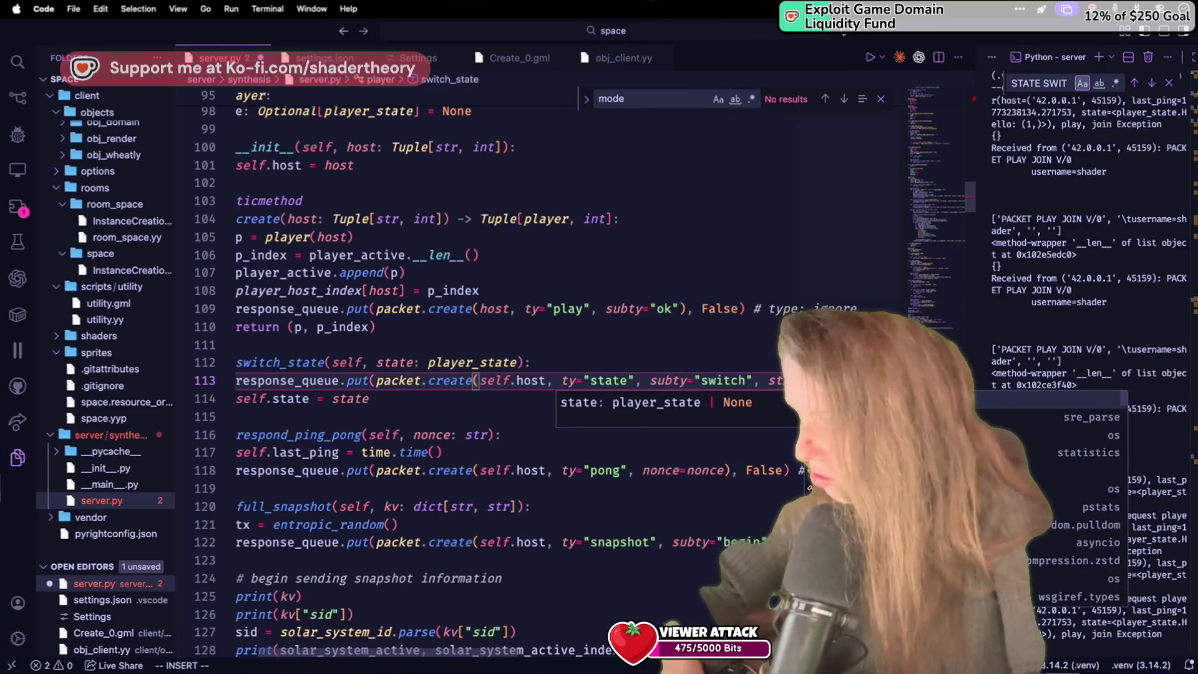
key(super+s)
click(772, 306)
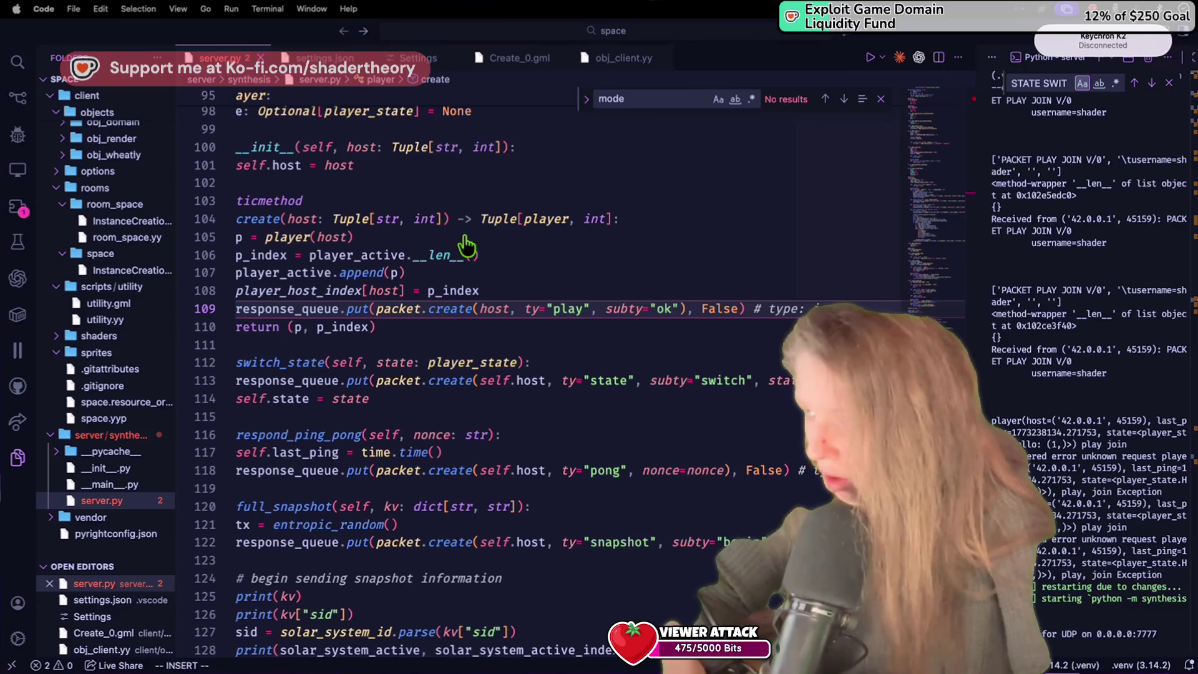
key(super+Tab)
key(F5)
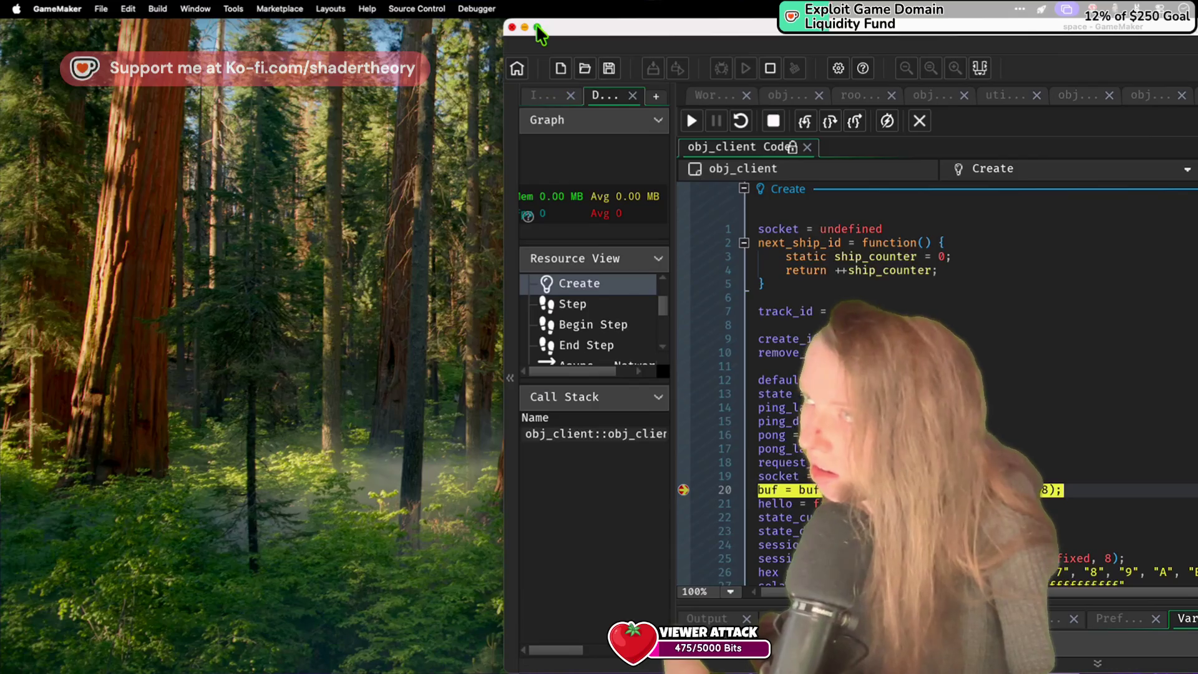
Step: Stop the paused debugger, enlarge the Output panel, and search the log for STATE SWITCH
click(537, 27)
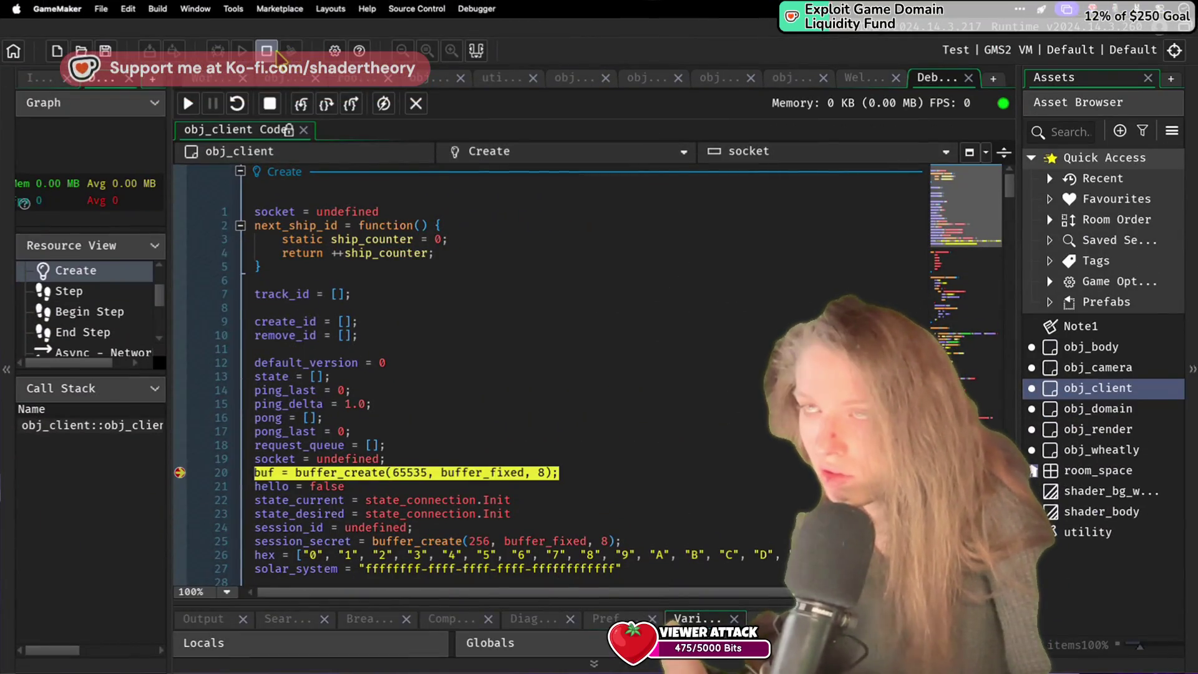
click(275, 54)
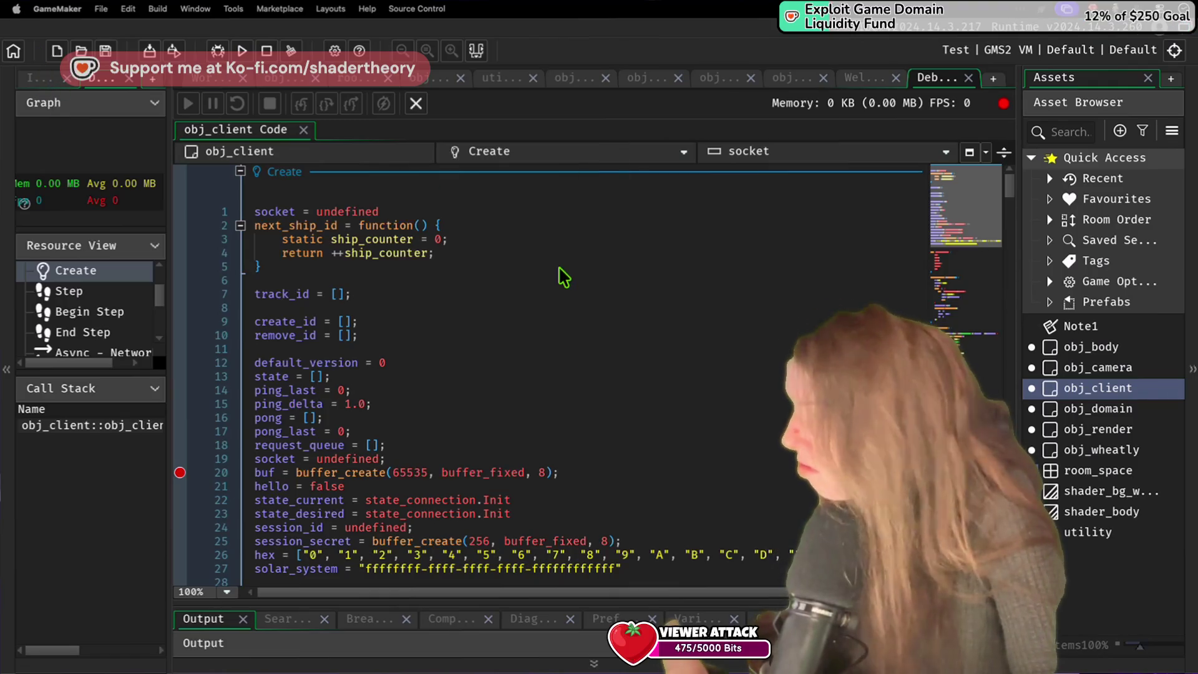
drag(550, 601, 561, 462)
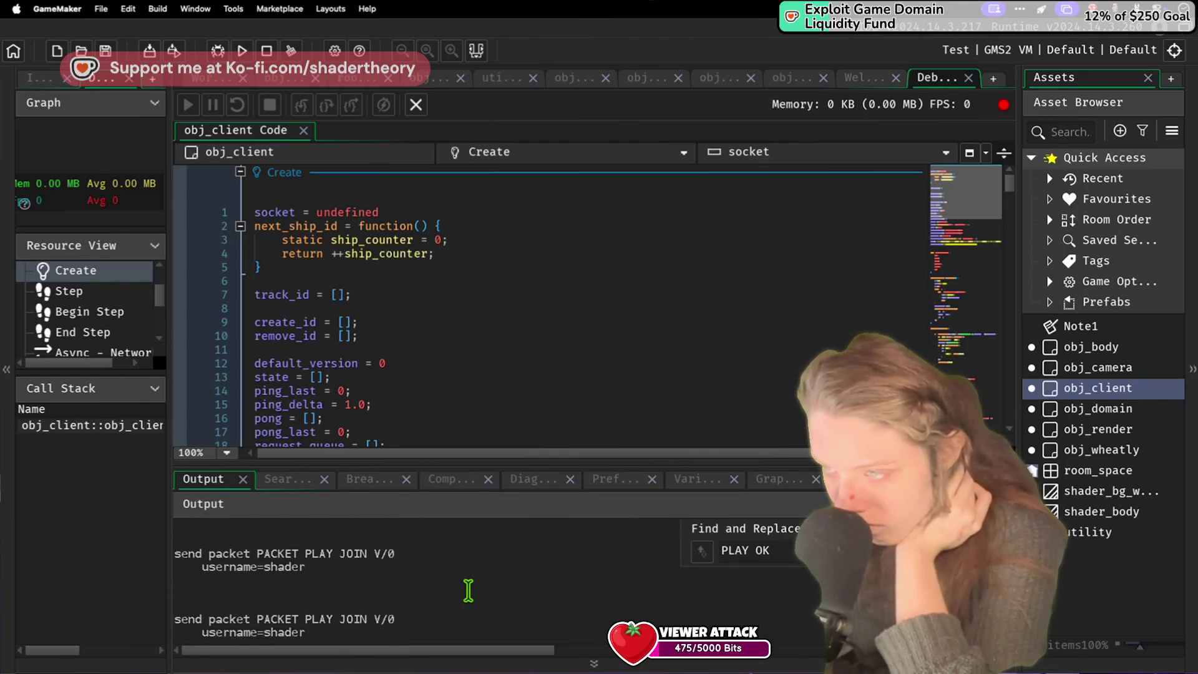
click(772, 559)
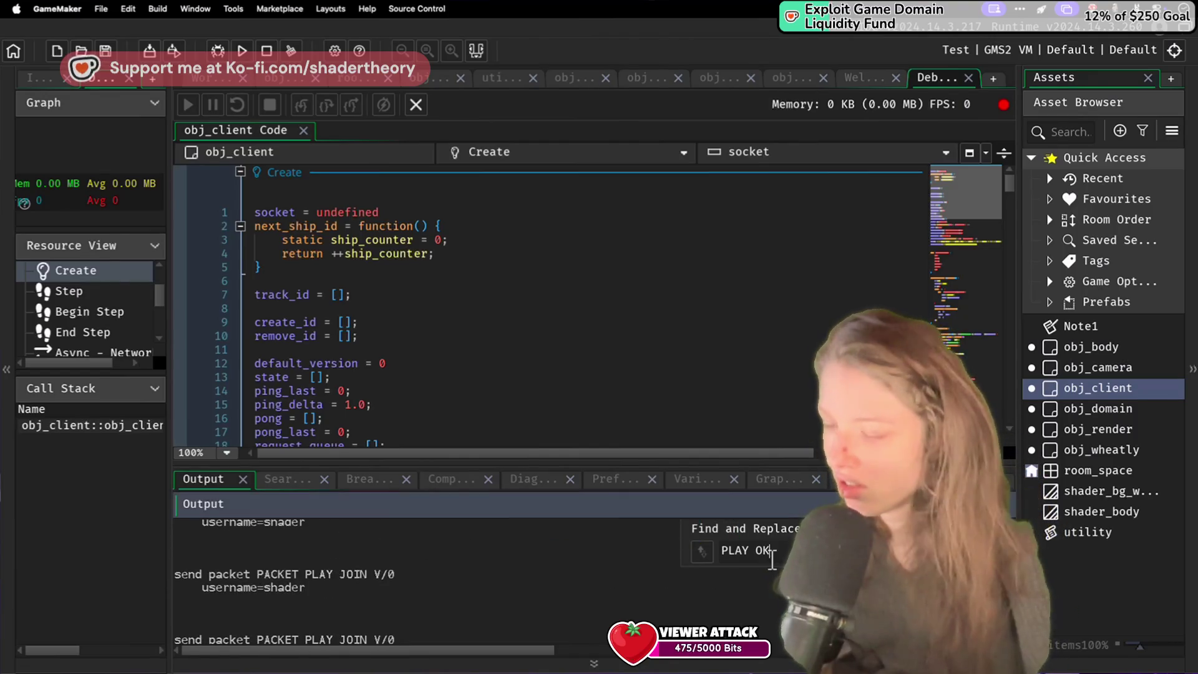
key(ctrl+a)
text(ST)
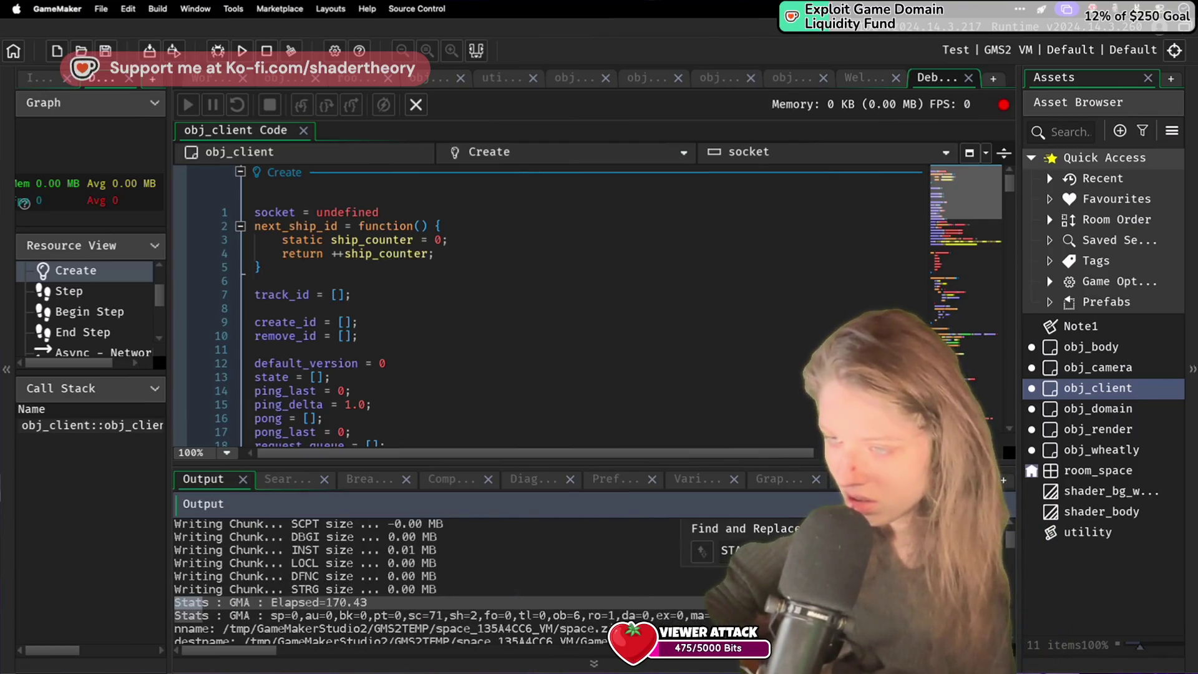
text(ATSE SWIT)
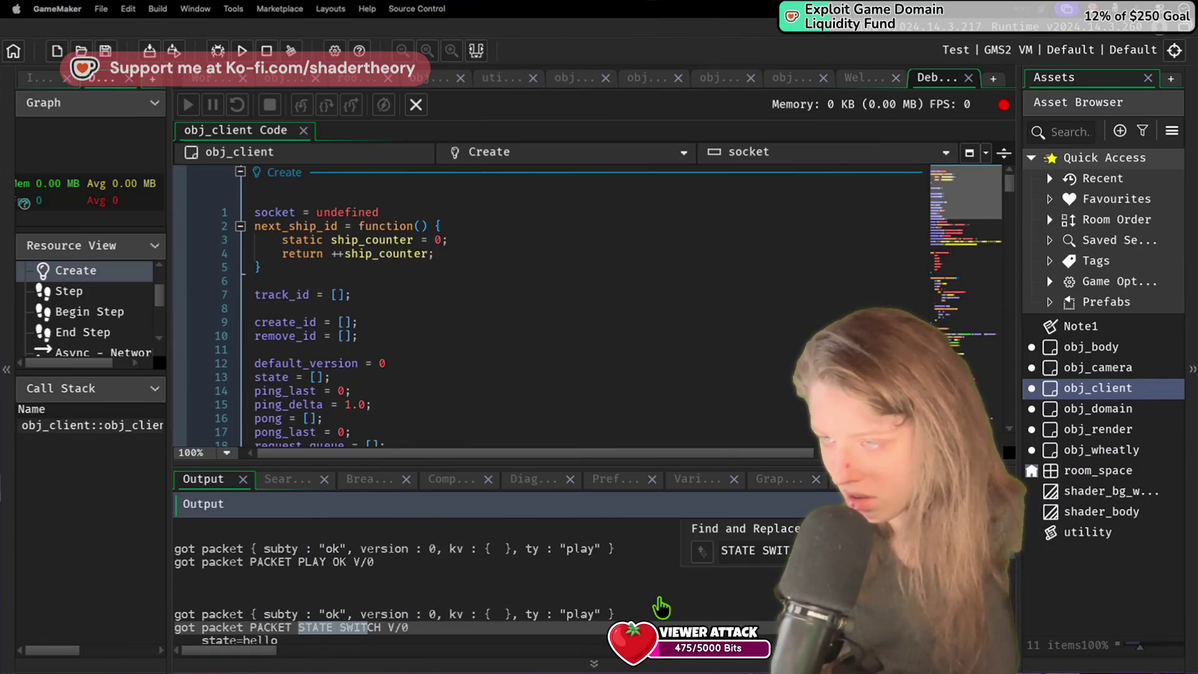
key(super+Tab)
click(582, 416)
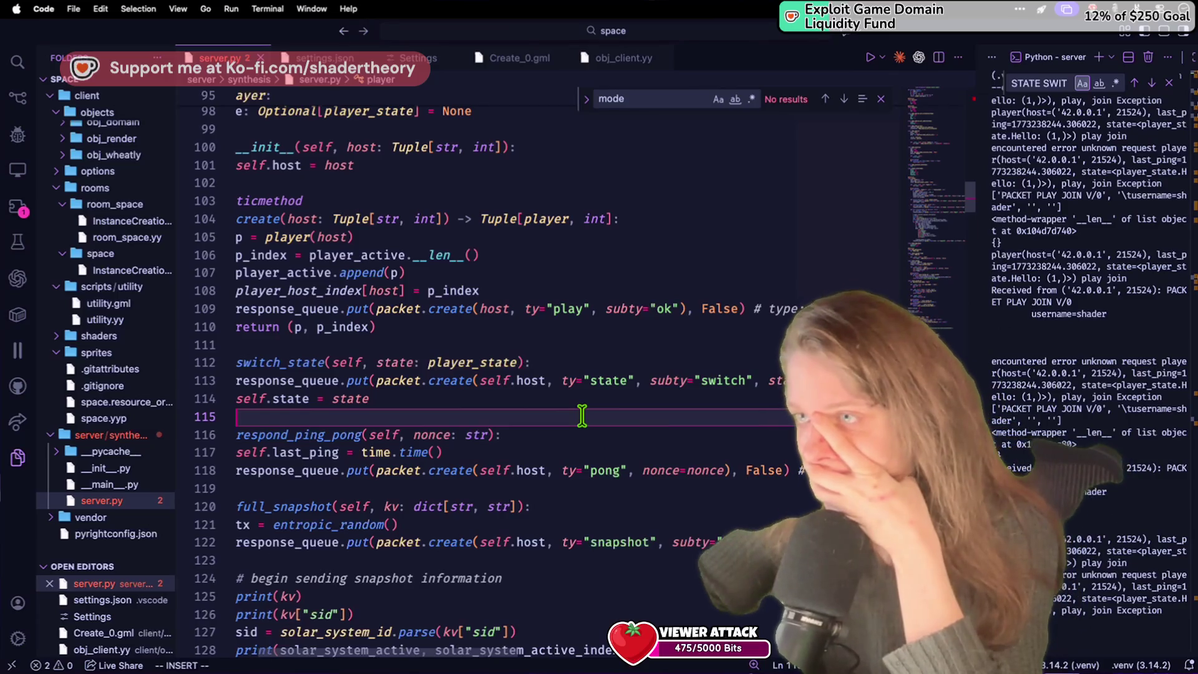
Step: Move the play/ok response_queue.put line to the top of player.create and save server.py
scroll(582, 416, left, 2)
scroll(582, 416, up, 1)
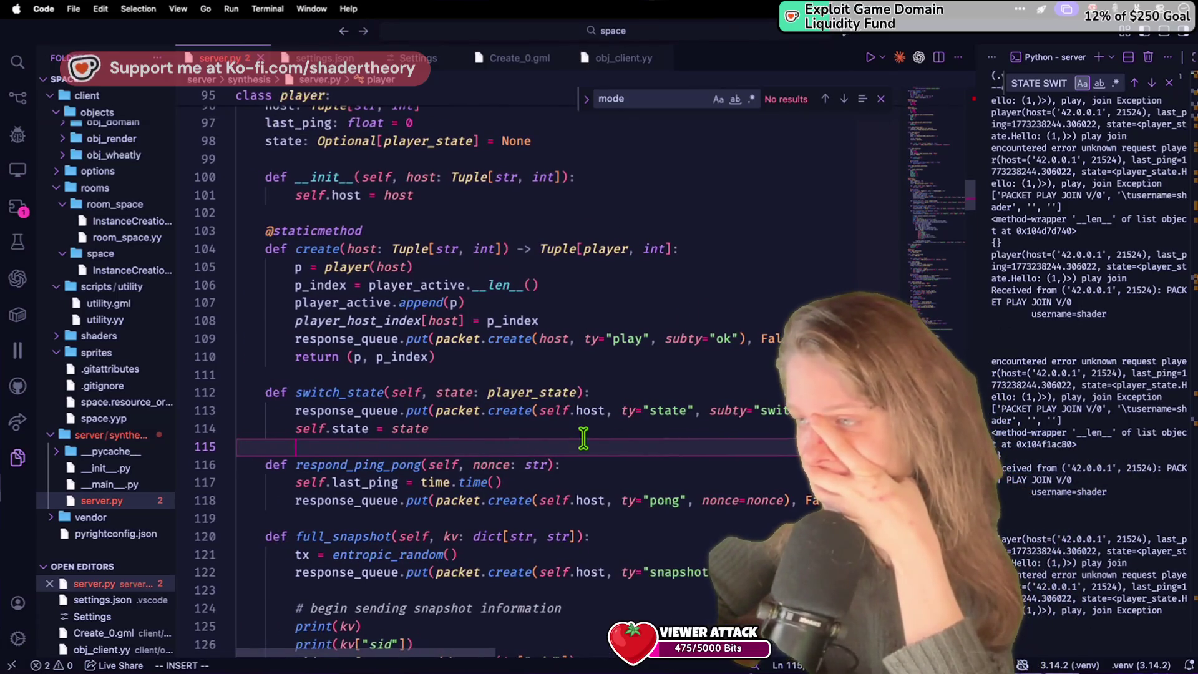
scroll(583, 439, up, 1)
scroll(604, 410, up, 1)
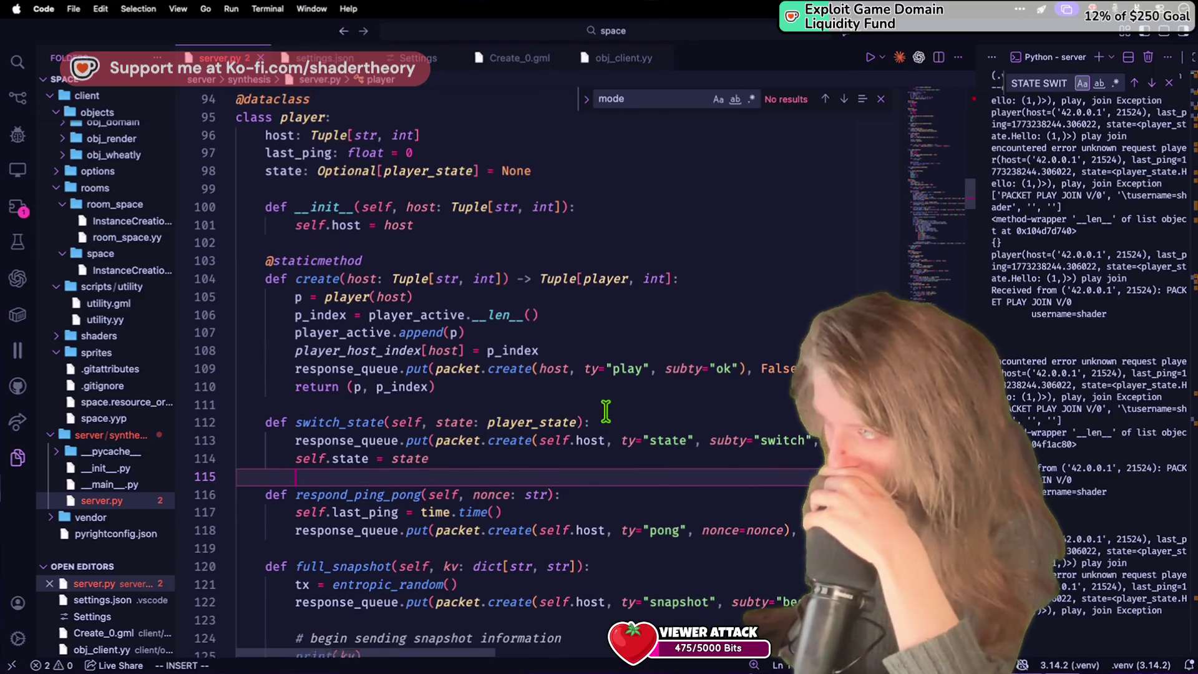
click(599, 365)
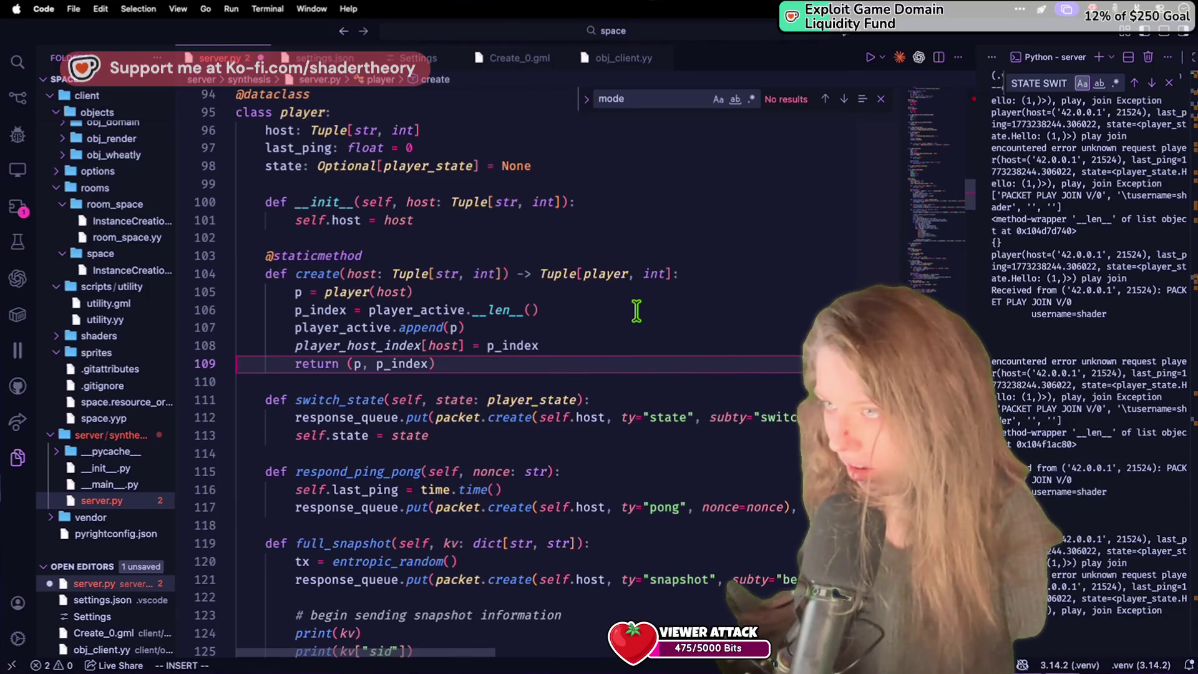
click(695, 269)
key(Return)
key(Return)
key(Up)
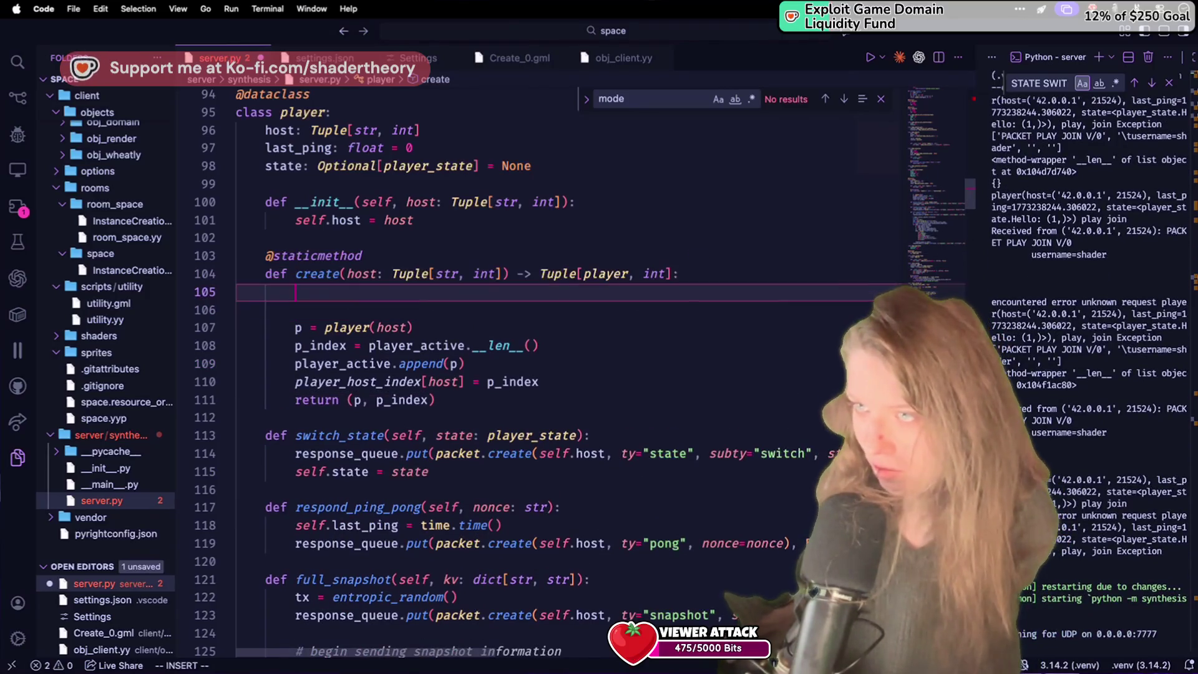
key(ctrl+v)
key(ctrl+s)
scroll(690, 265, up, 5)
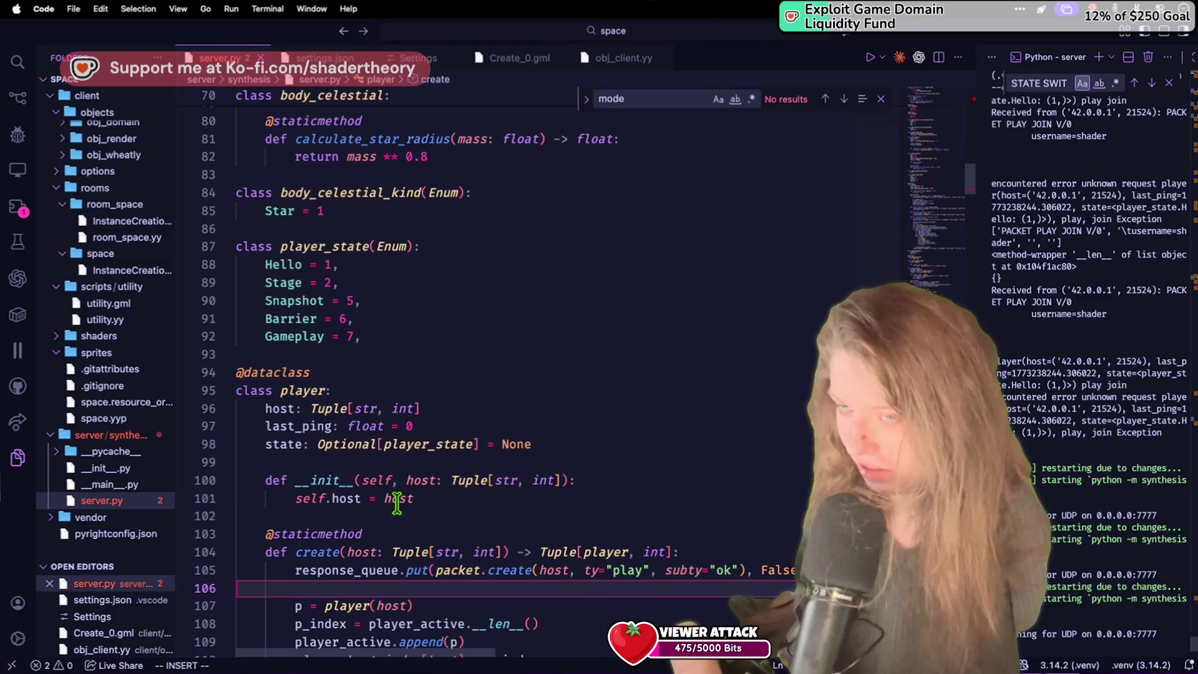
key(super+Tab)
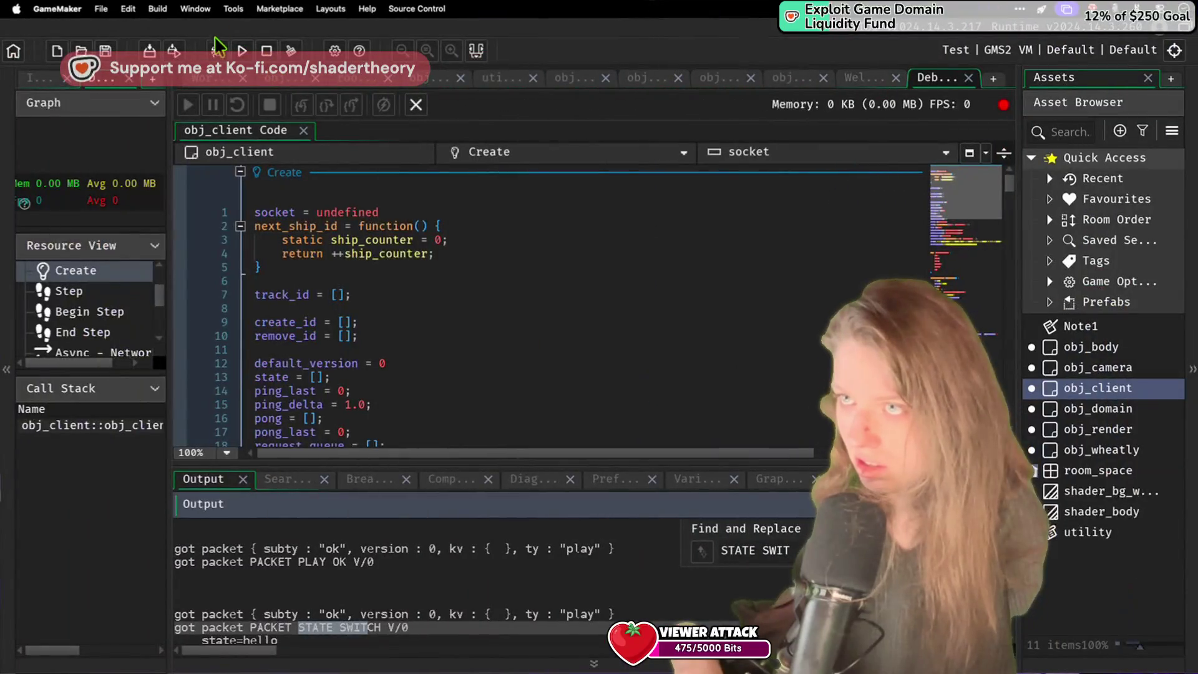
Step: Run the client against the updated server, then stop it
click(216, 42)
click(241, 52)
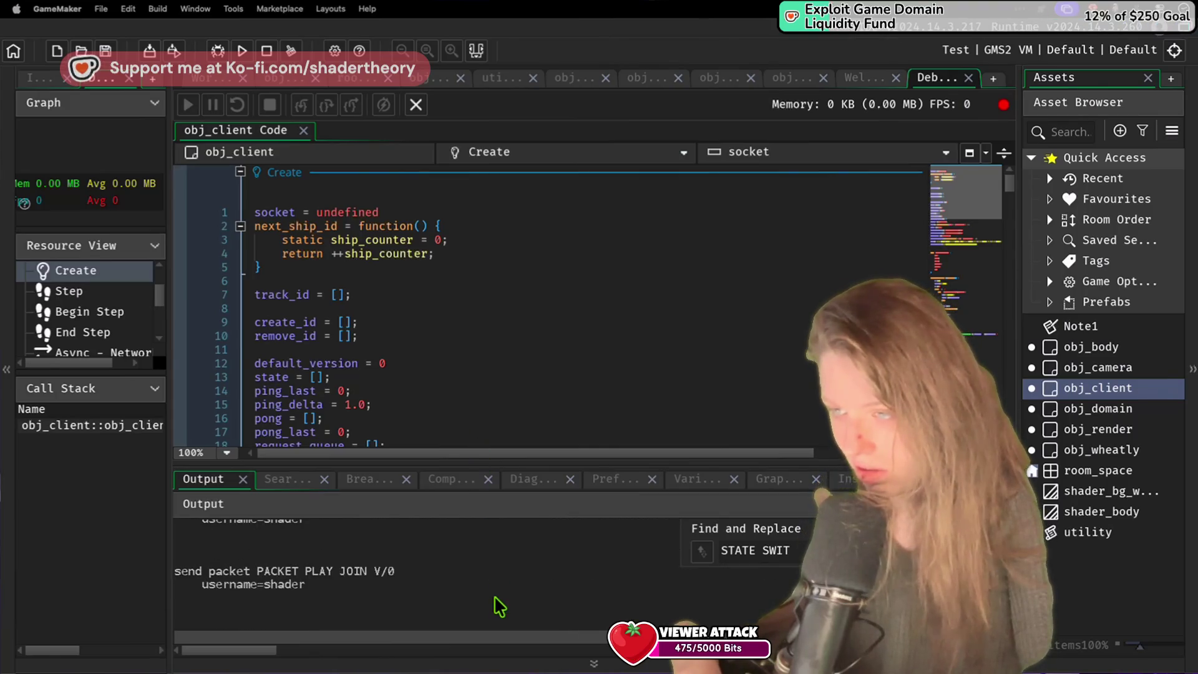
click(267, 51)
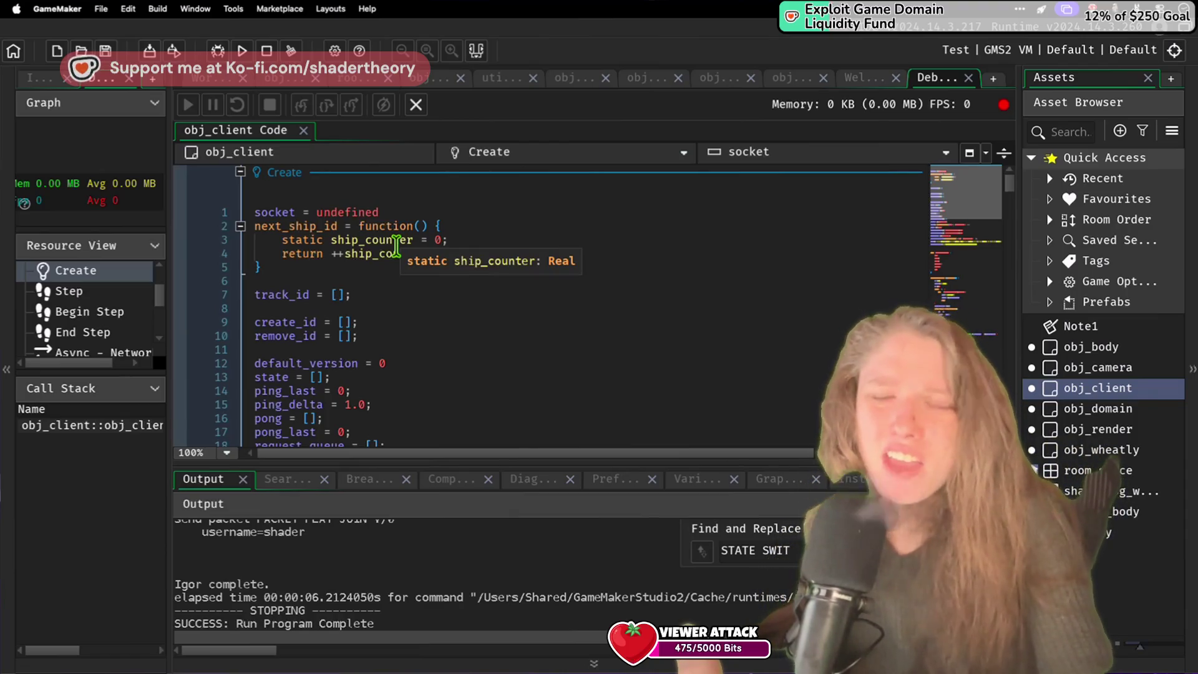
Step: Step through the STATE SWITCH matches in the output log, which carry an empty state
click(397, 243)
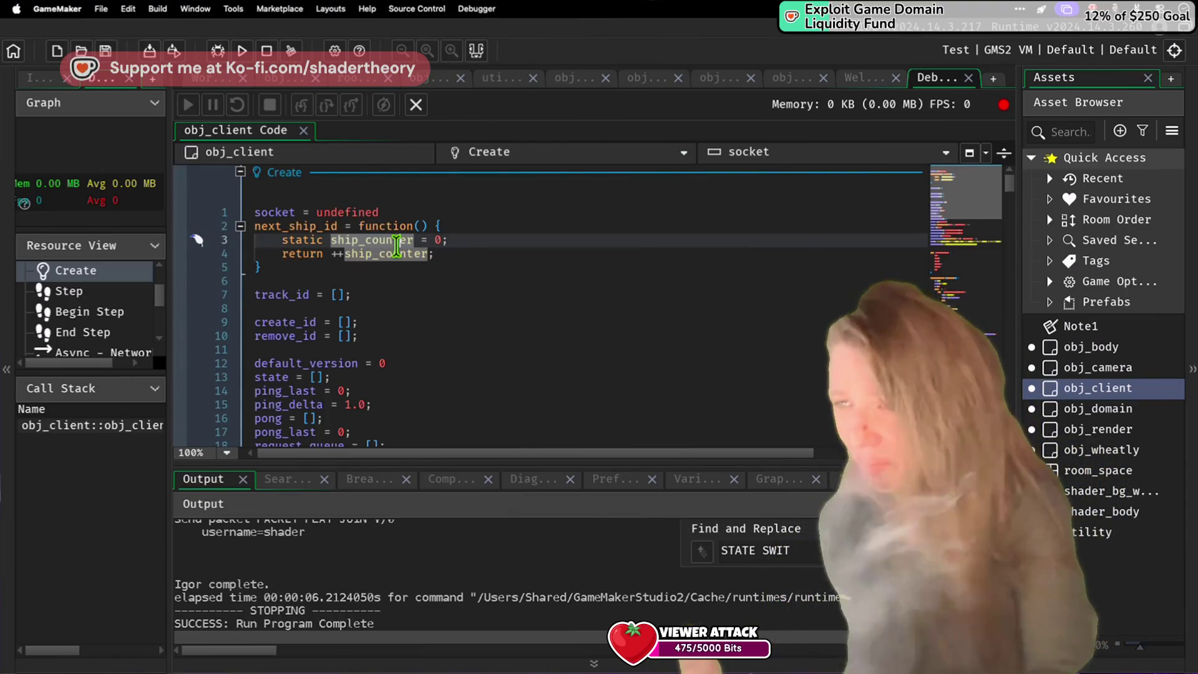
scroll(397, 244, down, 20)
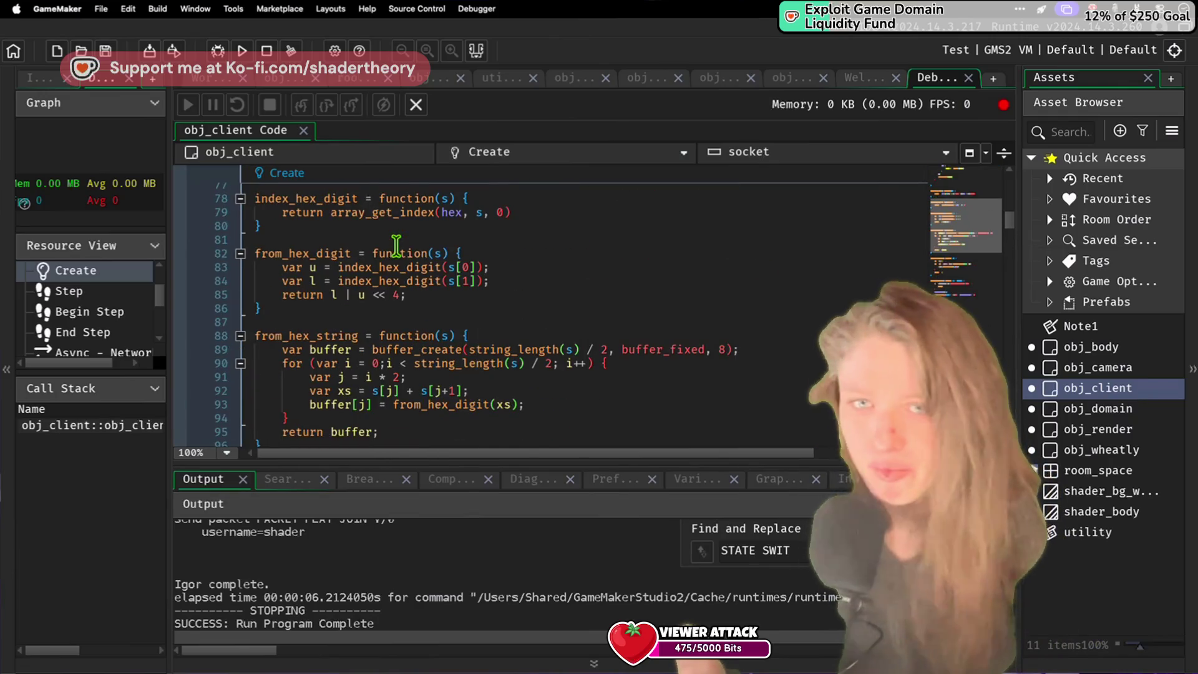
scroll(397, 244, down, 2)
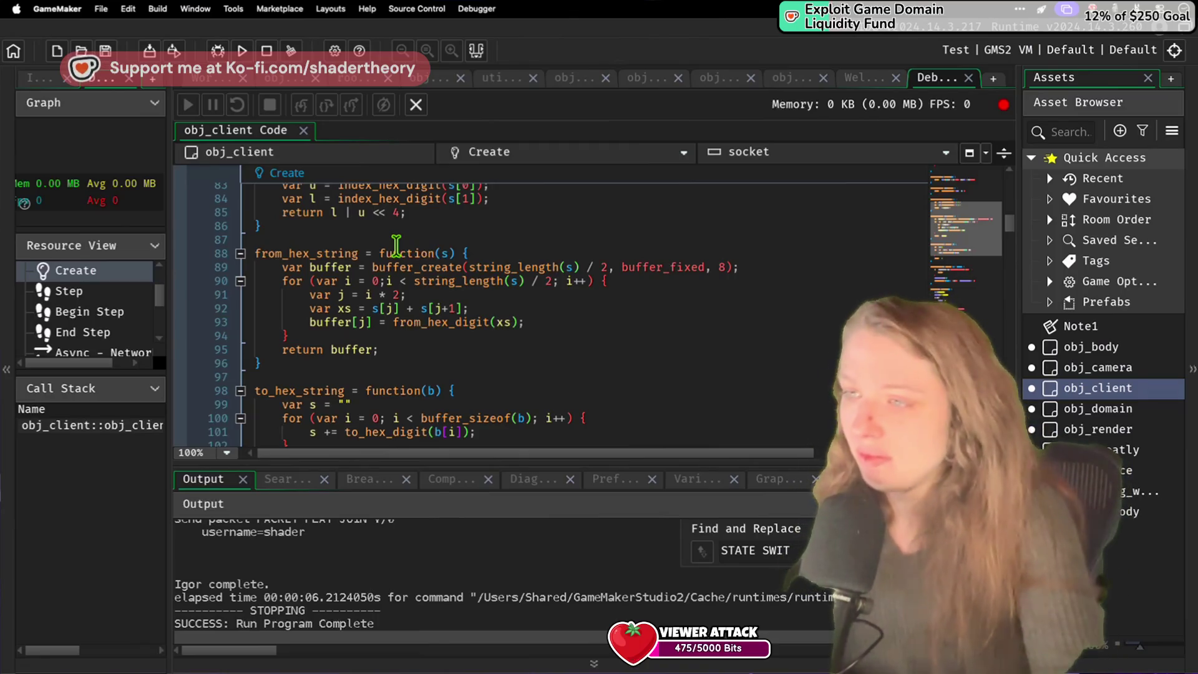
scroll(396, 244, down, 15)
click(396, 241)
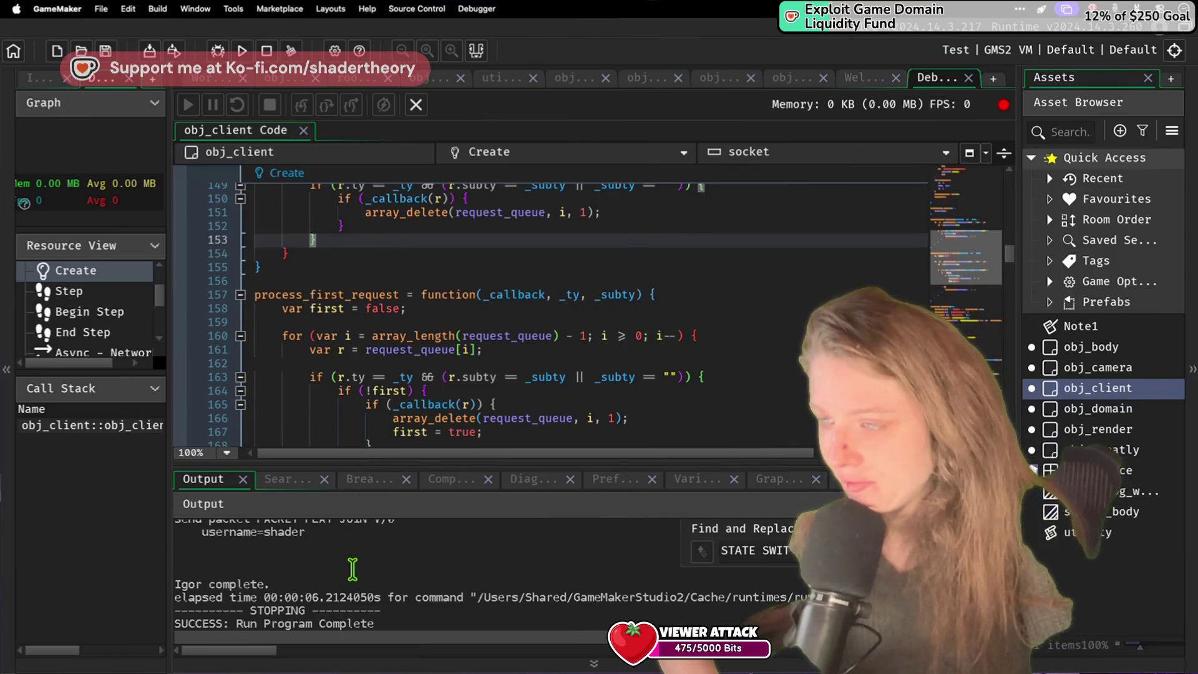
click(737, 532)
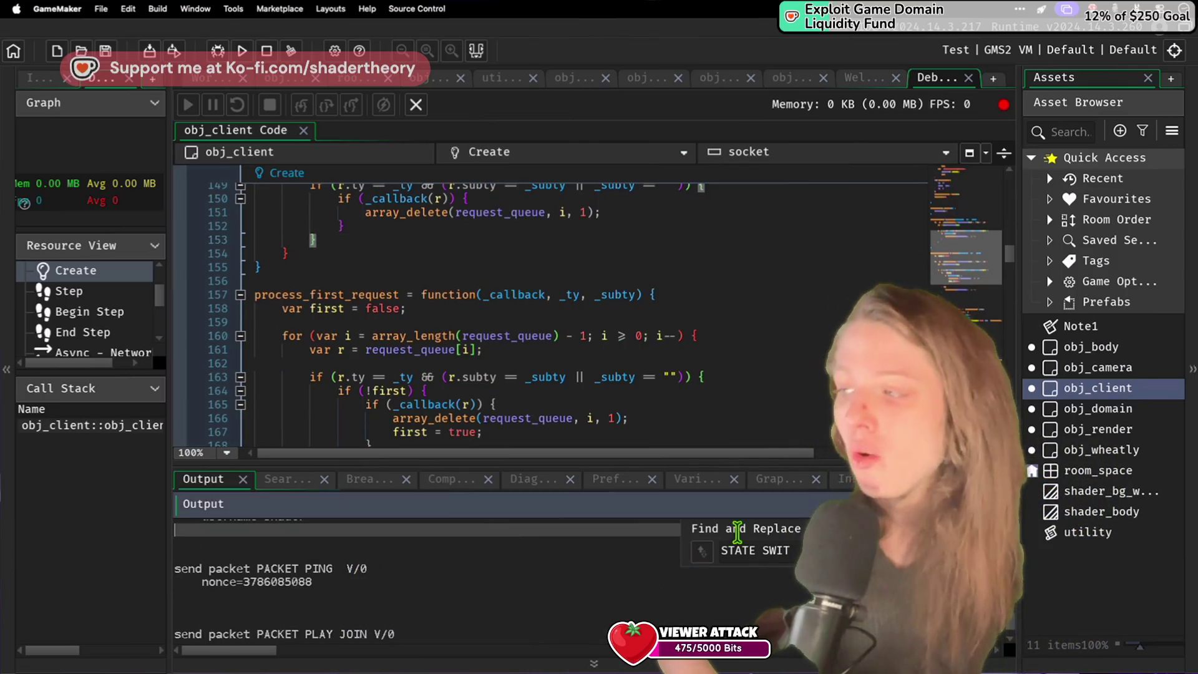
key(Return)
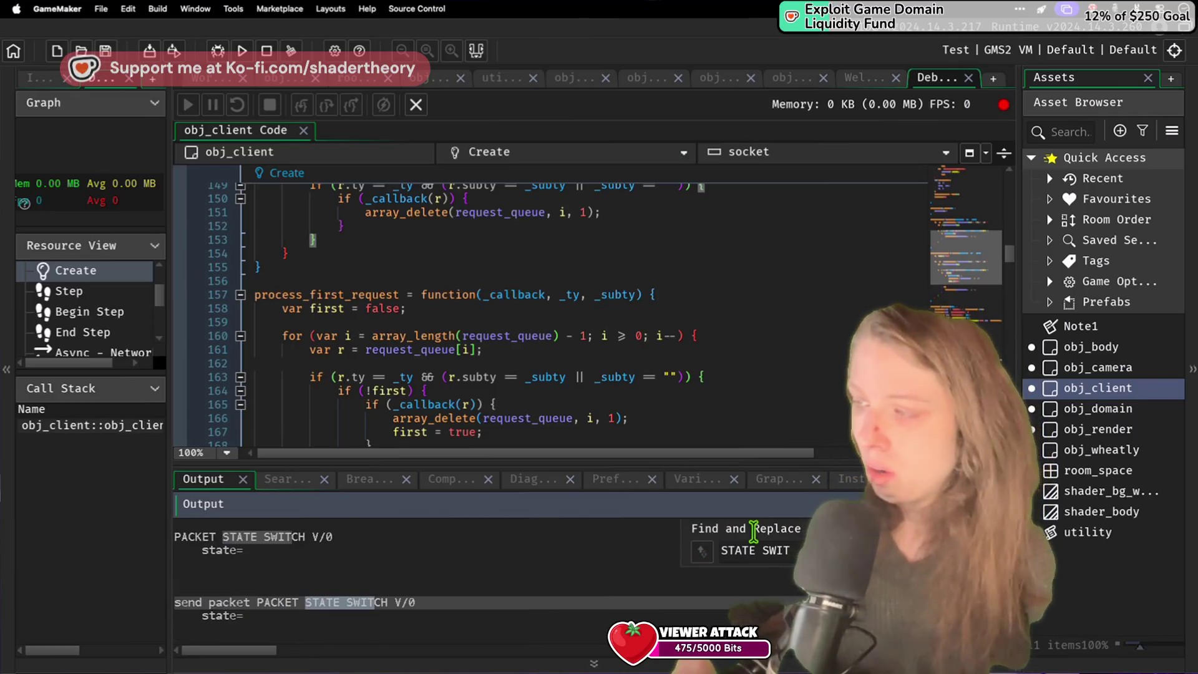
key(Return)
key(Return)
key(Return)
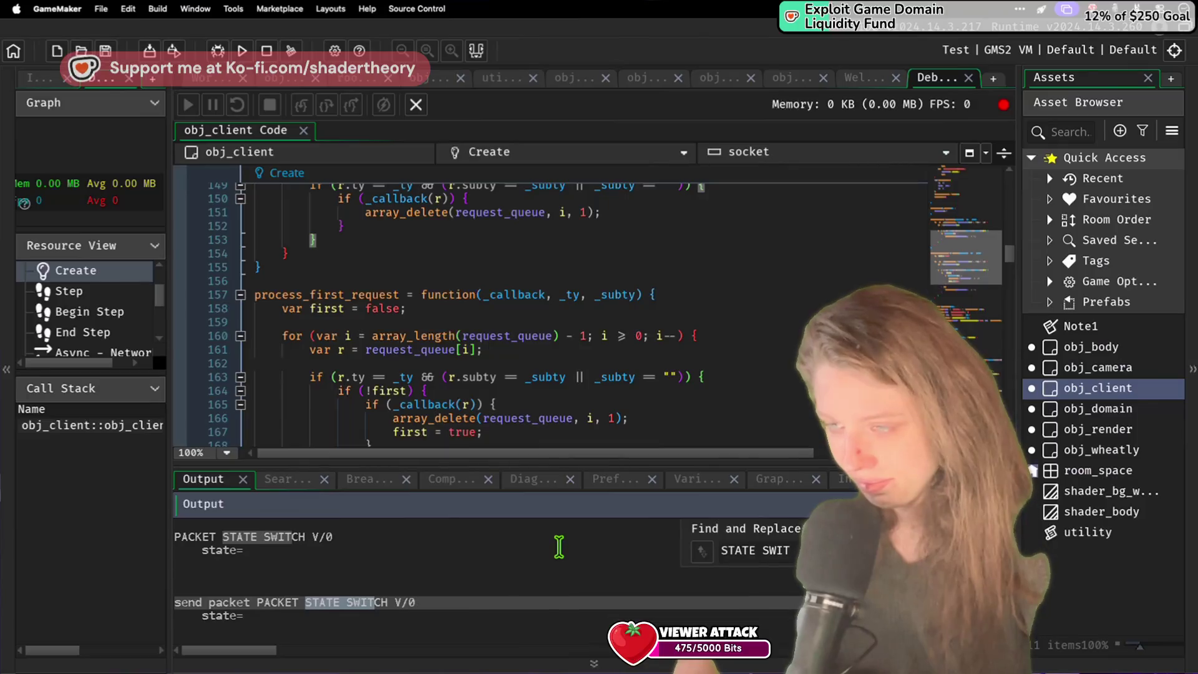
scroll(552, 261, up, 5)
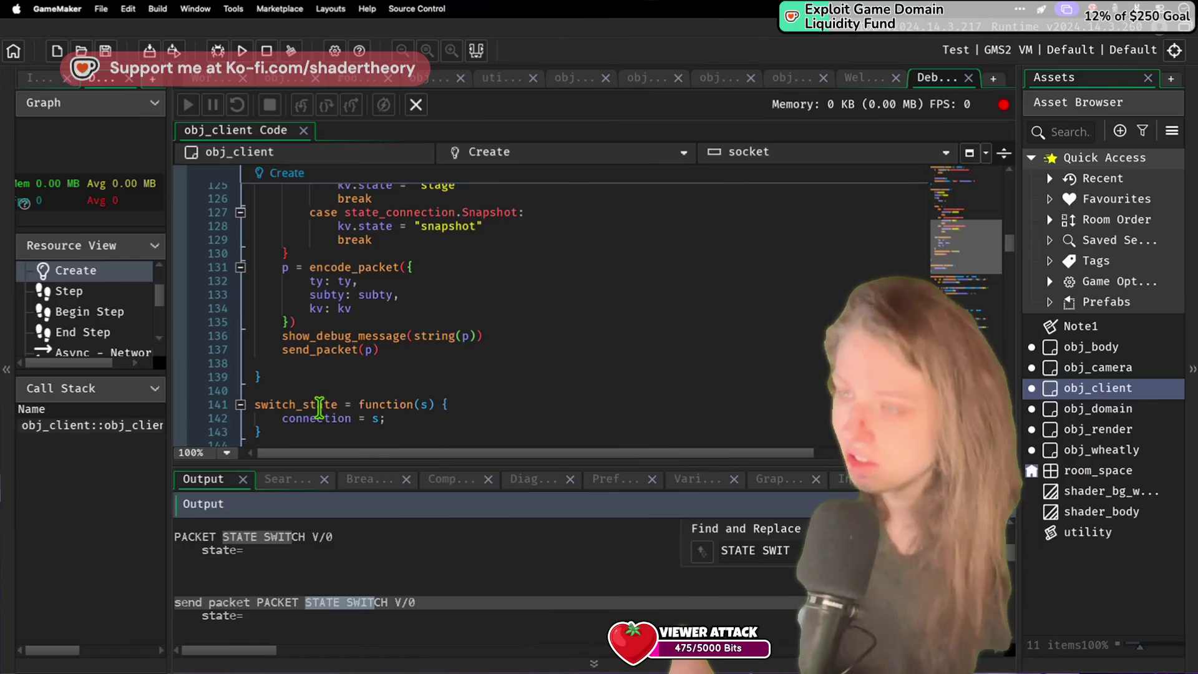
double_click(320, 418)
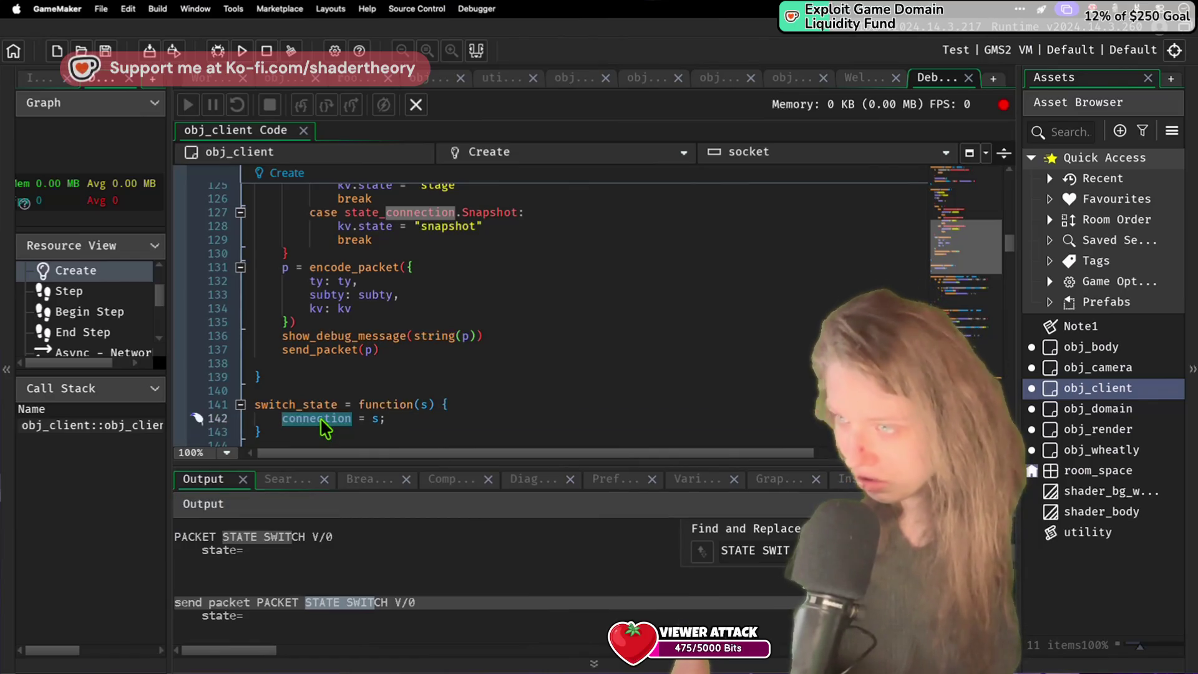
Step: Replace 'connection' with state_current = state_desired and drop switch_state's s parameter
text(state)
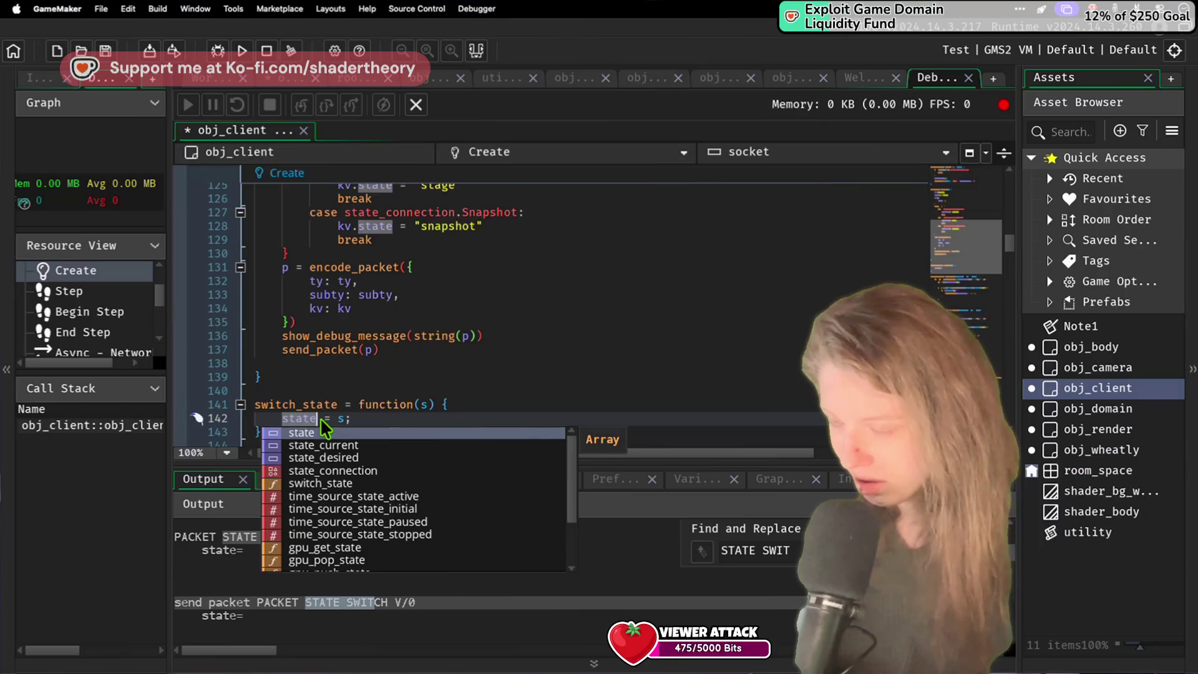
text(_current)
key(ctrl+s)
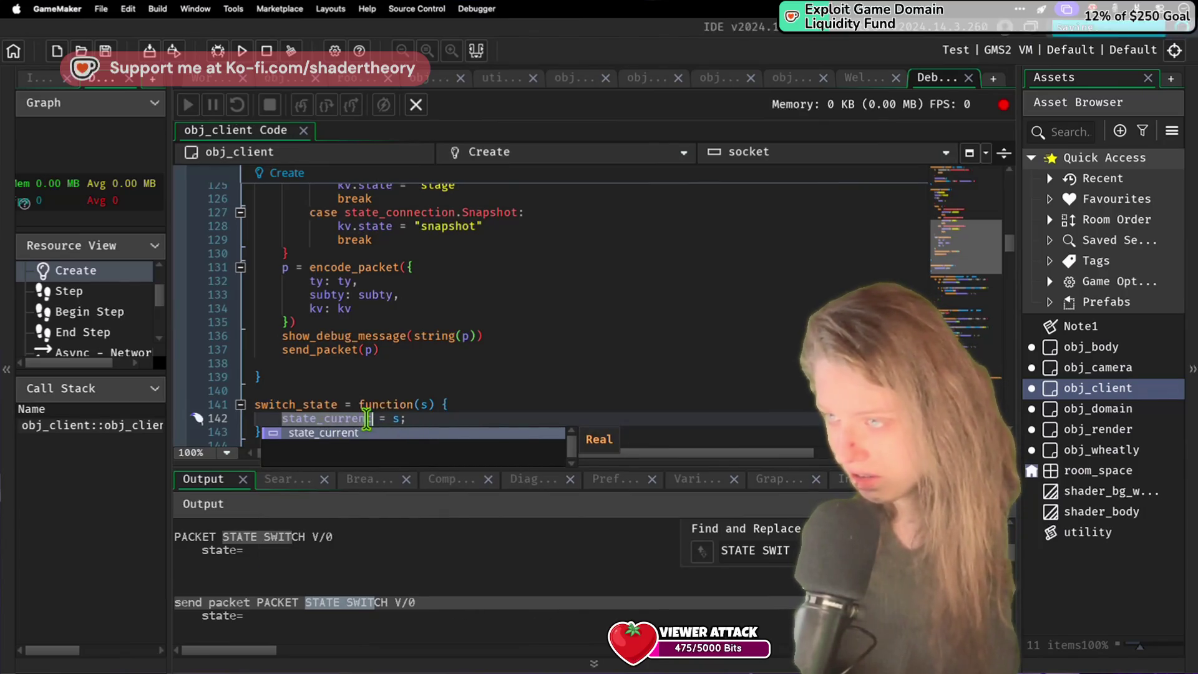
key(Escape)
text(tate_des)
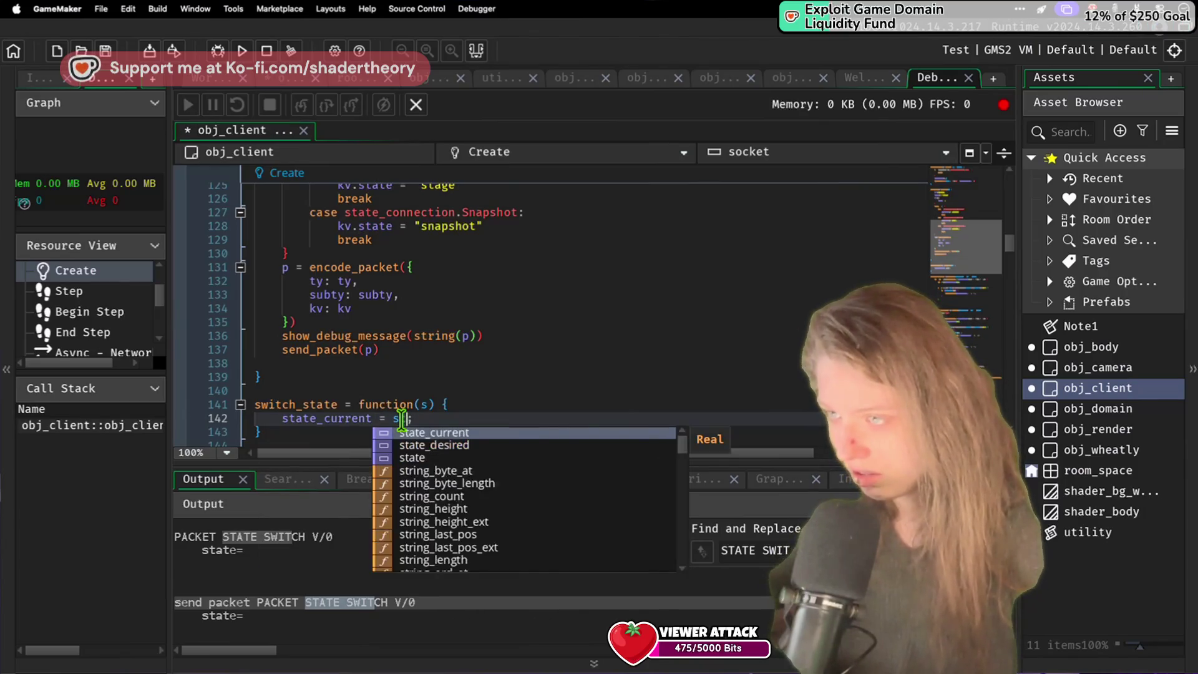
key(Return)
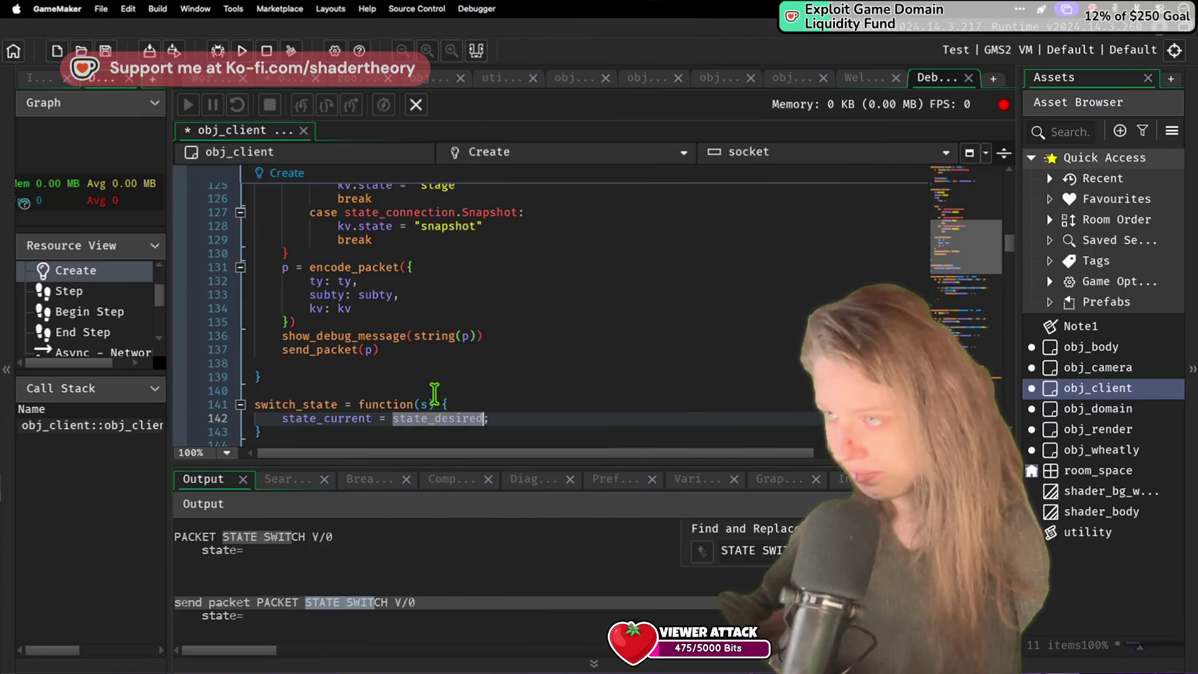
click(437, 405)
key(BackSpace)
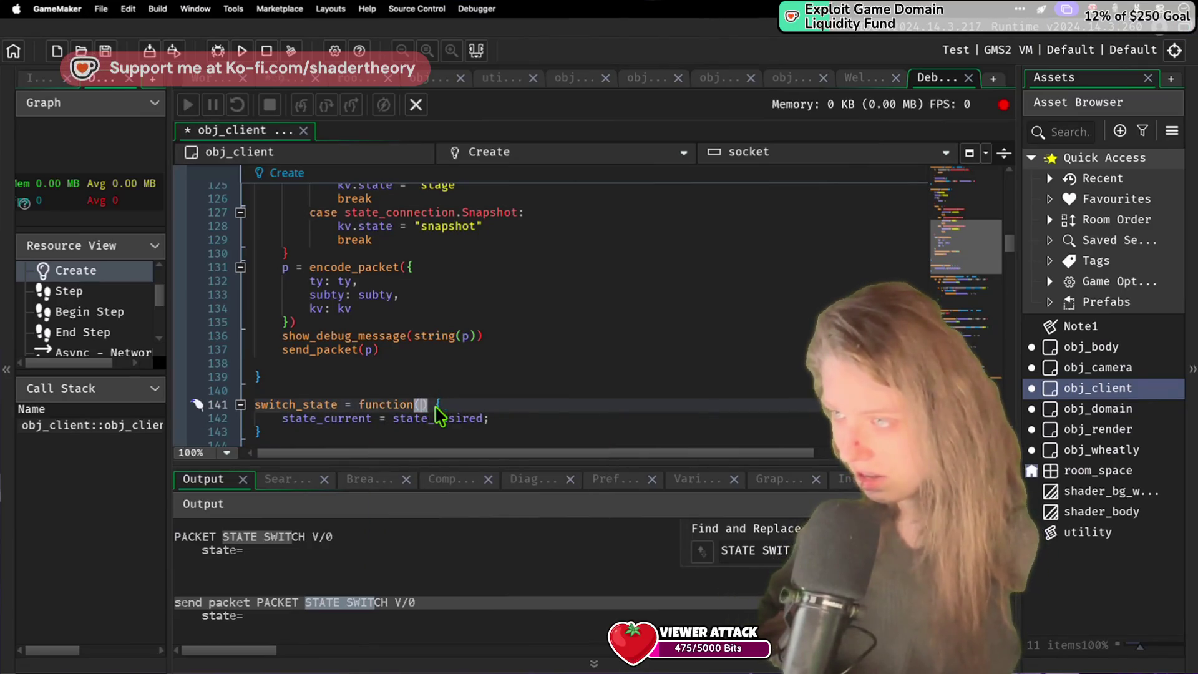
Step: Move to the state-switch callback in the Step event
click(484, 359)
text(sw)
key(BackSpace)
key(BackSpace)
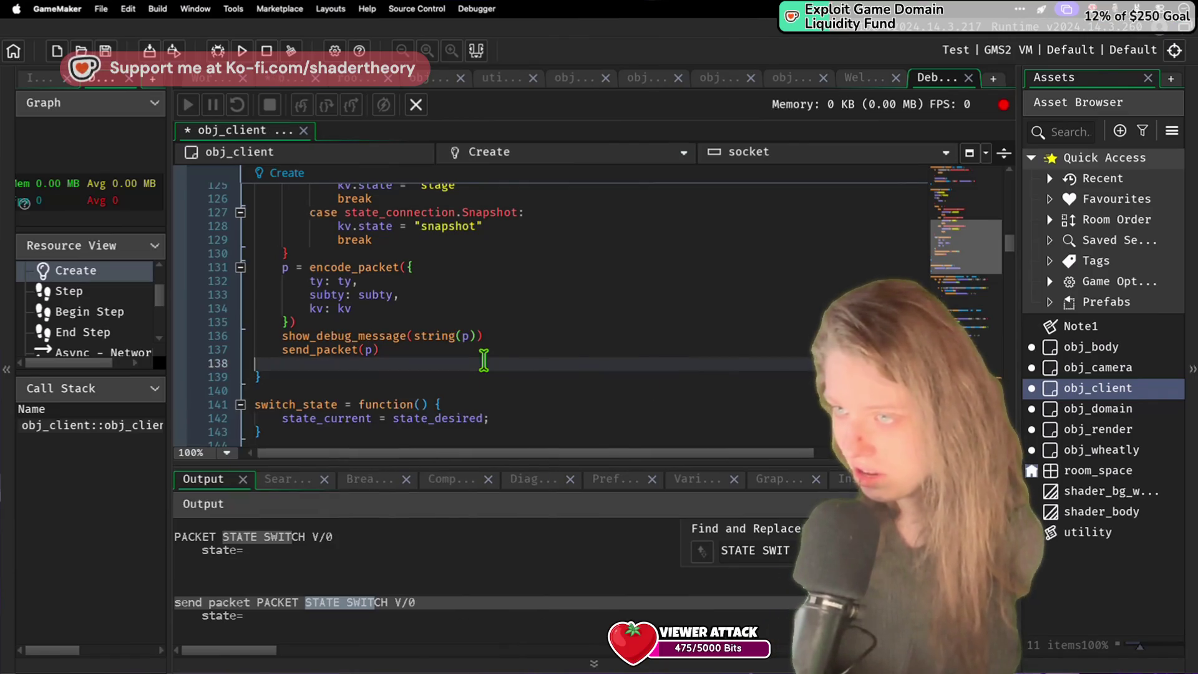
scroll(484, 361, down, 10)
scroll(485, 360, up, 10)
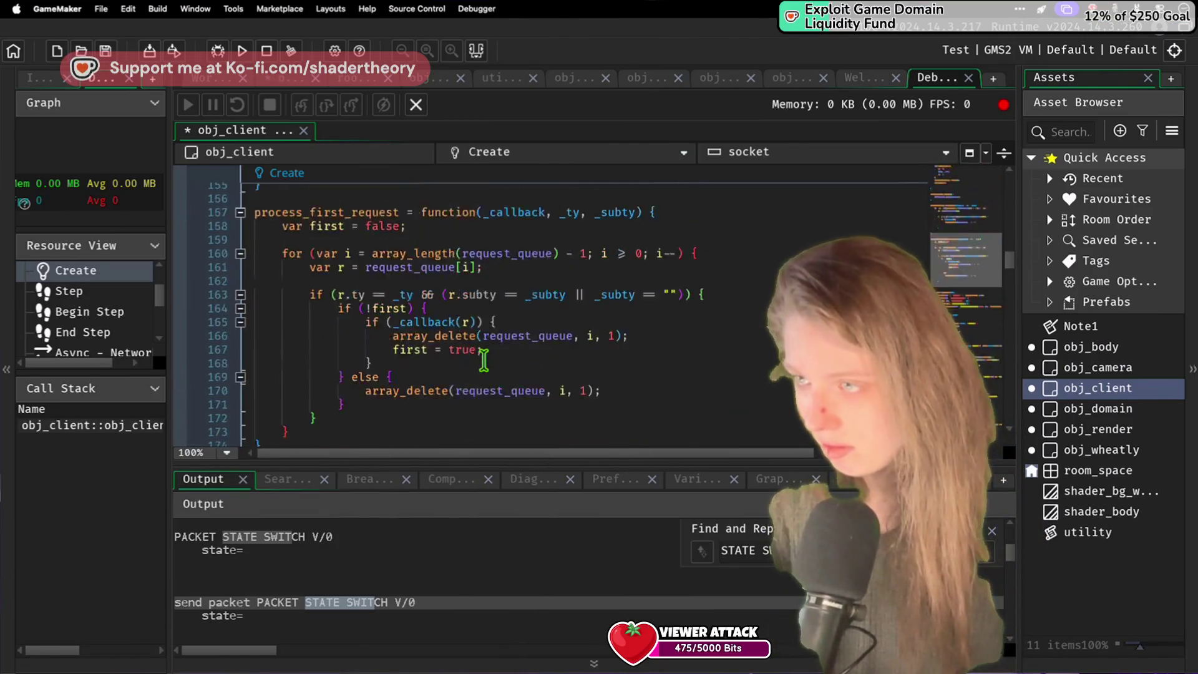
scroll(484, 360, down, 20)
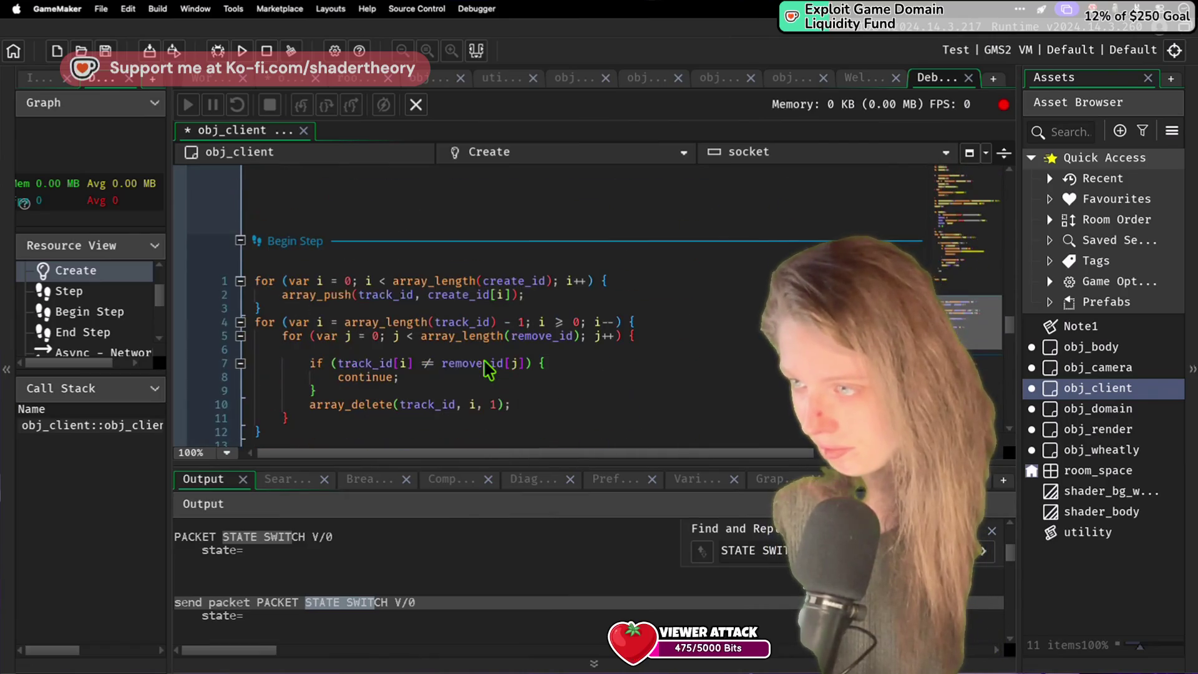
scroll(488, 369, up, 20)
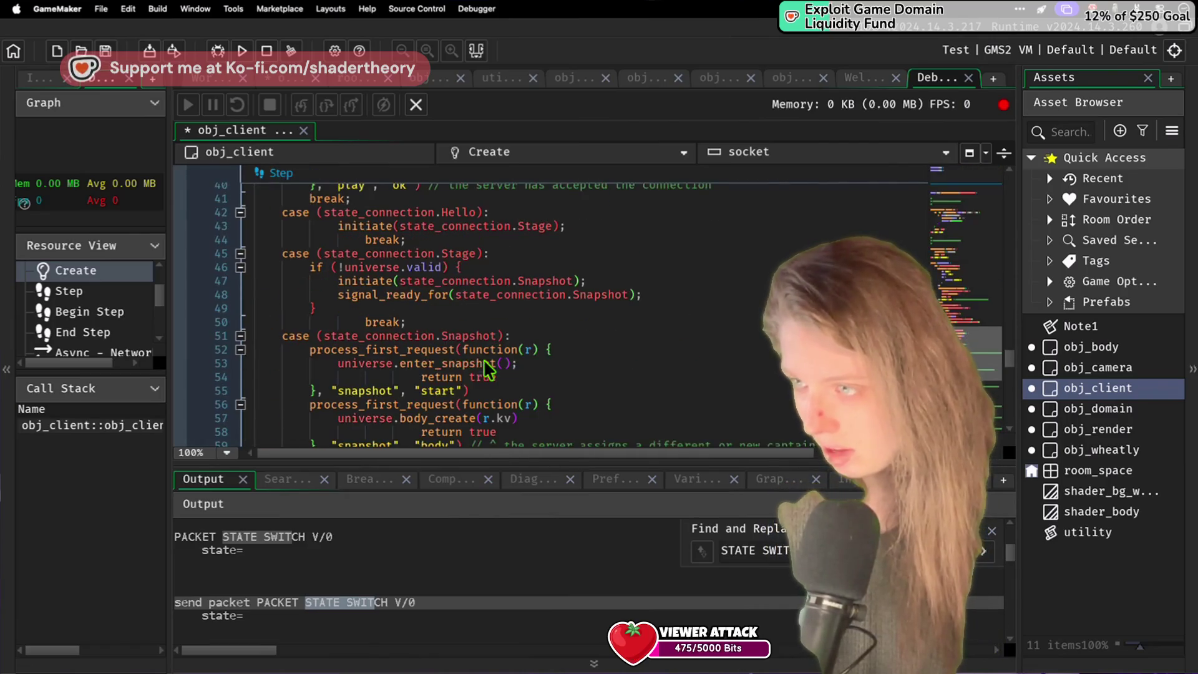
scroll(426, 300, up, 6)
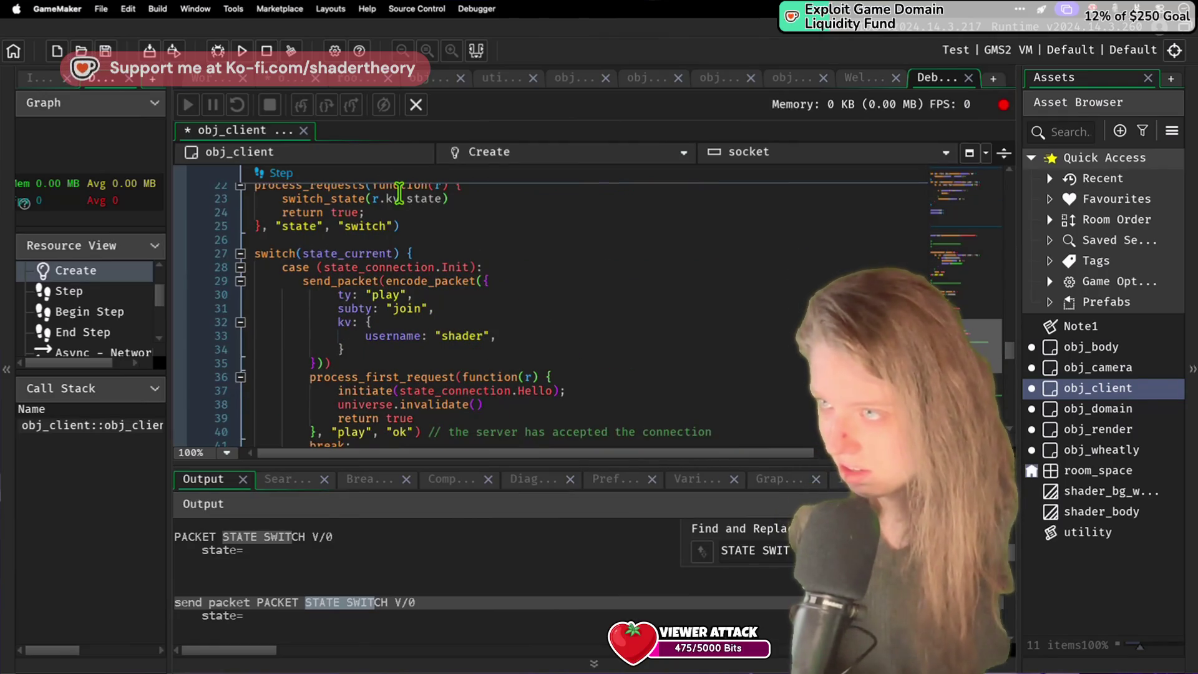
click(489, 185)
Step: Add an if check for state_desired != r.kv.state that calls game_end
key(Return)
text(if ()
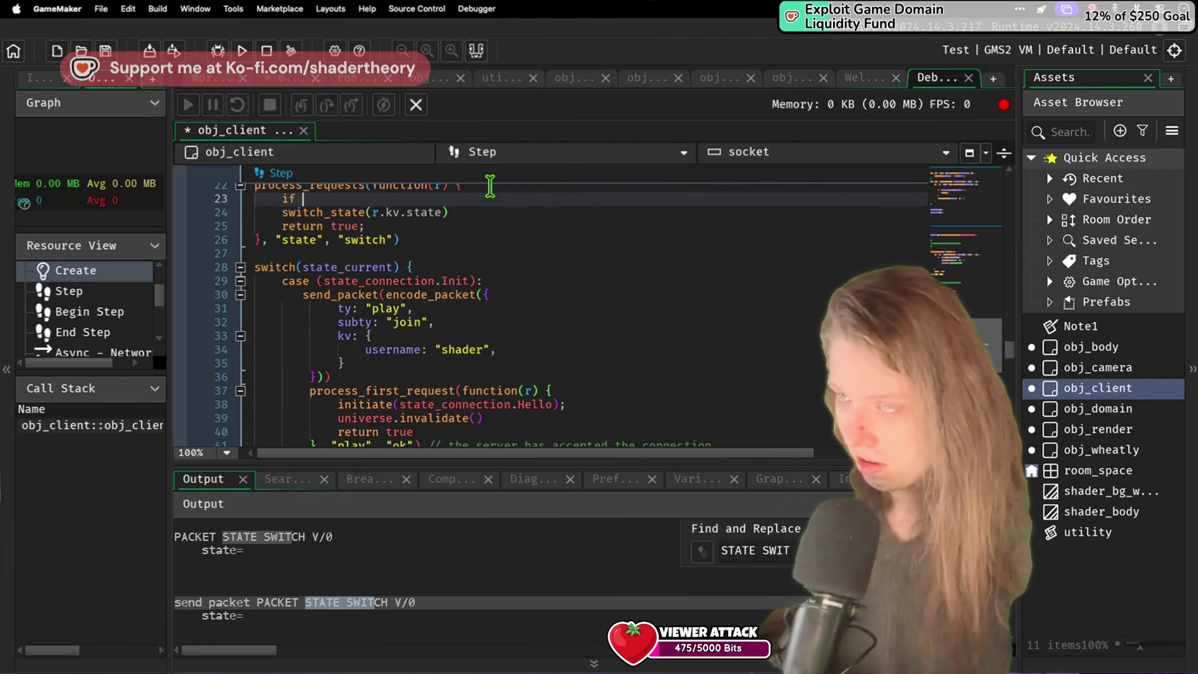
key(BackSpace)
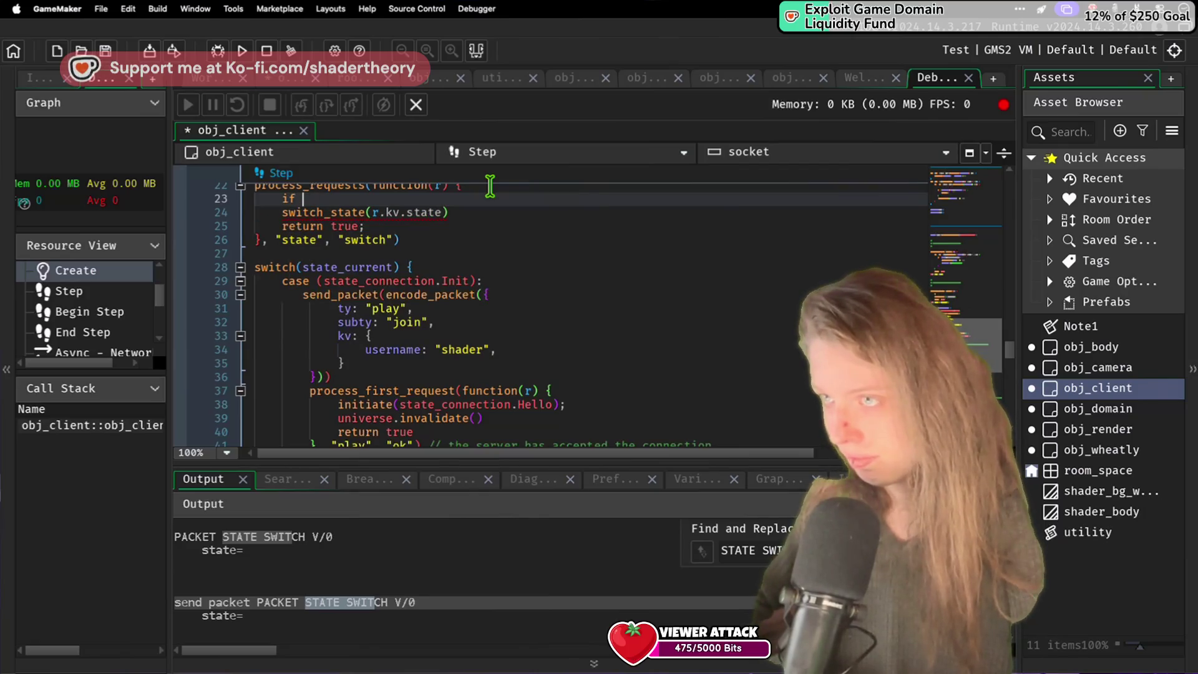
text(string()
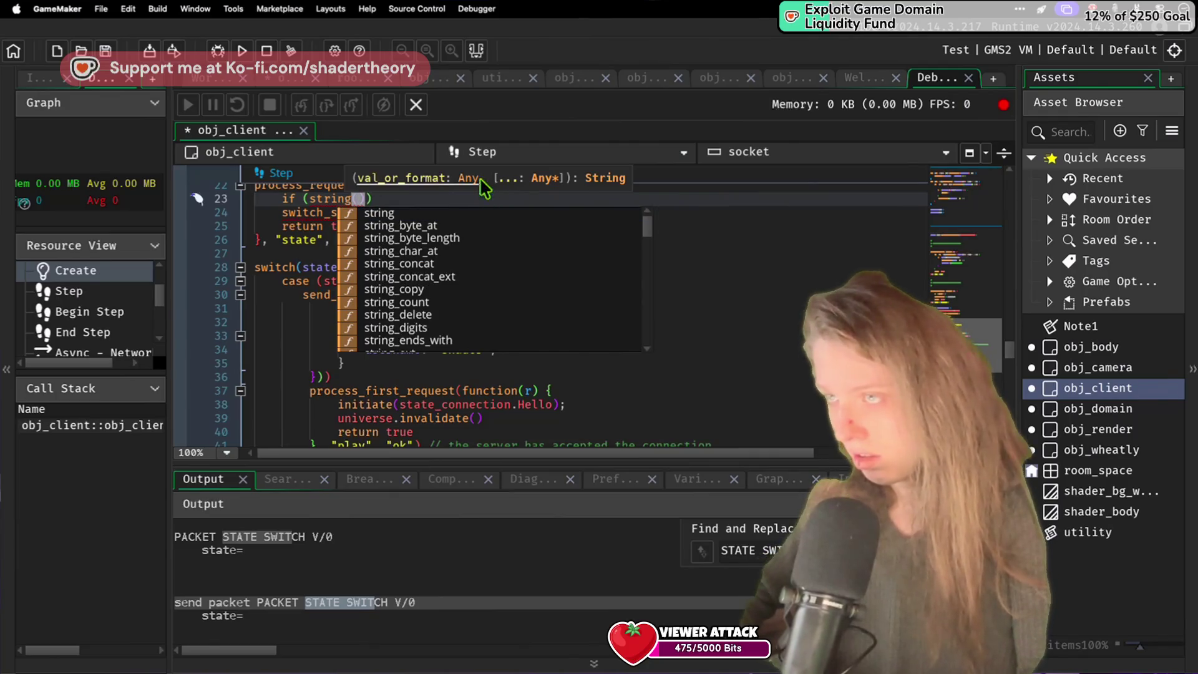
text(state_e)
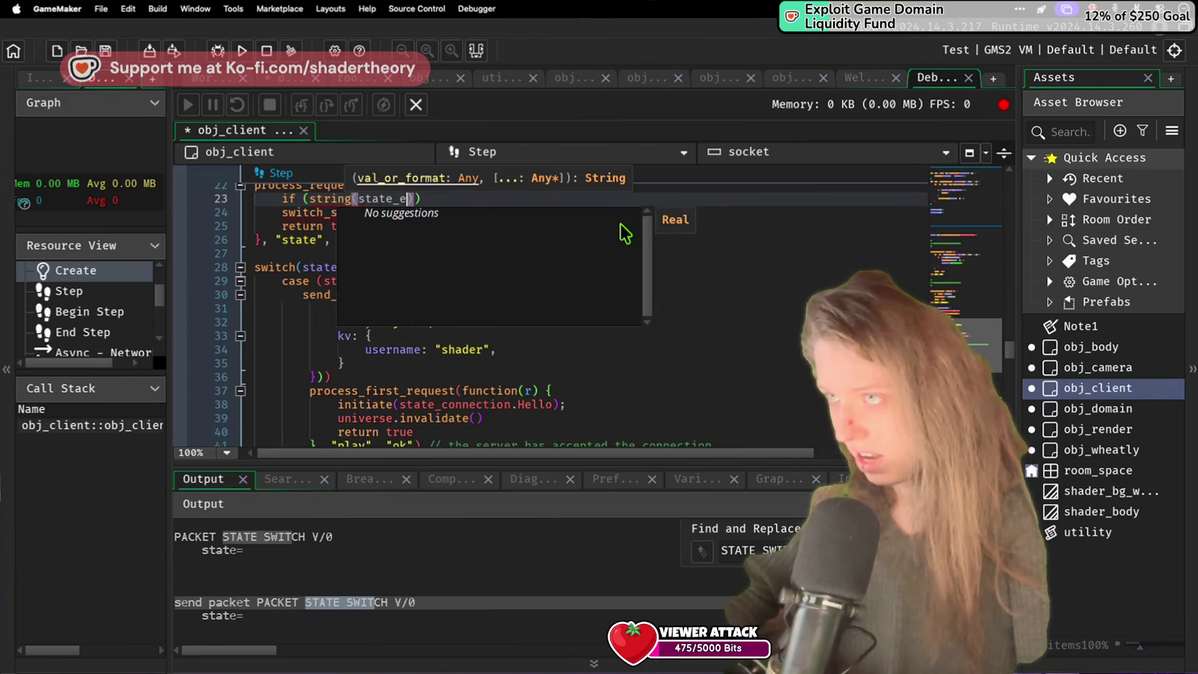
text(esired) != )
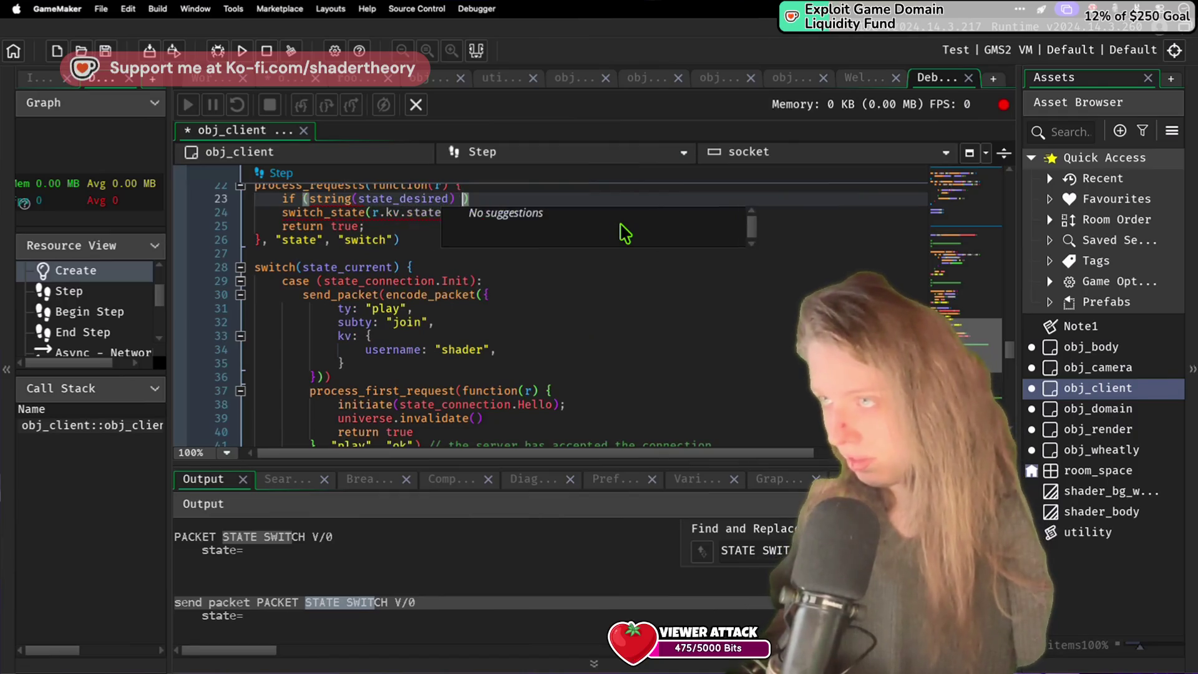
text(r.kv.state)
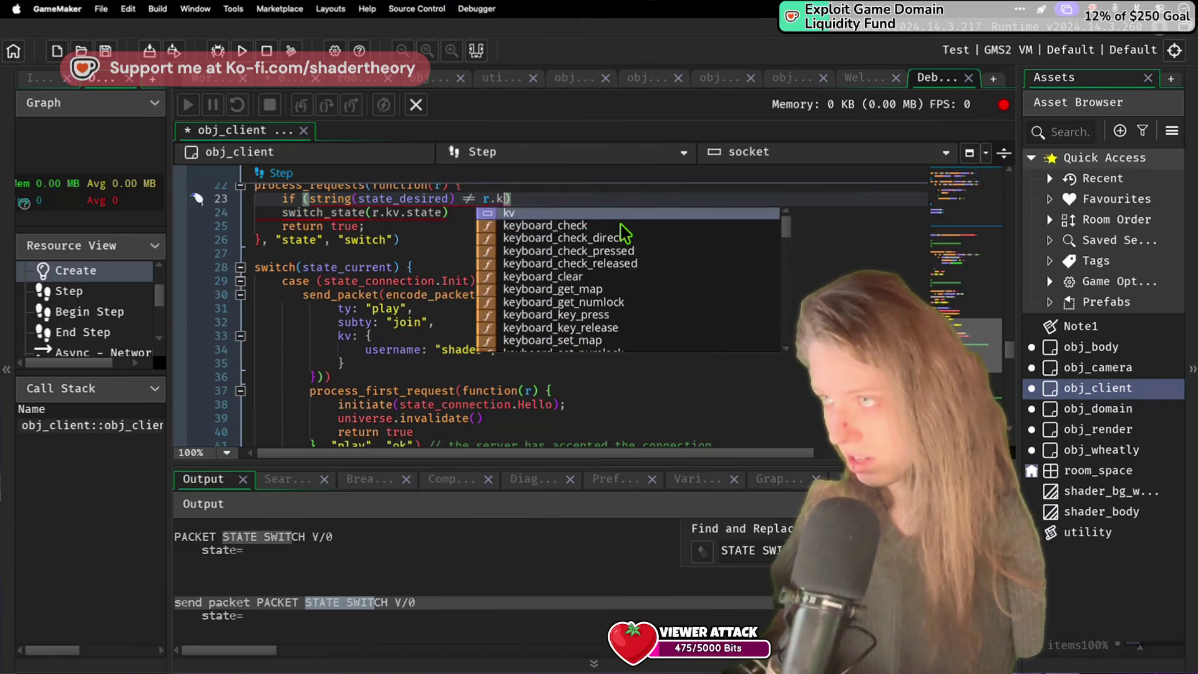
text( {)
key(Return)
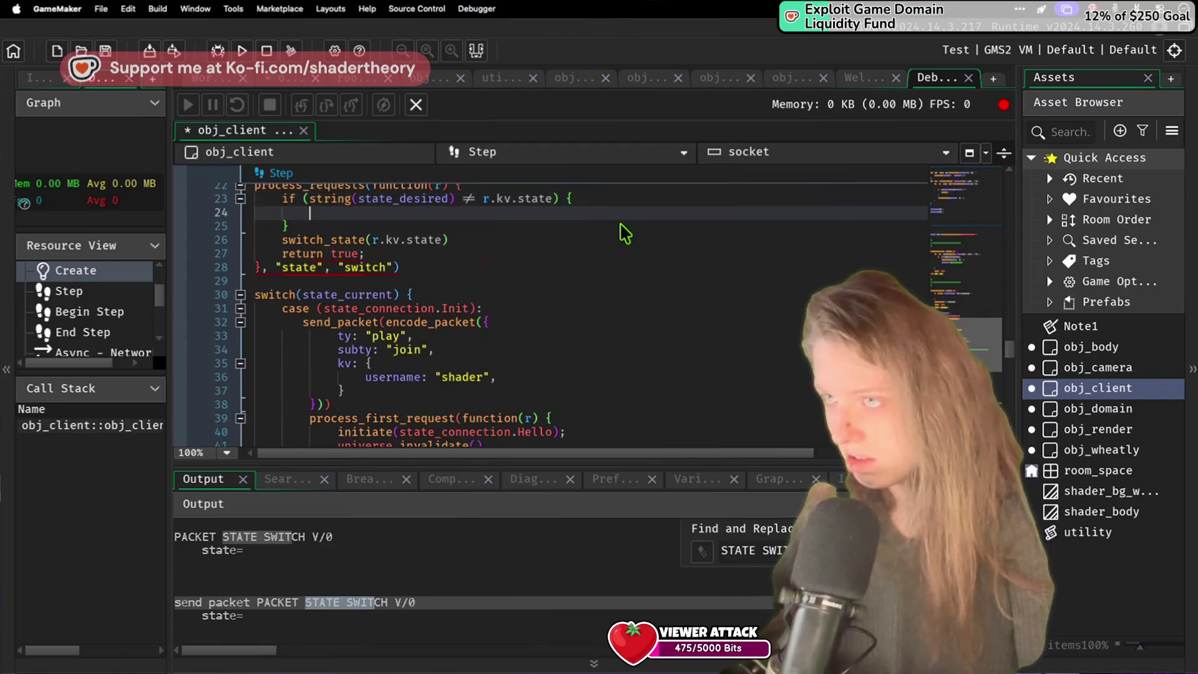
text(game_end()
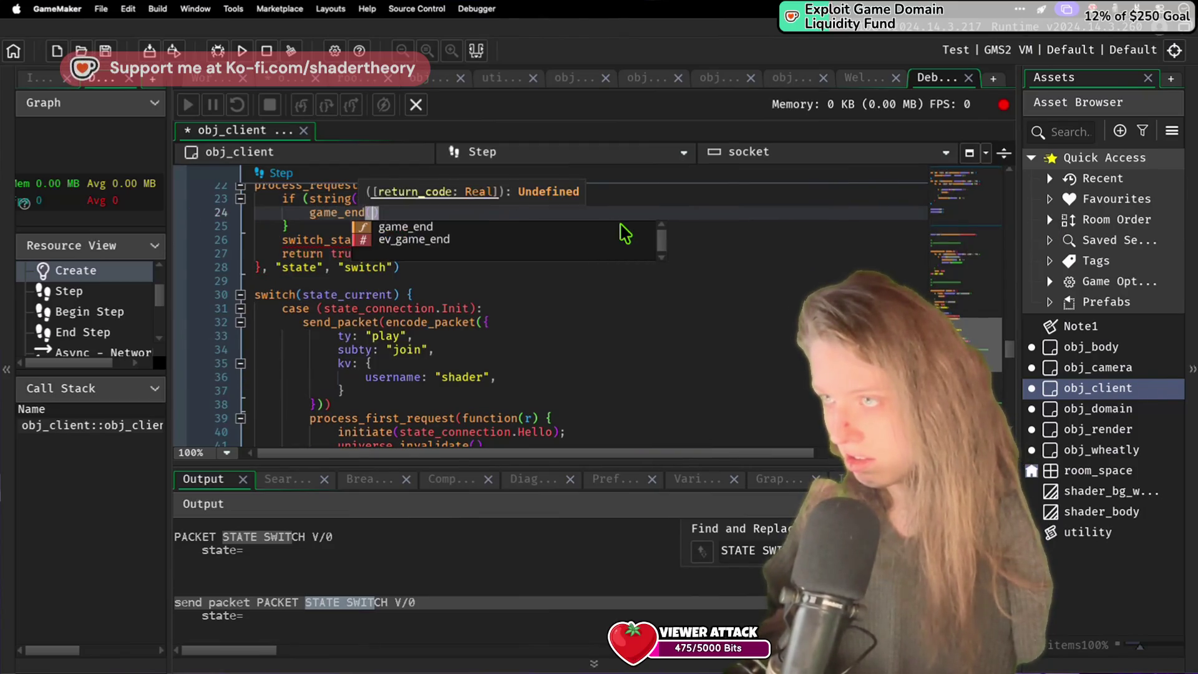
Step: Log "invalid state requested by server" before game_end, save, and select switch_state's argument
click(620, 198)
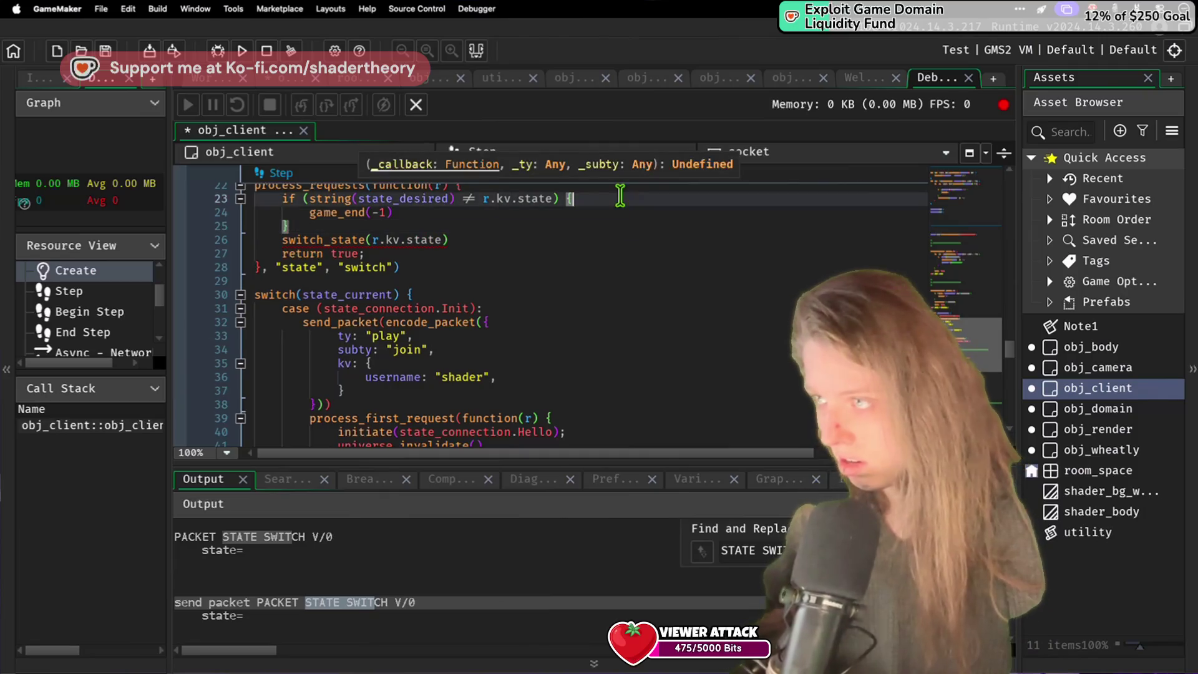
key(Return)
text(show_d)
text(ebug_message("invalid )
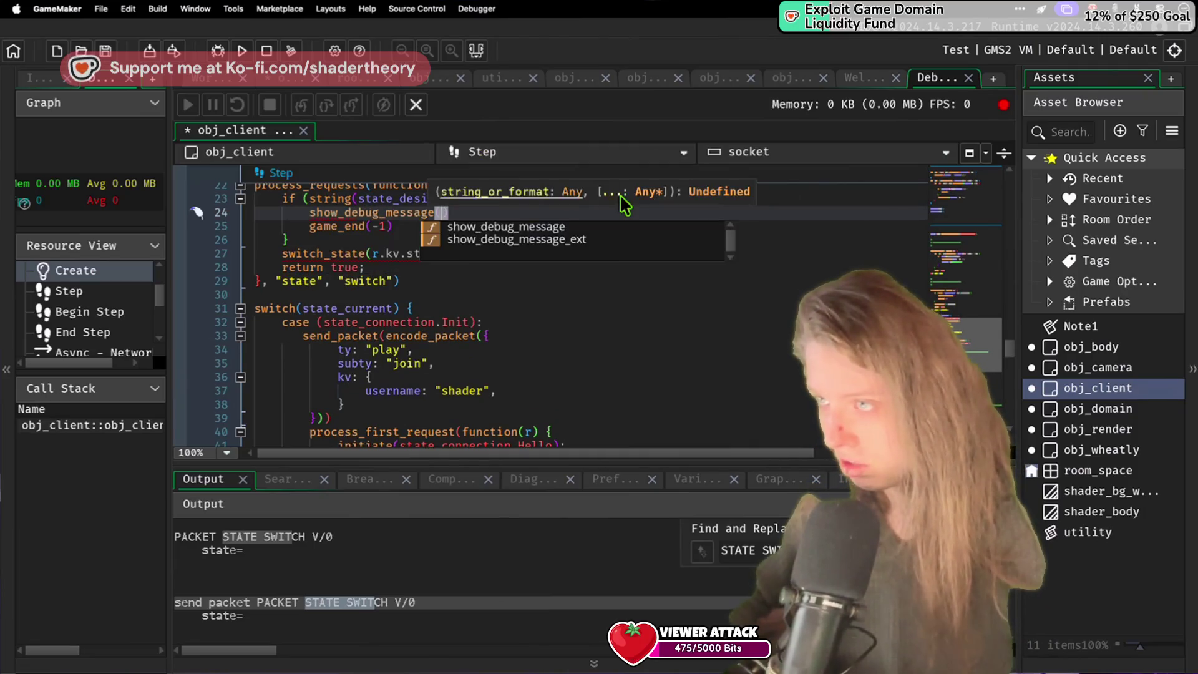
text(state reque)
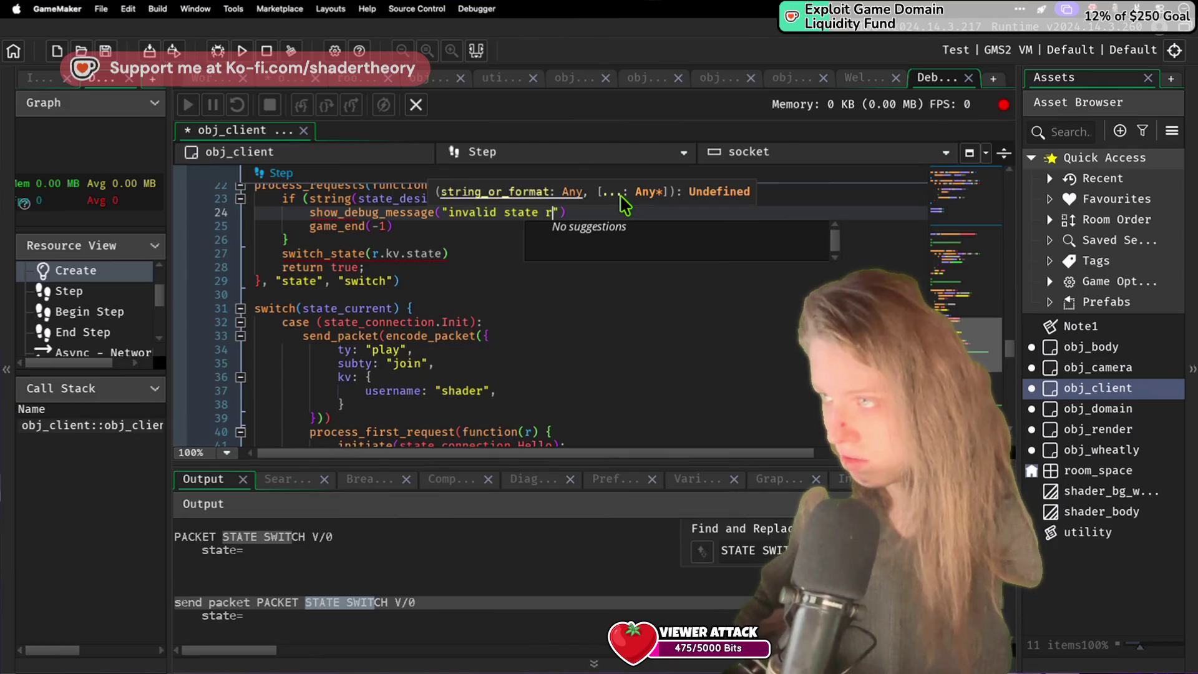
text(sted by server)
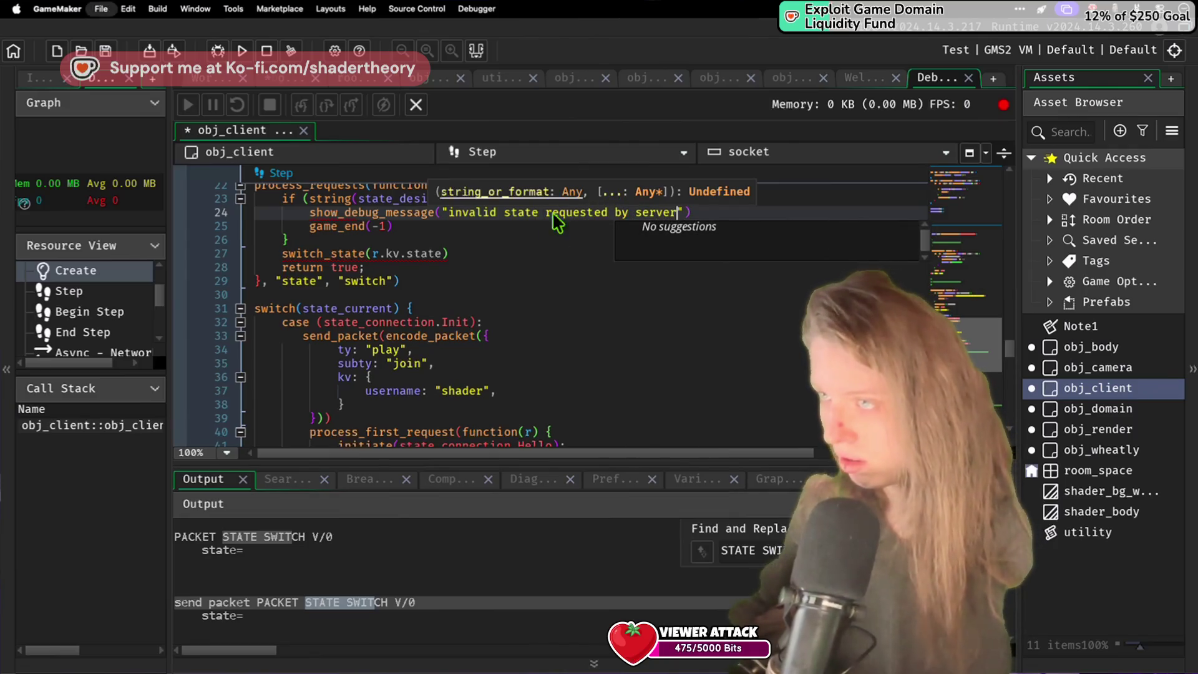
key(ctrl+s)
click(514, 263)
drag(448, 253, 365, 253)
scroll(374, 250, up, 5)
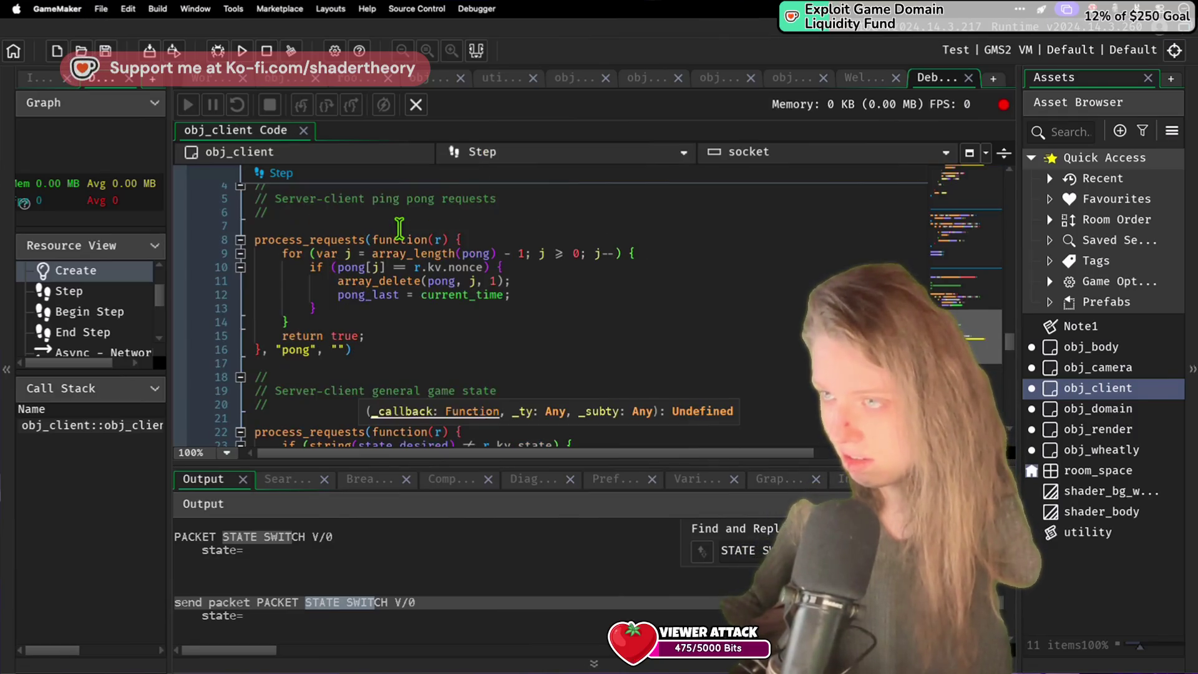
Step: Run the client and scroll the Output log to check PLAY OK and STATE SWITCH state=hello
scroll(400, 228, down, 2)
click(266, 45)
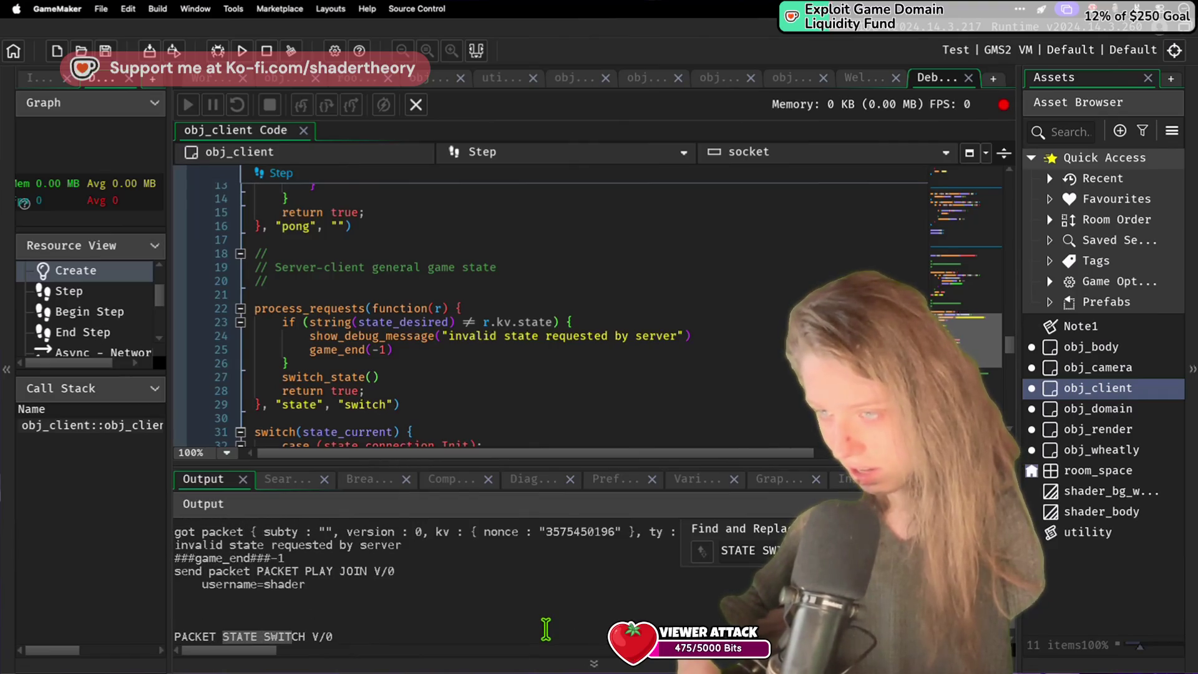
scroll(545, 629, up, 1)
scroll(564, 598, down, 3)
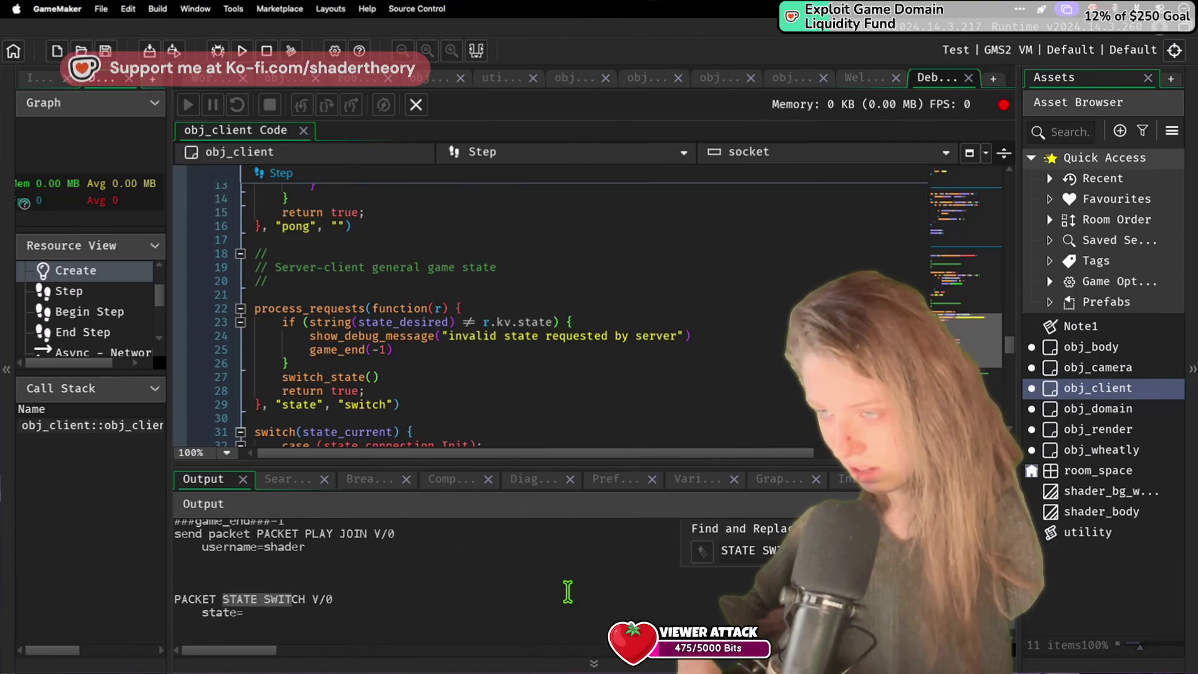
scroll(568, 591, up, 10)
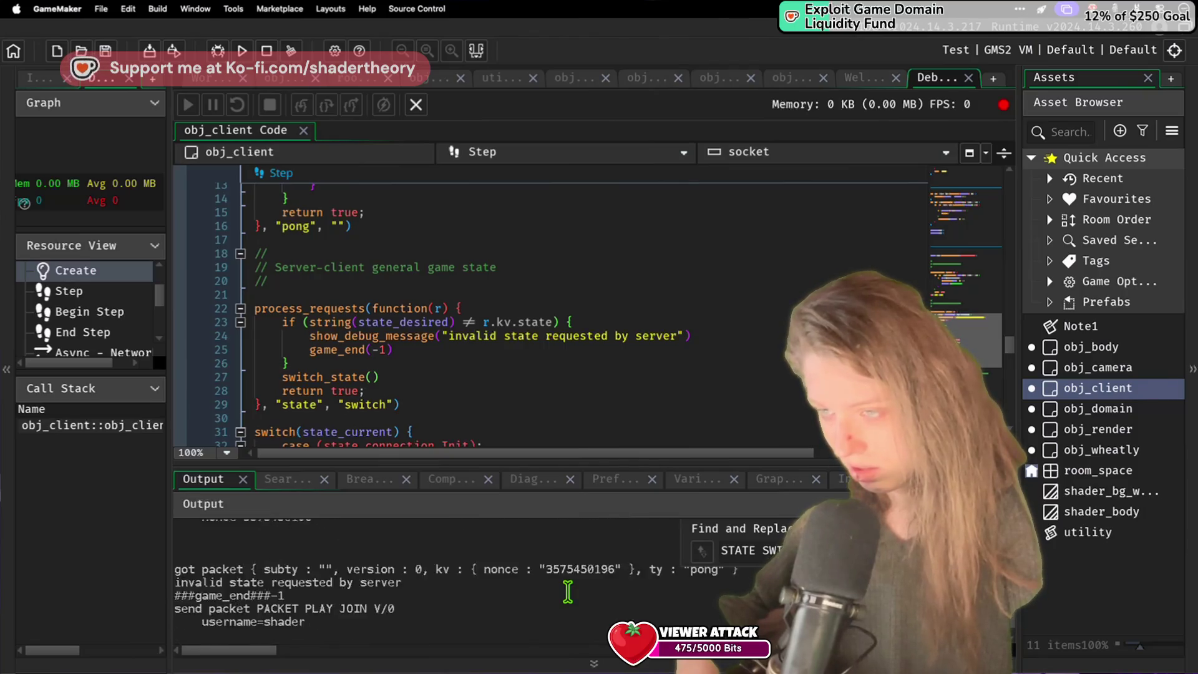
scroll(568, 591, down, 1)
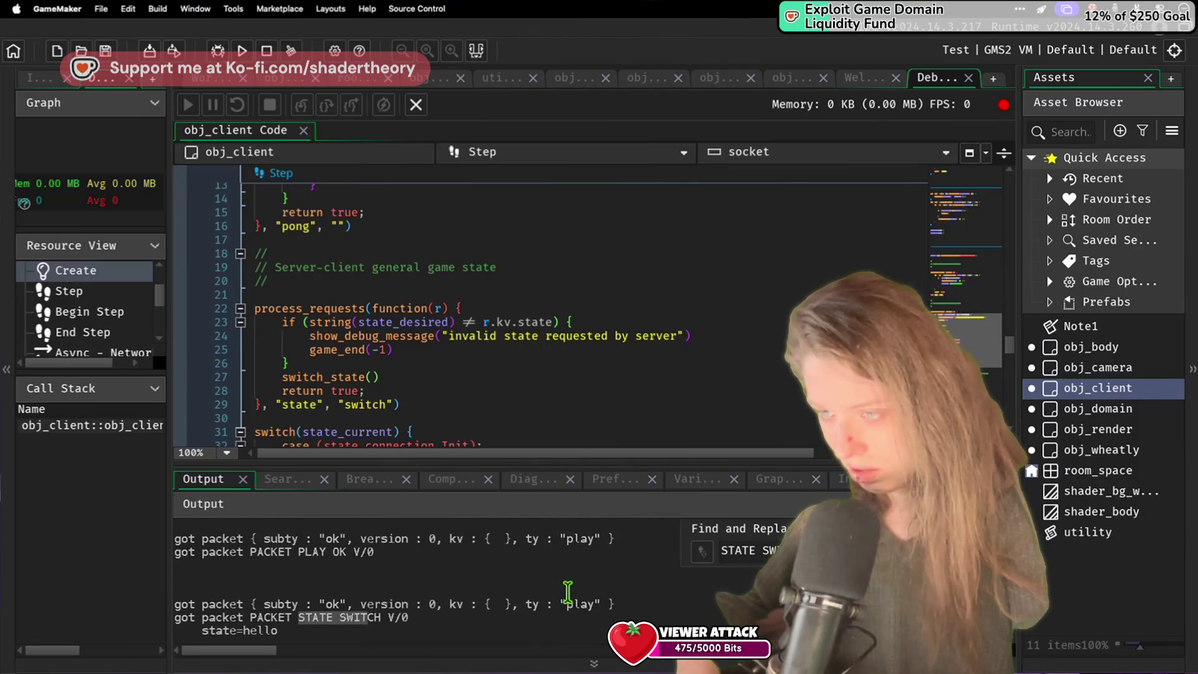
scroll(568, 592, up, 3)
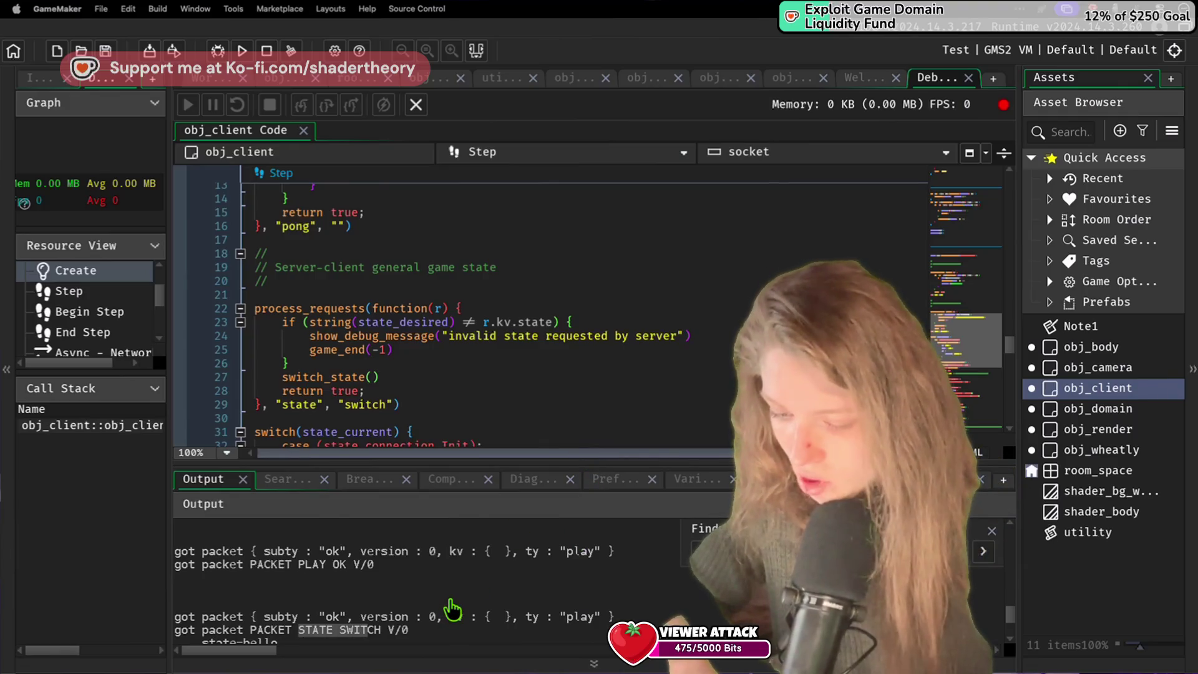
key(super+Tab)
Step: Cut the play/ok response_queue.put line from player.create
click(376, 419)
scroll(375, 418, down, 5)
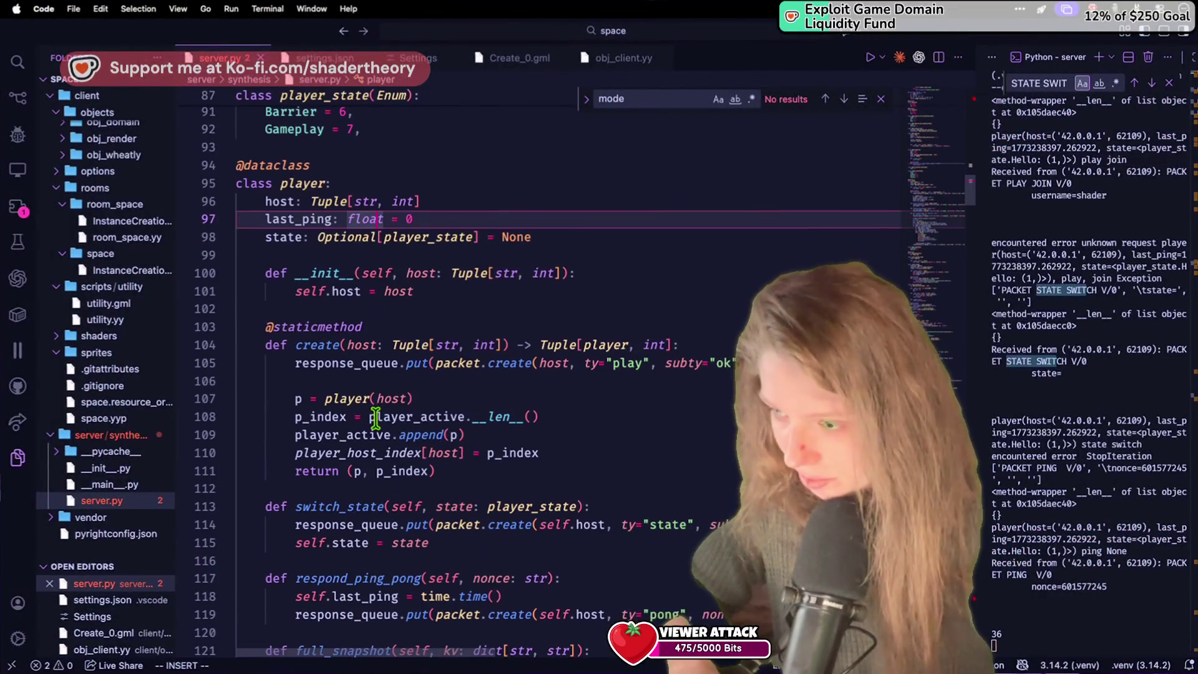
scroll(375, 420, down, 2)
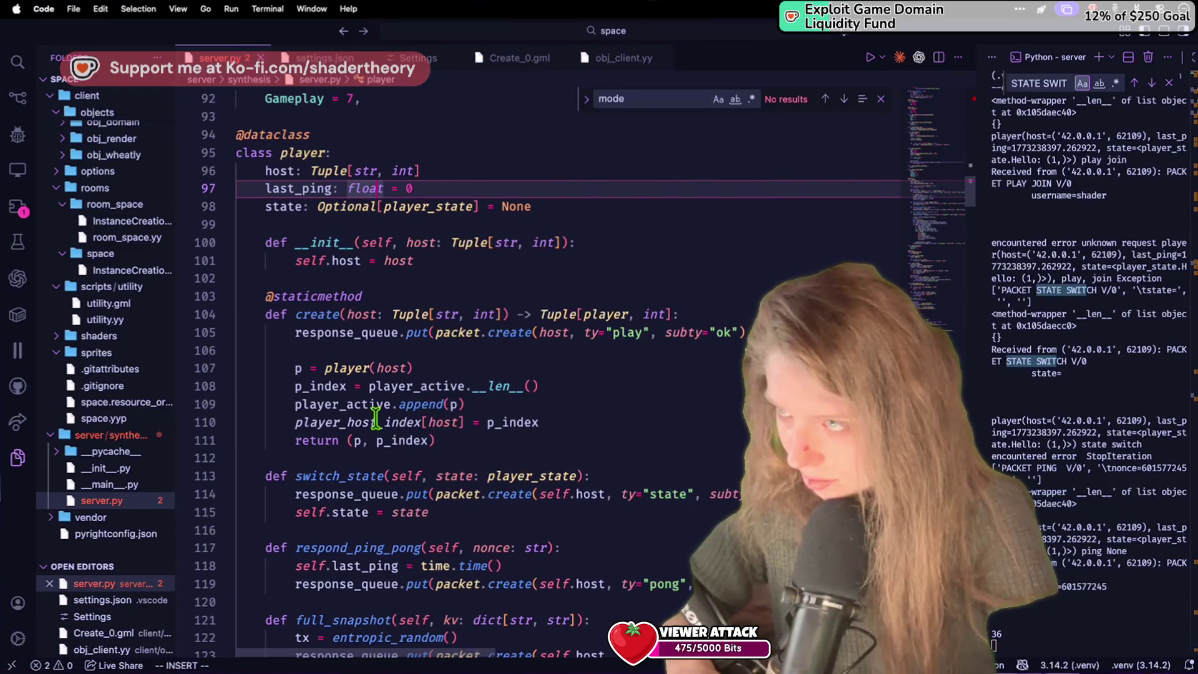
scroll(375, 418, down, 8)
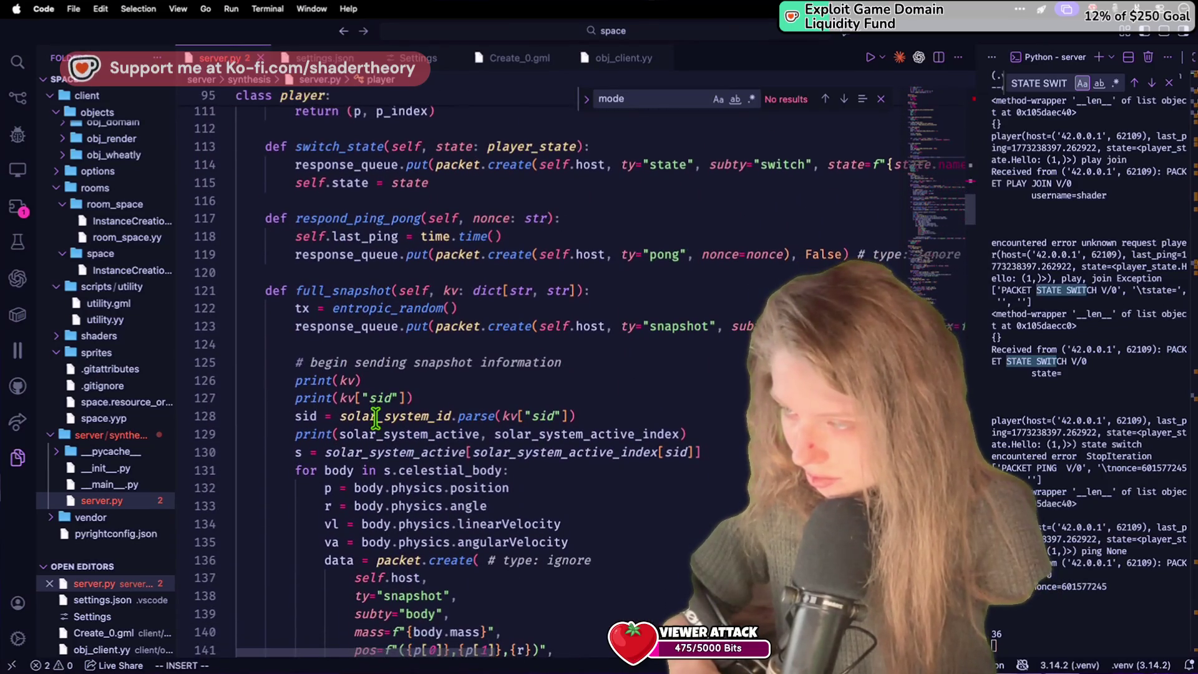
scroll(375, 418, down, 5)
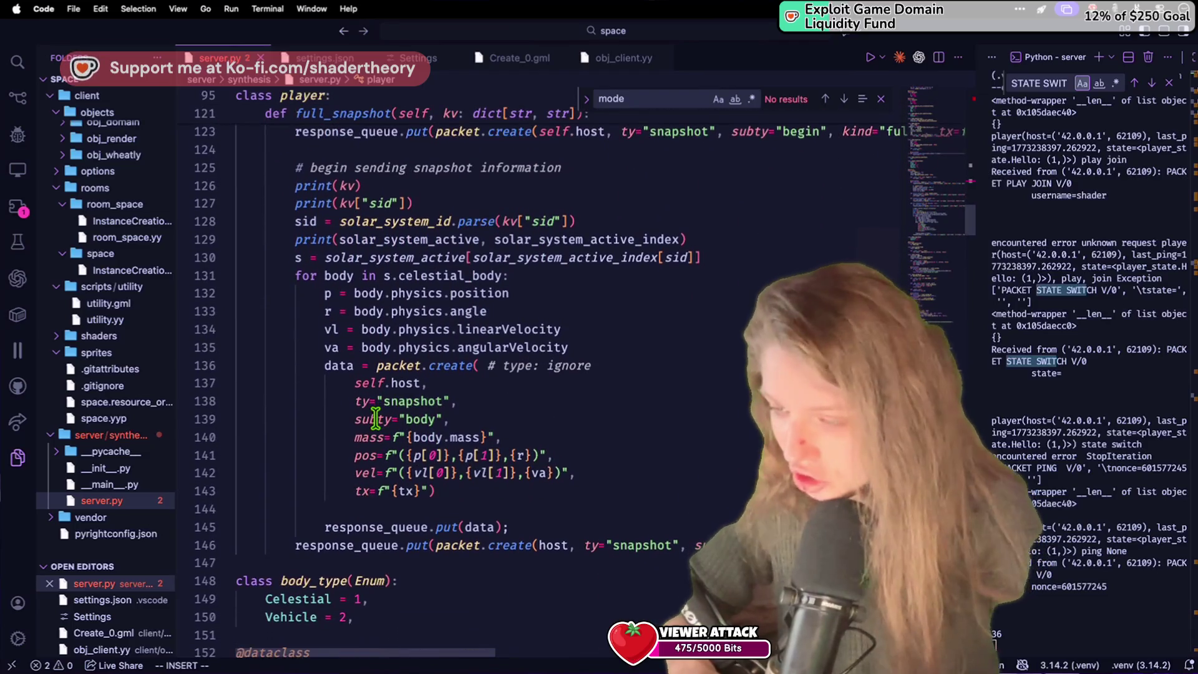
scroll(375, 419, up, 20)
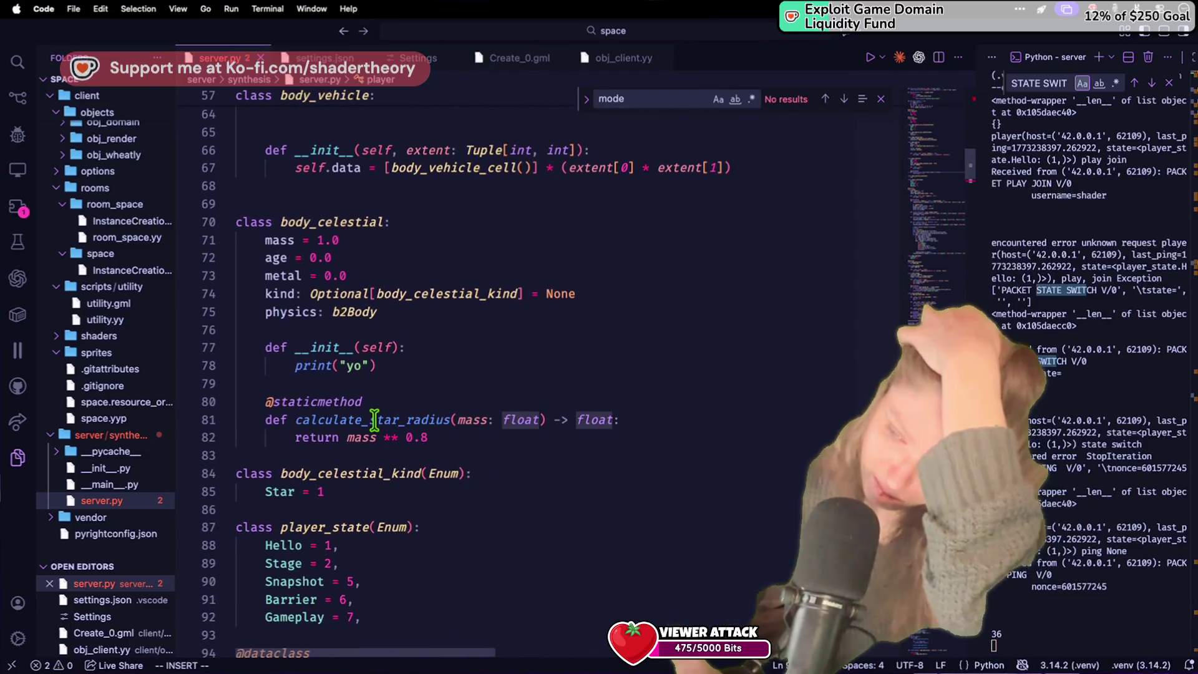
scroll(376, 419, down, 2)
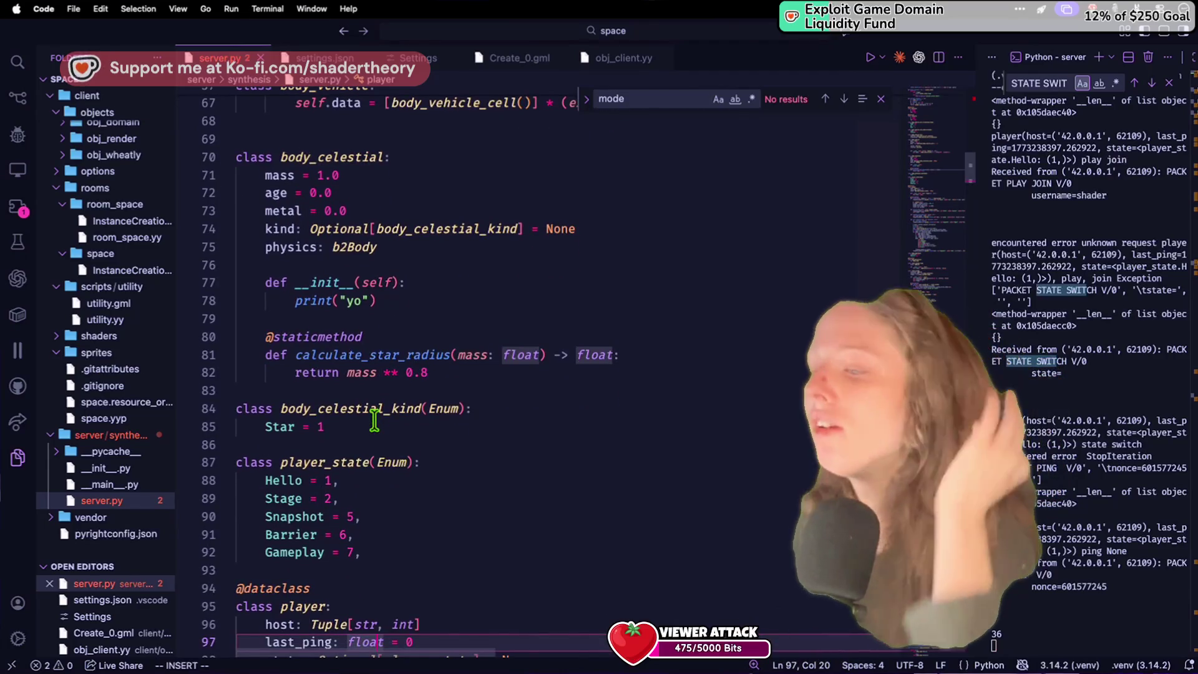
scroll(375, 421, down, 8)
click(373, 406)
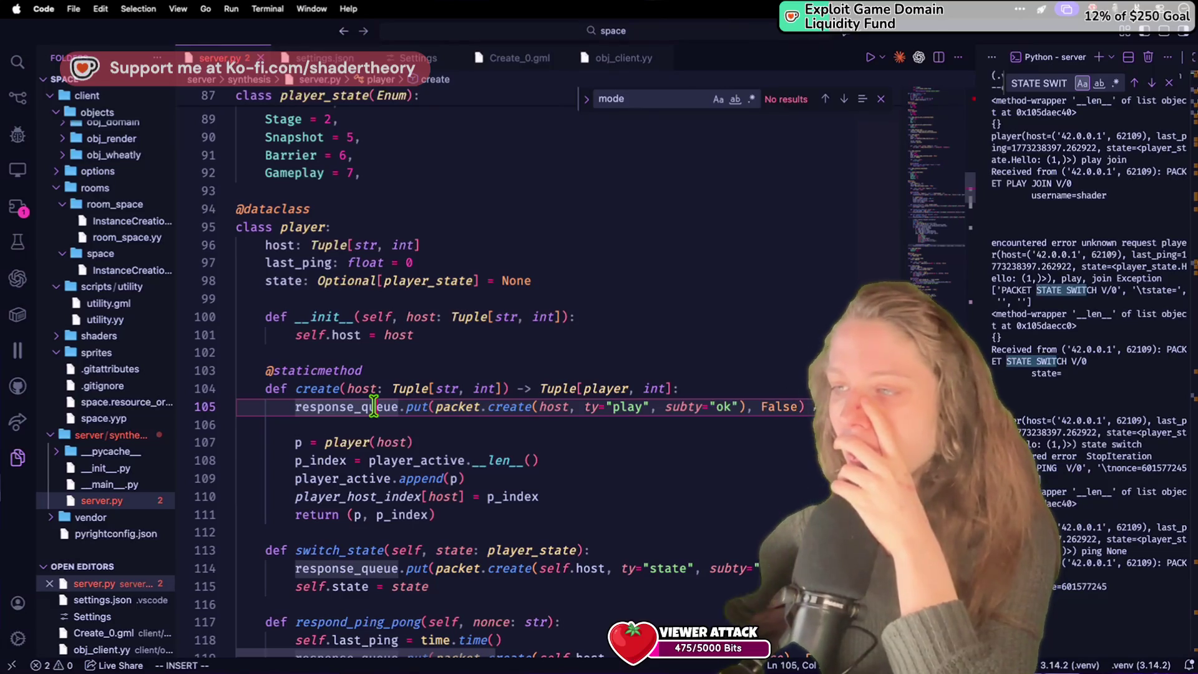
key(super+x)
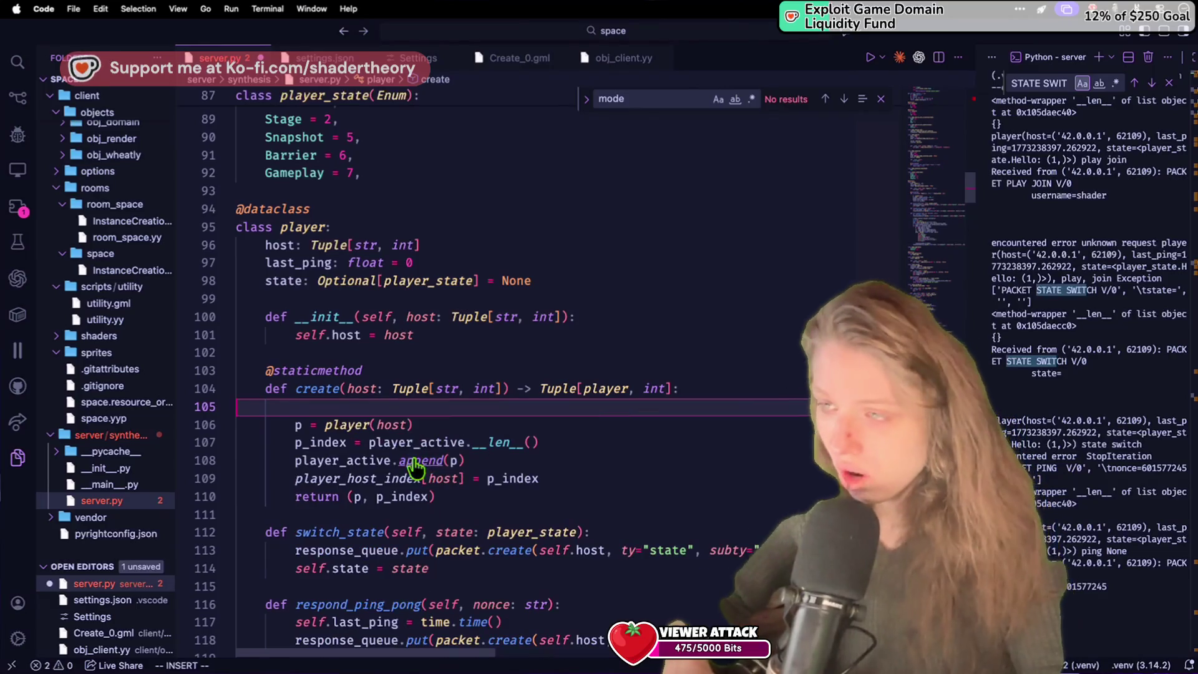
Step: Paste the play/ok line just before return (p, p_index), after the player is registered
click(566, 474)
key(Return)
key(Return)
key(super+v)
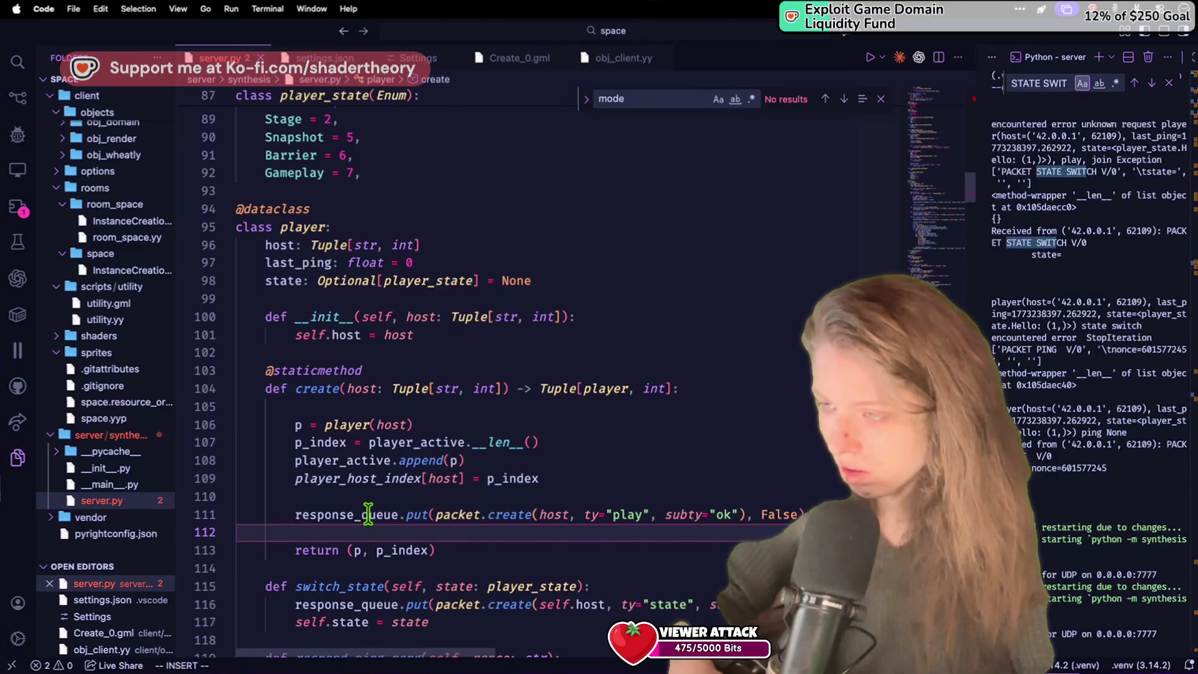
mouse_move(431, 520)
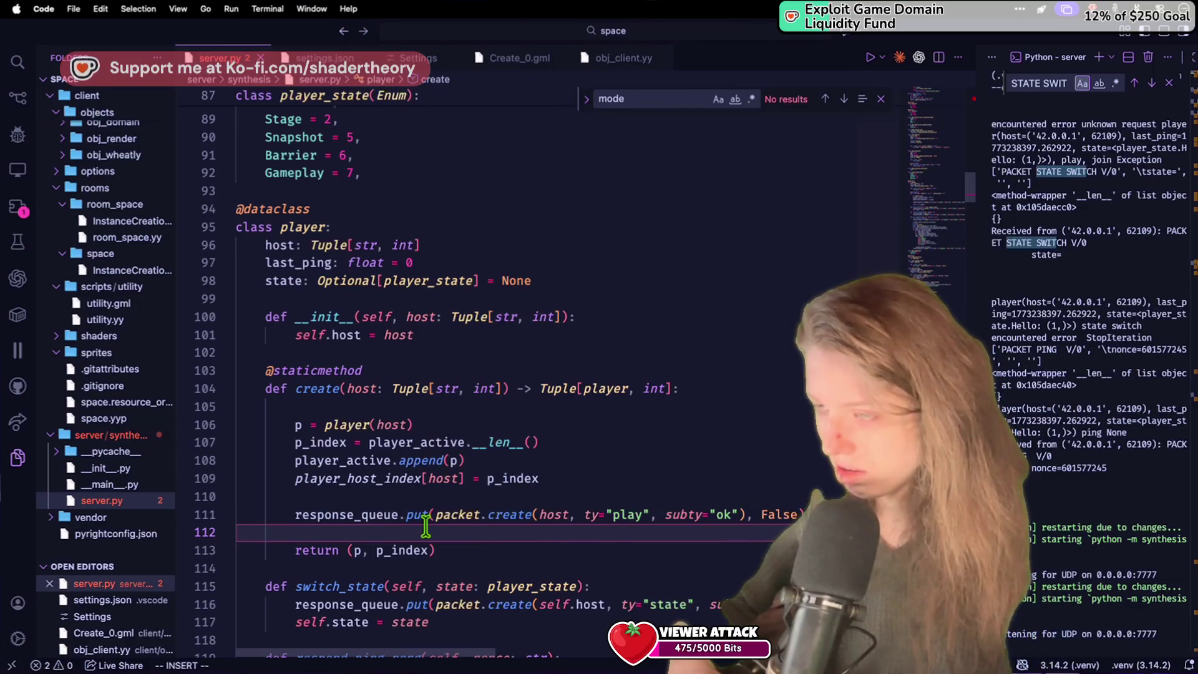
scroll(426, 522, up, 6)
scroll(426, 526, down, 5)
scroll(426, 527, down, 20)
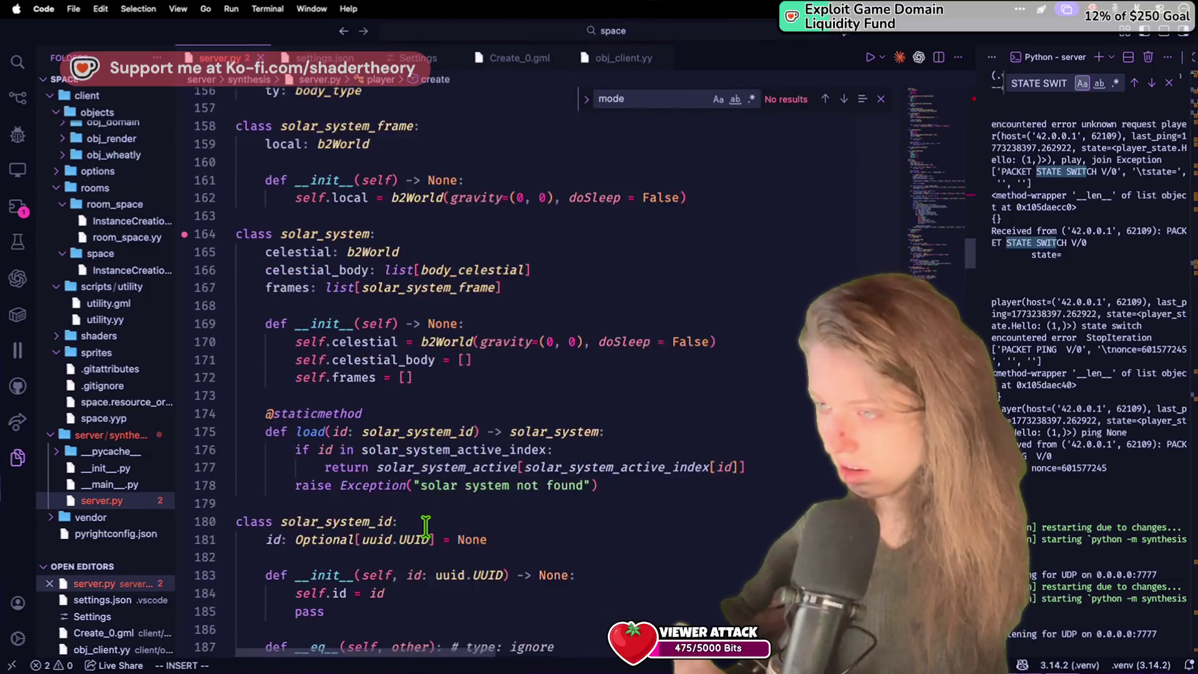
Step: Add a print(r) line after the break in the send loop and save server.py
scroll(426, 528, down, 9)
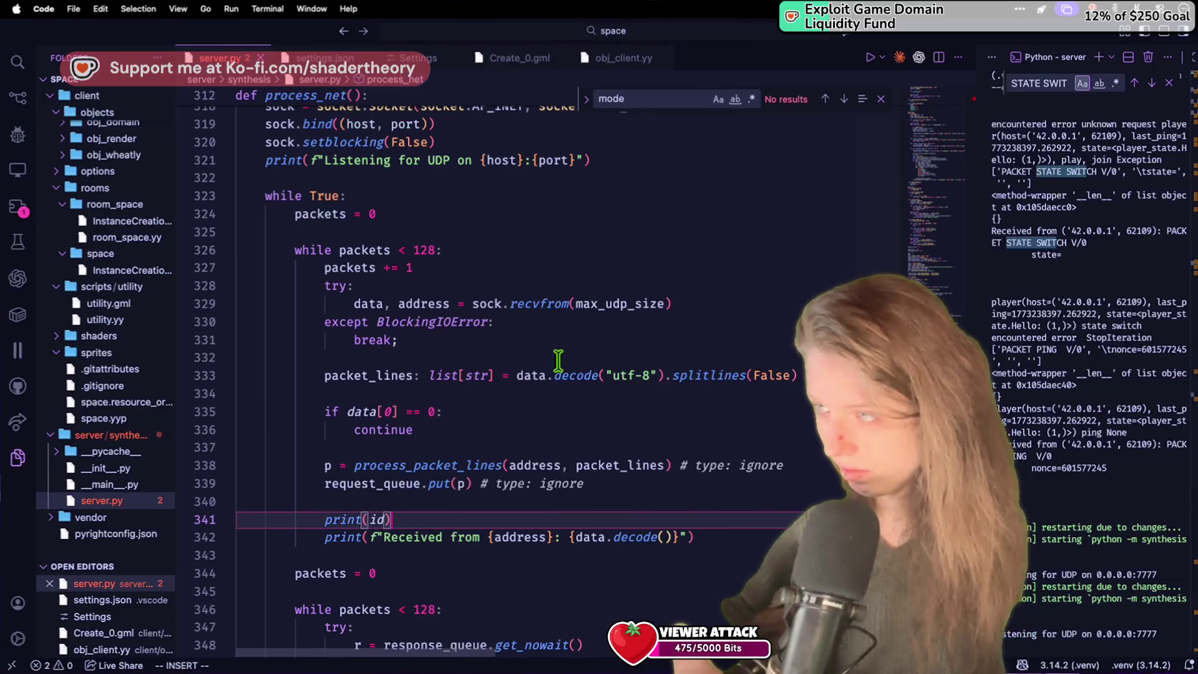
click(574, 350)
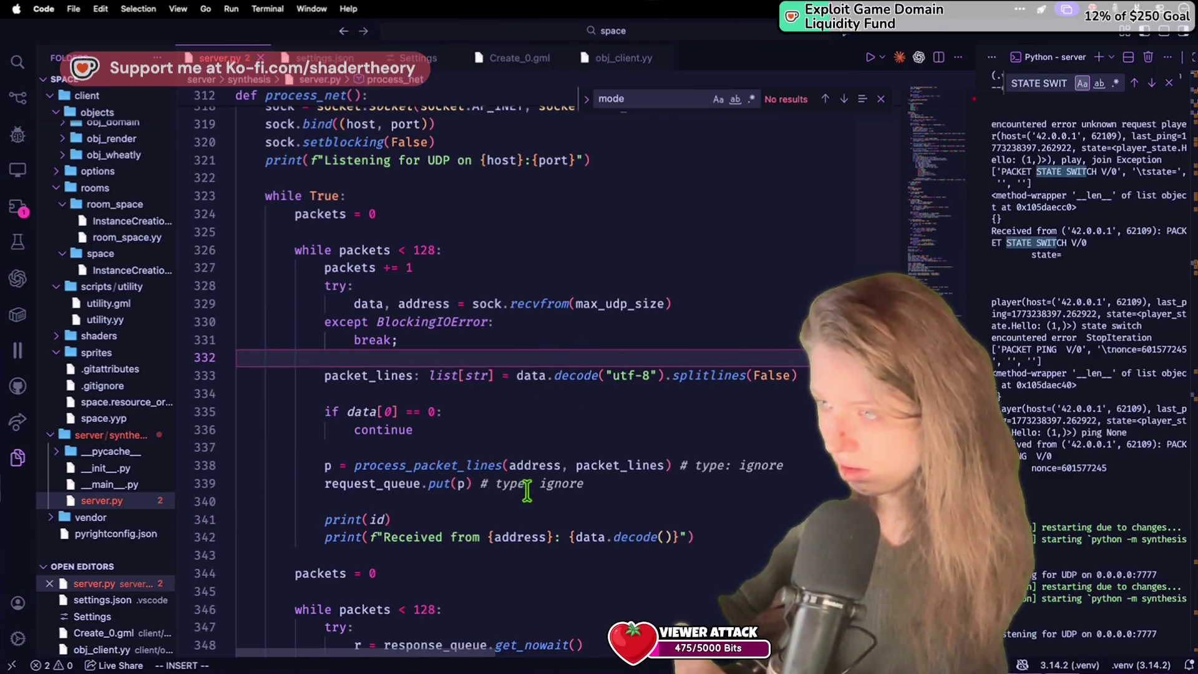
scroll(503, 410, down, 6)
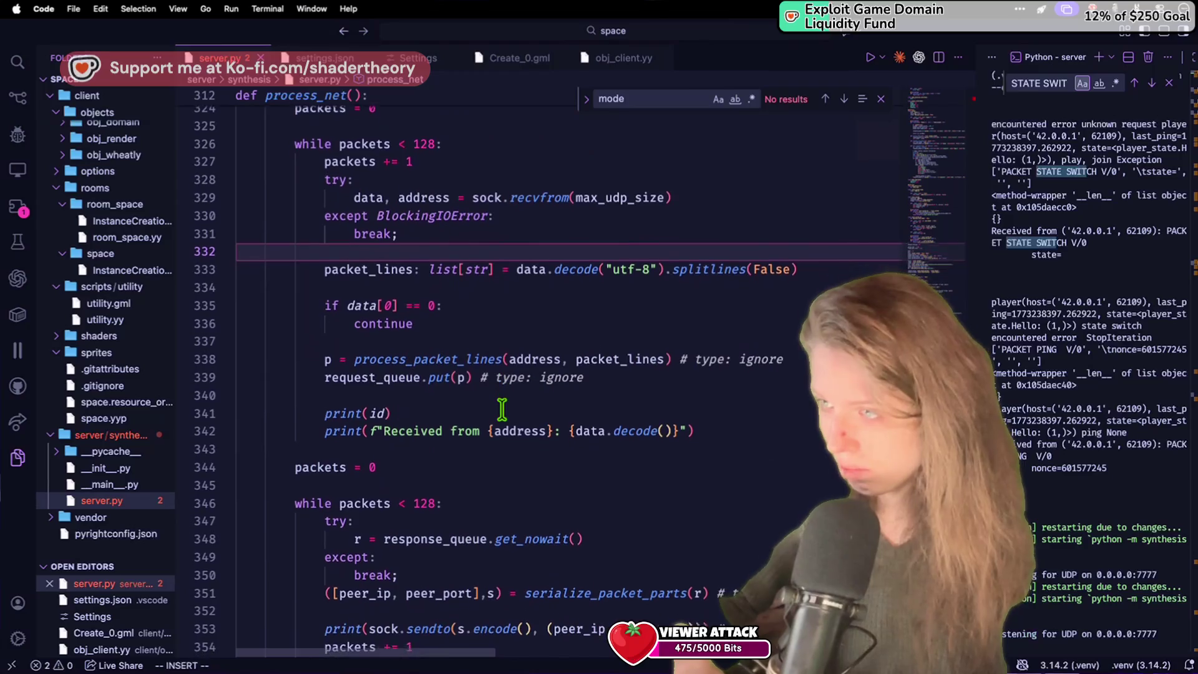
click(599, 289)
click(588, 324)
key(Return)
key(Return)
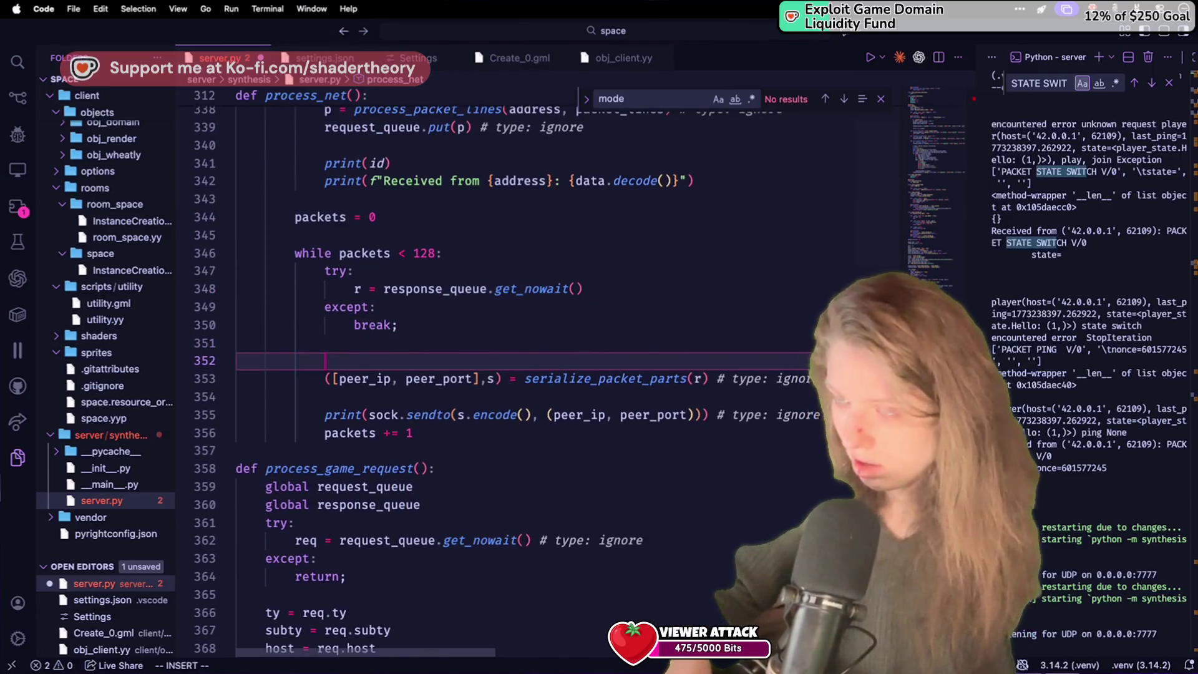
text(print(r))
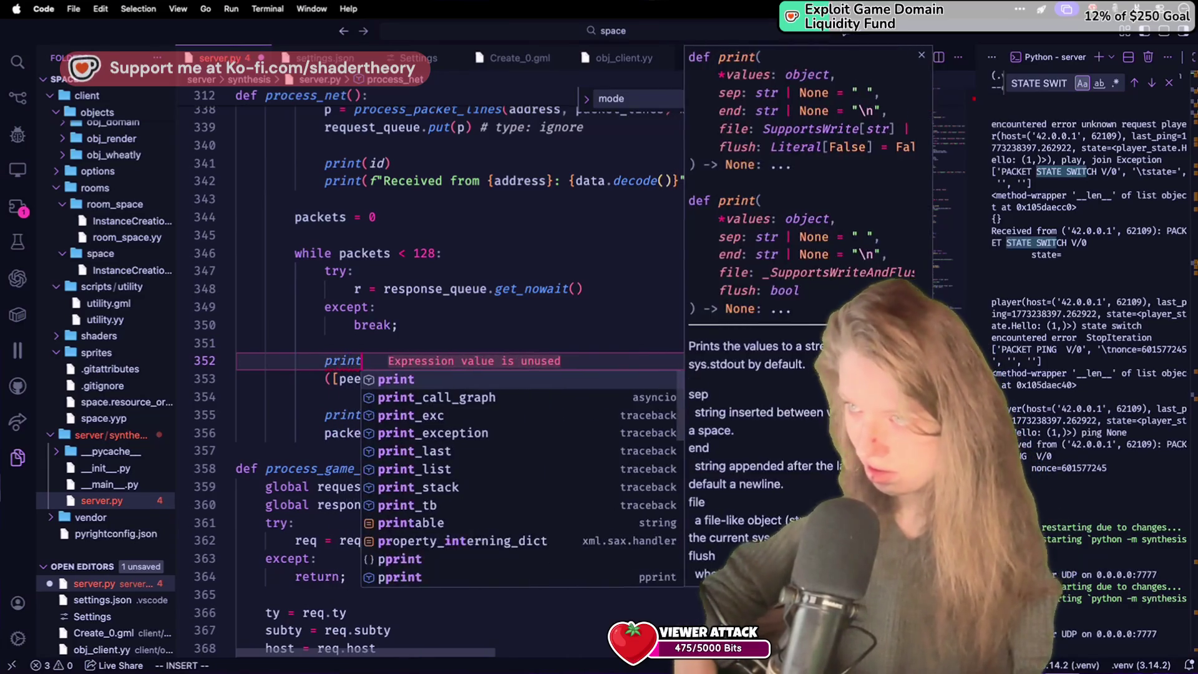
key(super+s)
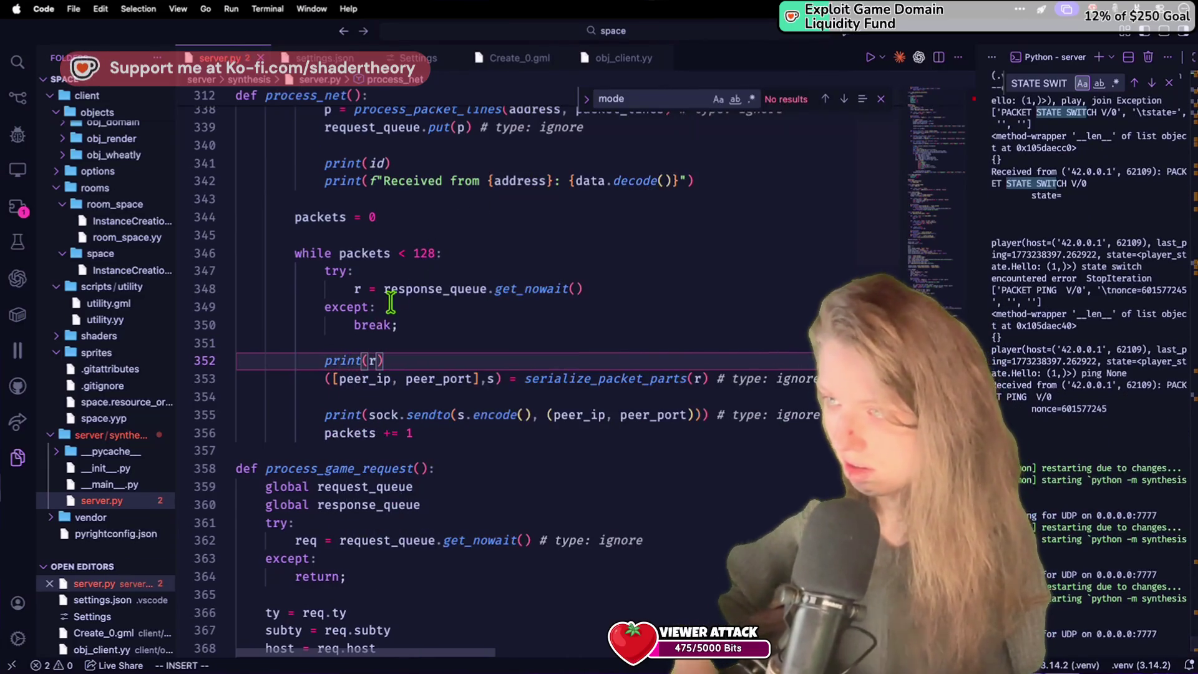
Step: Rewrite that line as print(f"sending {r}") so each outgoing response is labelled
text("sending" +)
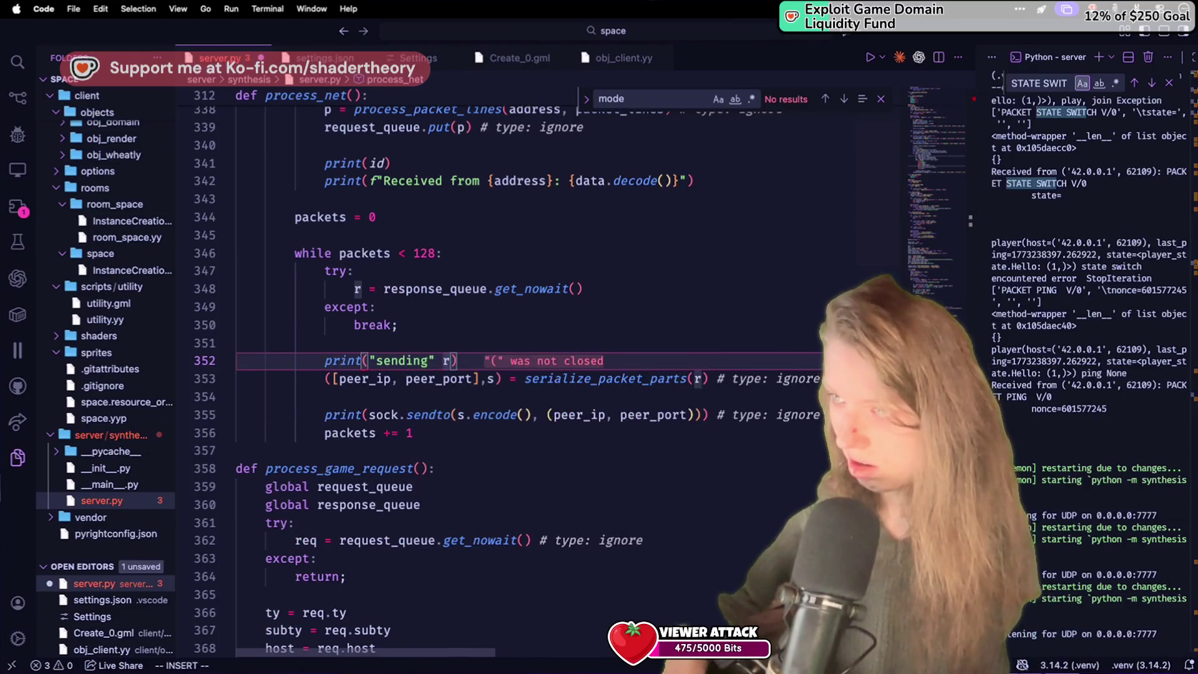
click(435, 360)
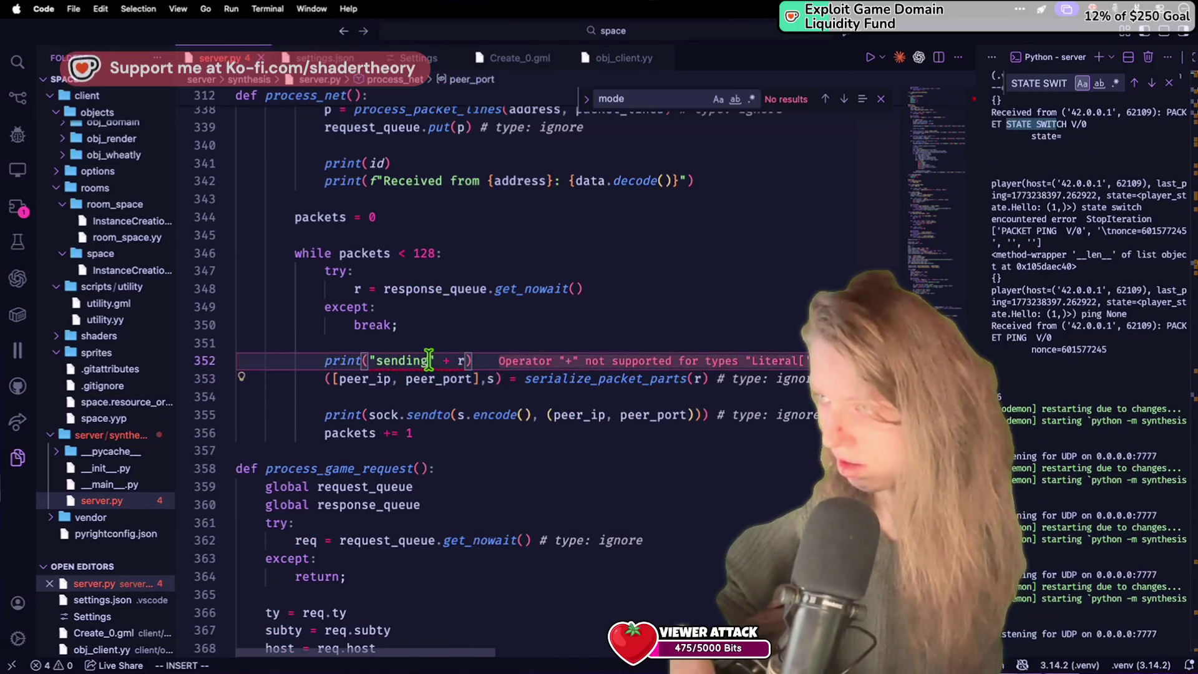
key(super+s)
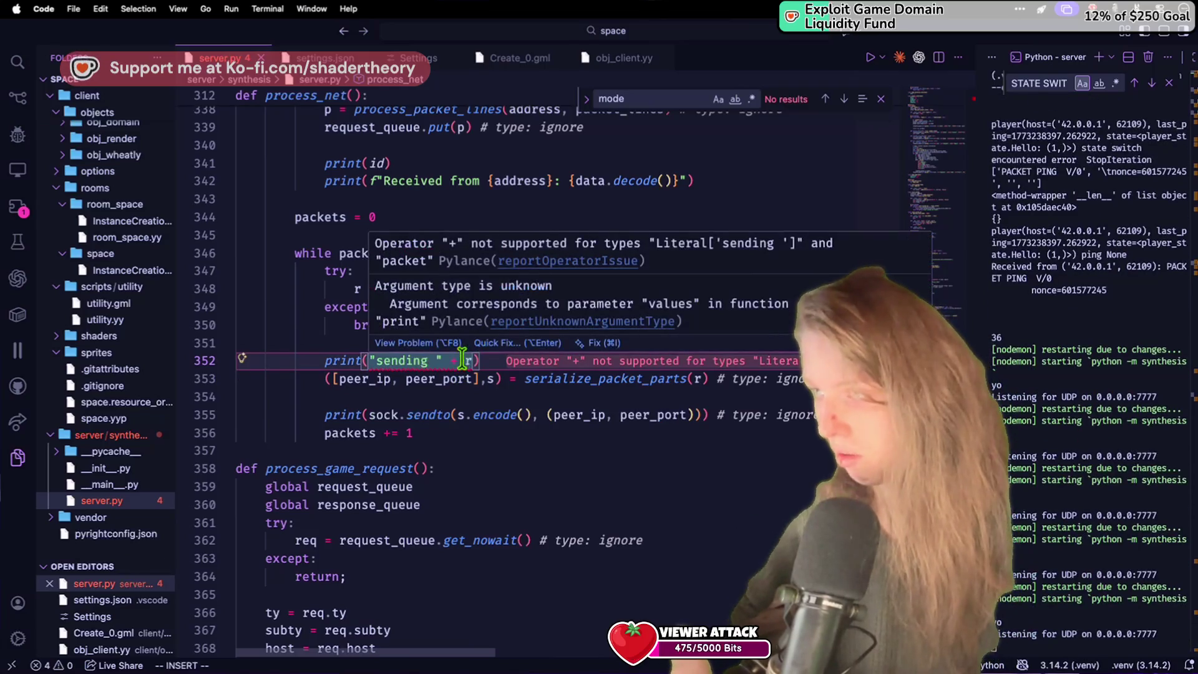
click(466, 362)
text(sltr)
key(BackSpace)
key(BackSpace)
key(BackSpace)
key(BackSpace)
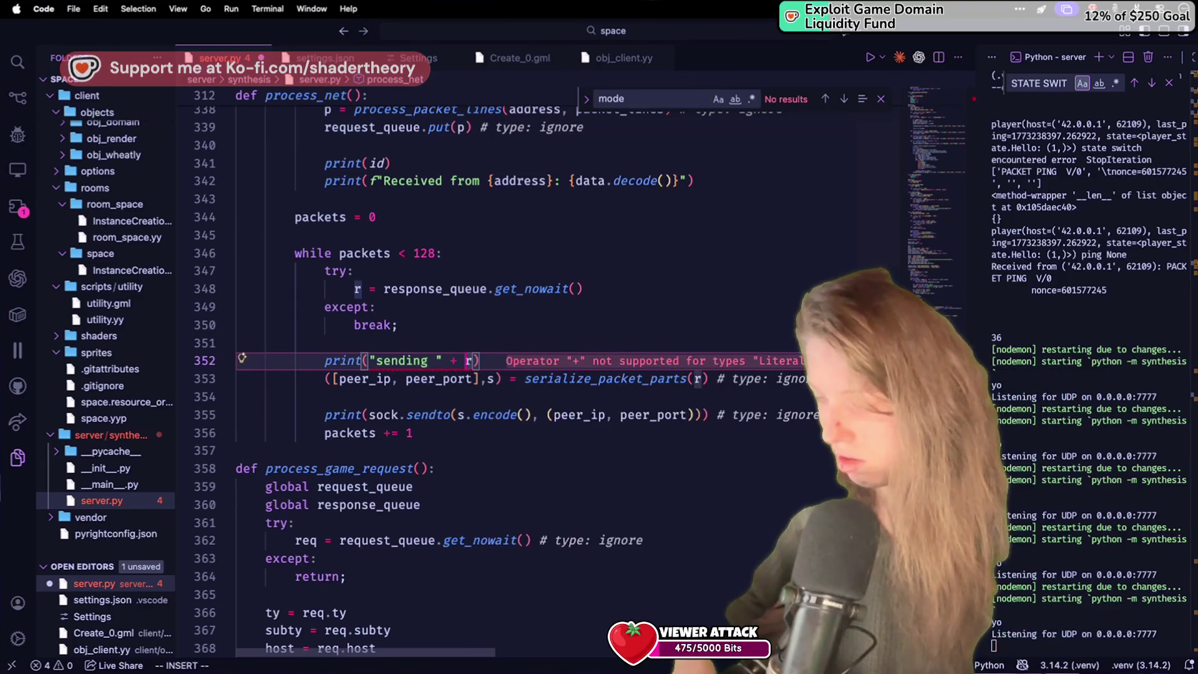
click(459, 361)
text(st)
key(BackSpace)
key(BackSpace)
key(BackSpace)
key(BackSpace)
key(BackSpace)
key(BackSpace)
key(BackSpace)
text((f")
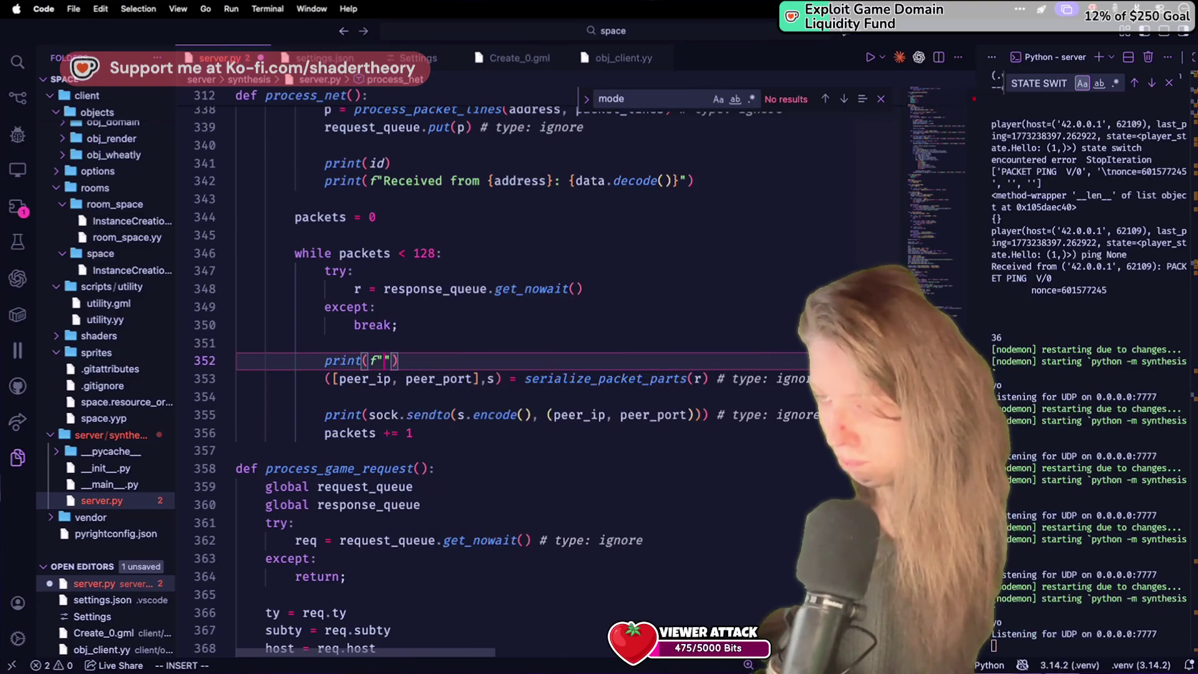
key(BackSpace)
text(ding )
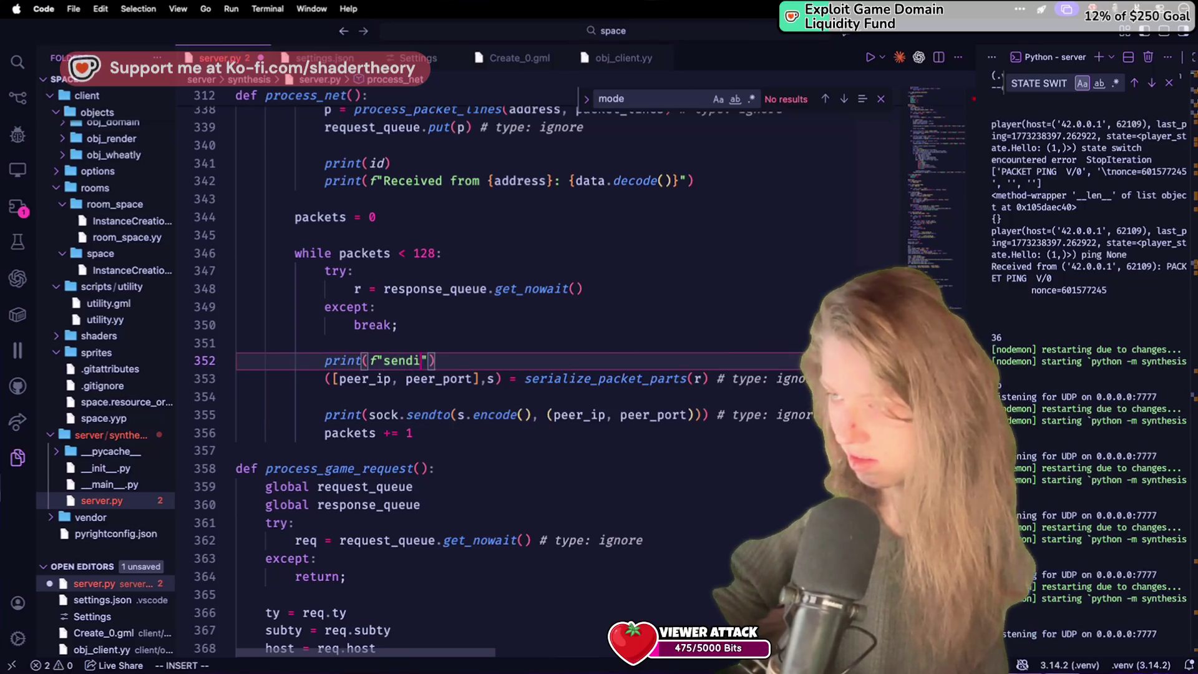
text({)
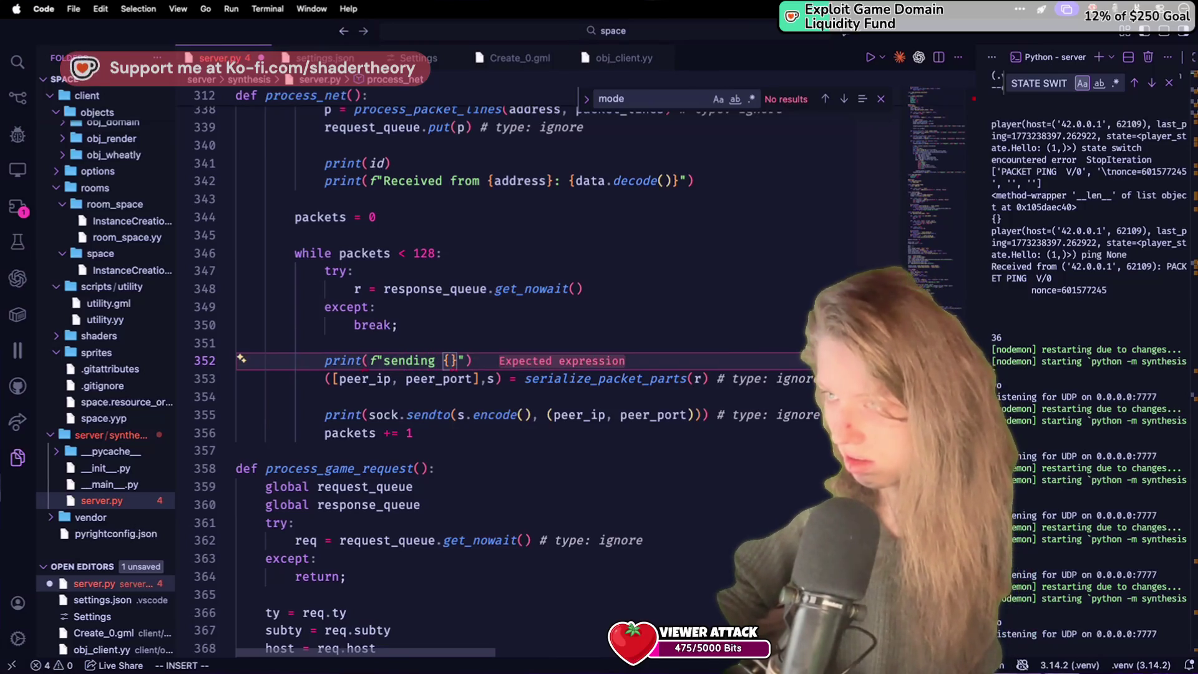
text(r)
click(512, 310)
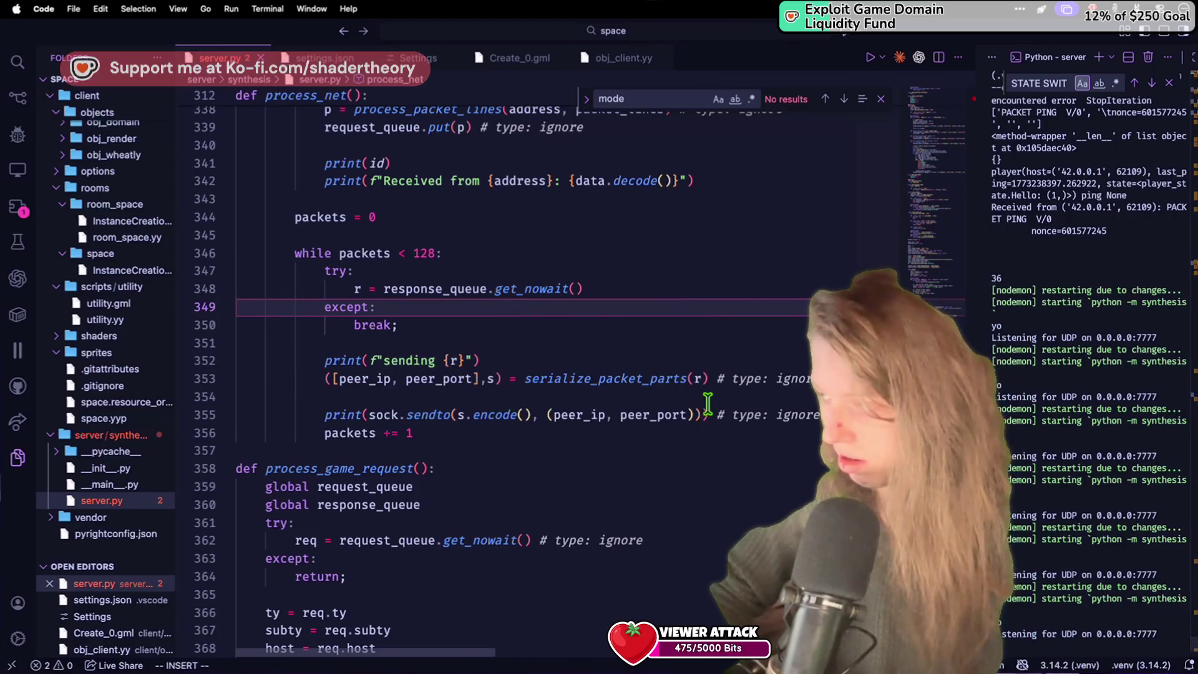
key(super+Tab)
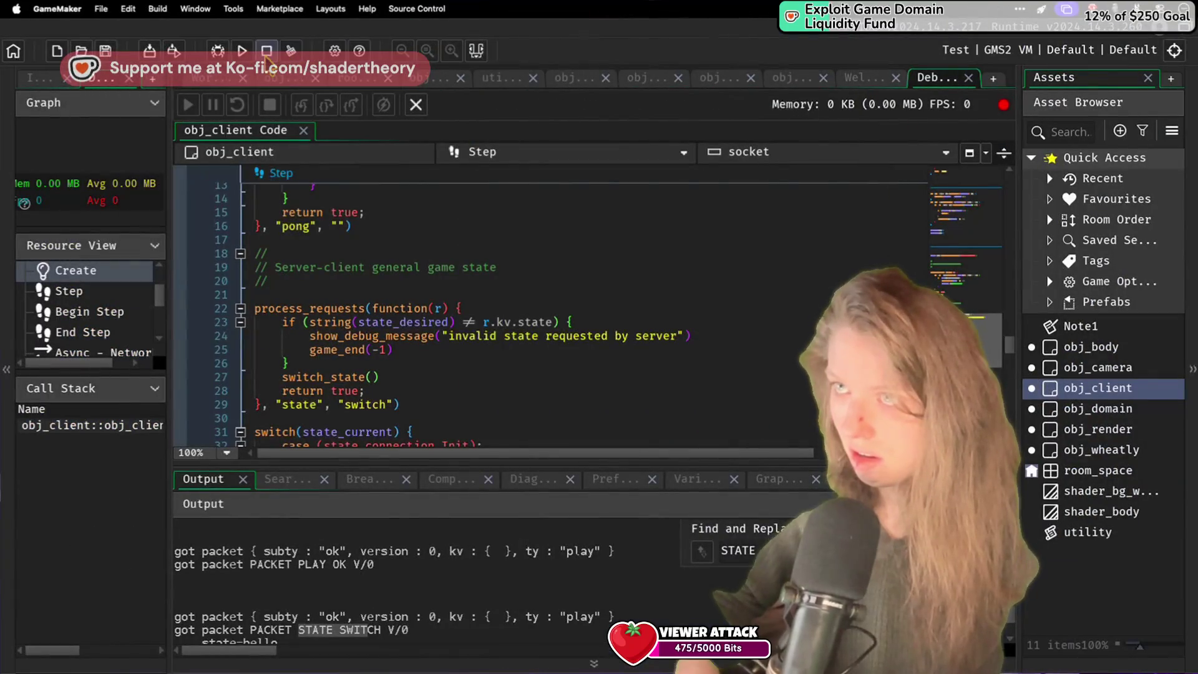
Step: Run the GameMaker client briefly, stop it, and review the server's terminal log in VS Code
click(244, 51)
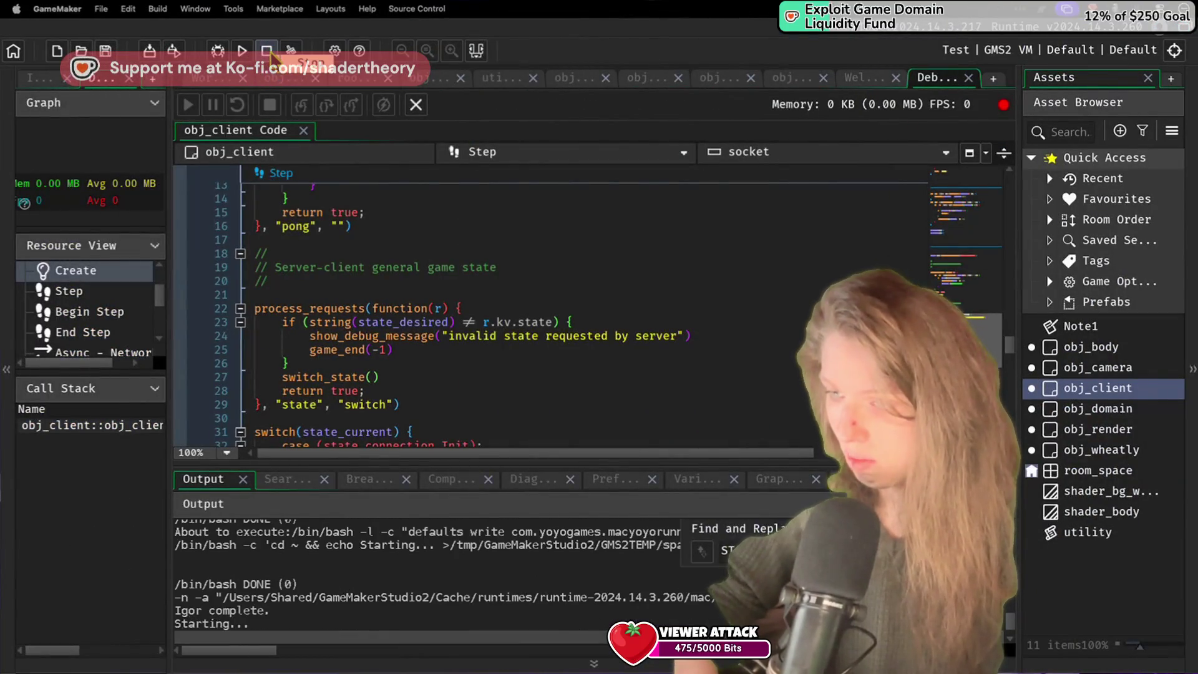
click(268, 52)
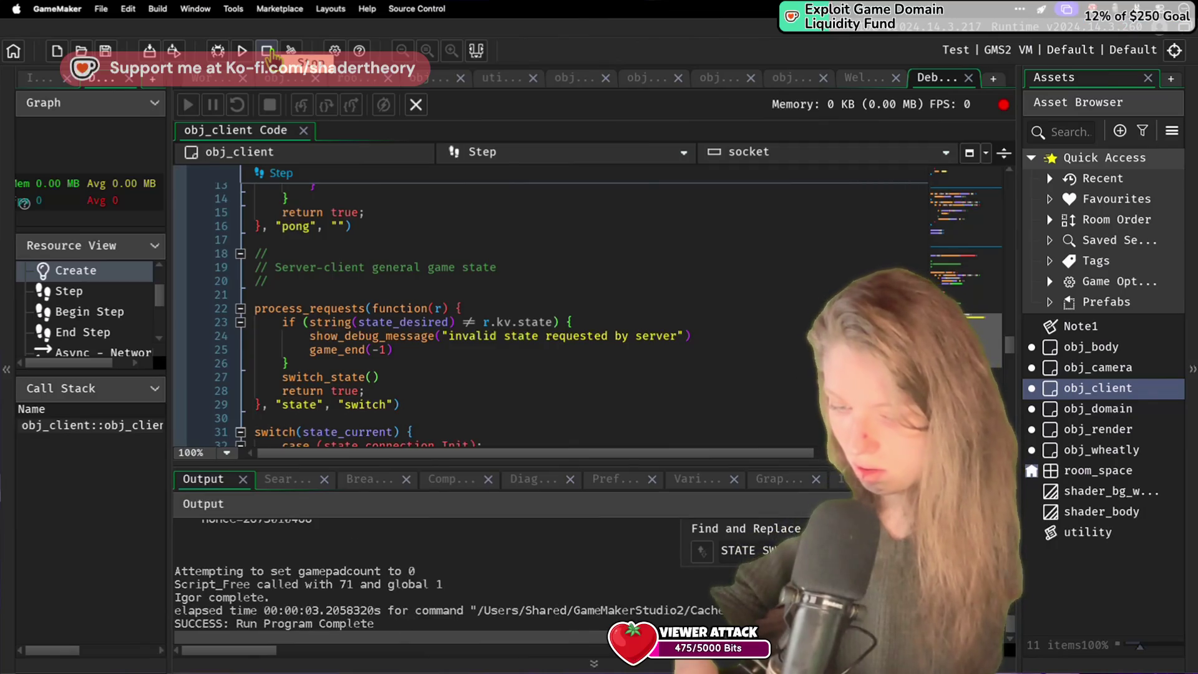
key(super+Tab)
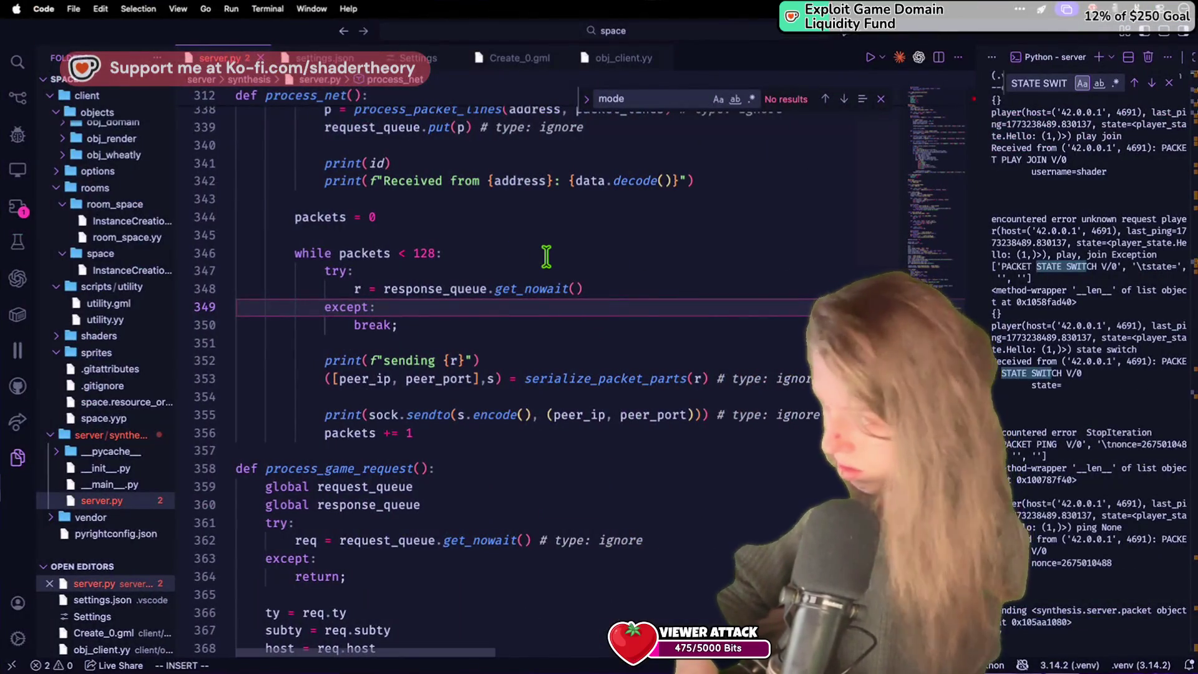
scroll(1095, 582, up, 5)
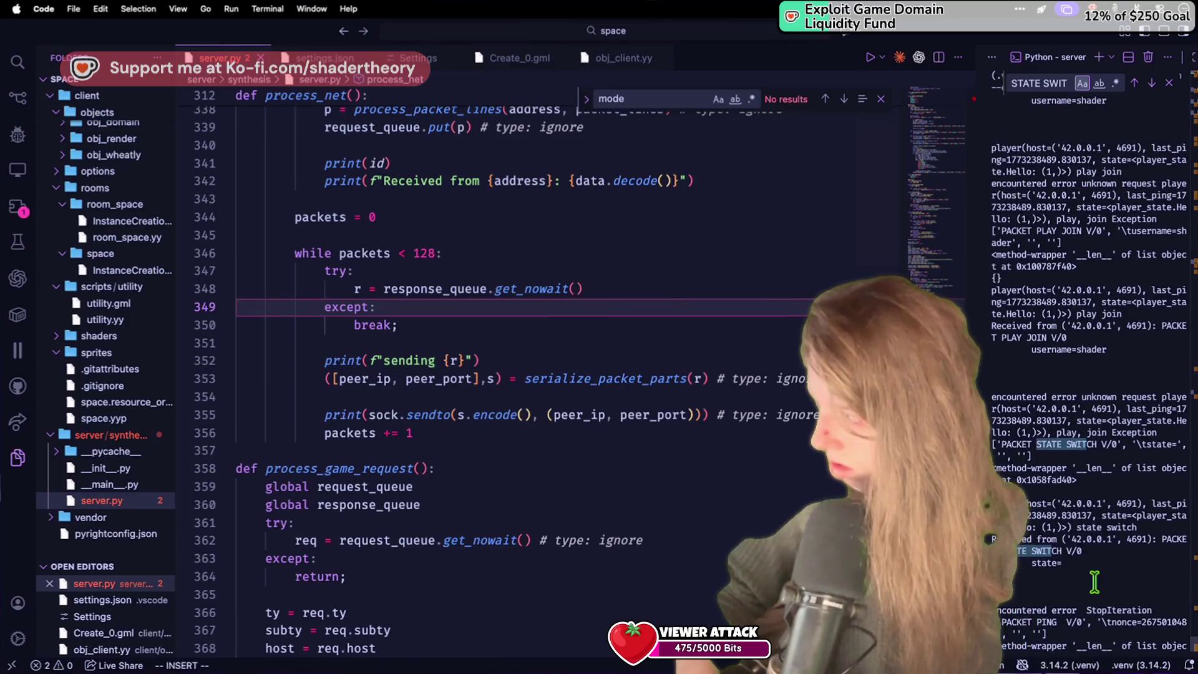
scroll(1142, 562, up, 1)
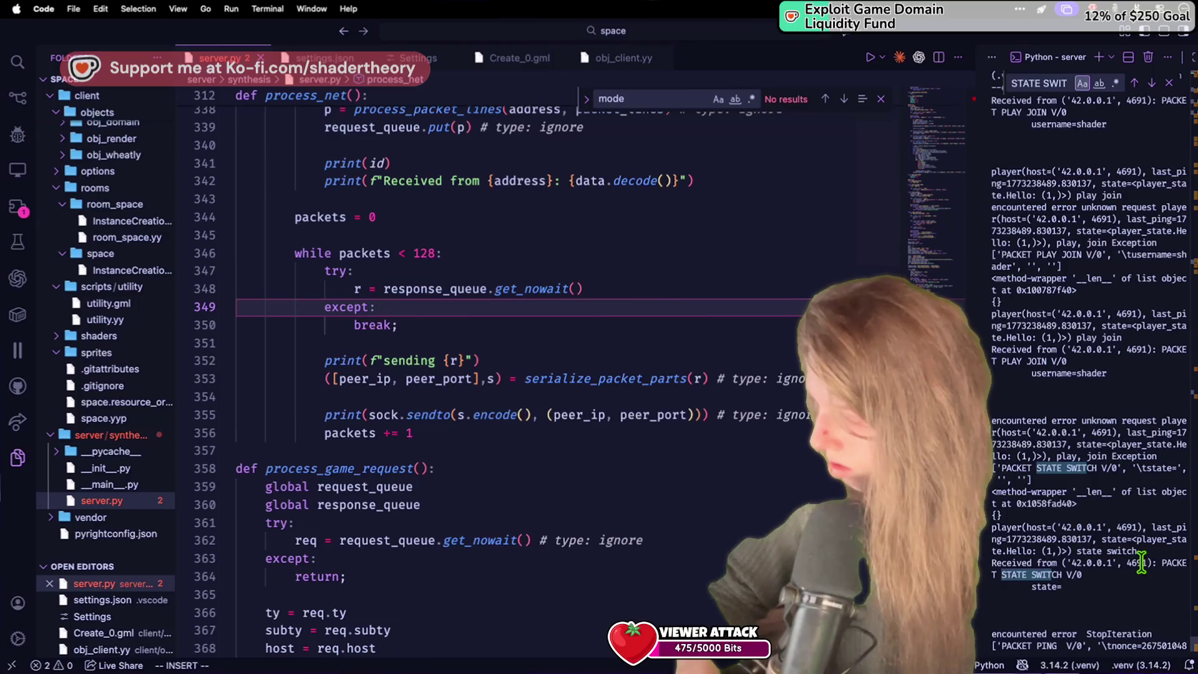
scroll(1141, 562, down, 1)
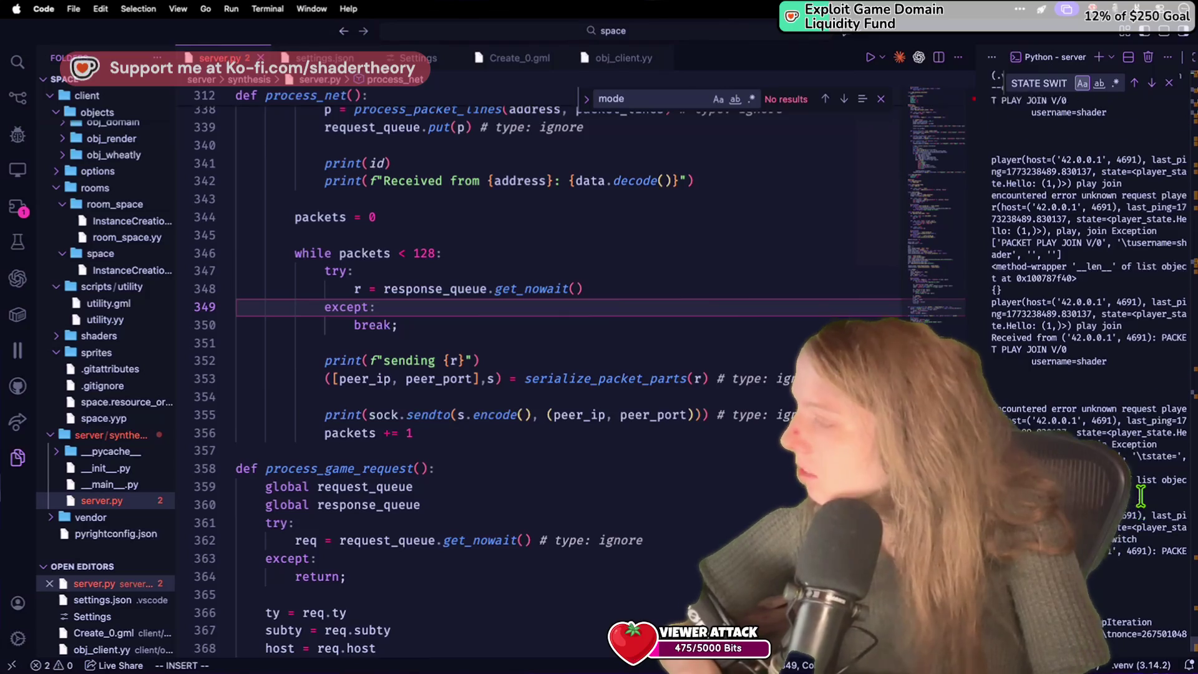
click(661, 360)
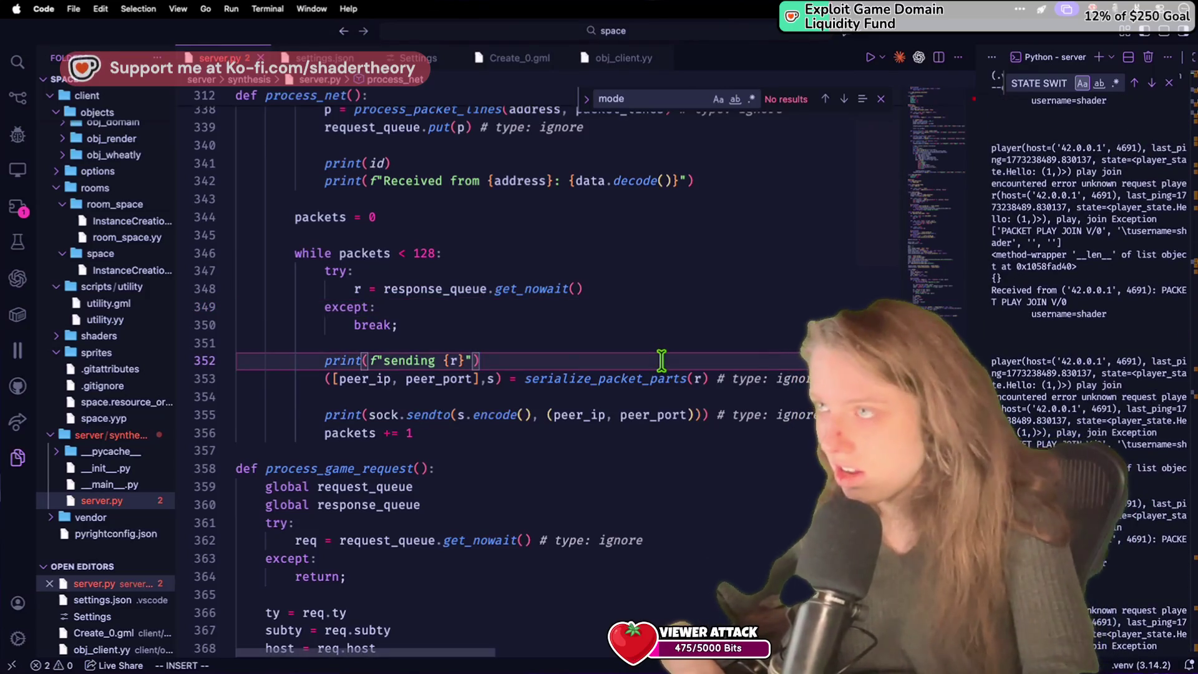
key(super+Tab)
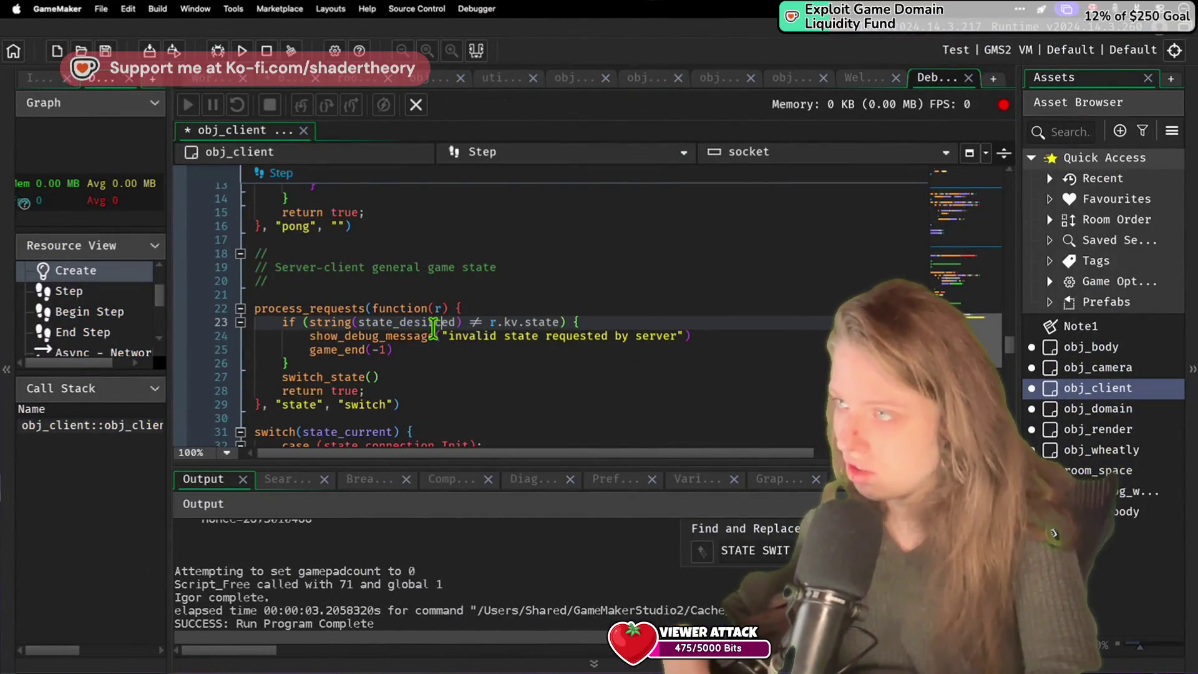
Step: Search obj_client's code for "connection" and step through the matches
key(super+f)
text(connection)
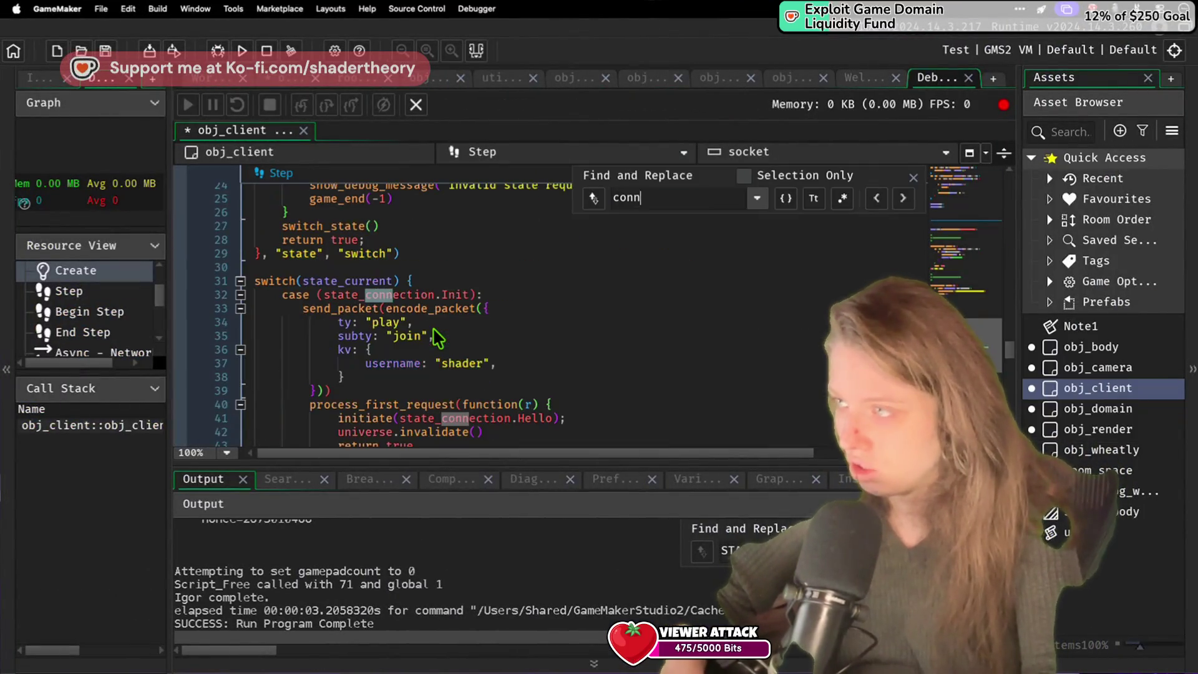
scroll(437, 337, down, 10)
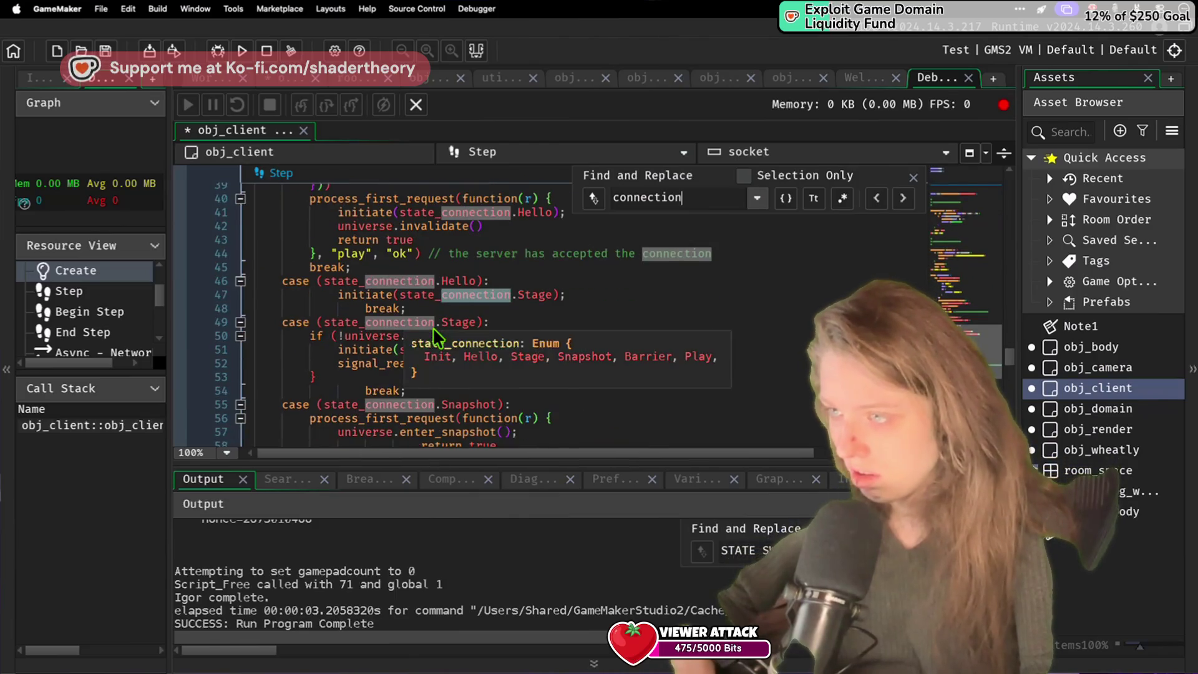
scroll(437, 337, down, 4)
scroll(437, 337, up, 15)
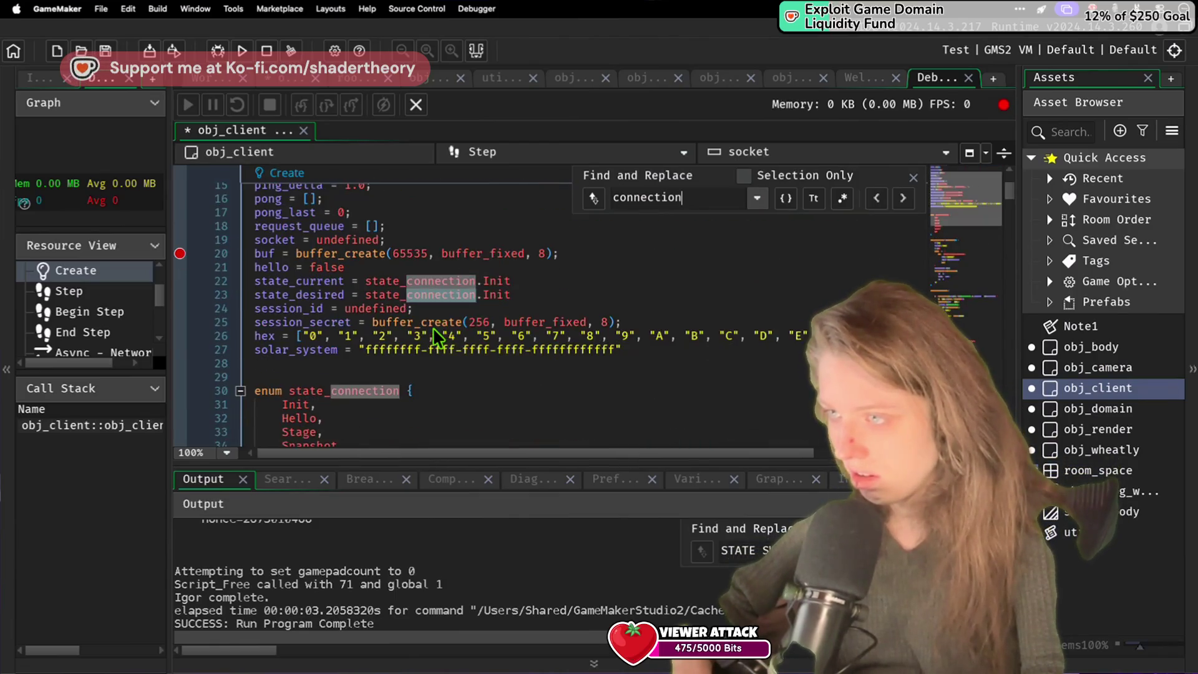
key(Return)
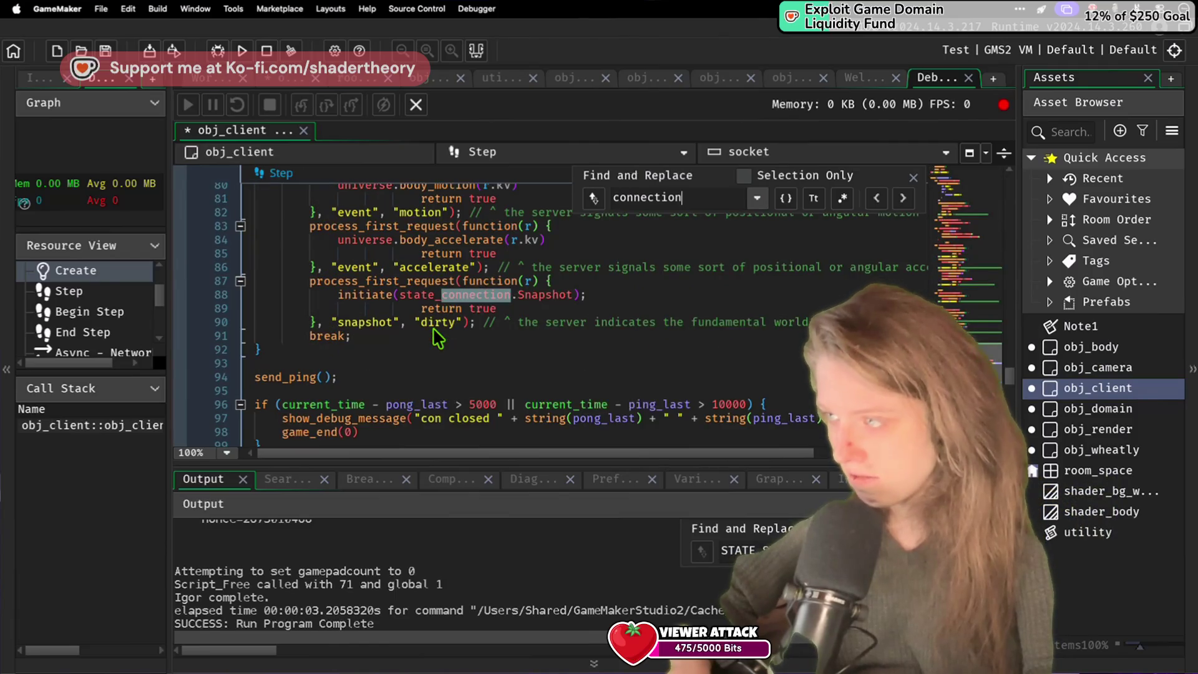
key(Return)
key(Return)
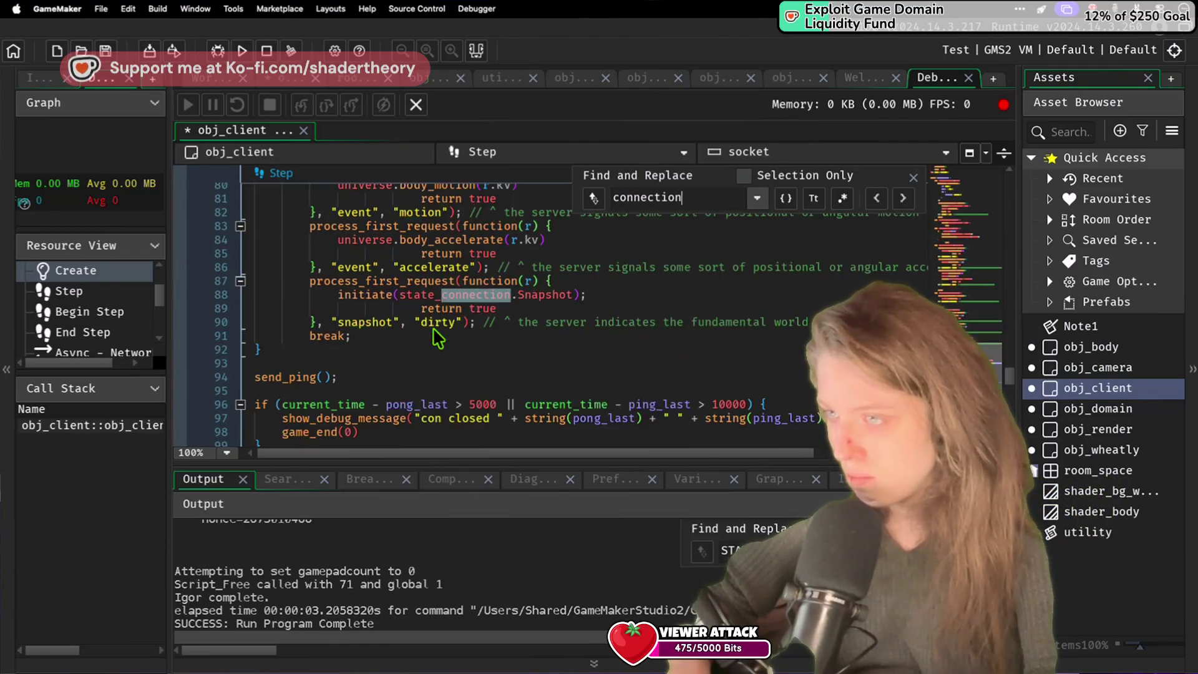
scroll(437, 337, up, 5)
scroll(435, 337, down, 4)
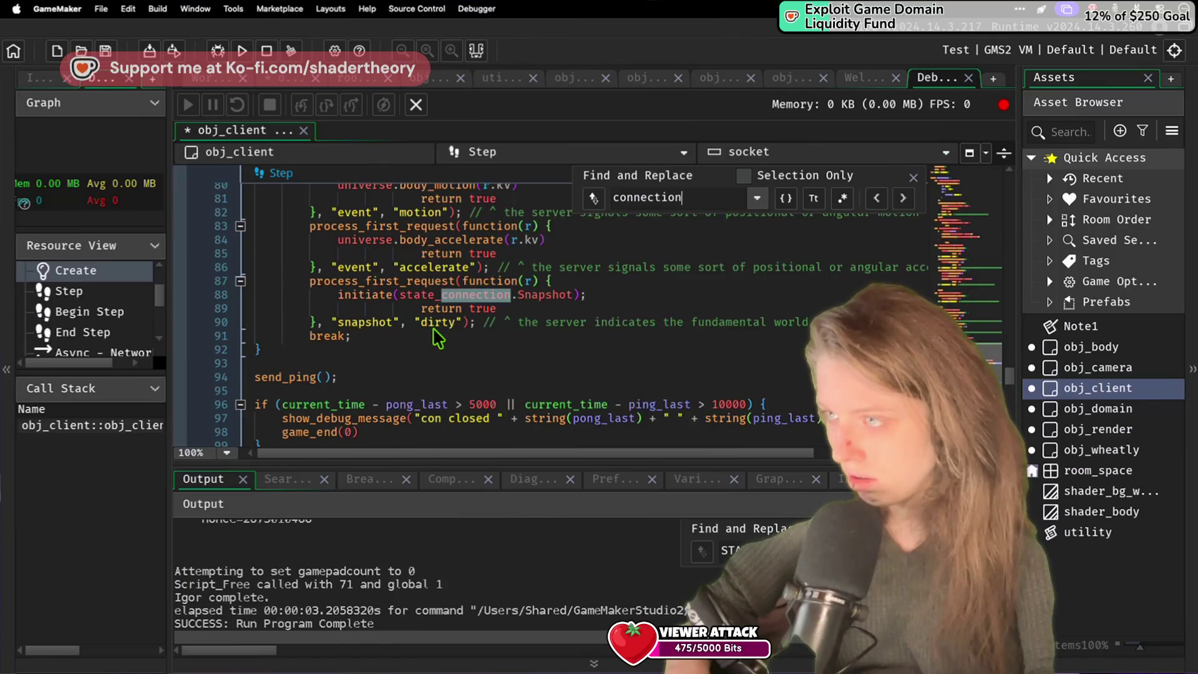
key(Return)
Step: Read through the Create and Step events down to the join-accepted callback, then go to server.py
scroll(437, 338, down, 2)
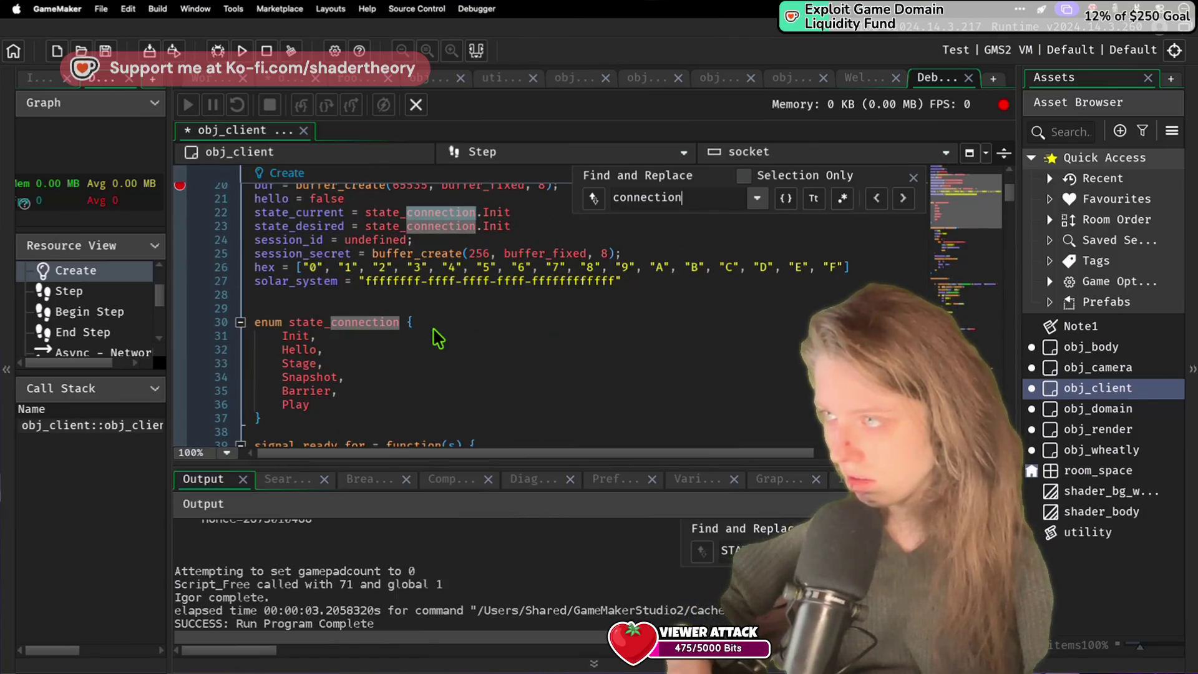
scroll(438, 337, down, 8)
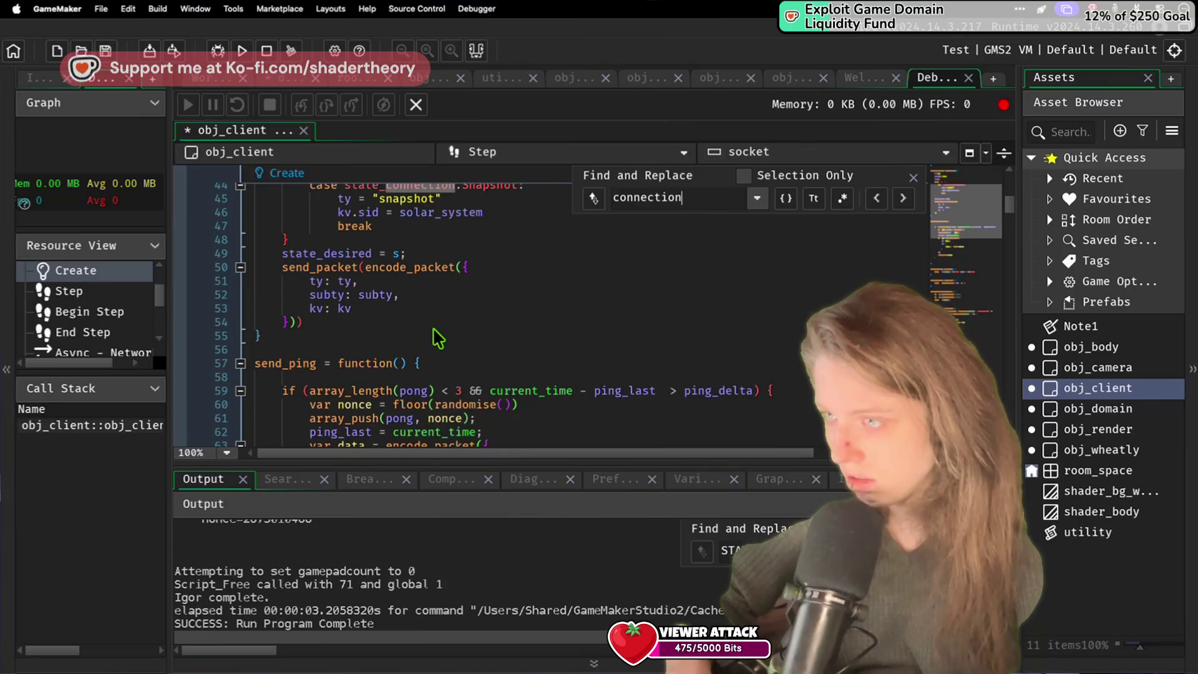
scroll(438, 338, up, 3)
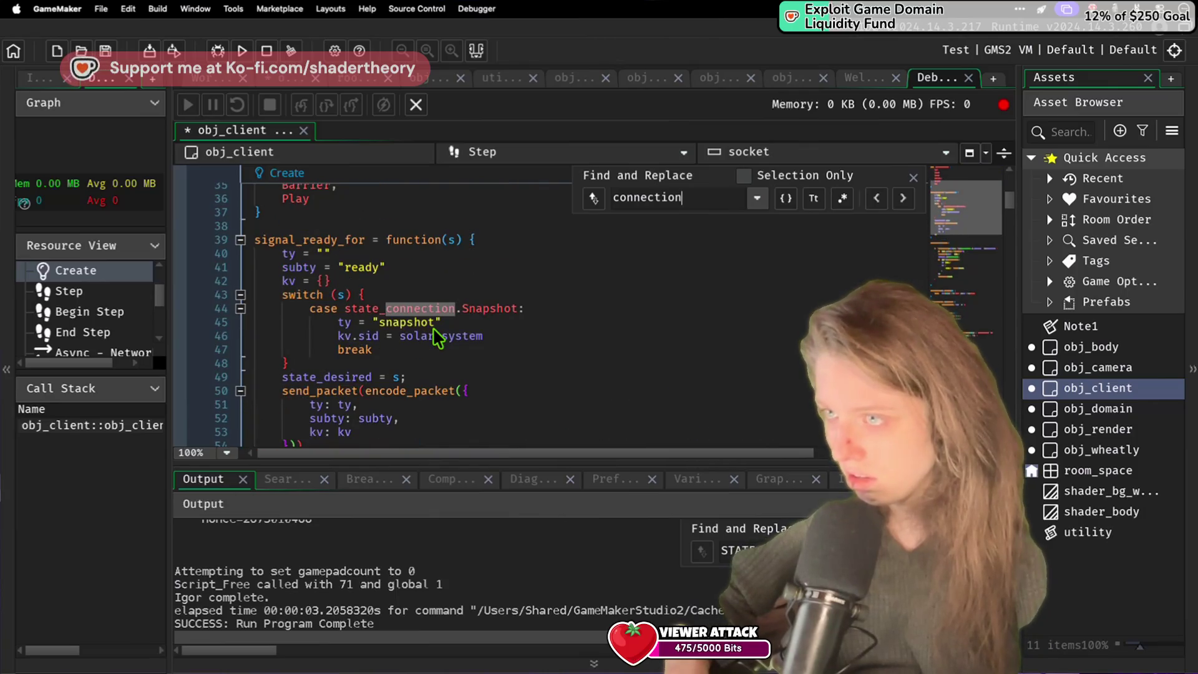
scroll(438, 337, down, 3)
scroll(438, 337, down, 3)
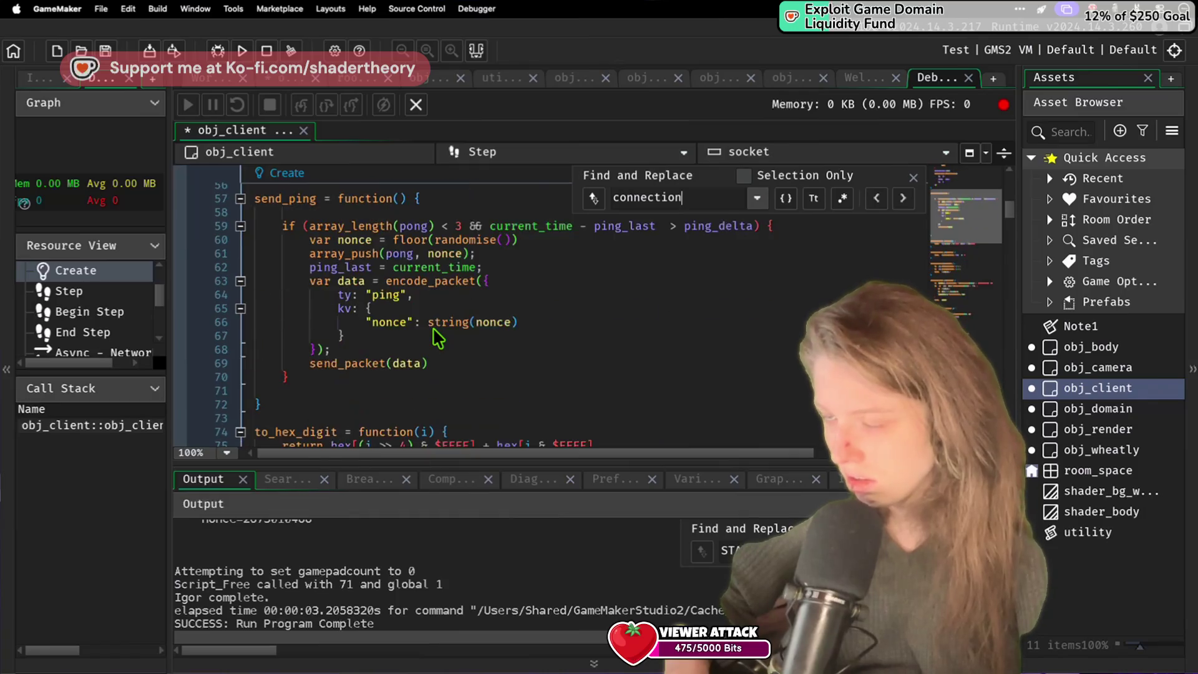
scroll(438, 338, up, 4)
scroll(439, 338, down, 6)
scroll(438, 338, down, 8)
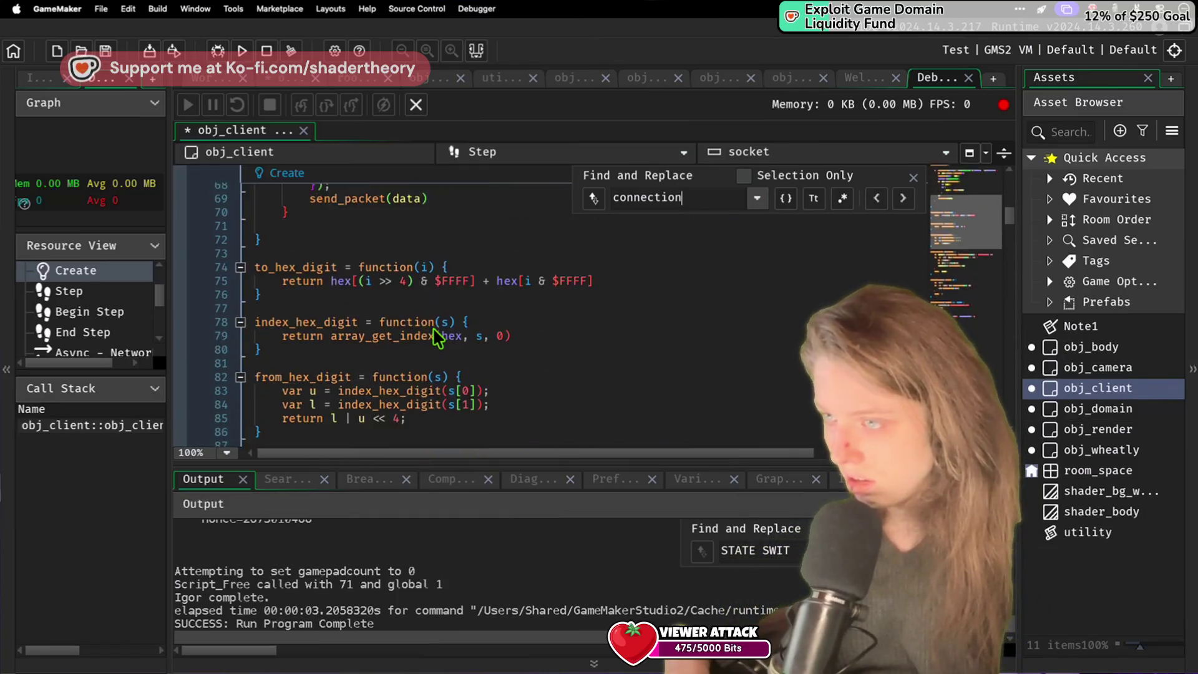
scroll(438, 338, down, 5)
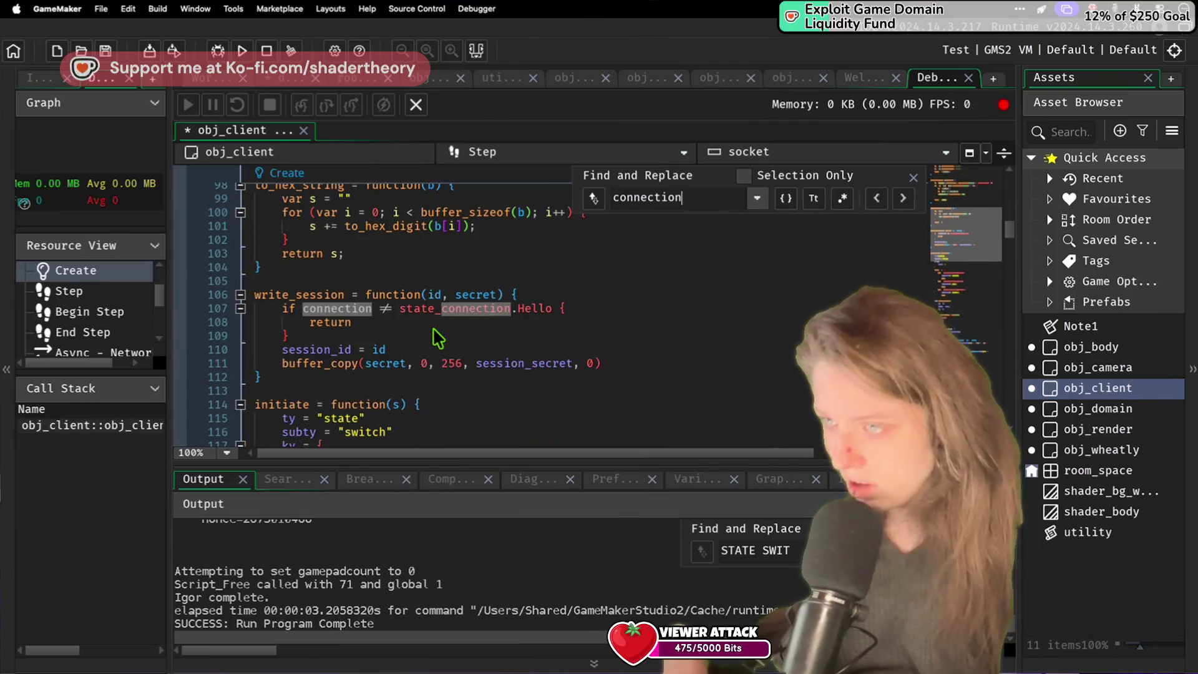
scroll(438, 337, down, 7)
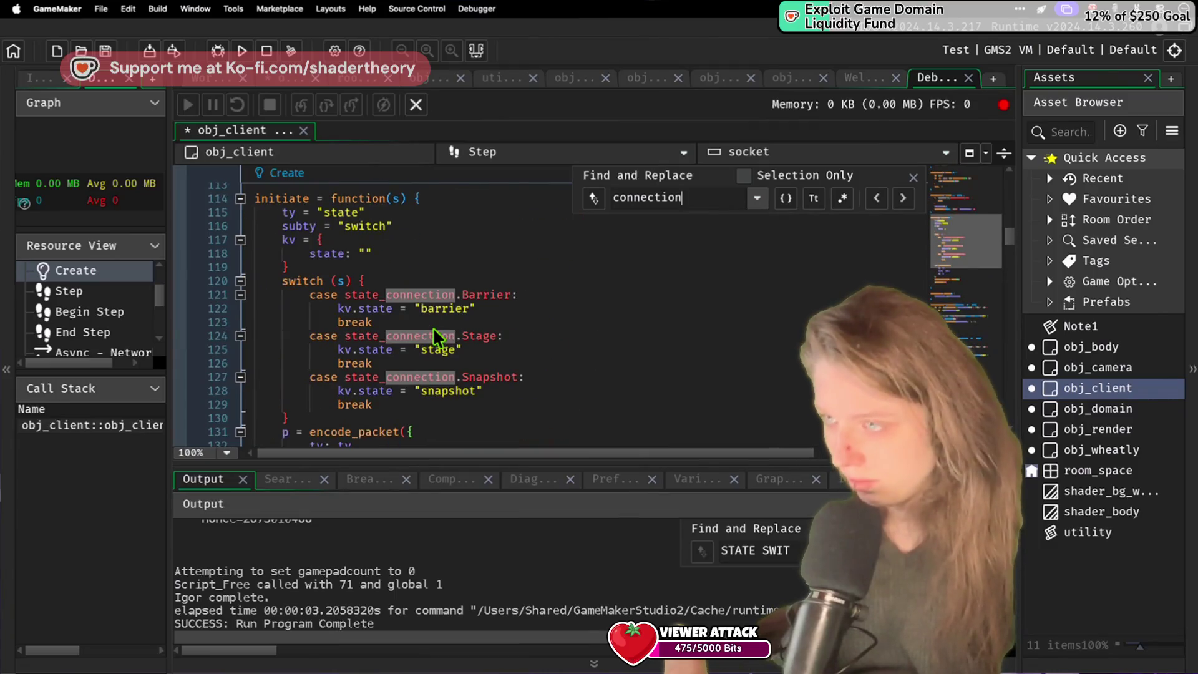
scroll(438, 337, down, 4)
scroll(438, 337, down, 12)
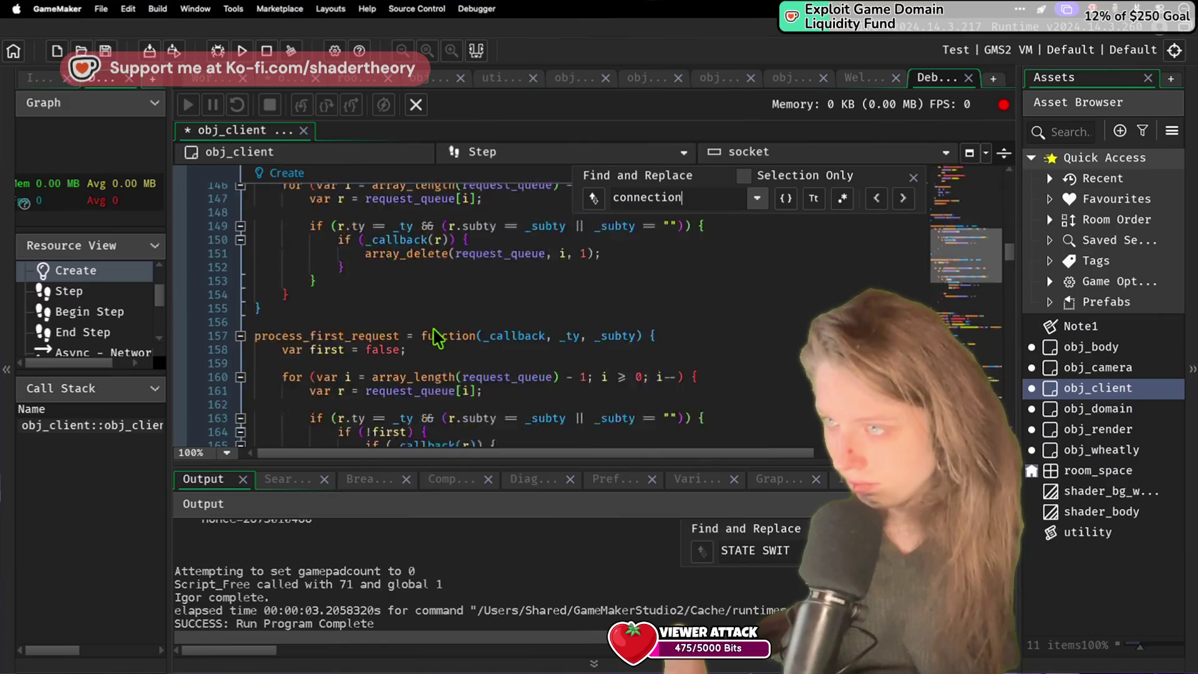
scroll(438, 337, down, 3)
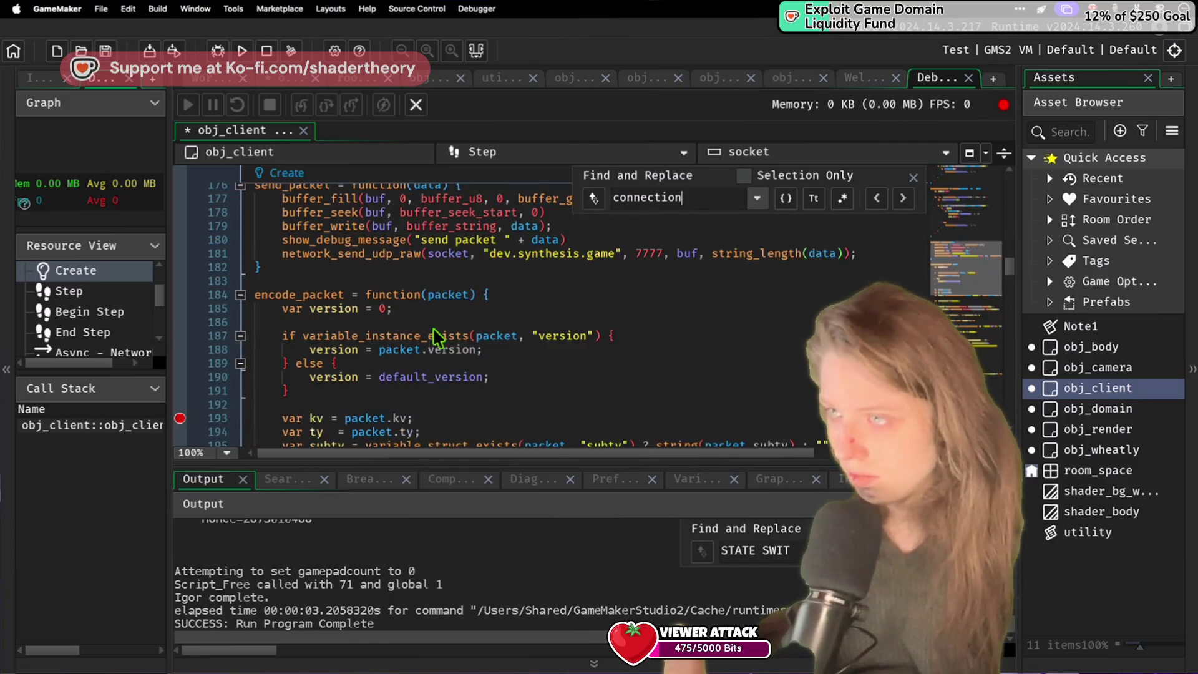
scroll(438, 338, down, 9)
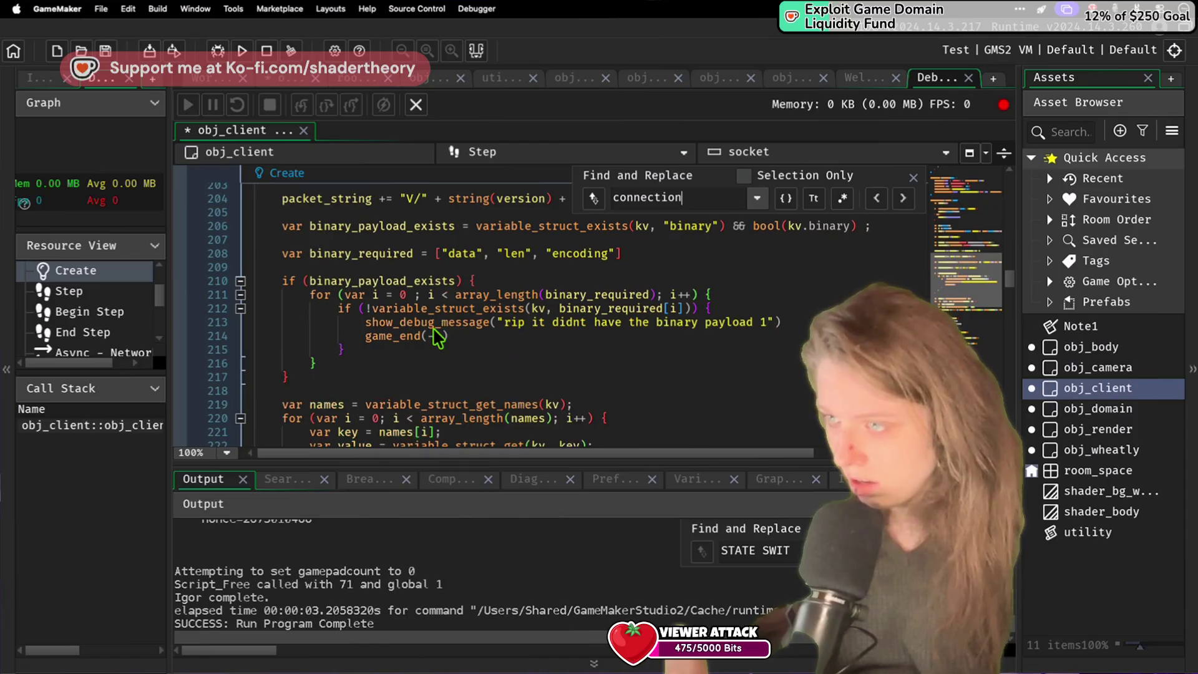
scroll(438, 337, down, 20)
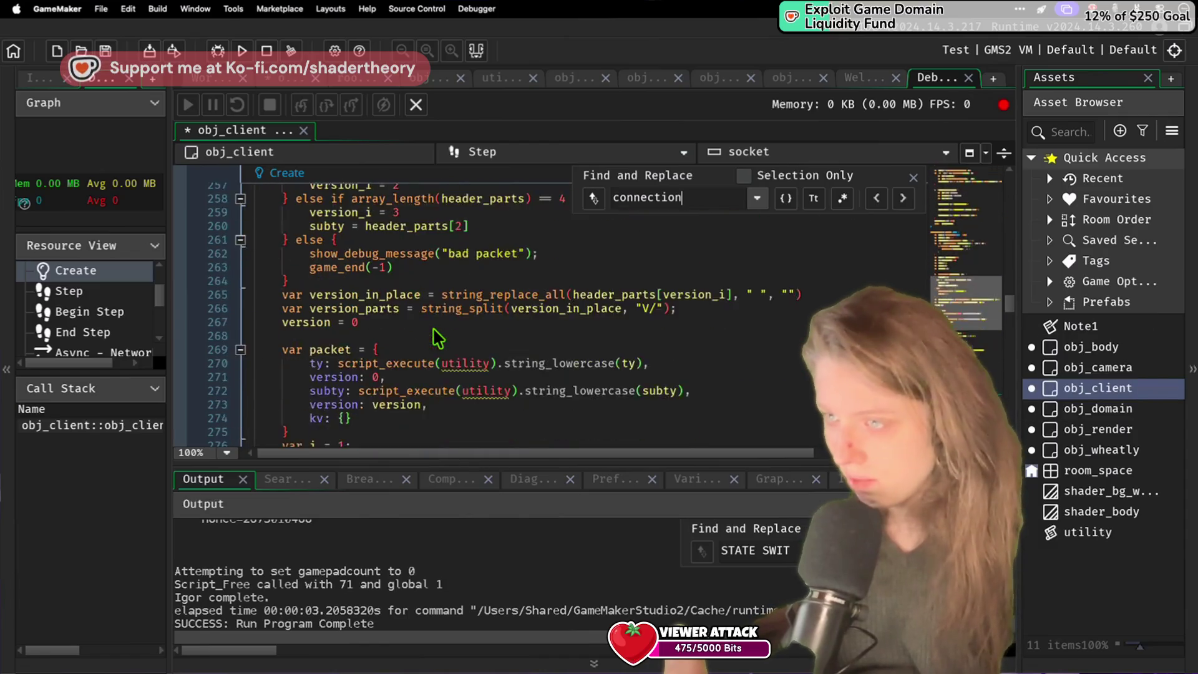
scroll(438, 338, down, 20)
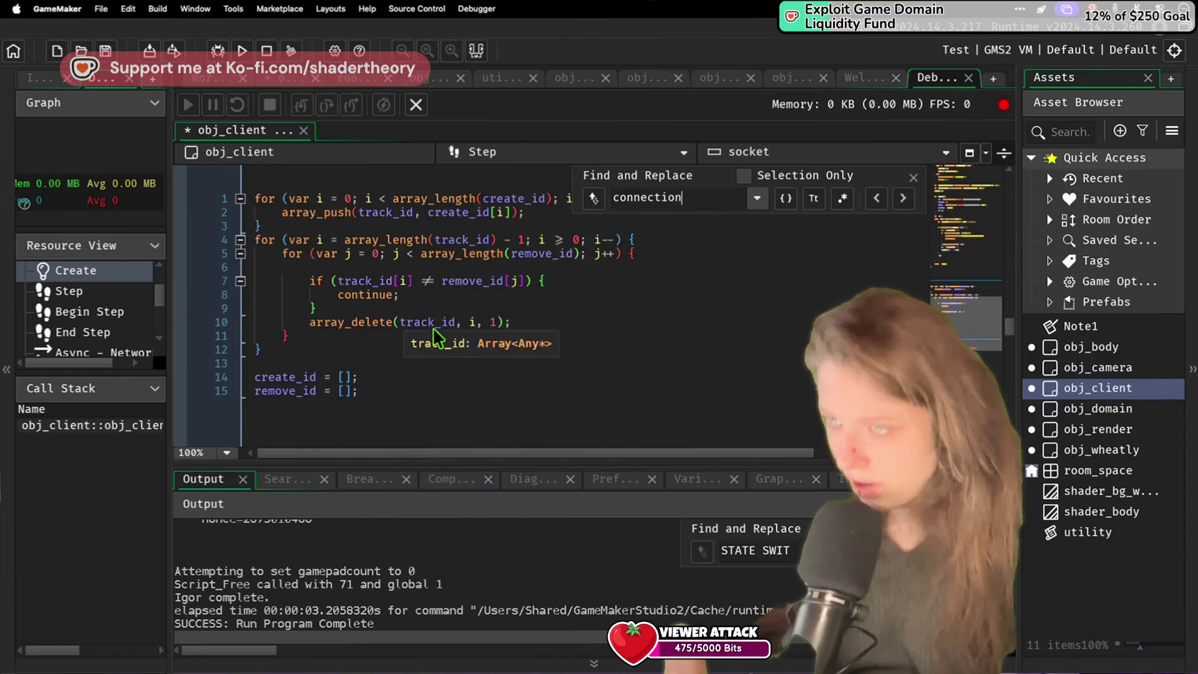
scroll(435, 326, up, 3)
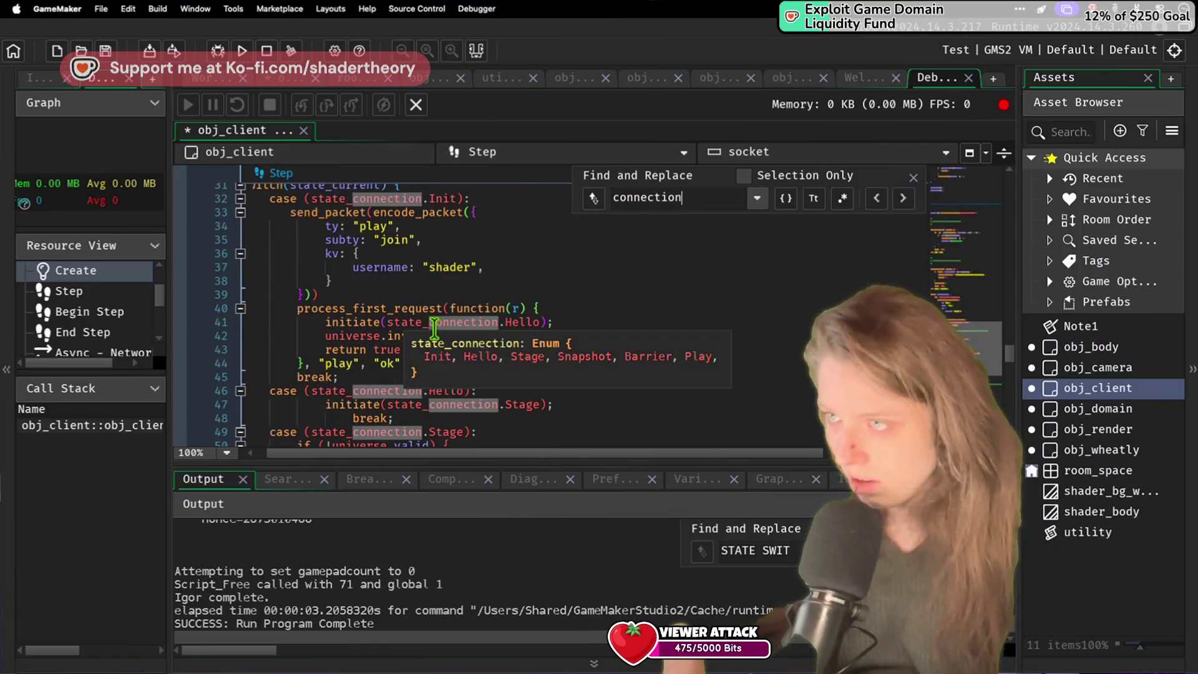
scroll(435, 326, down, 4)
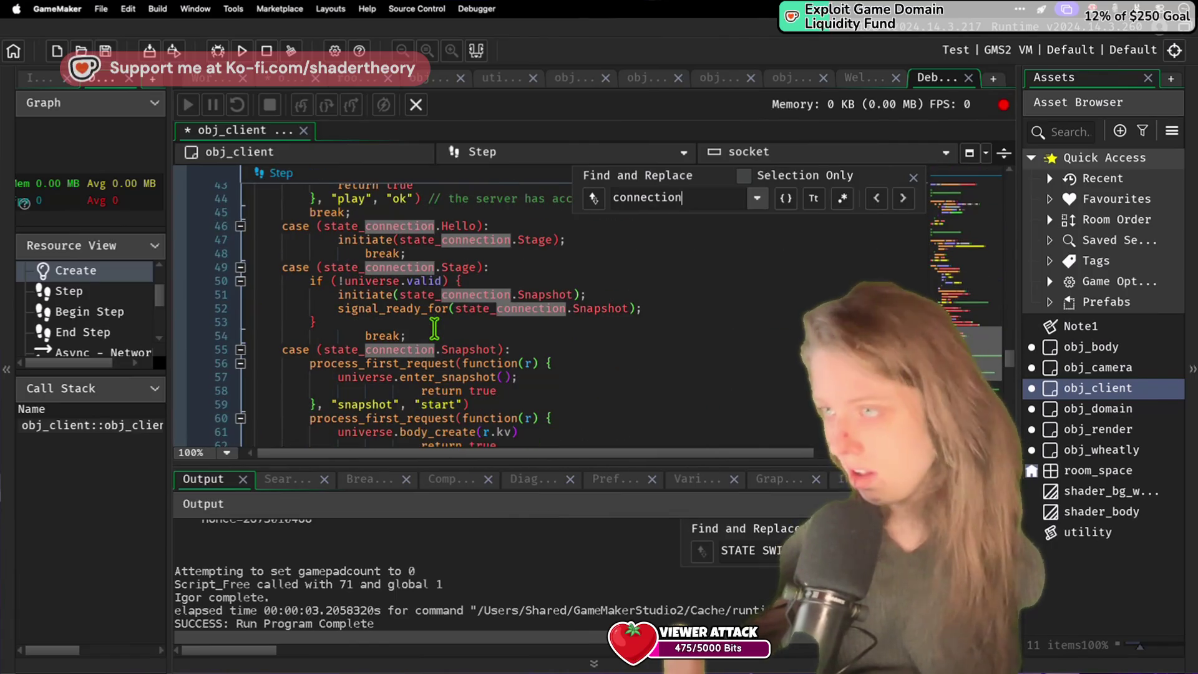
scroll(435, 326, up, 1)
scroll(435, 326, up, 3)
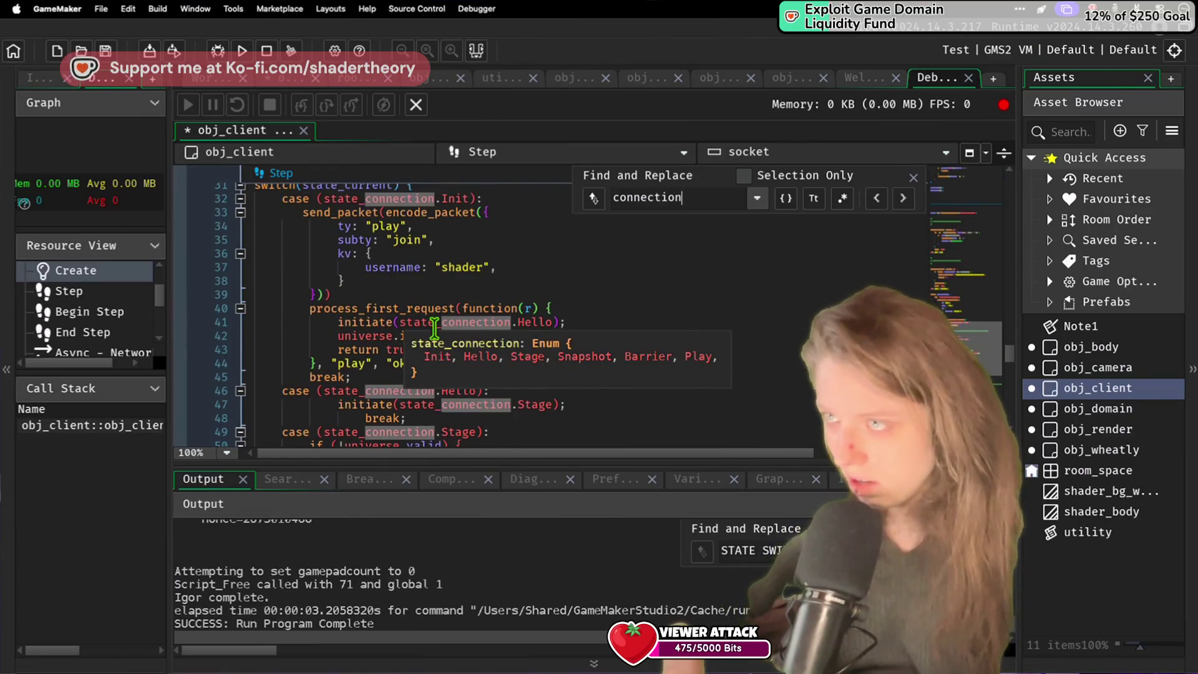
scroll(435, 327, down, 1)
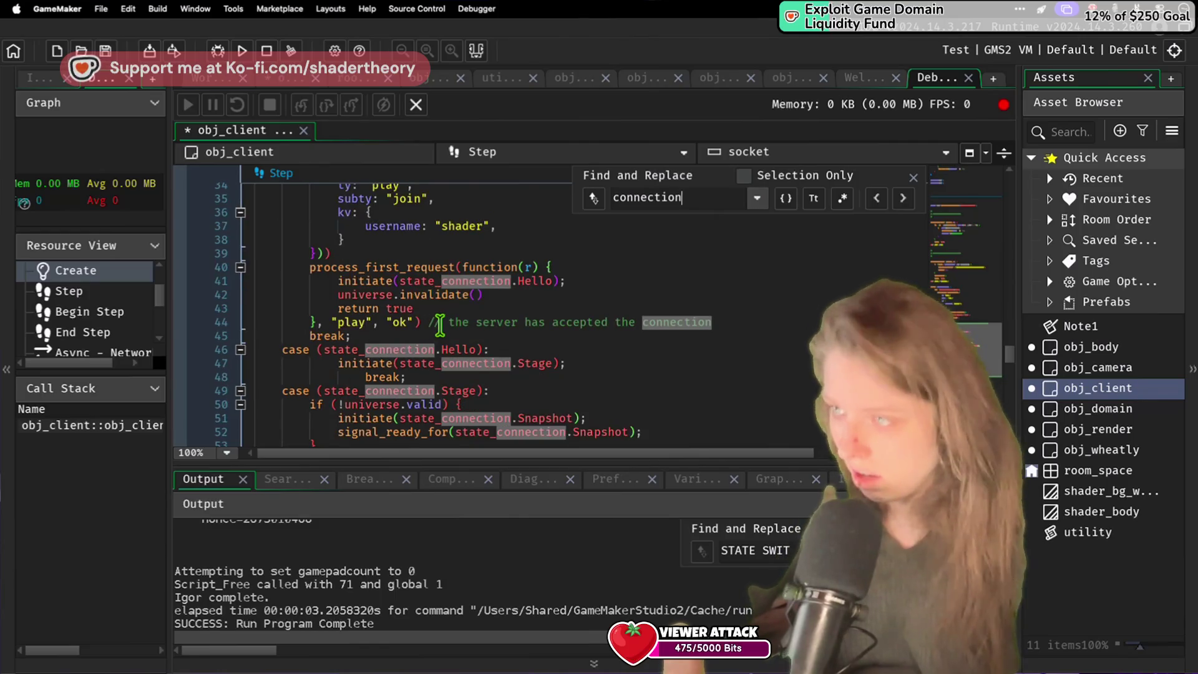
click(440, 323)
click(450, 309)
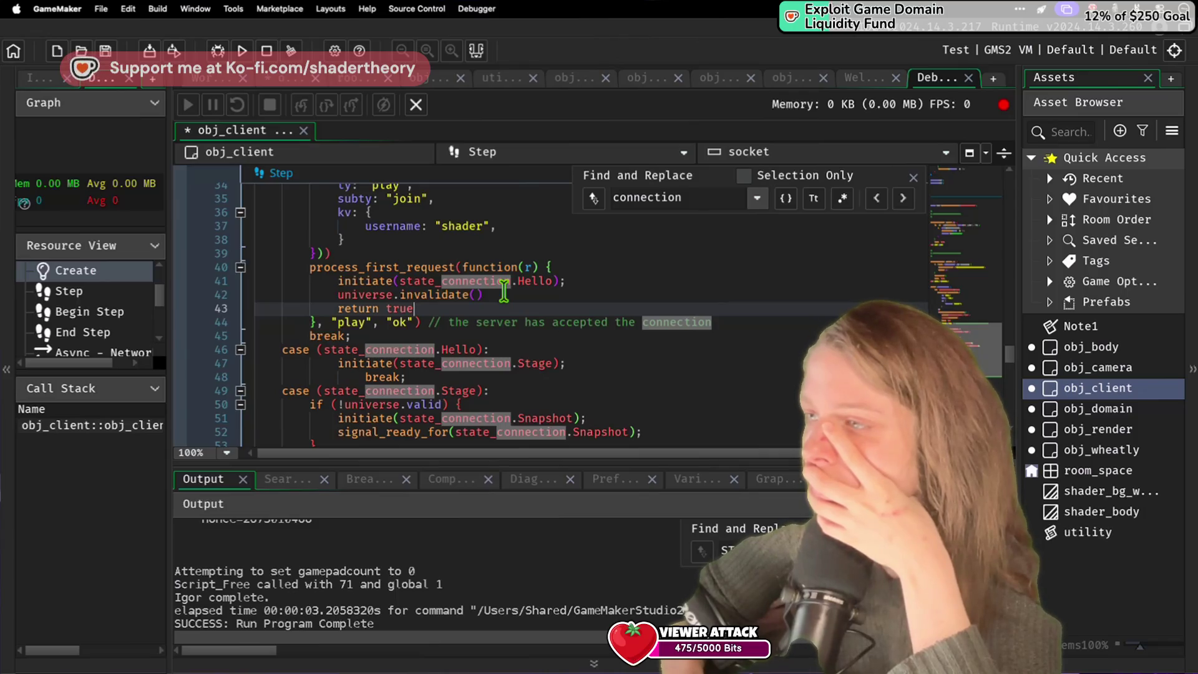
key(ctrl+Right)
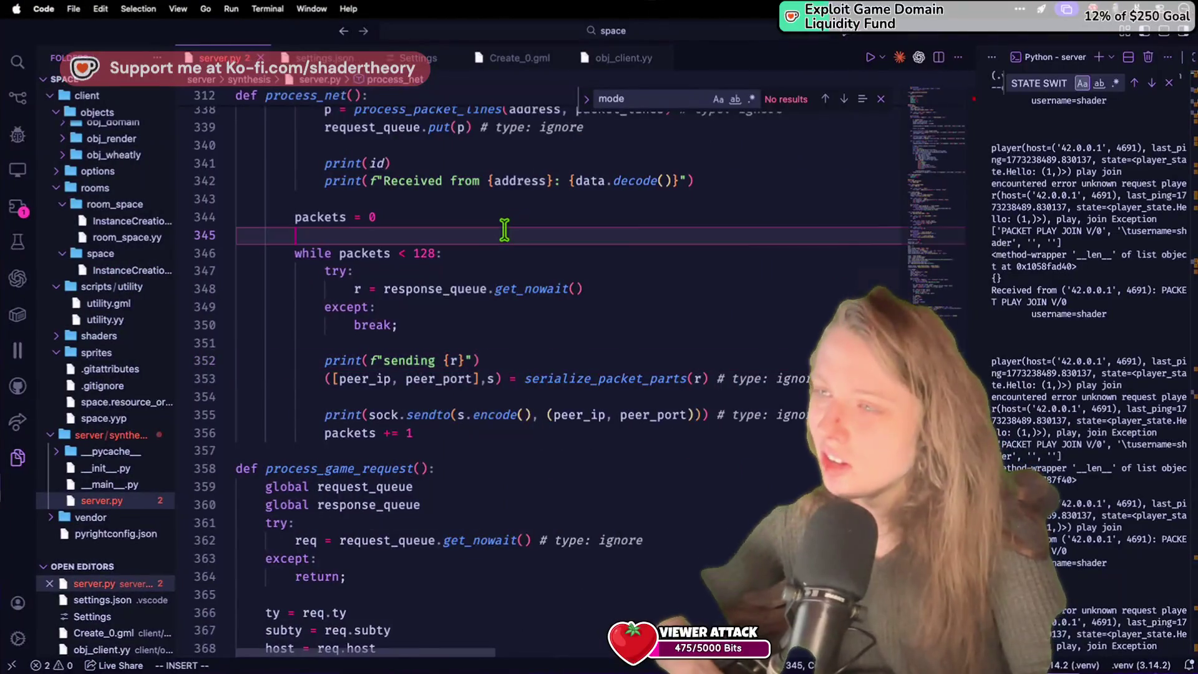
Step: Delete pq.switch_state(player_state.Hello) from the join case in process_game_request
scroll(505, 230, up, 20)
scroll(504, 229, down, 5)
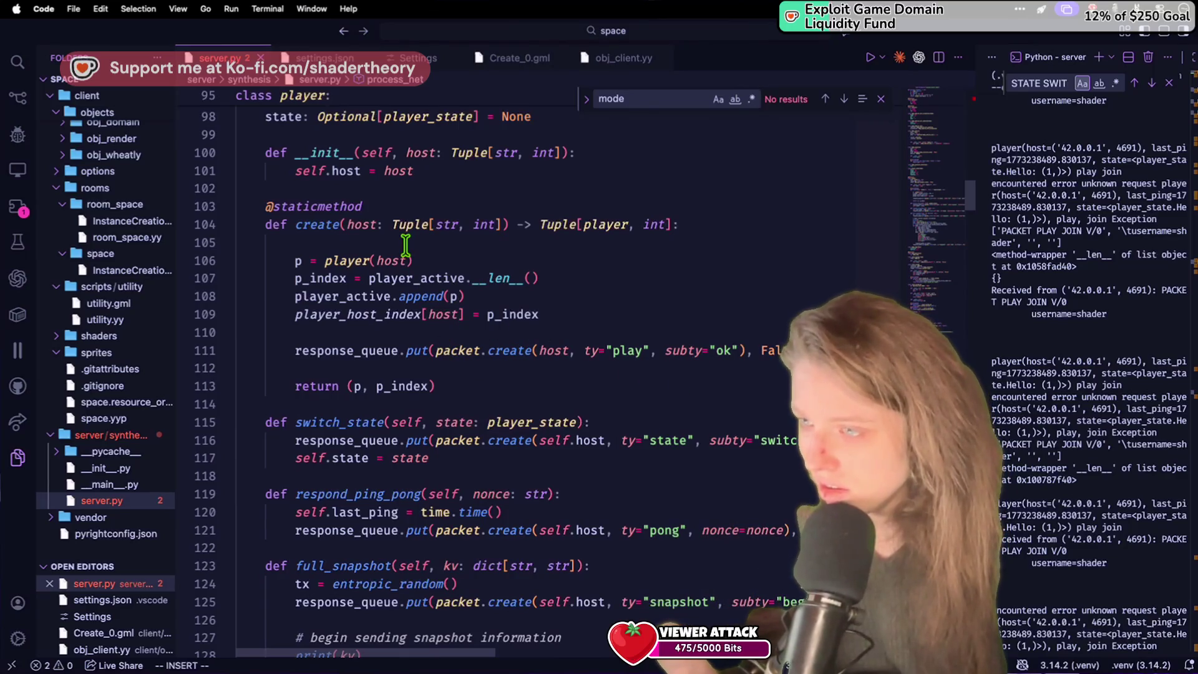
scroll(405, 245, up, 3)
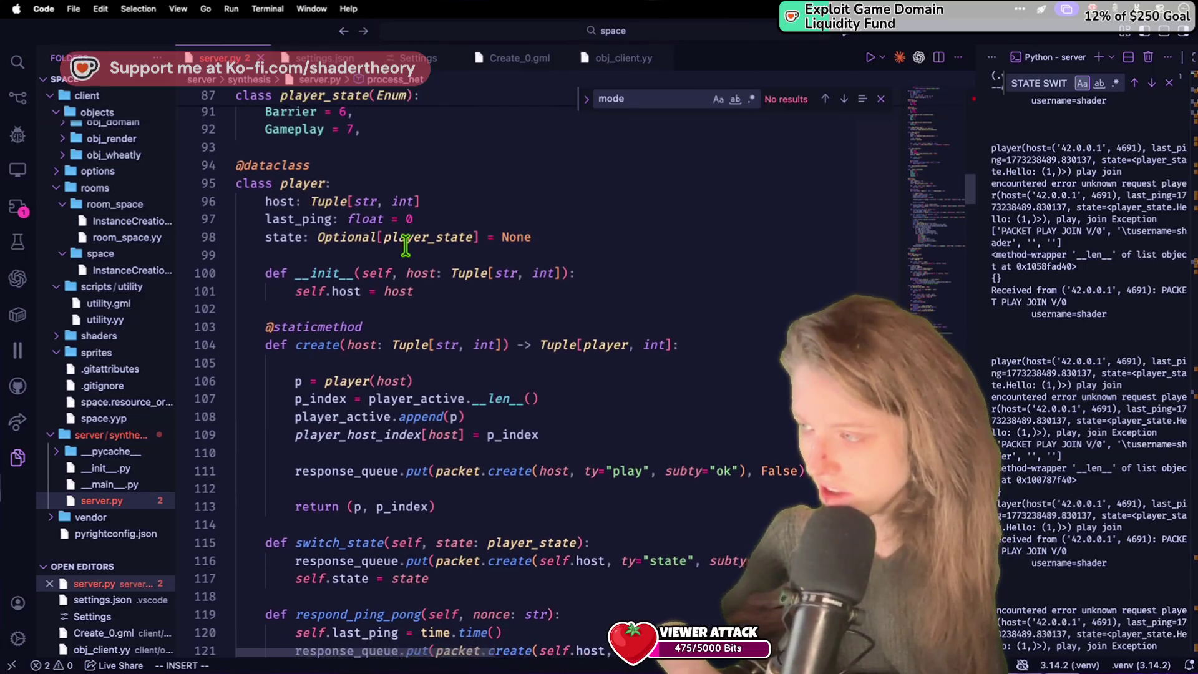
scroll(406, 245, down, 1)
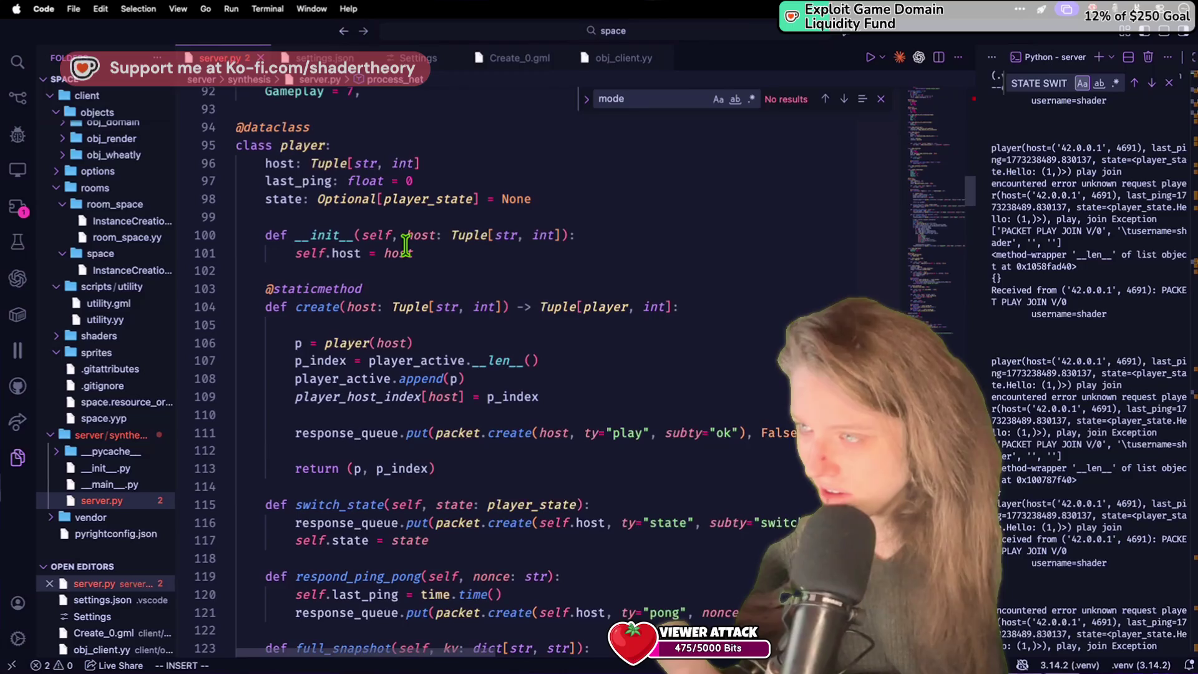
scroll(407, 250, down, 1)
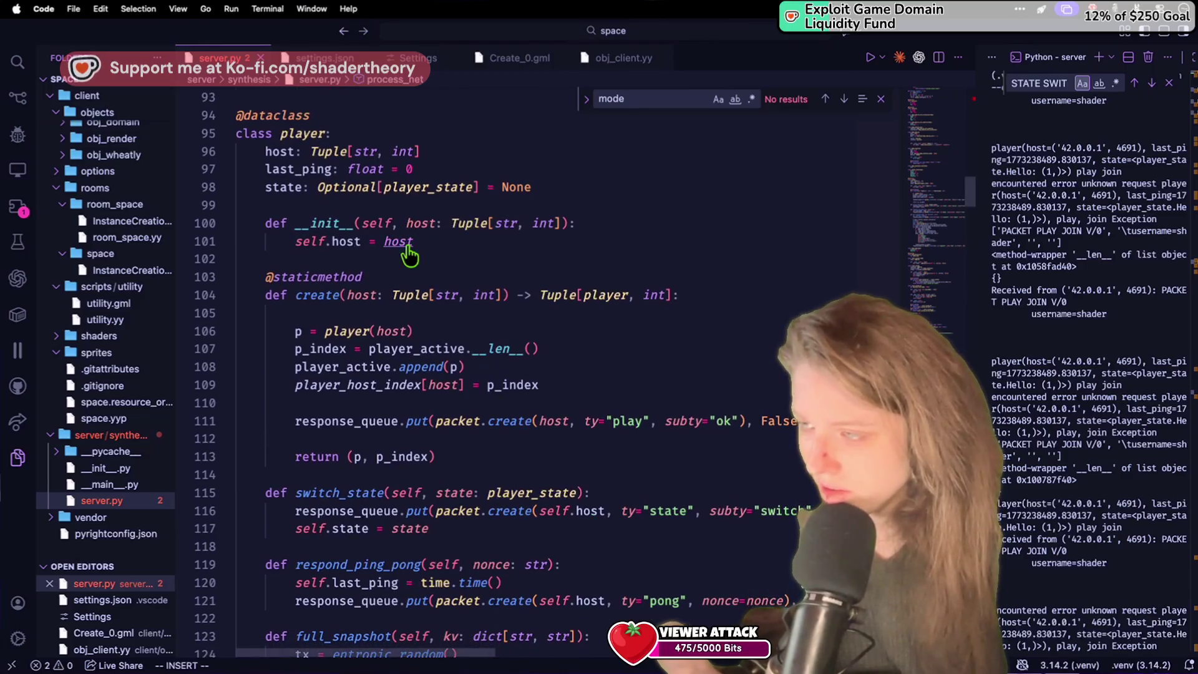
scroll(384, 416, down, 20)
scroll(384, 415, down, 20)
scroll(384, 415, up, 10)
scroll(384, 415, up, 20)
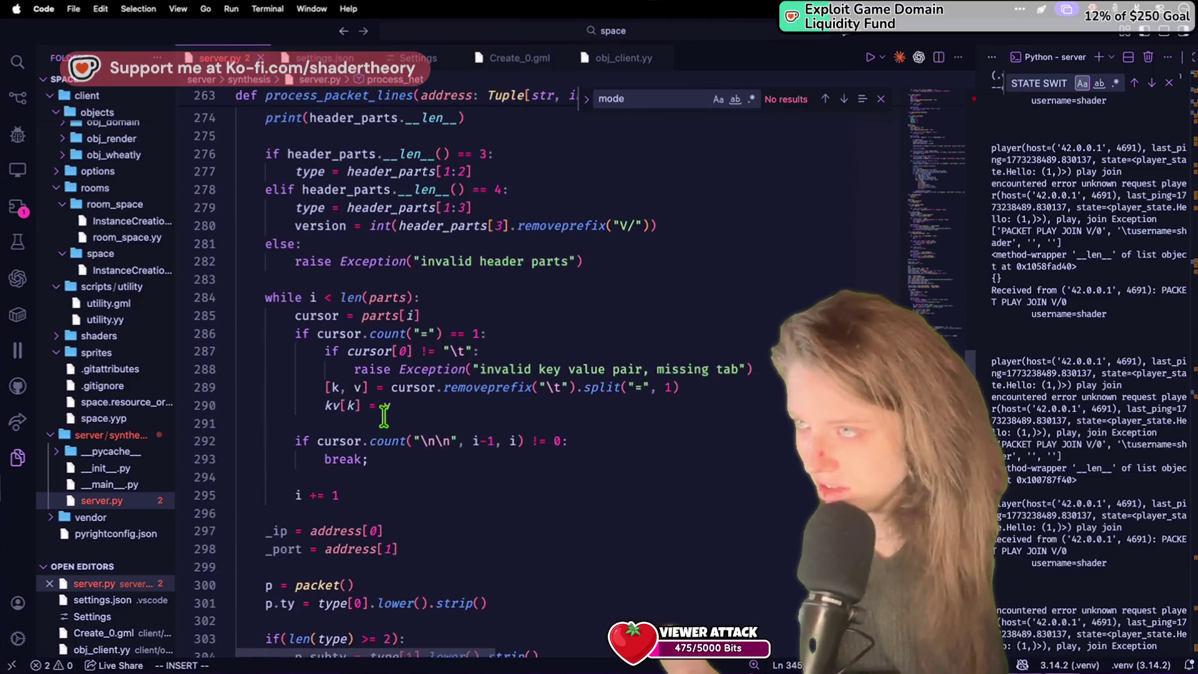
scroll(384, 416, up, 20)
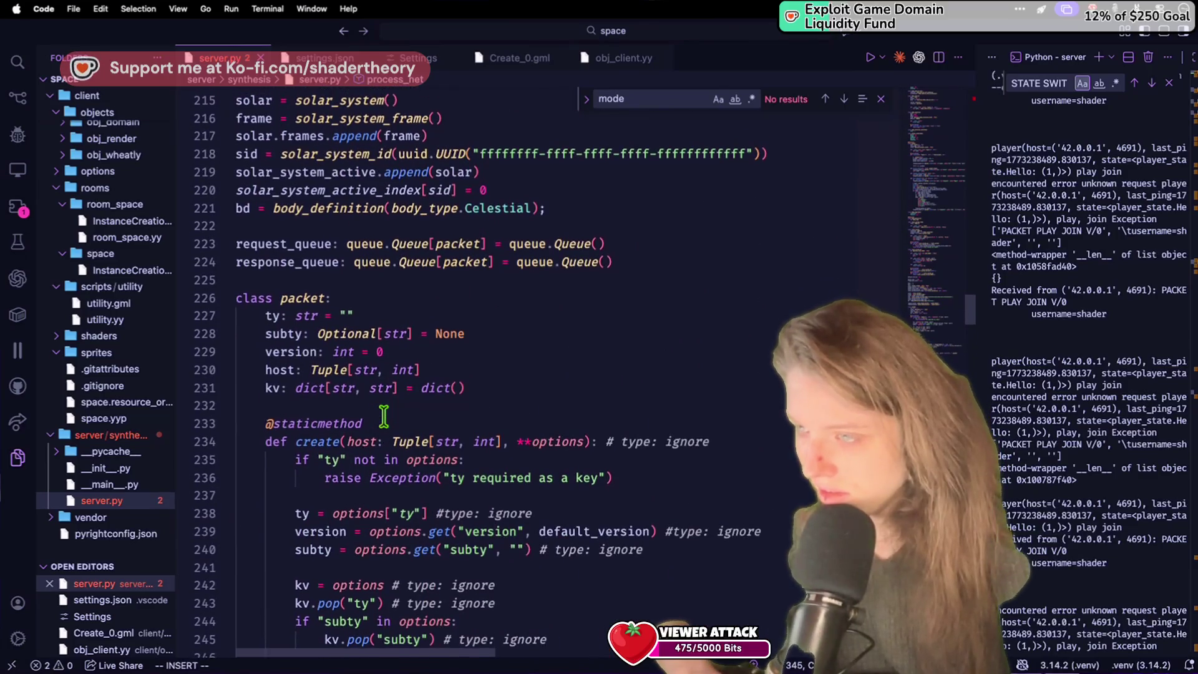
scroll(384, 416, down, 20)
scroll(384, 416, up, 6)
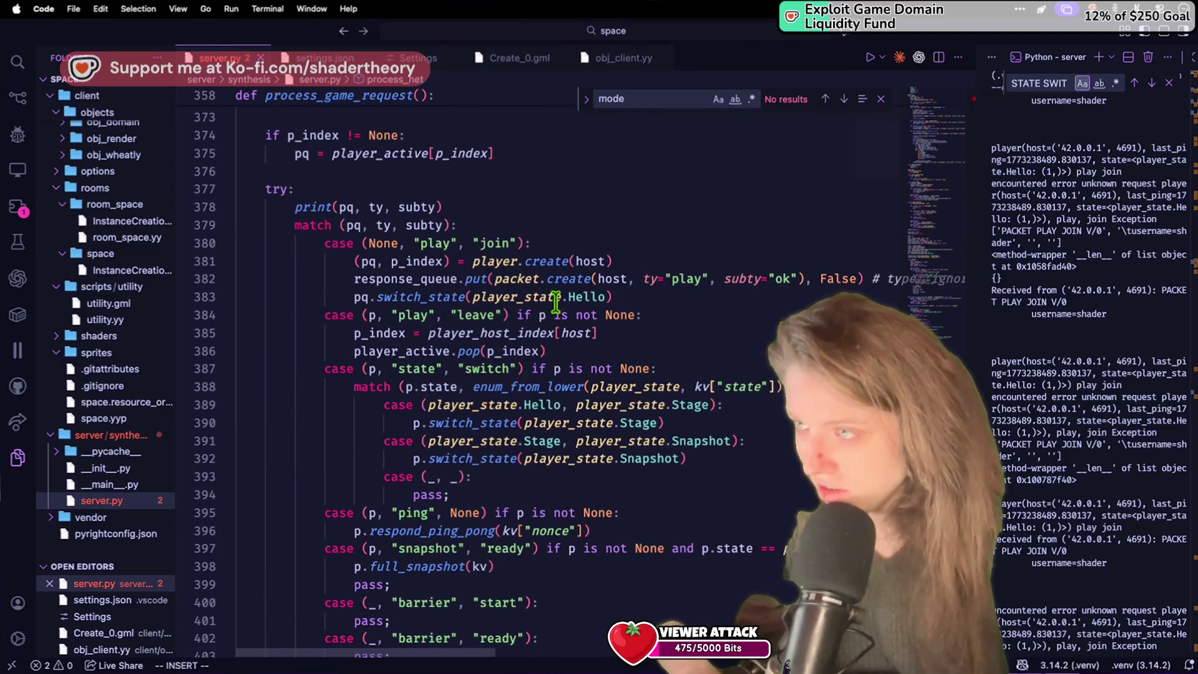
click(642, 296)
key(super+shift+k)
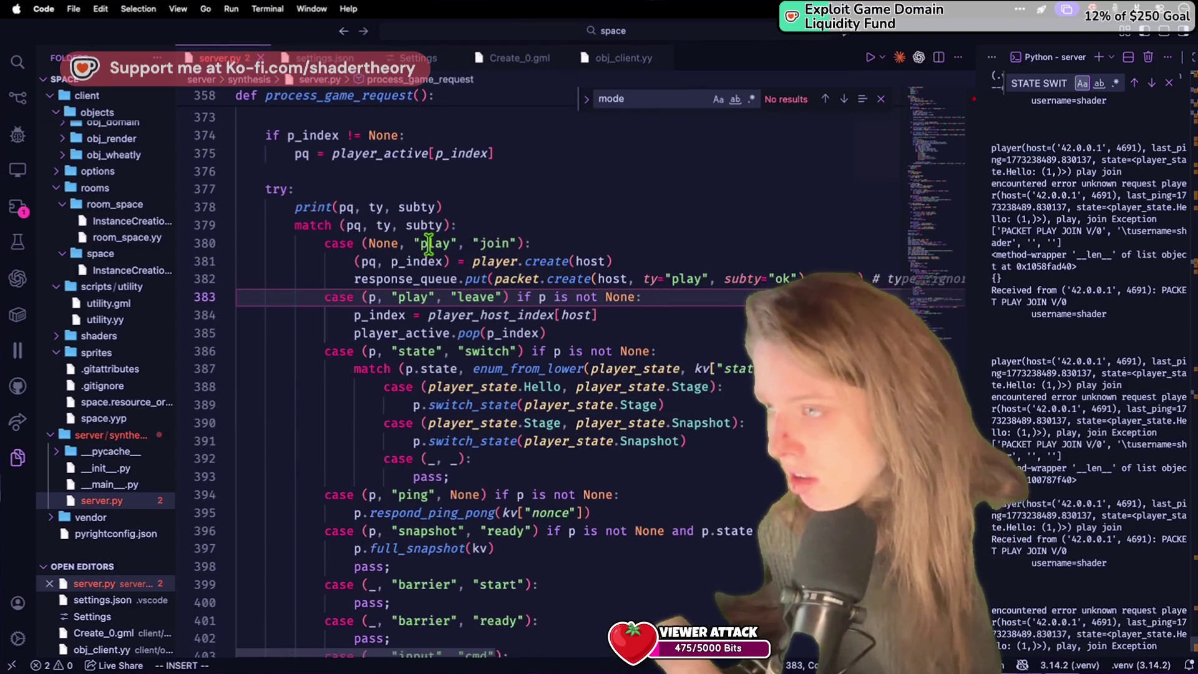
Step: Move up to the player class, placing the caret after the host assignment
scroll(430, 217, up, 20)
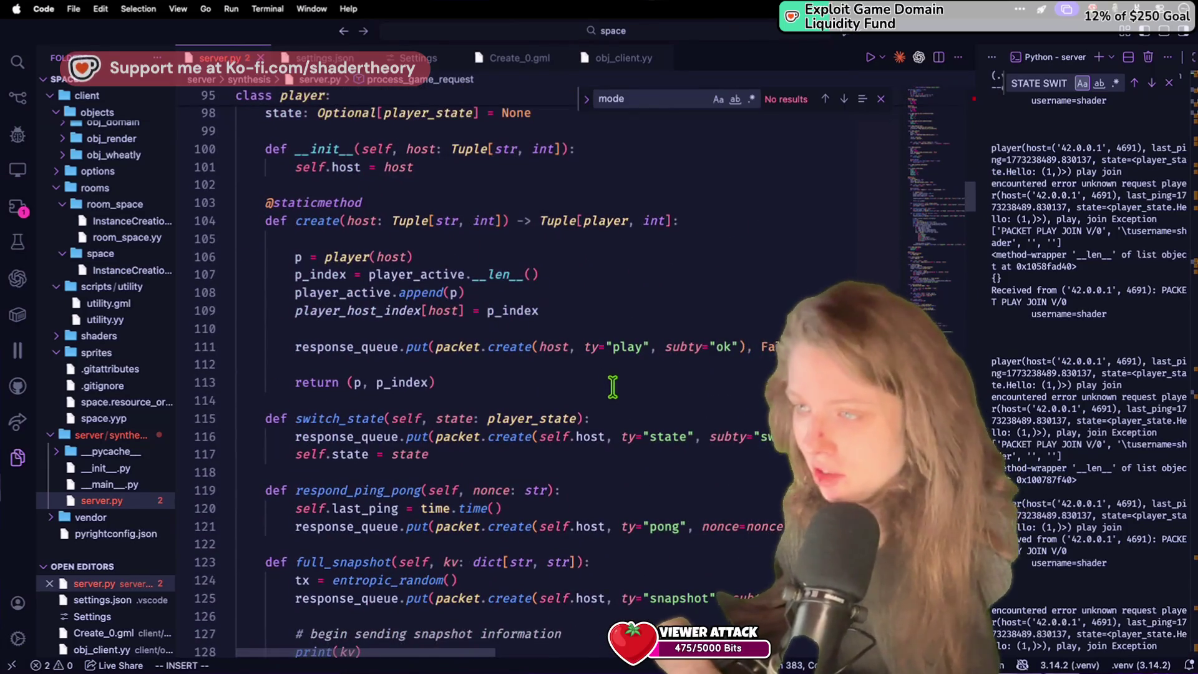
click(597, 365)
scroll(599, 282, up, 1)
click(451, 215)
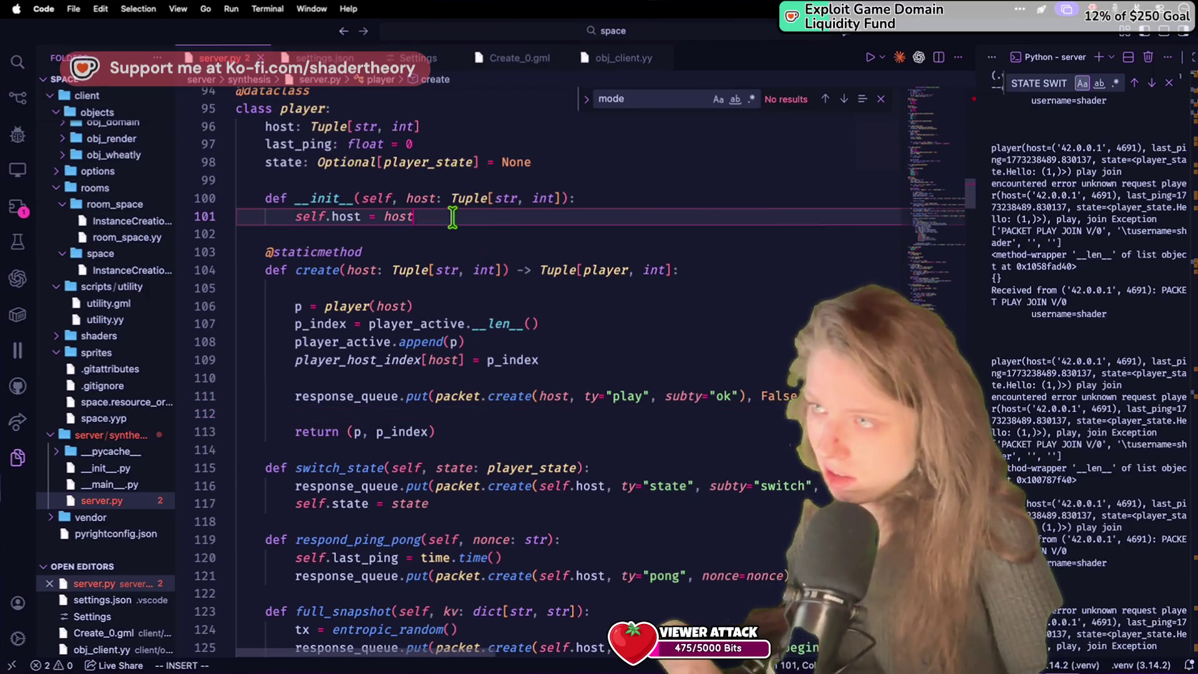
Step: Change the player's state field to player_state = player_state.Init and save server.py
key(Return)
text(self.)
key(ctrl+z)
double_click(521, 162)
scroll(530, 158, up, 1)
text(player_state)
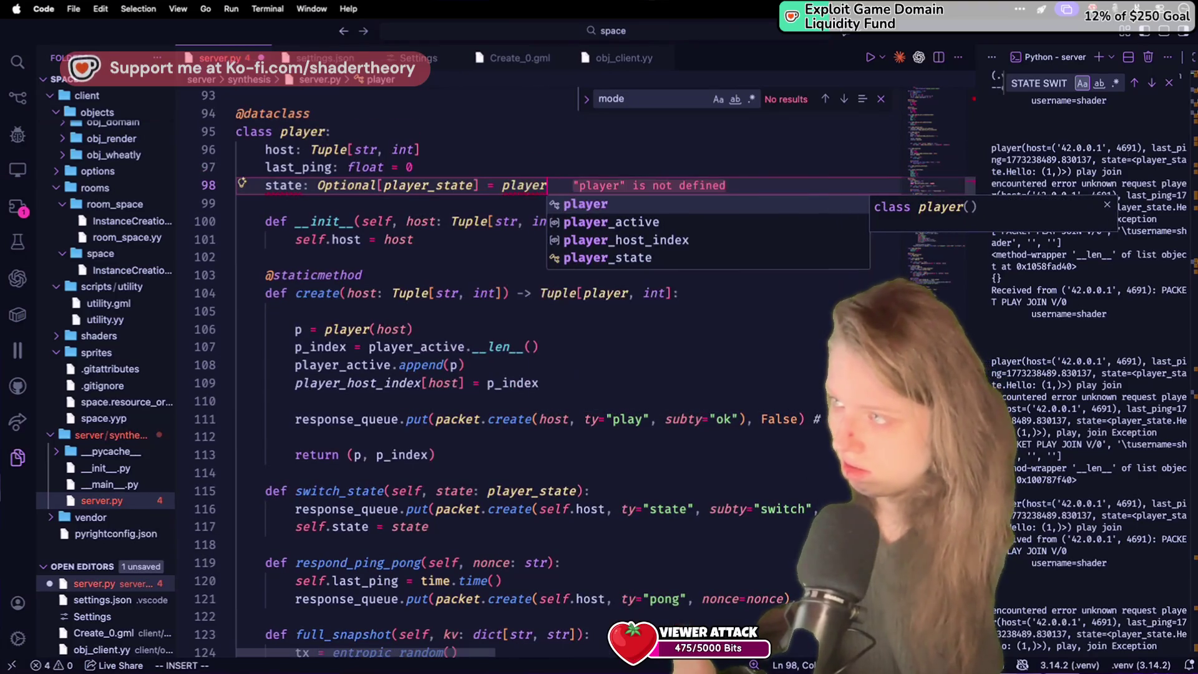
text(.i)
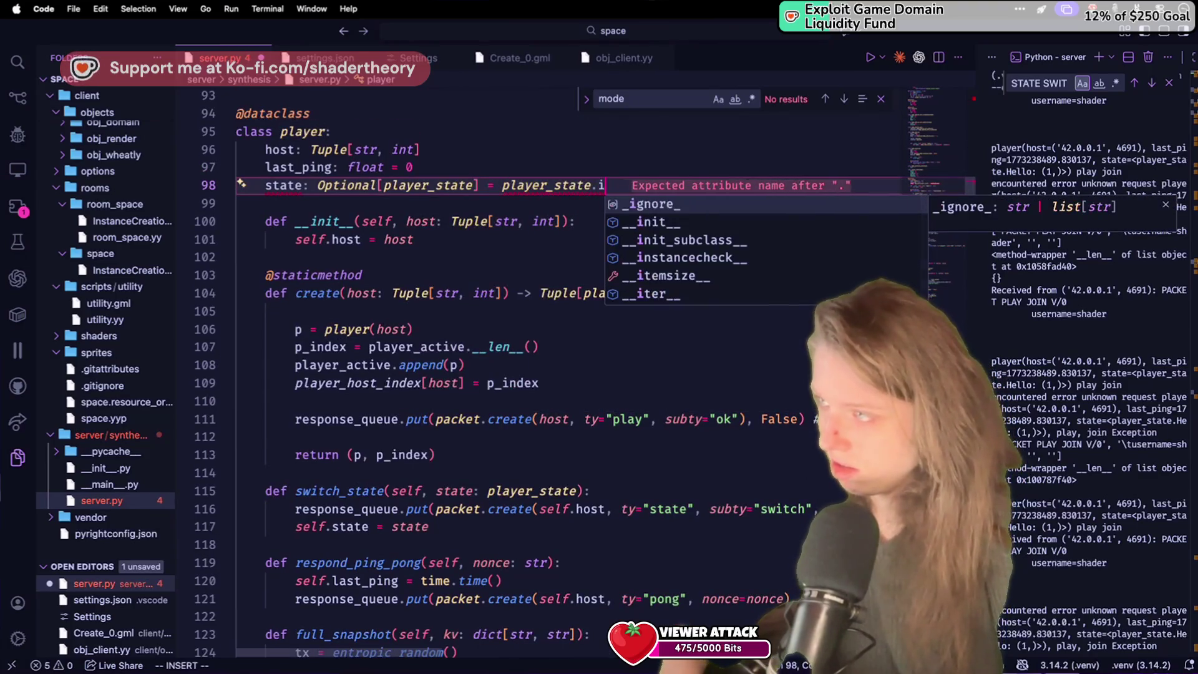
key(Escape)
text(.)
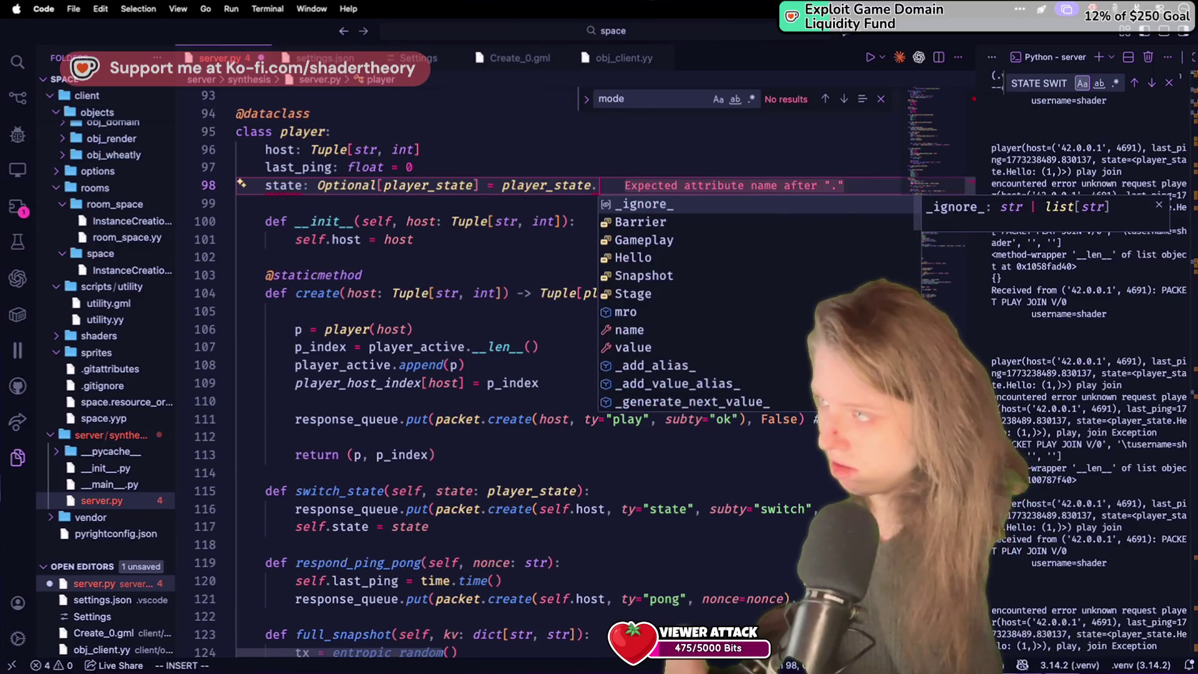
text(Init)
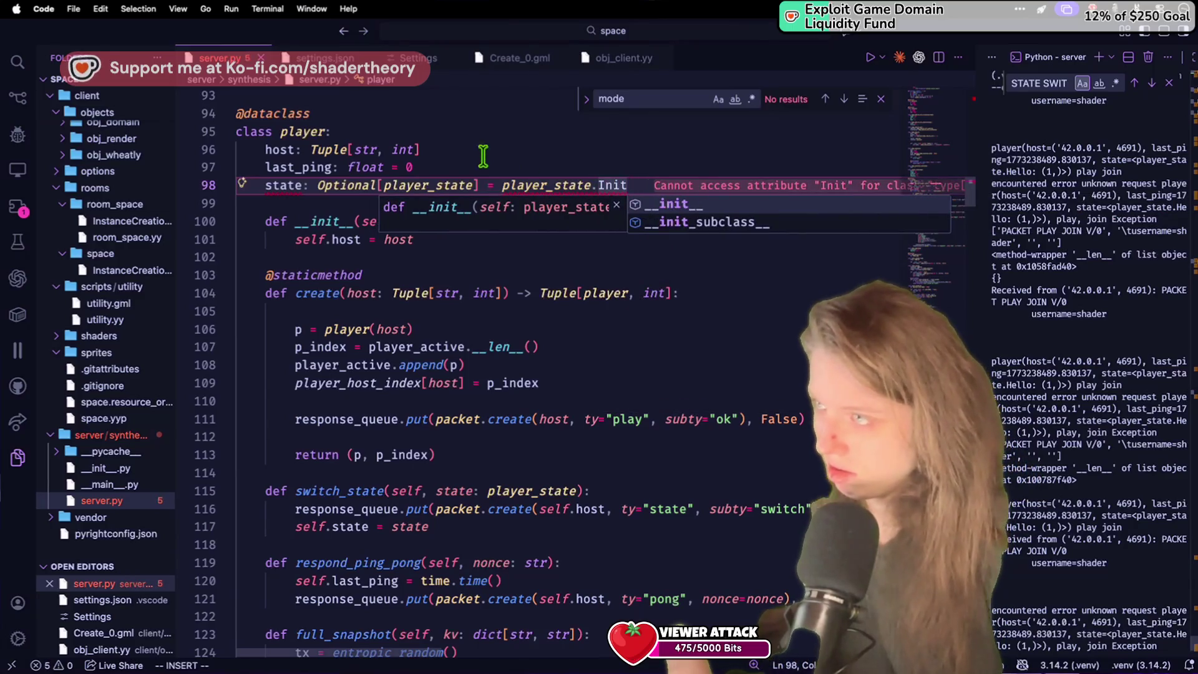
click(470, 185)
key(Delete)
click(382, 185)
key(alt+BackSpace)
key(alt+BackSpace)
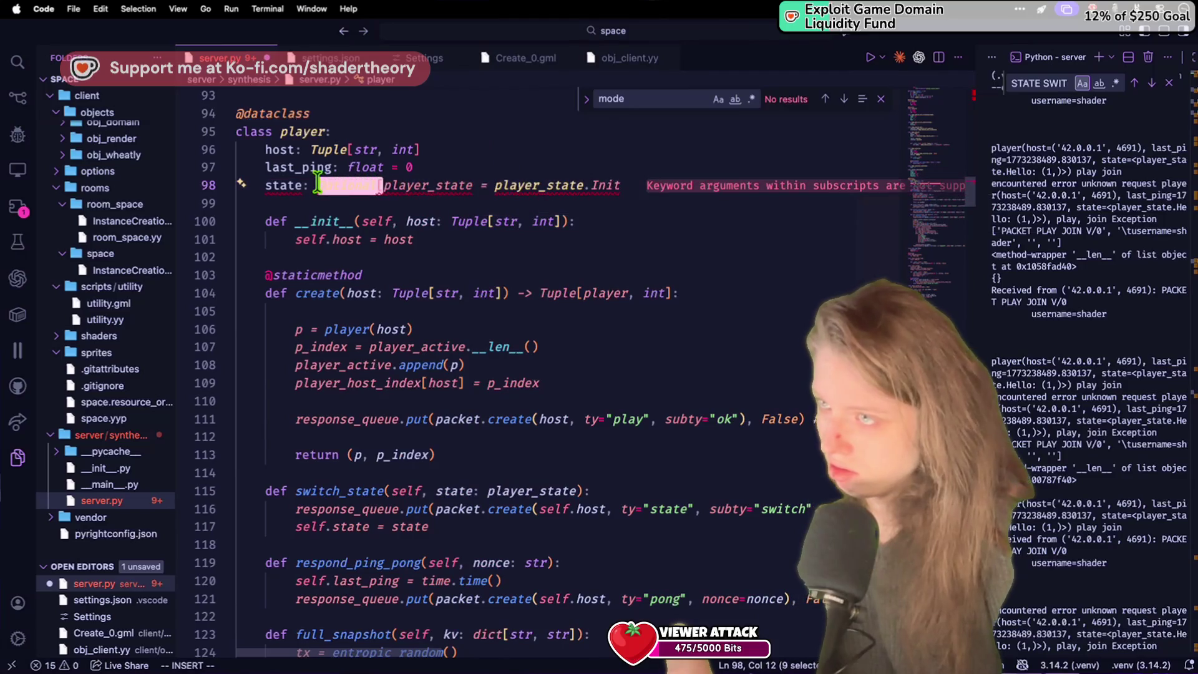
key(super+s)
Step: Add Init = 0 as the first member of the player_state enum
click(570, 134)
scroll(569, 137, up, 5)
scroll(569, 137, up, 15)
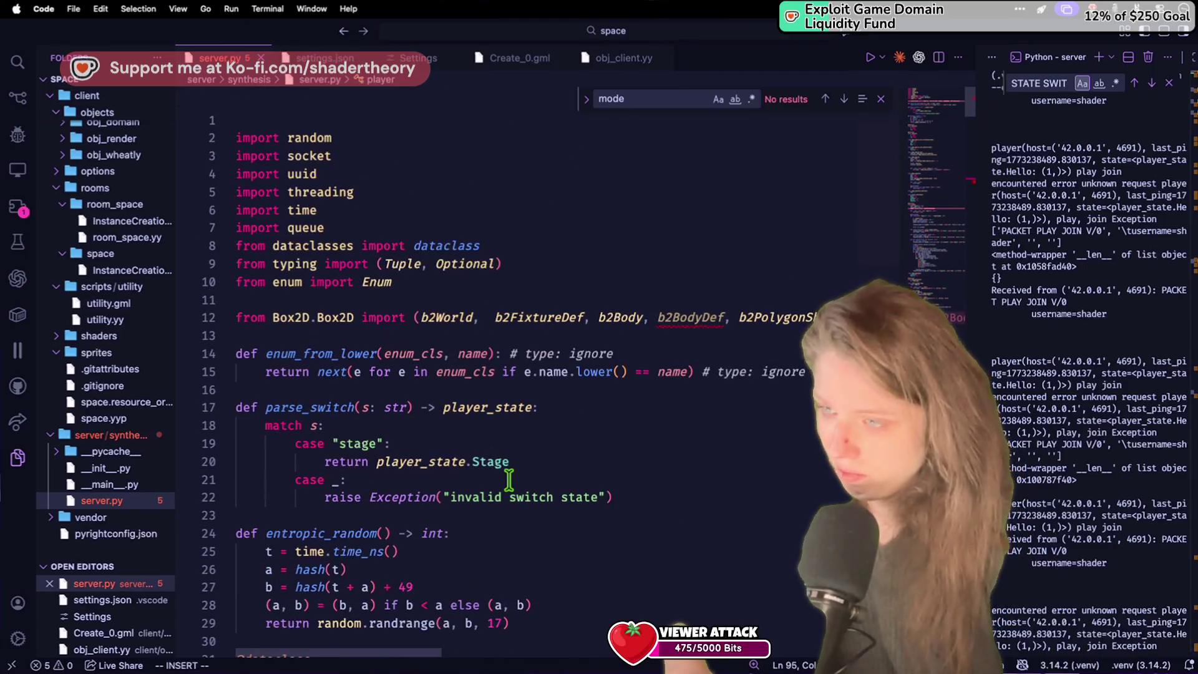
scroll(509, 479, down, 10)
scroll(509, 479, down, 7)
click(426, 342)
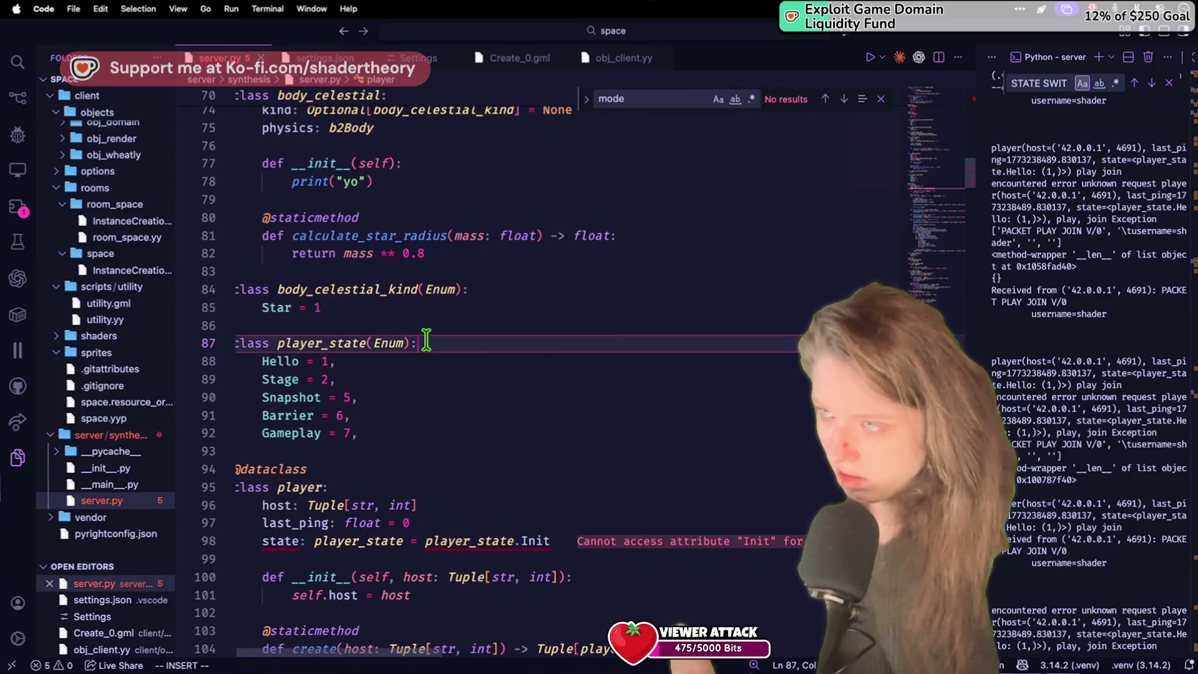
key(Return)
text(Init = 0,)
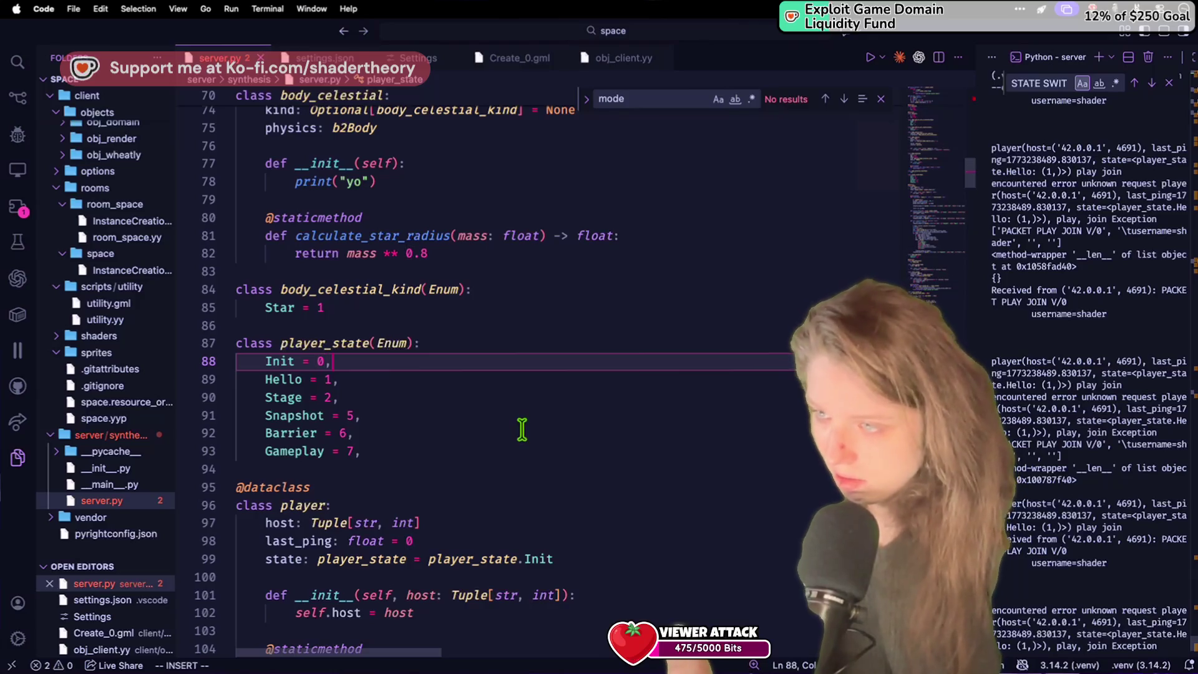
click(522, 430)
scroll(523, 429, down, 20)
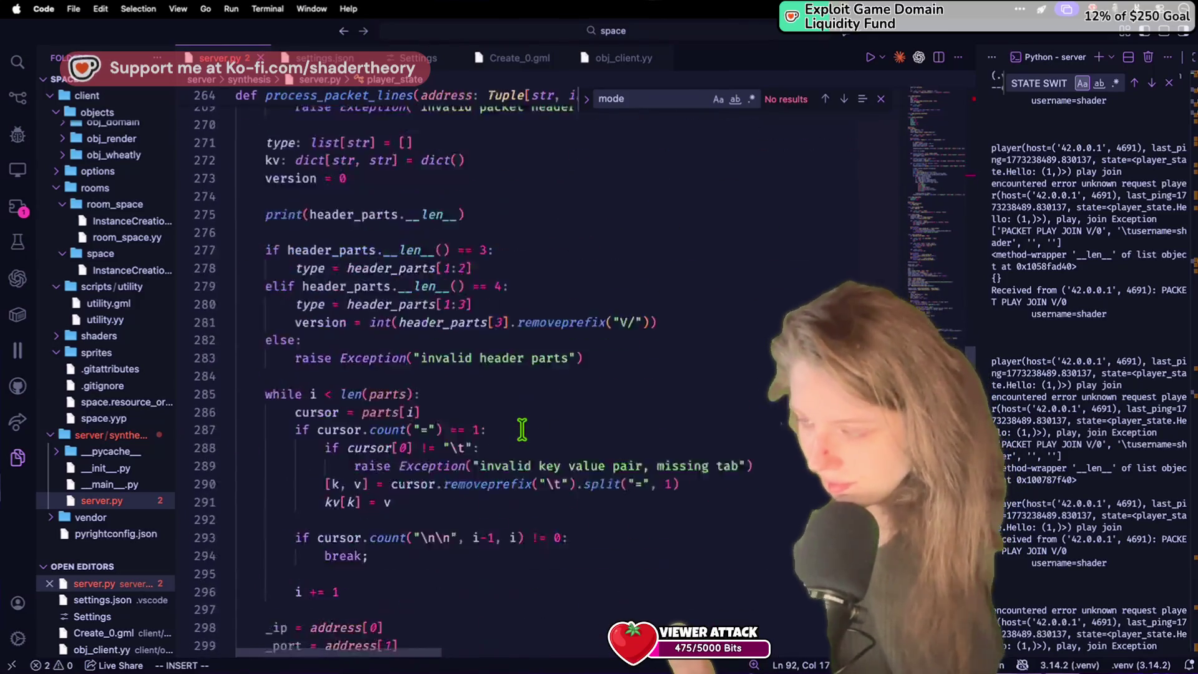
scroll(522, 429, up, 3)
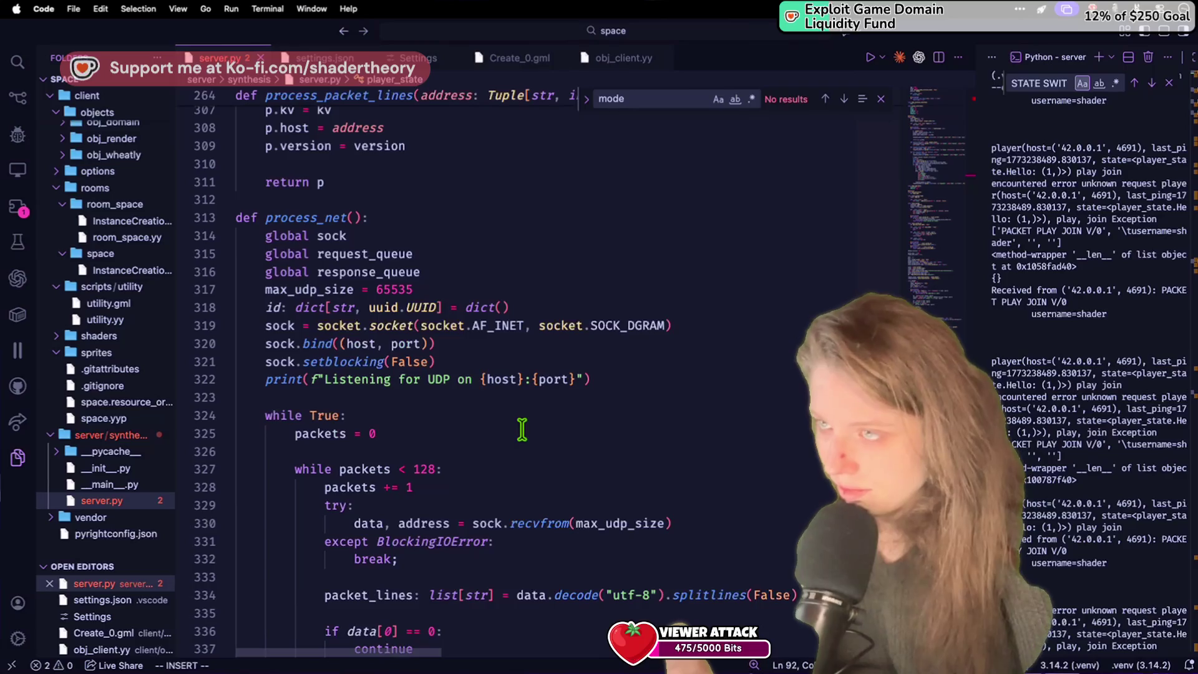
scroll(523, 430, up, 20)
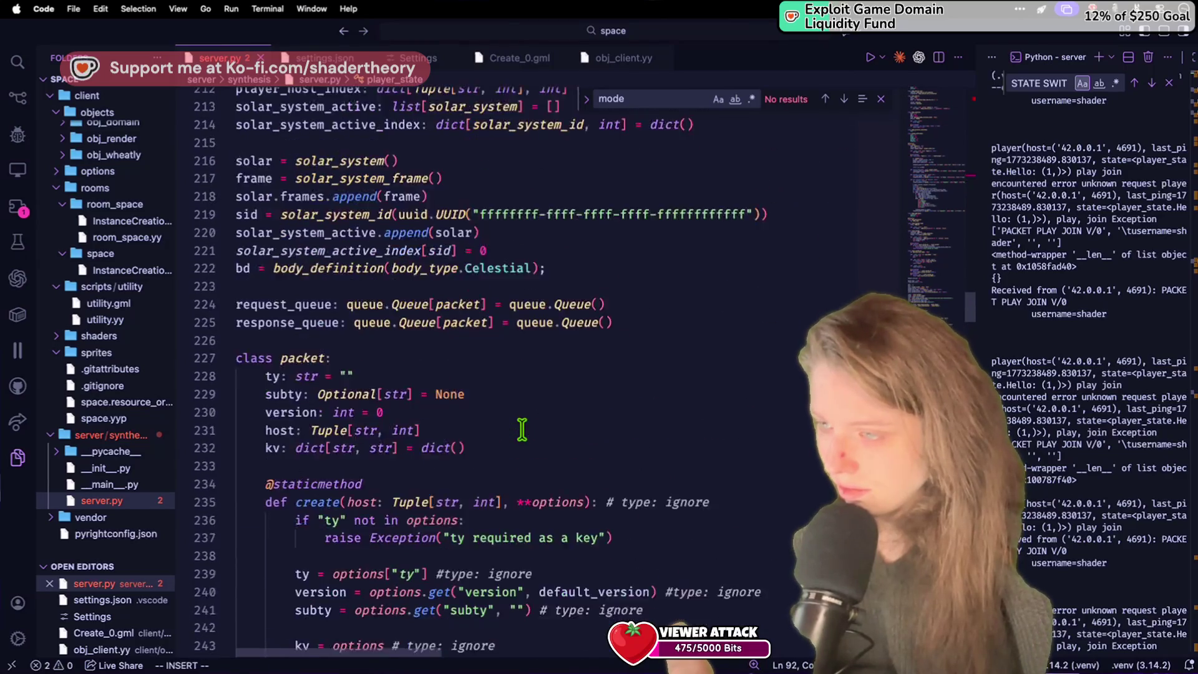
scroll(522, 429, down, 4)
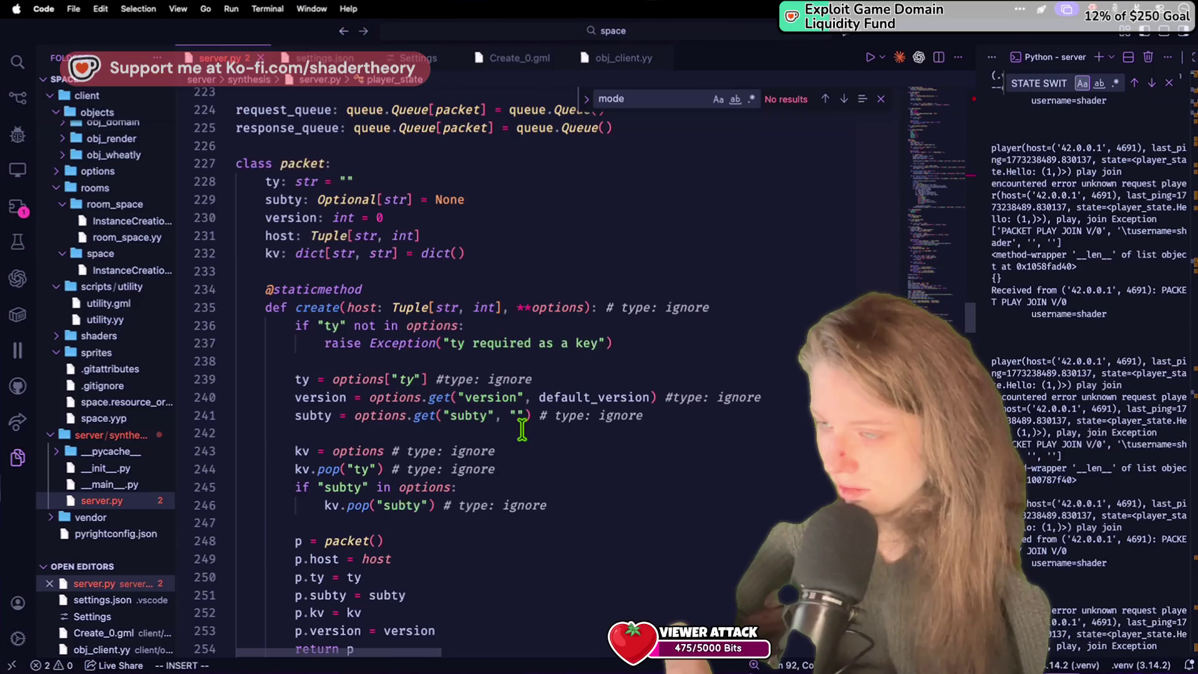
scroll(522, 429, down, 20)
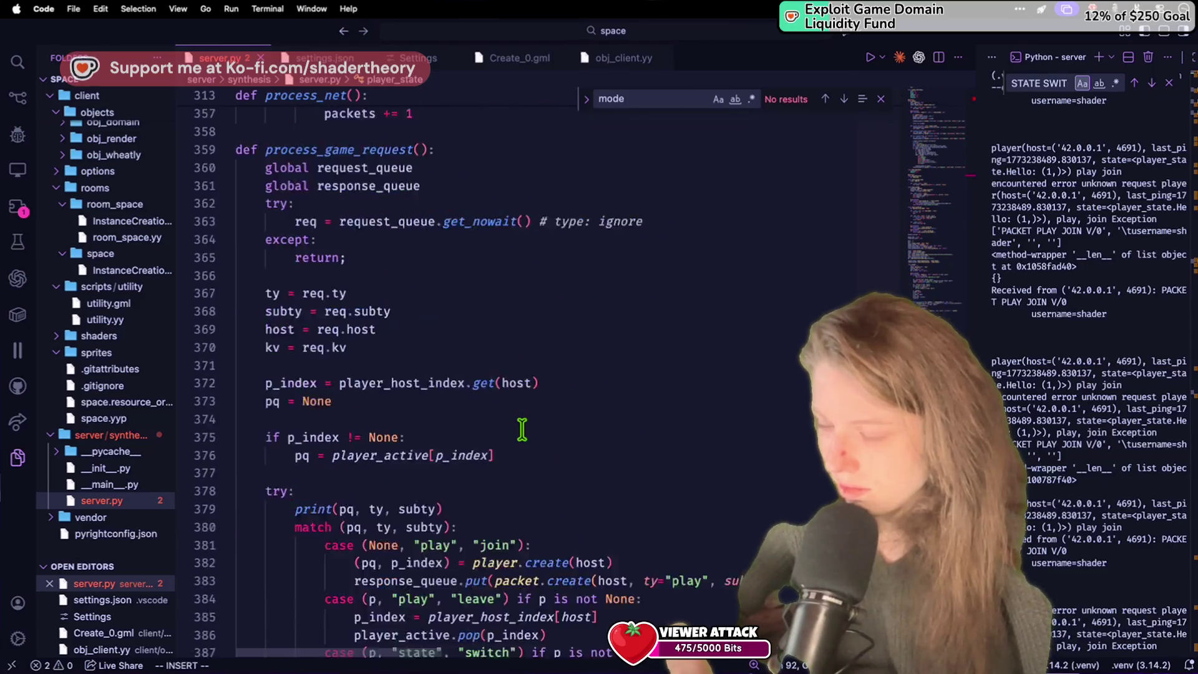
scroll(522, 429, down, 20)
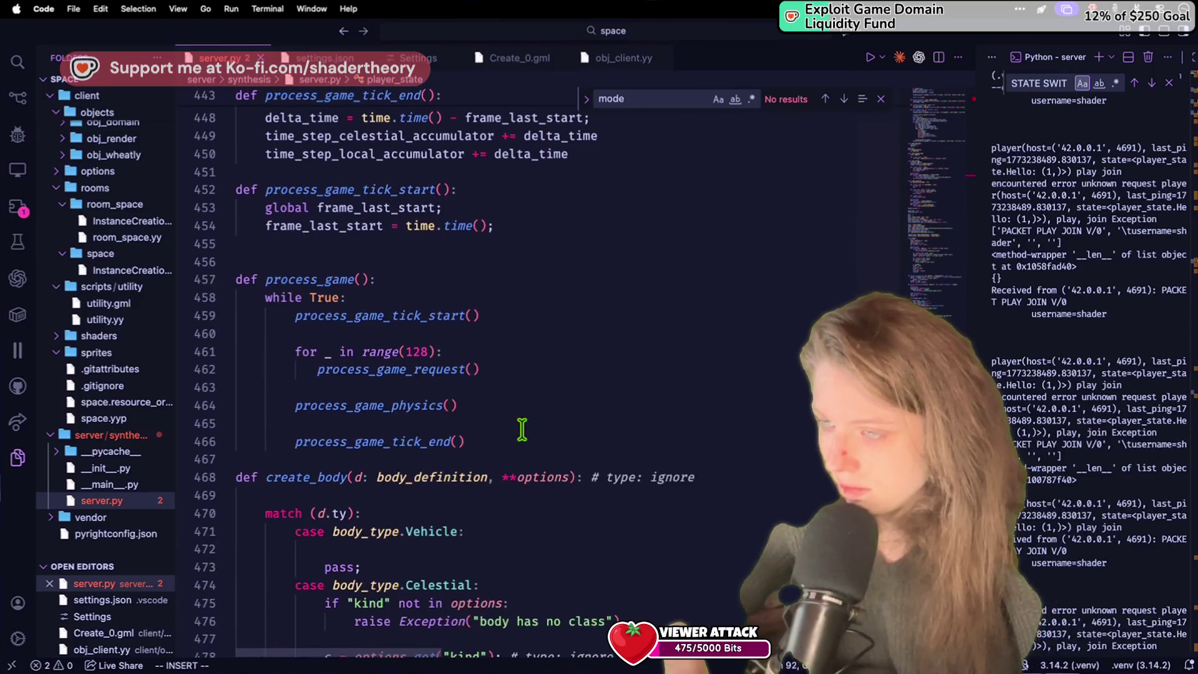
scroll(523, 430, down, 20)
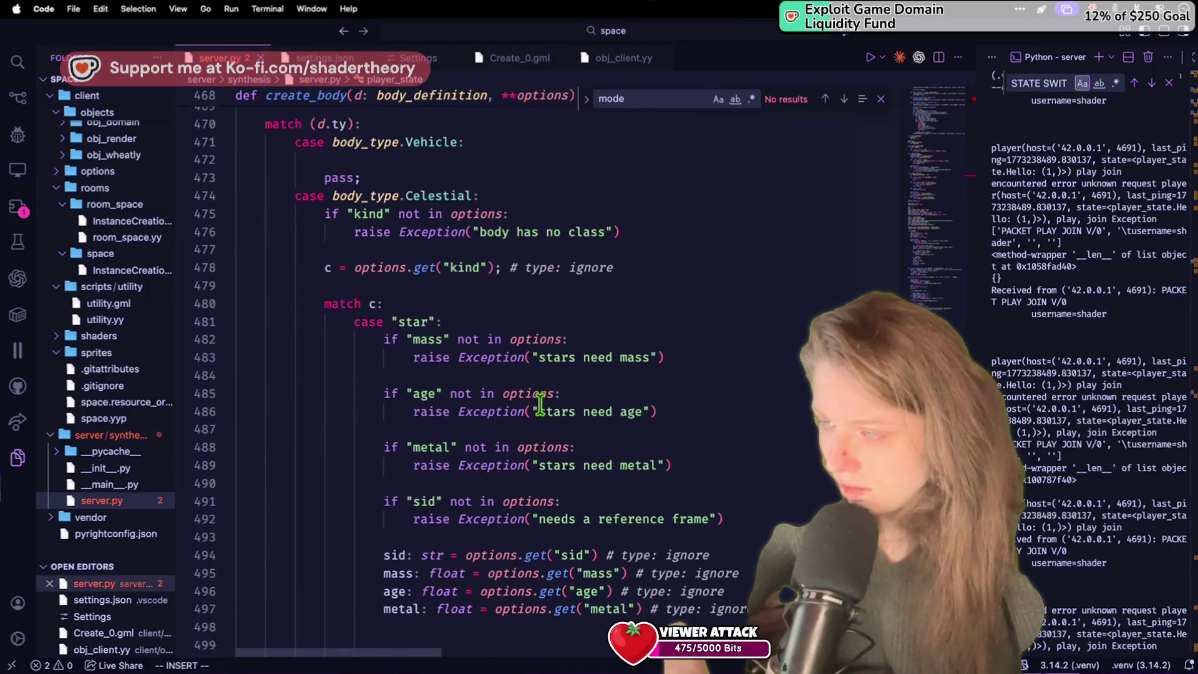
scroll(540, 405, up, 20)
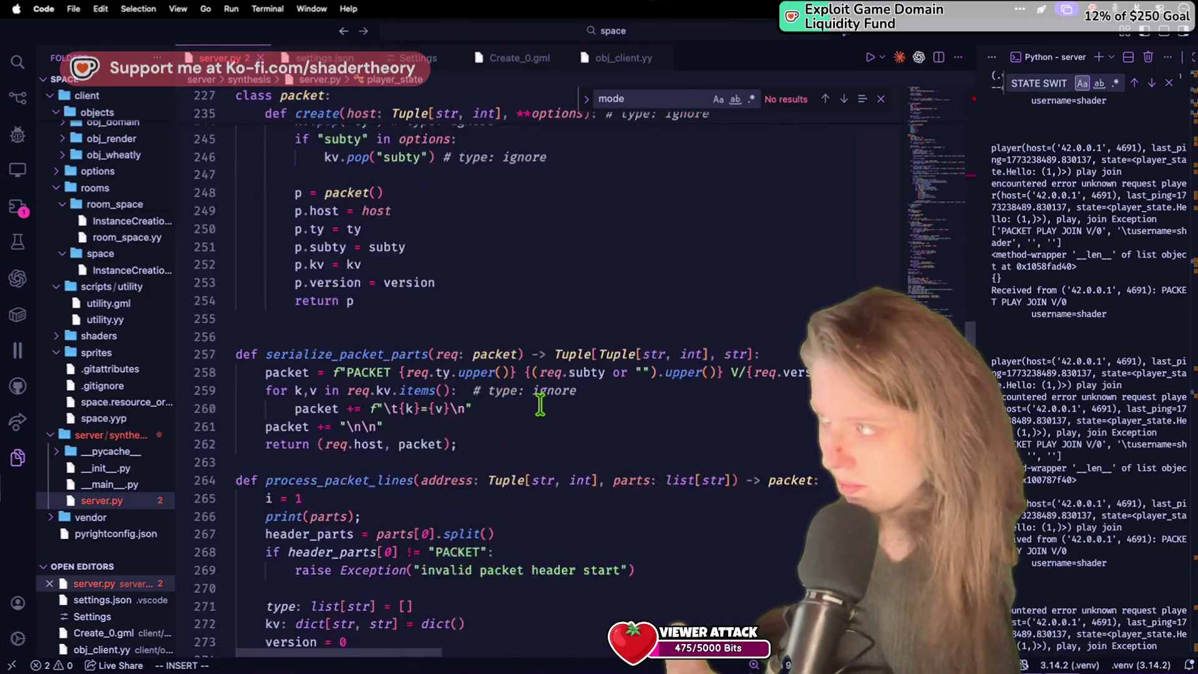
scroll(539, 404, up, 12)
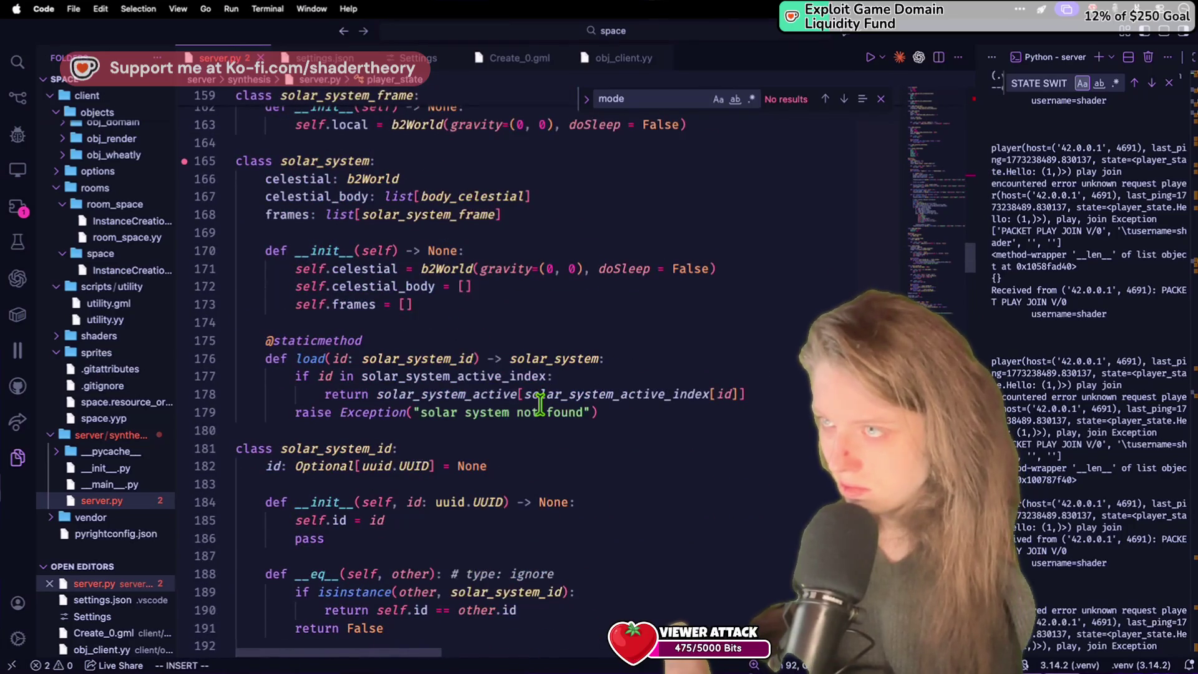
scroll(540, 404, down, 20)
scroll(540, 405, down, 17)
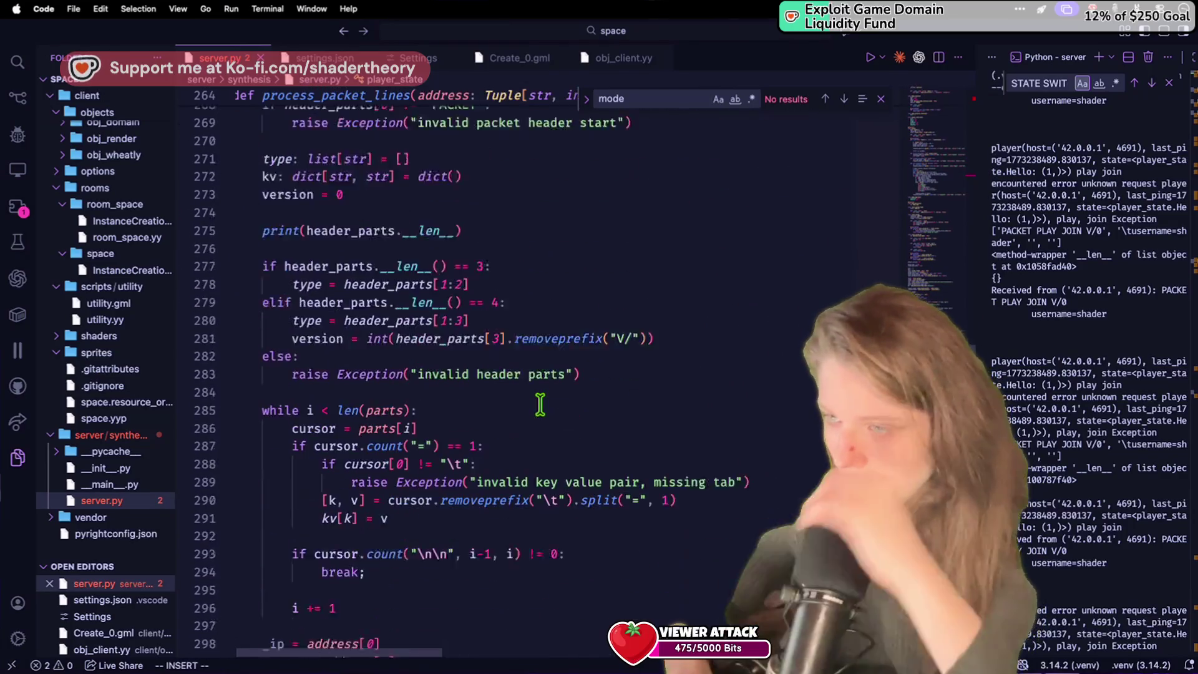
scroll(564, 391, down, 20)
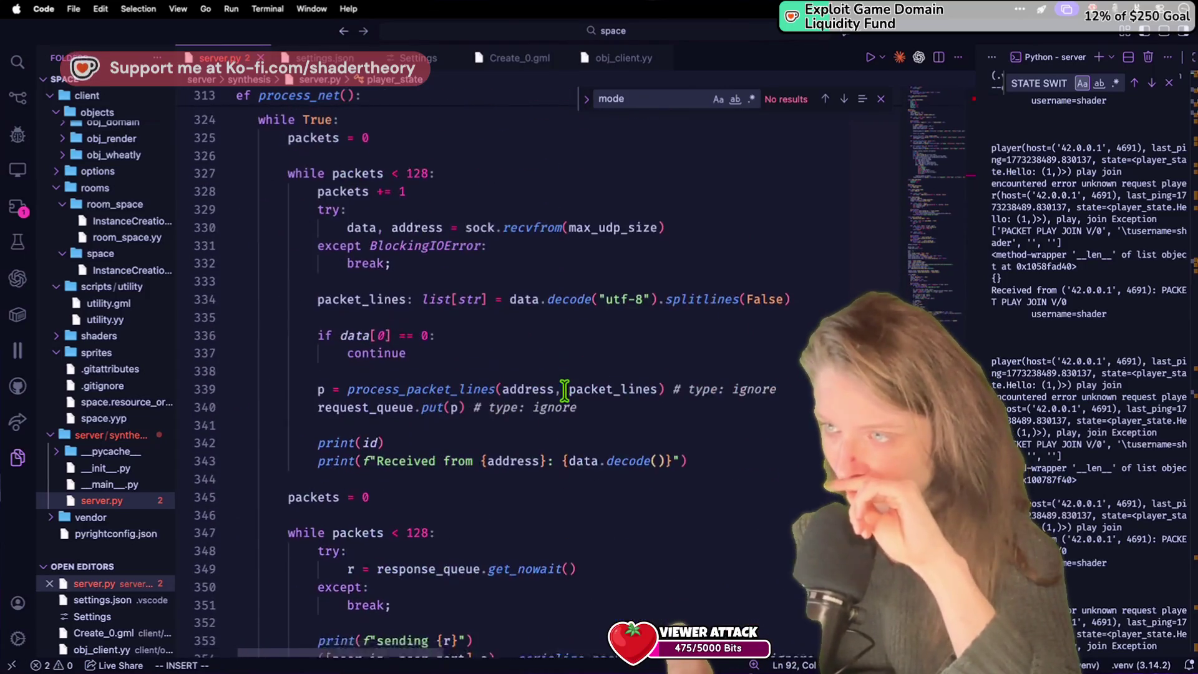
scroll(564, 391, up, 2)
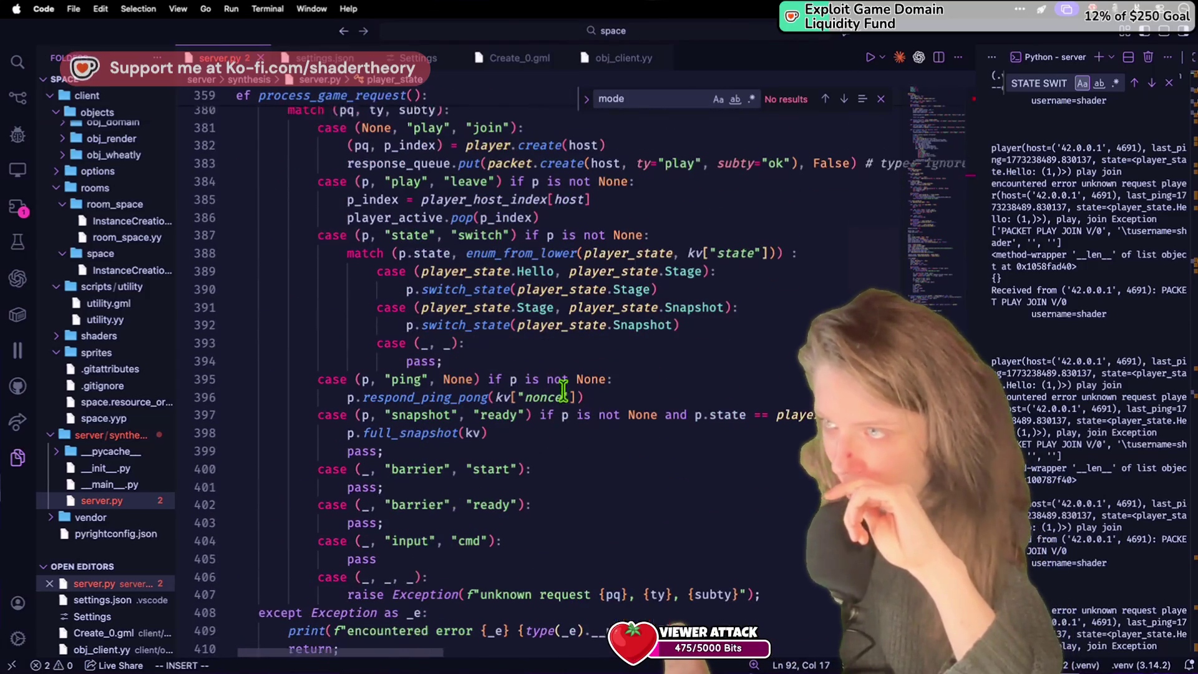
click(563, 392)
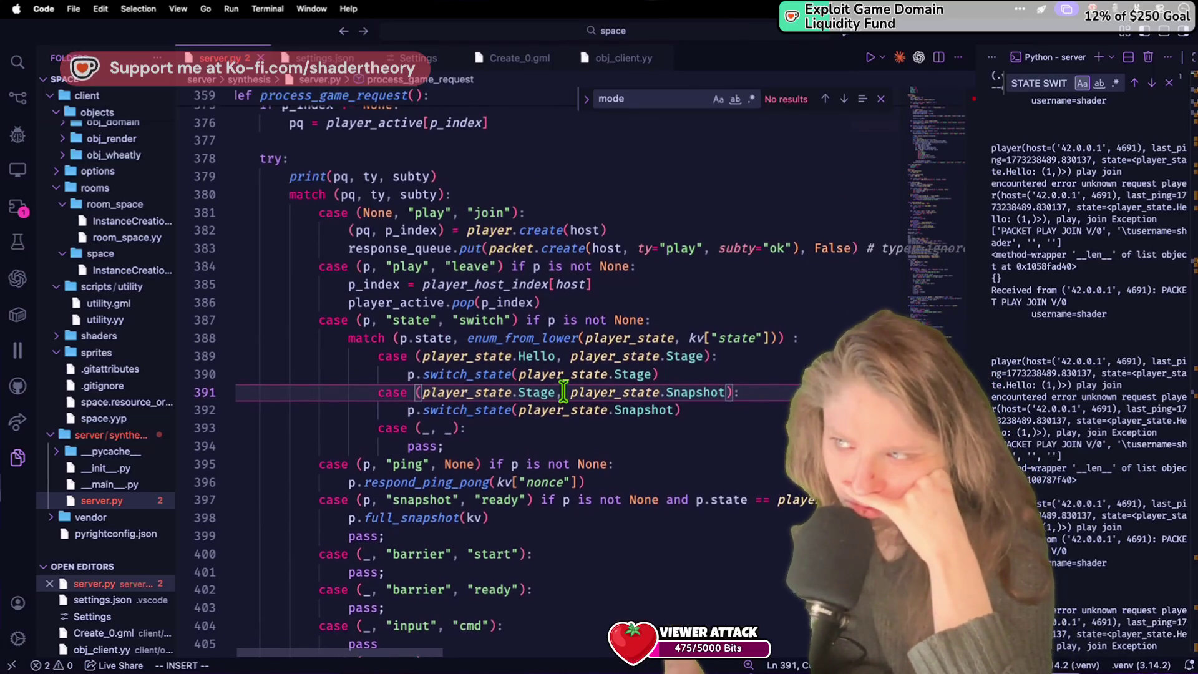
click(537, 353)
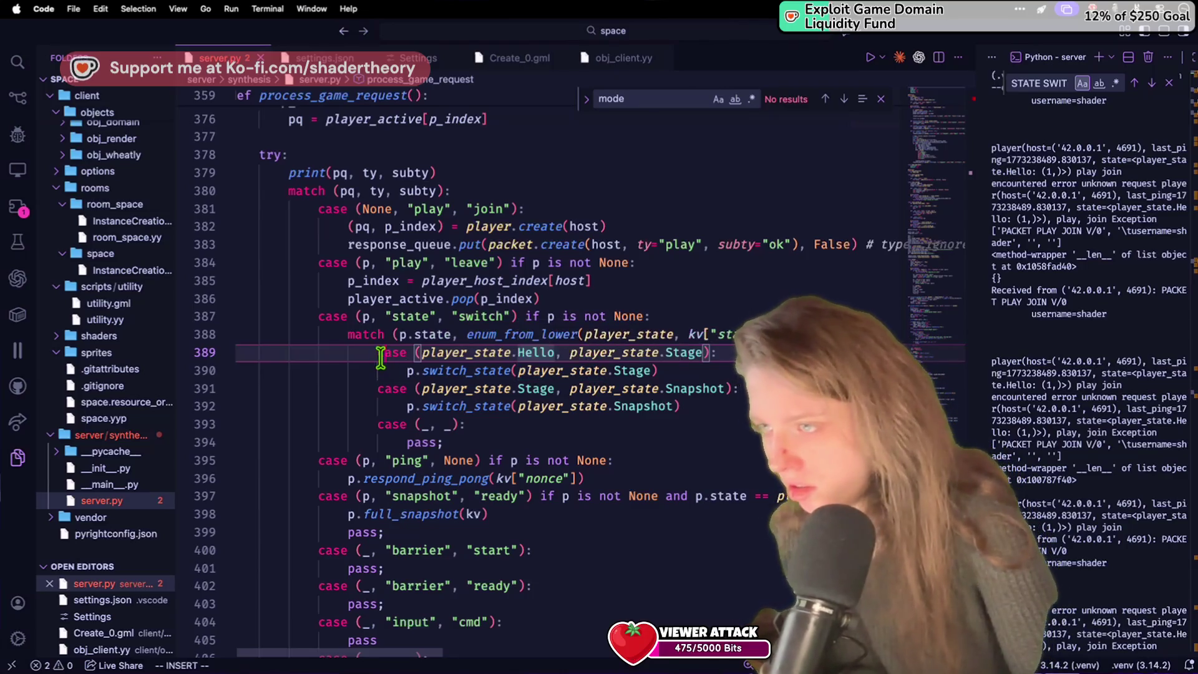
Step: Paste a duplicate of the Hello-to-Stage case just below the match statement
key(Escape)
click(703, 370)
key(k)
key(k)
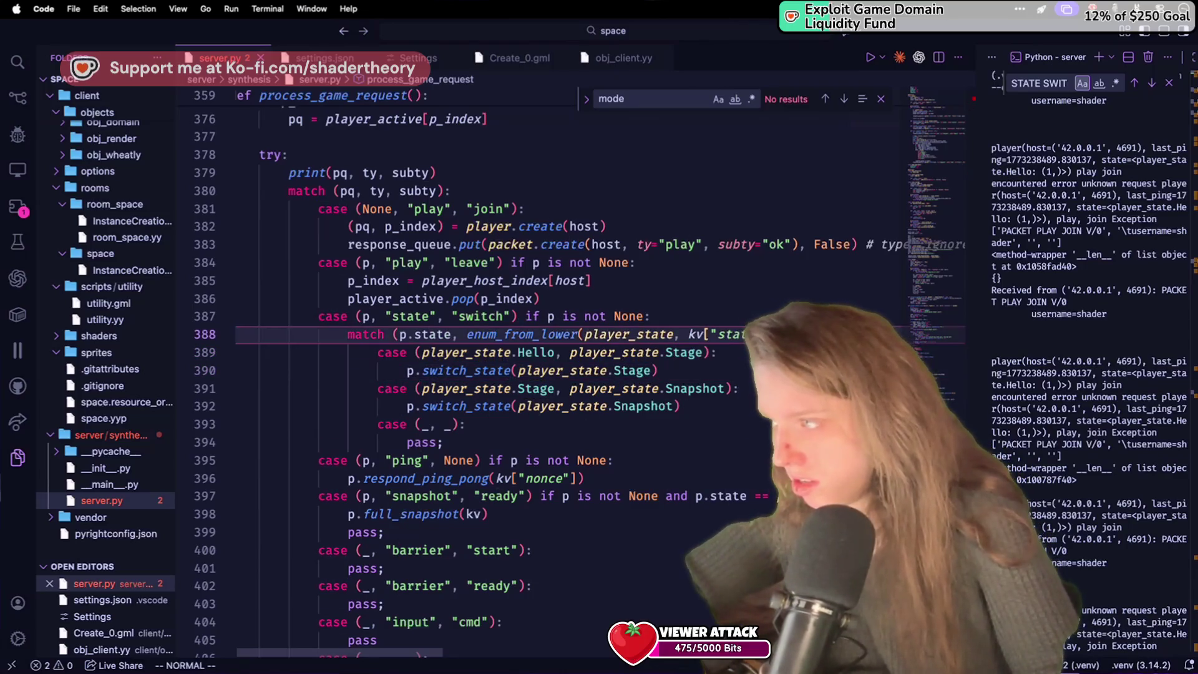
key(o)
text(ase (player_state.Hello, player_state.Stage):                         p.switch_state(player_state.Stage))
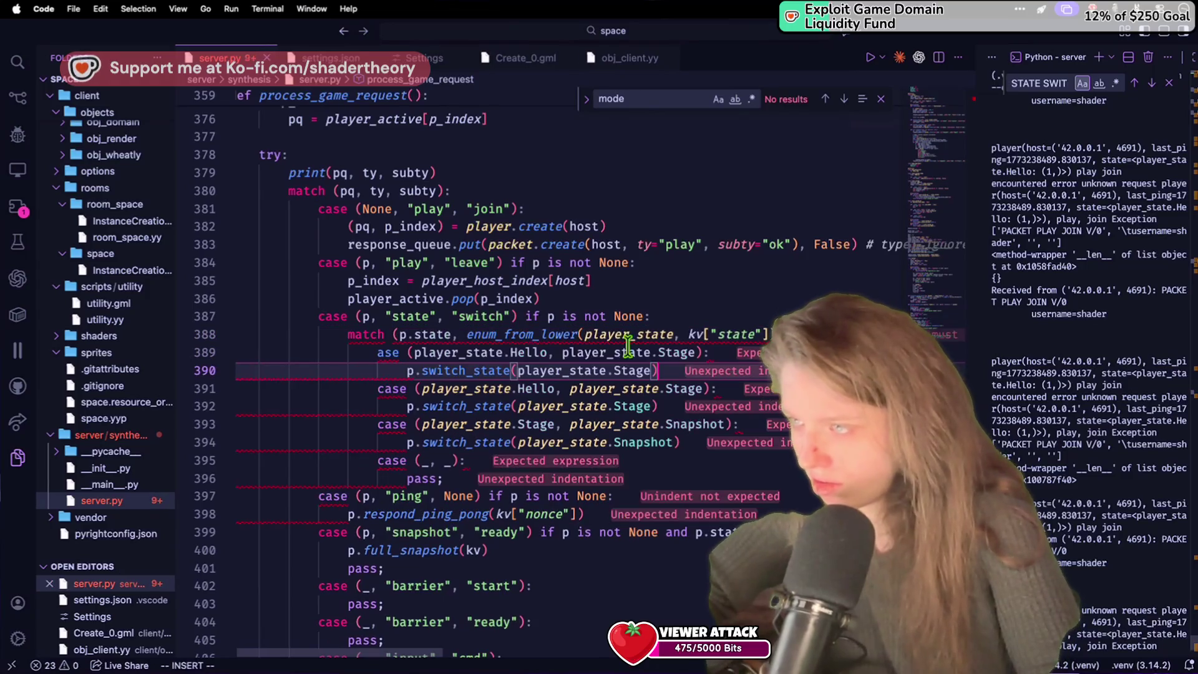
click(381, 353)
text(c)
Step: Edit the copy to case (player_state.Init, player_state.Hello) with switch_state(player_state.Hello)
double_click(530, 352)
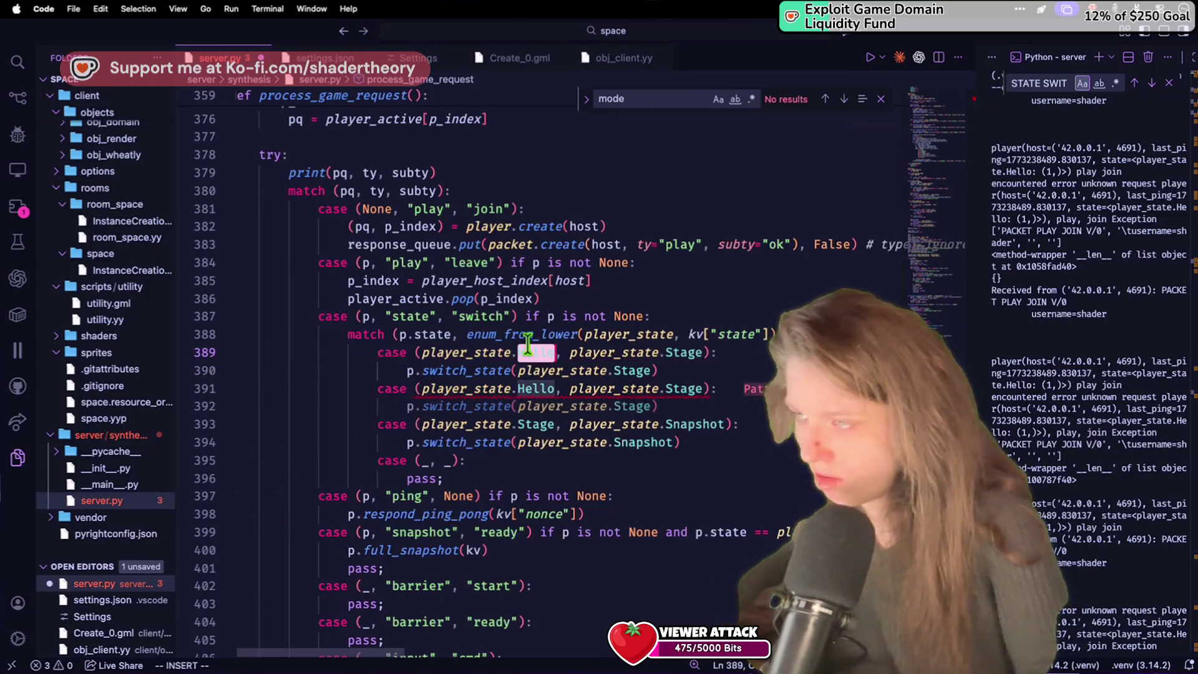
text(In)
key(Tab)
double_click(661, 353)
text(Hello)
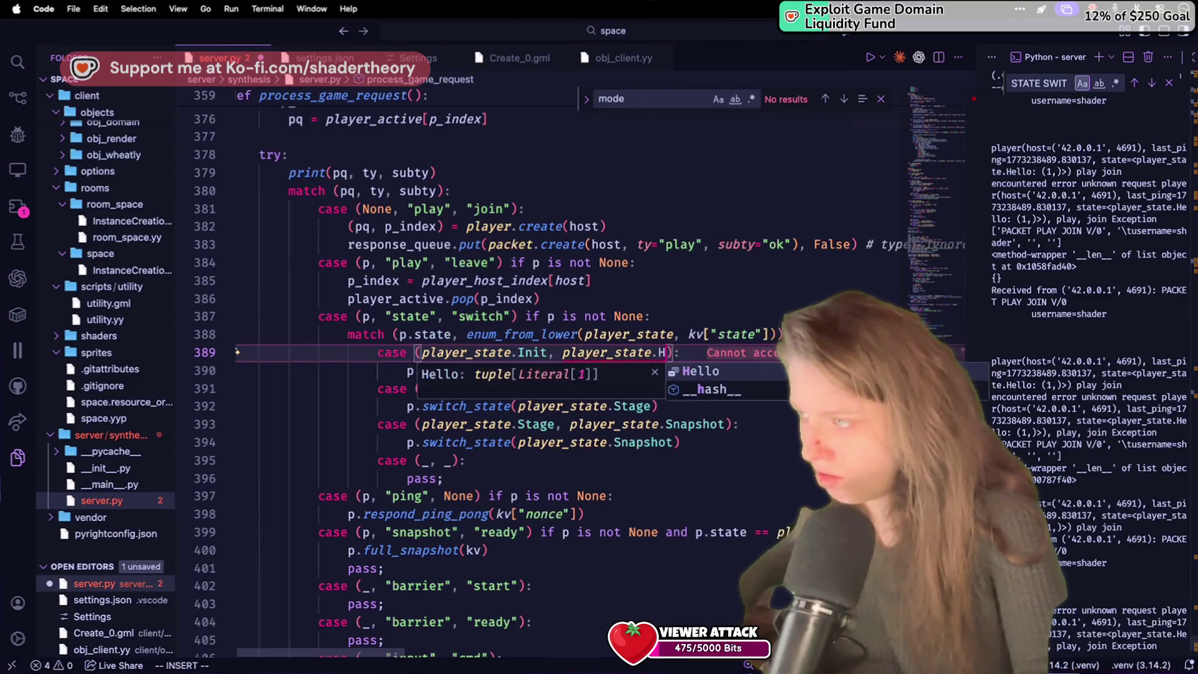
click(666, 298)
double_click(633, 370)
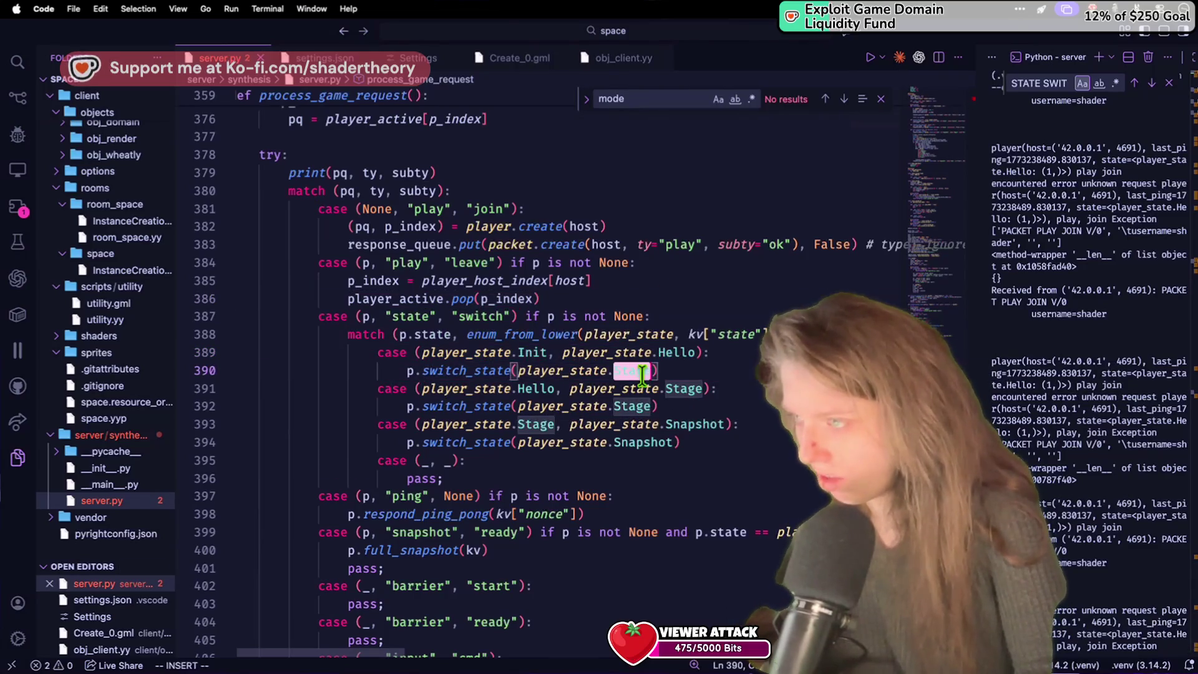
text(Hello)
click(664, 297)
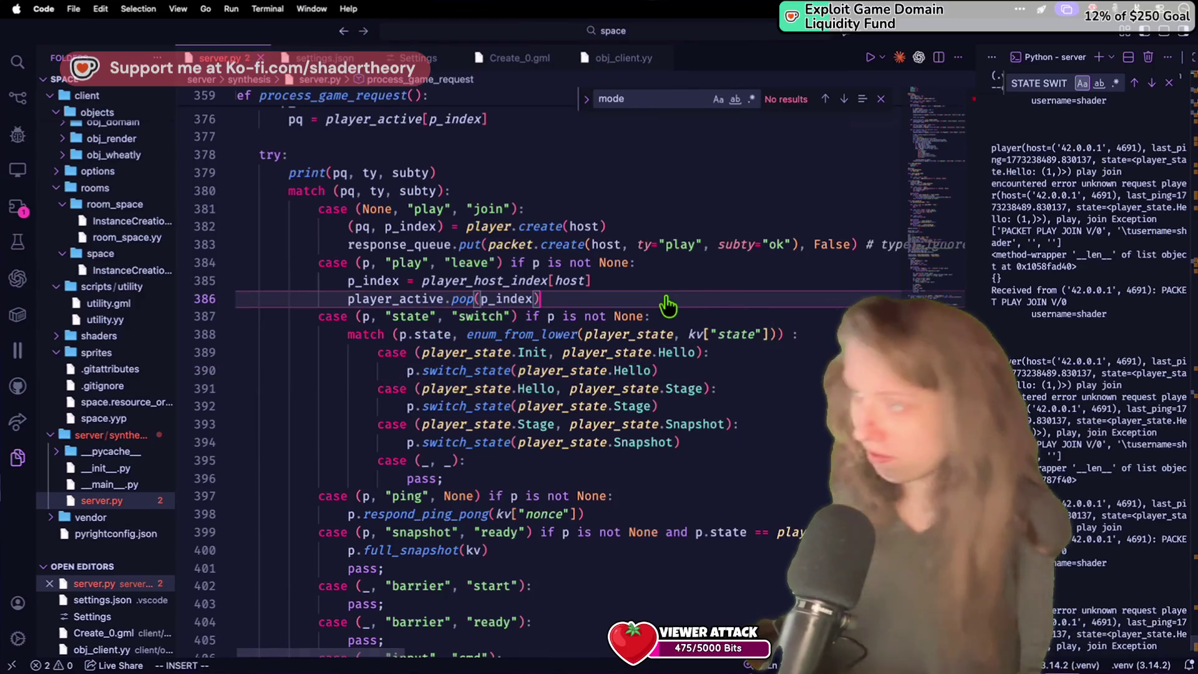
key(super+Tab)
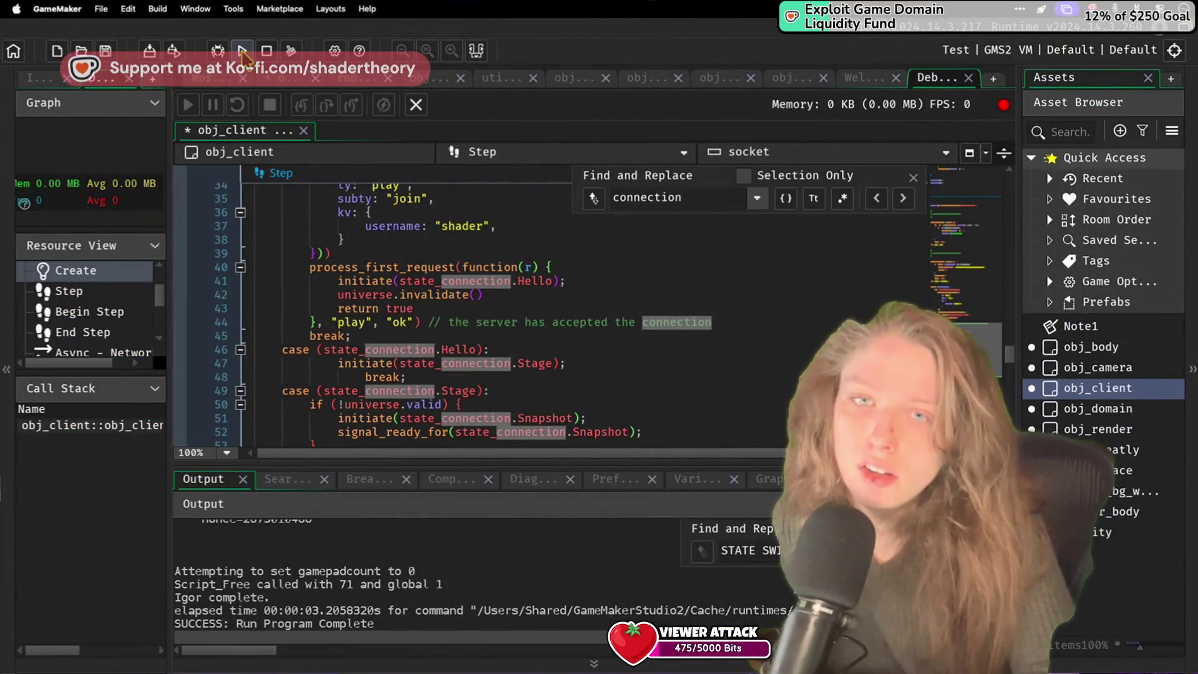
Step: Save and run the GameMaker client to send PLAY JOIN, then return to the server window
click(242, 51)
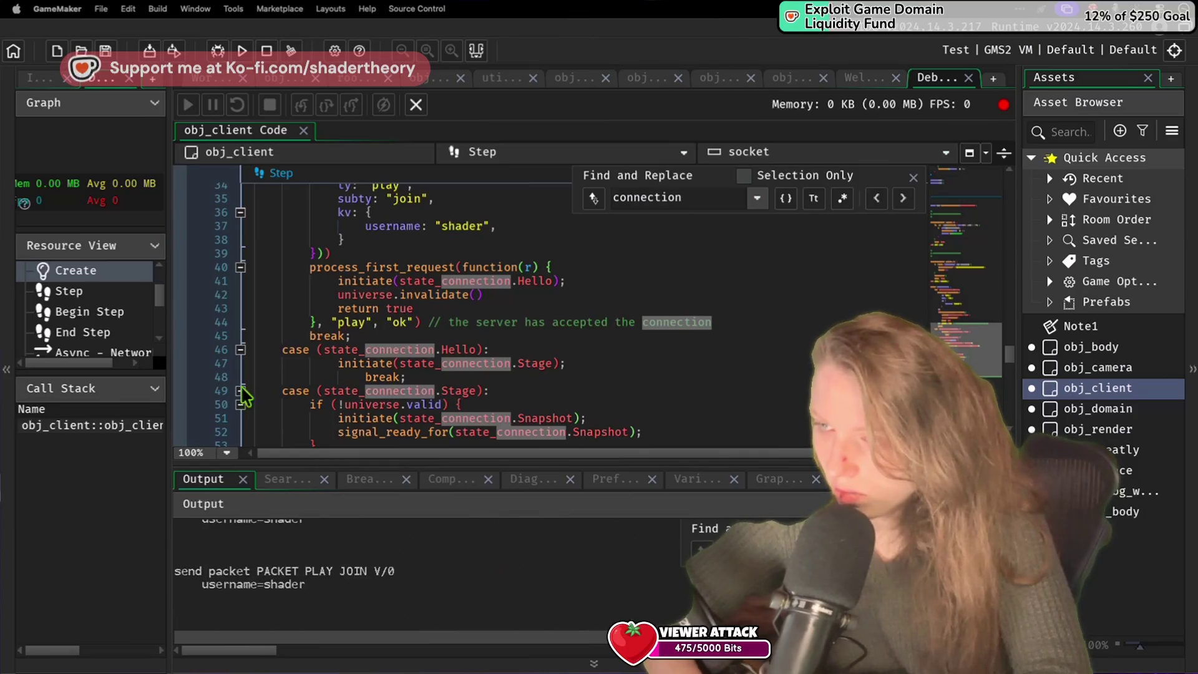
key(ctrl+Right)
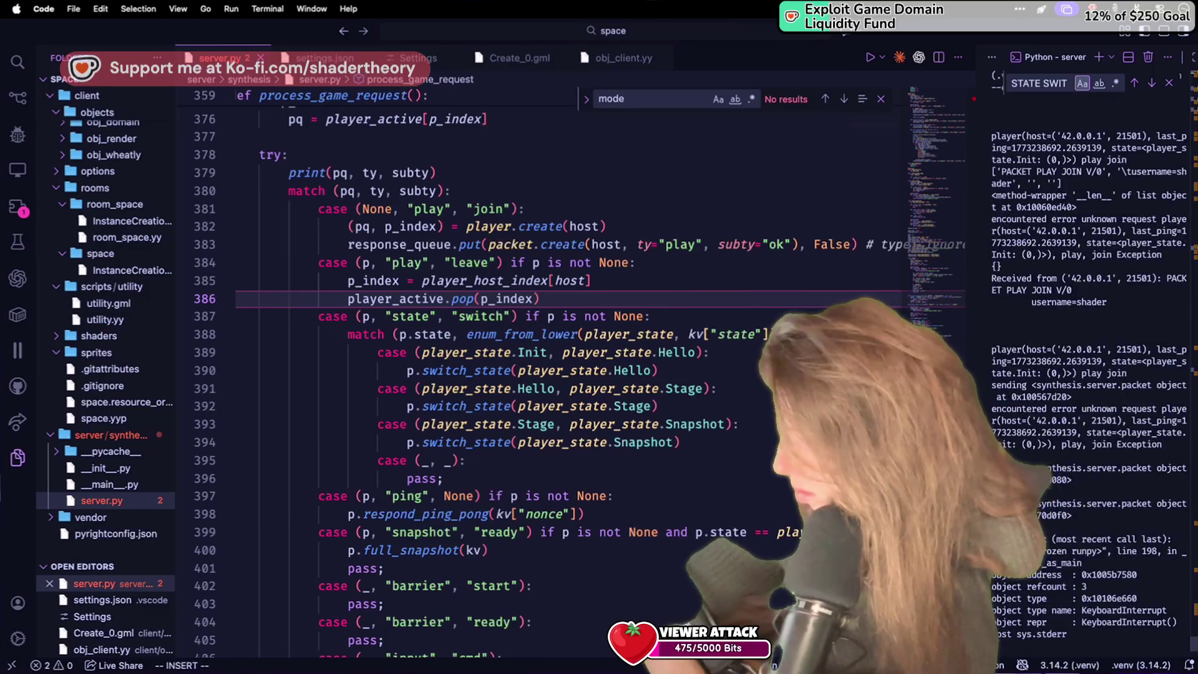
Step: Restart the server with nodemon --exec python -m synthesis, rejoin from GameMaker, then stop it
key(ctrl+c)
key(ctrl+c)
key(Up)
key(Return)
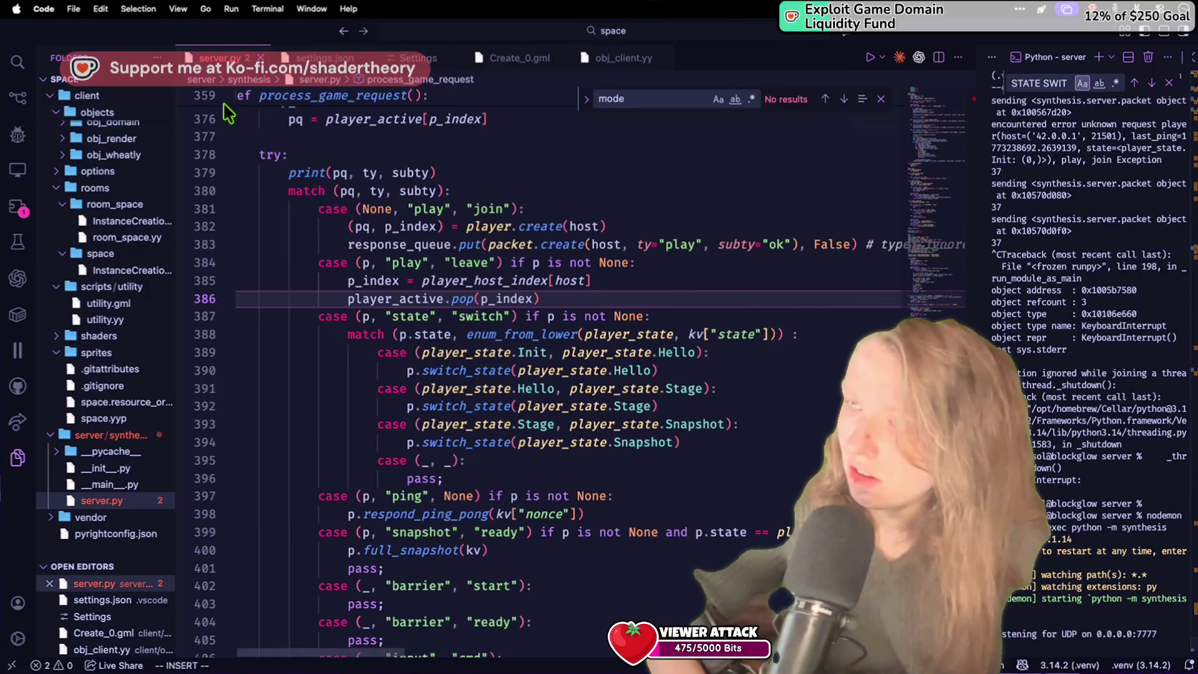
click(387, 245)
key(super+Tab)
click(240, 51)
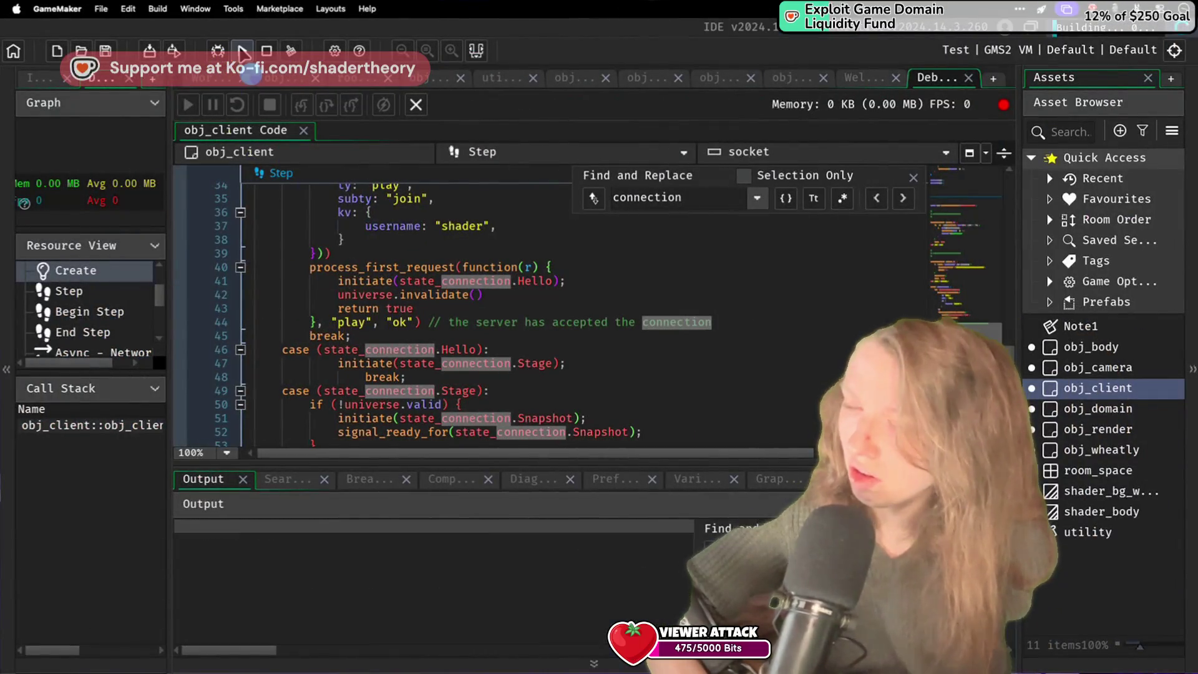
key(super+Tab)
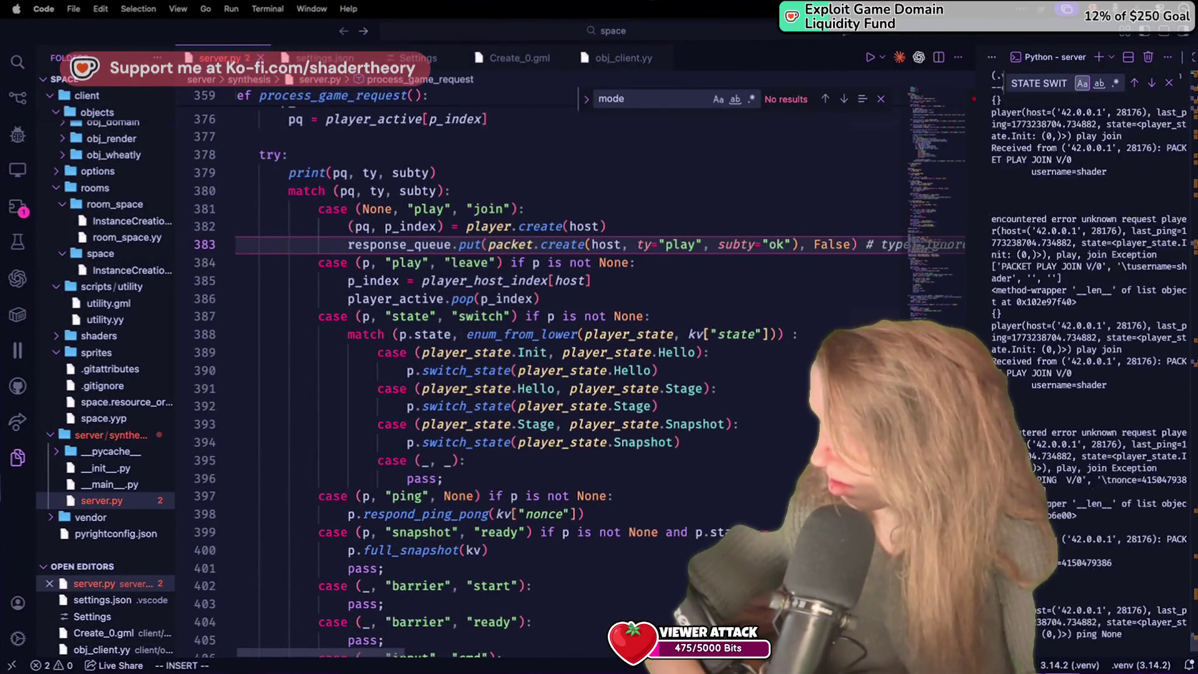
key(ctrl+c)
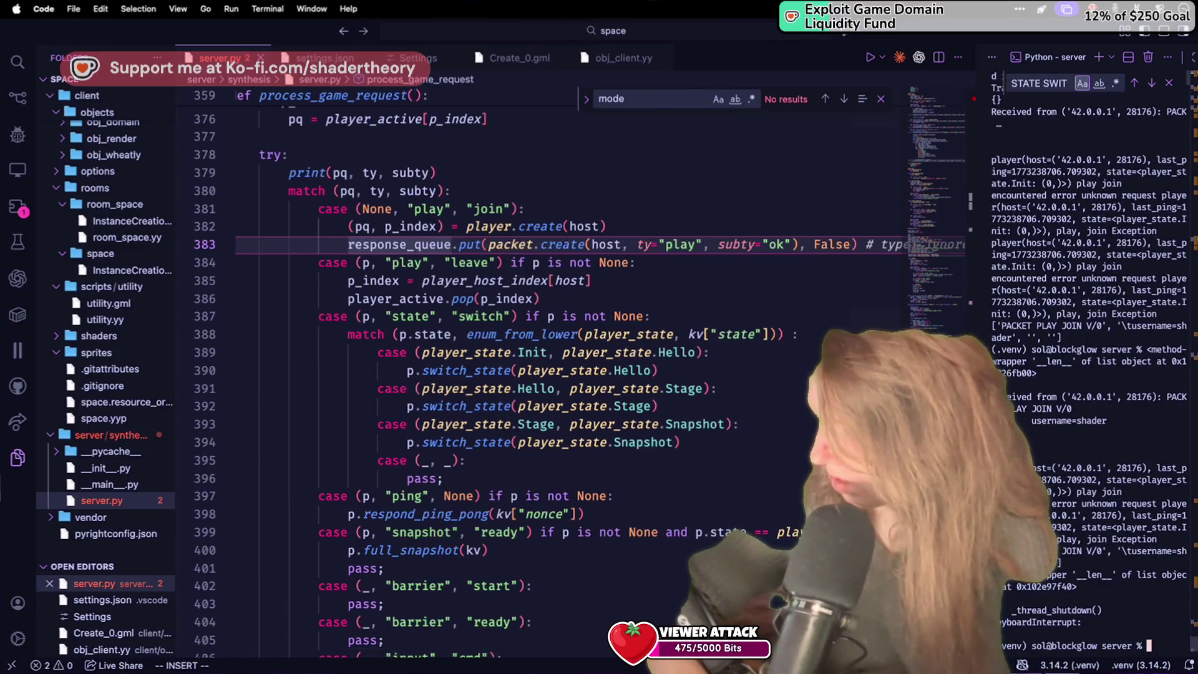
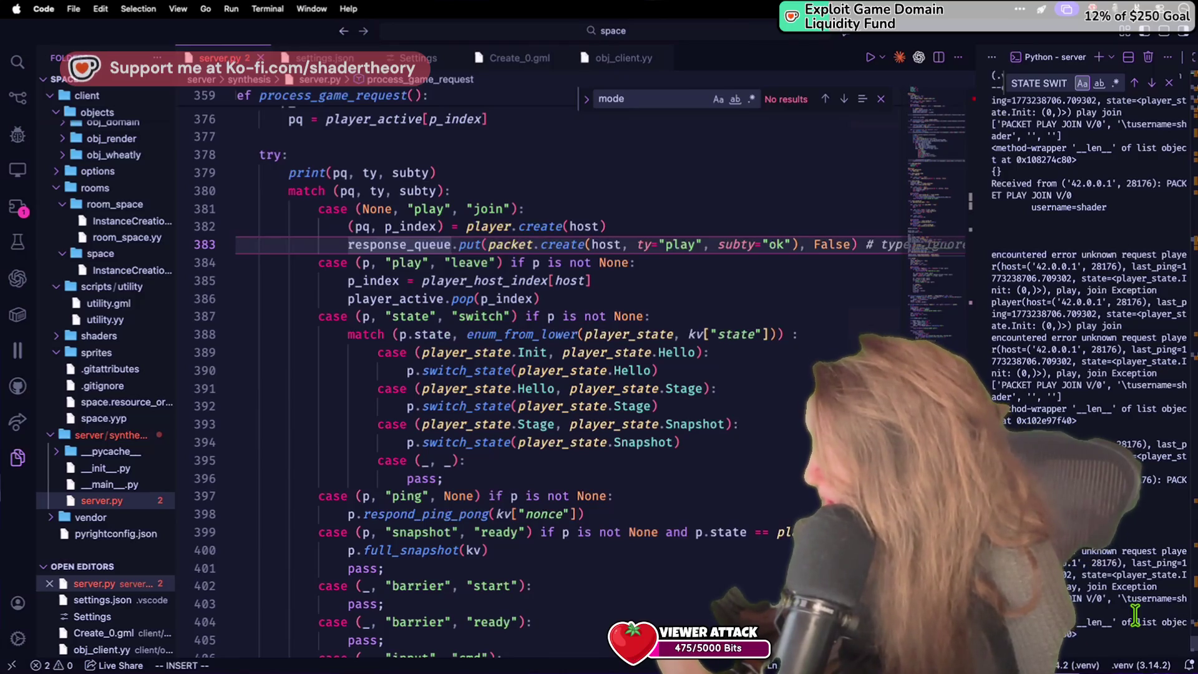
Step: Replace None with p in server.py's play/join case pattern and save
scroll(1135, 615, up, 2)
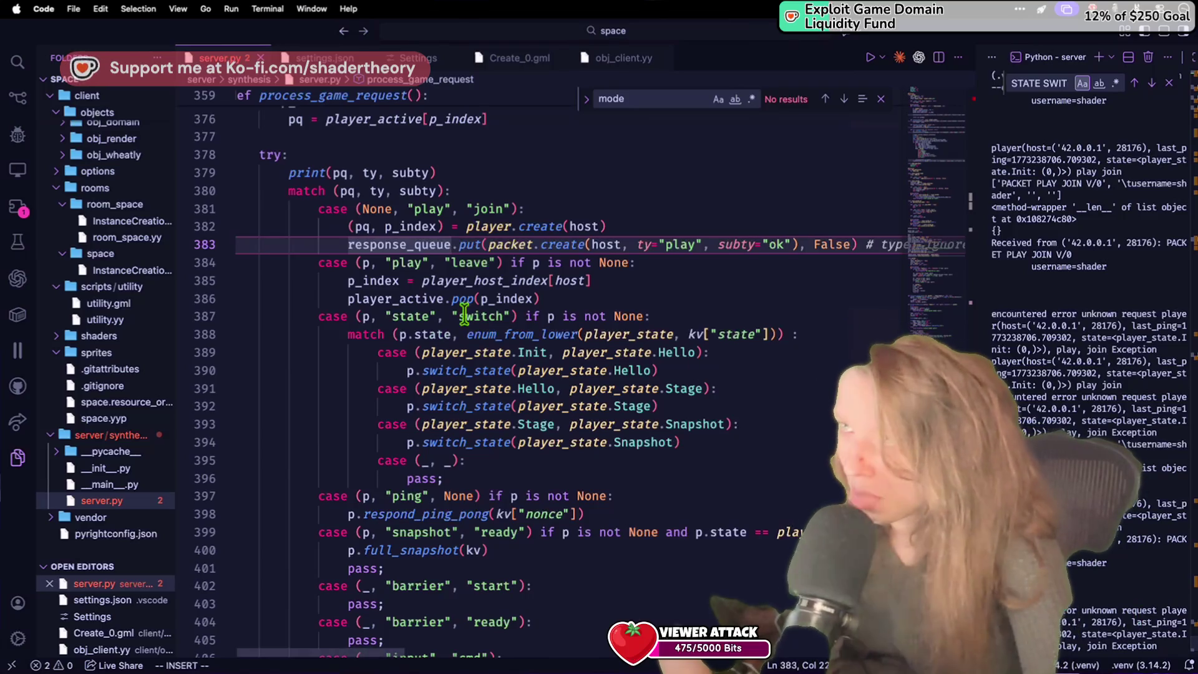
double_click(374, 209)
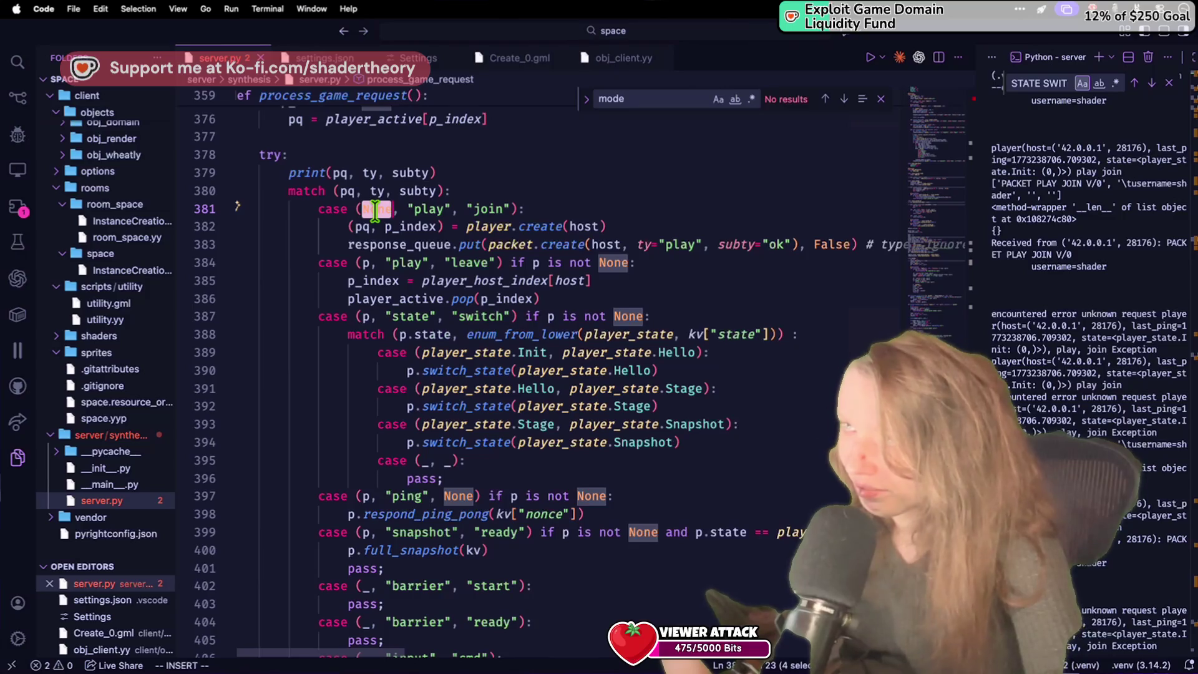
text(p)
key(ctrl+s)
Step: Add a guard 'if p.state ... player_state.Init' to the join case and save
click(494, 206)
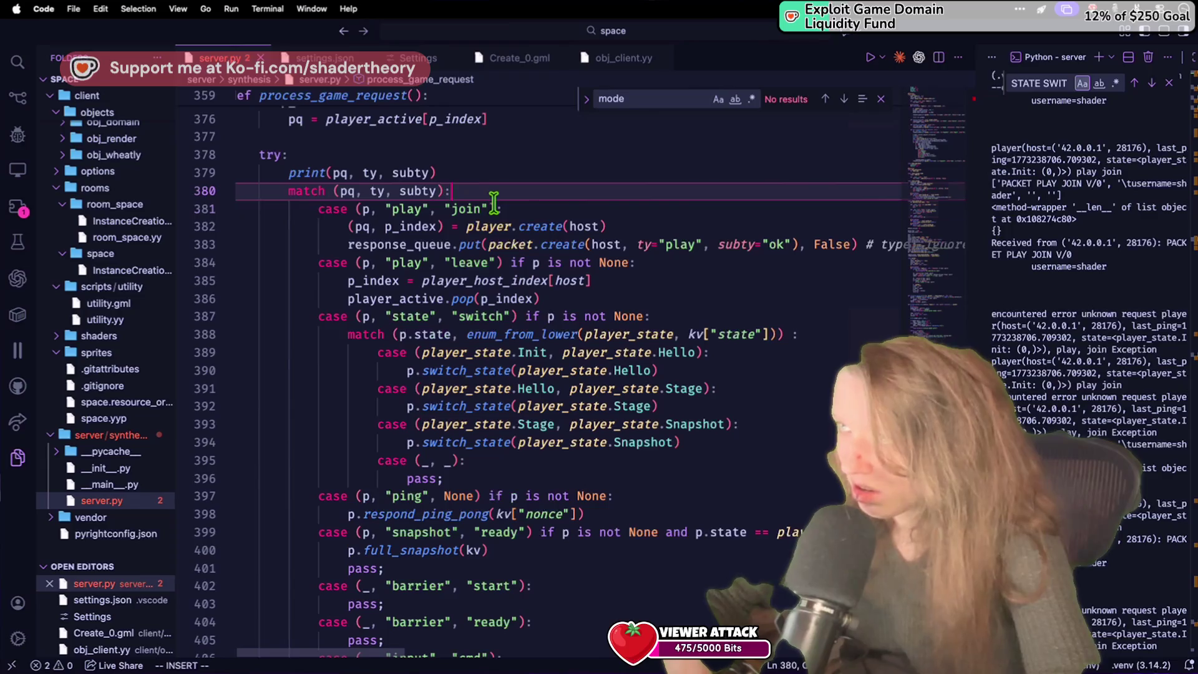
text(if )
text(p.state)
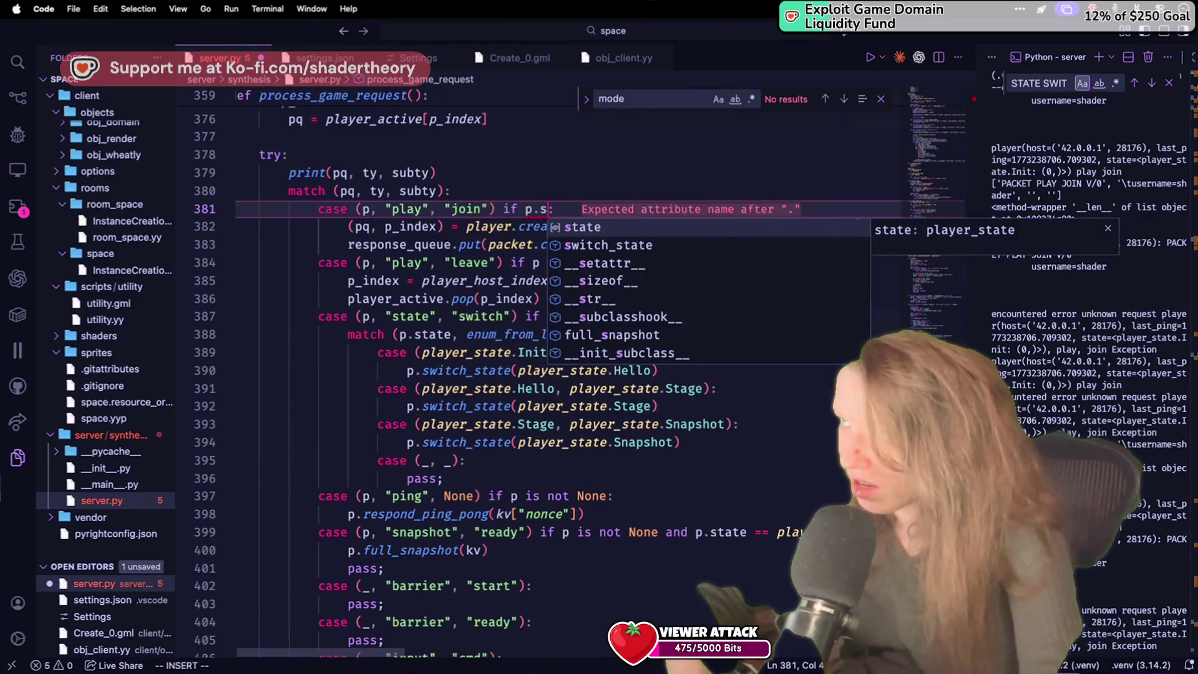
key(BackSpace)
key(BackSpace)
key(BackSpace)
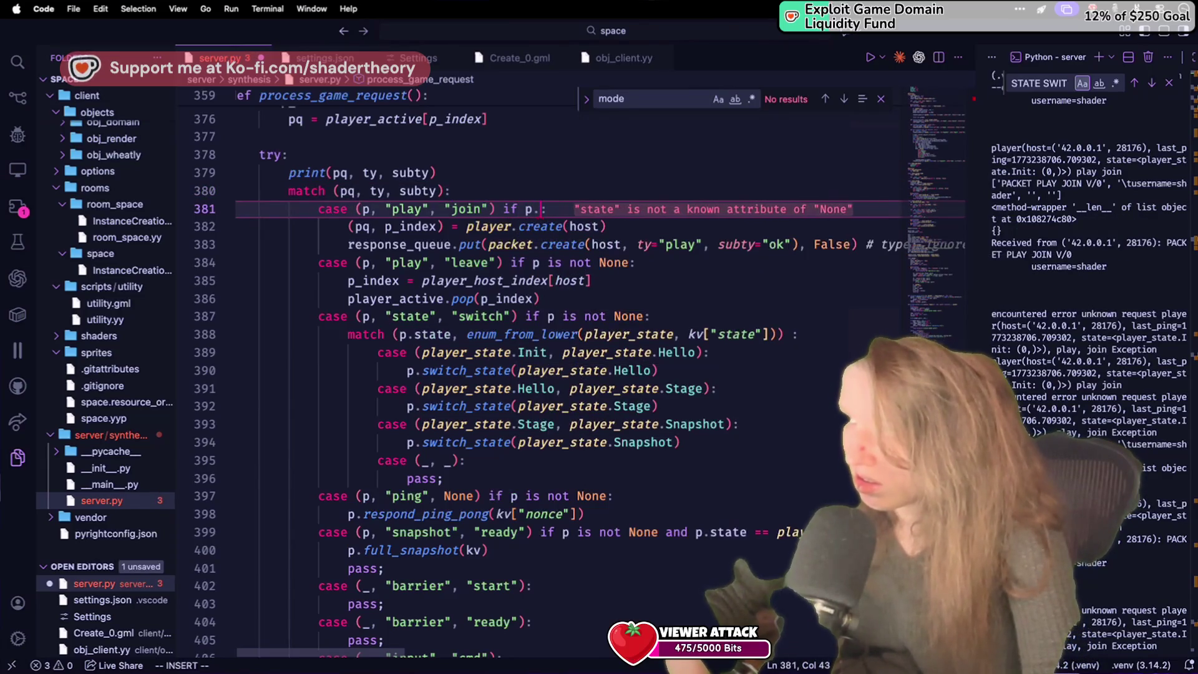
text(.)
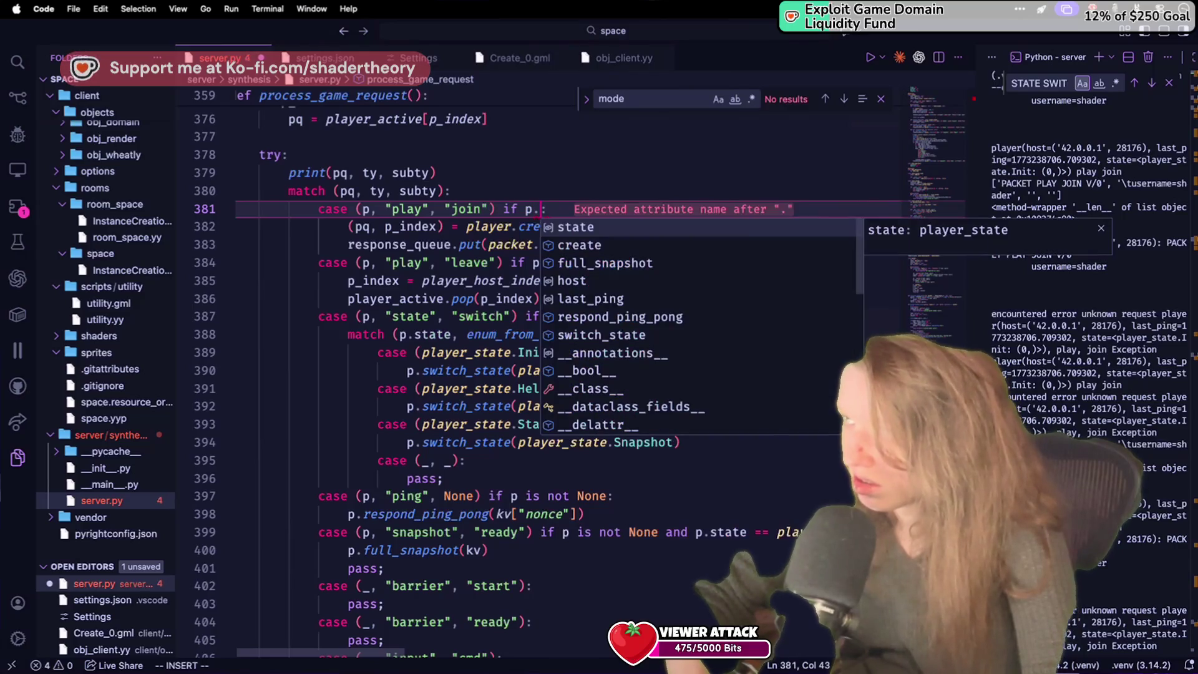
key(Tab)
text(=)
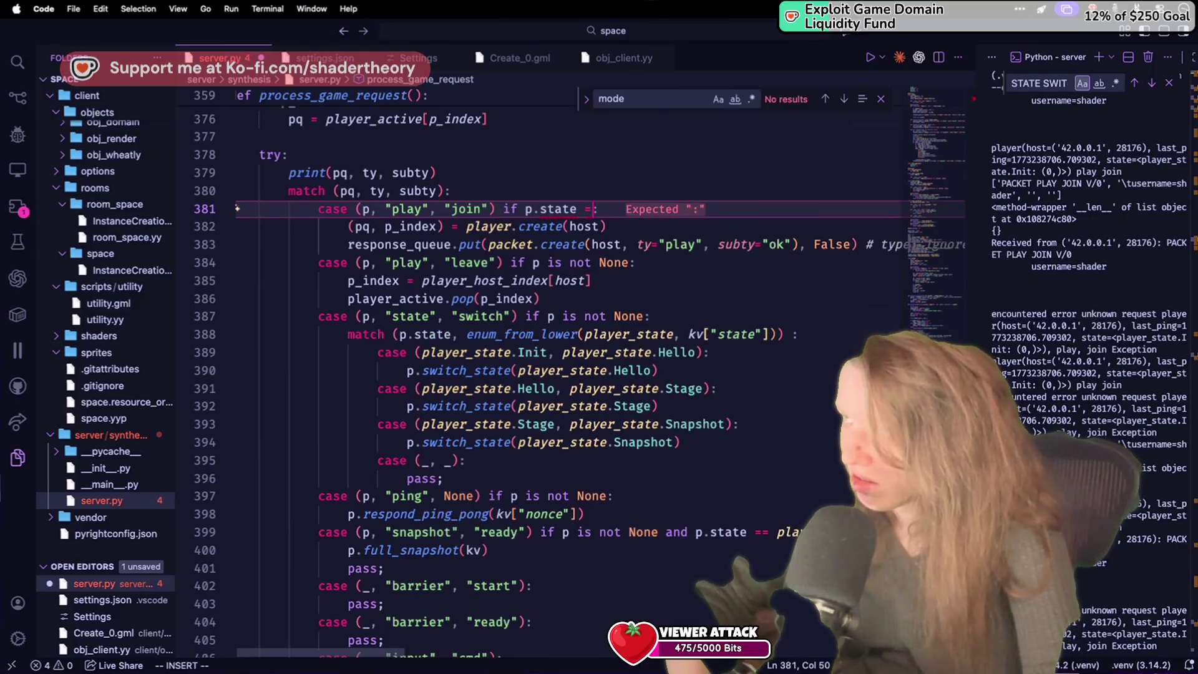
text(is )
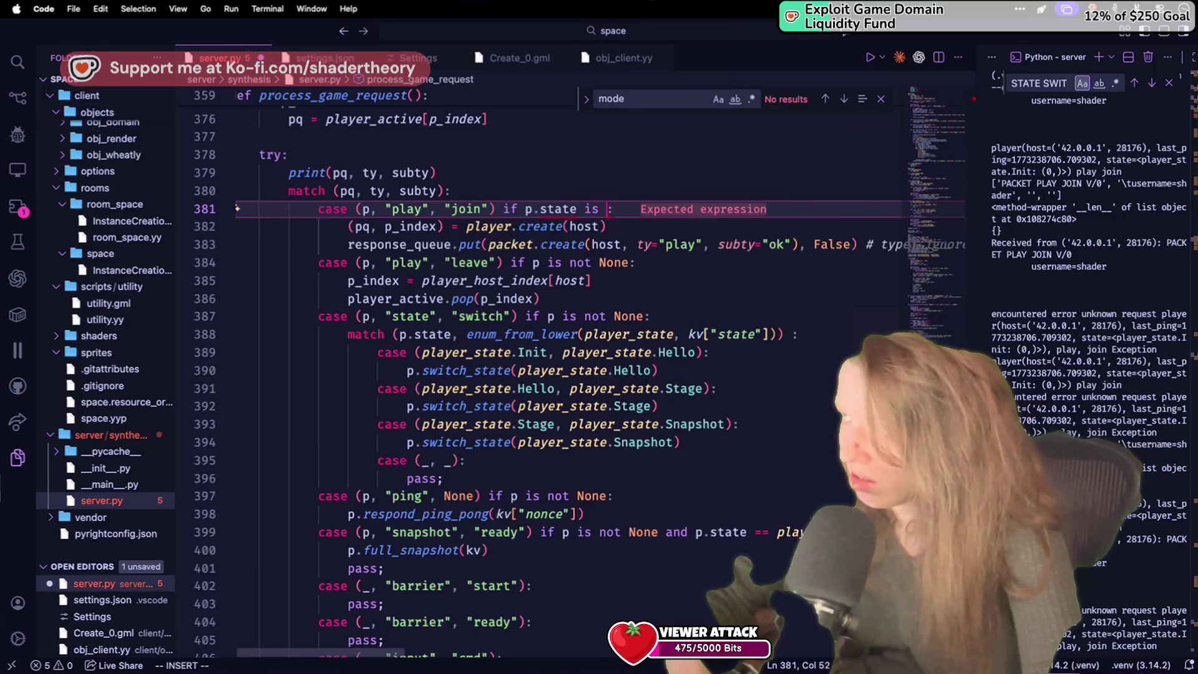
text(pla)
key(Up)
key(Up)
key(Up)
key(Down)
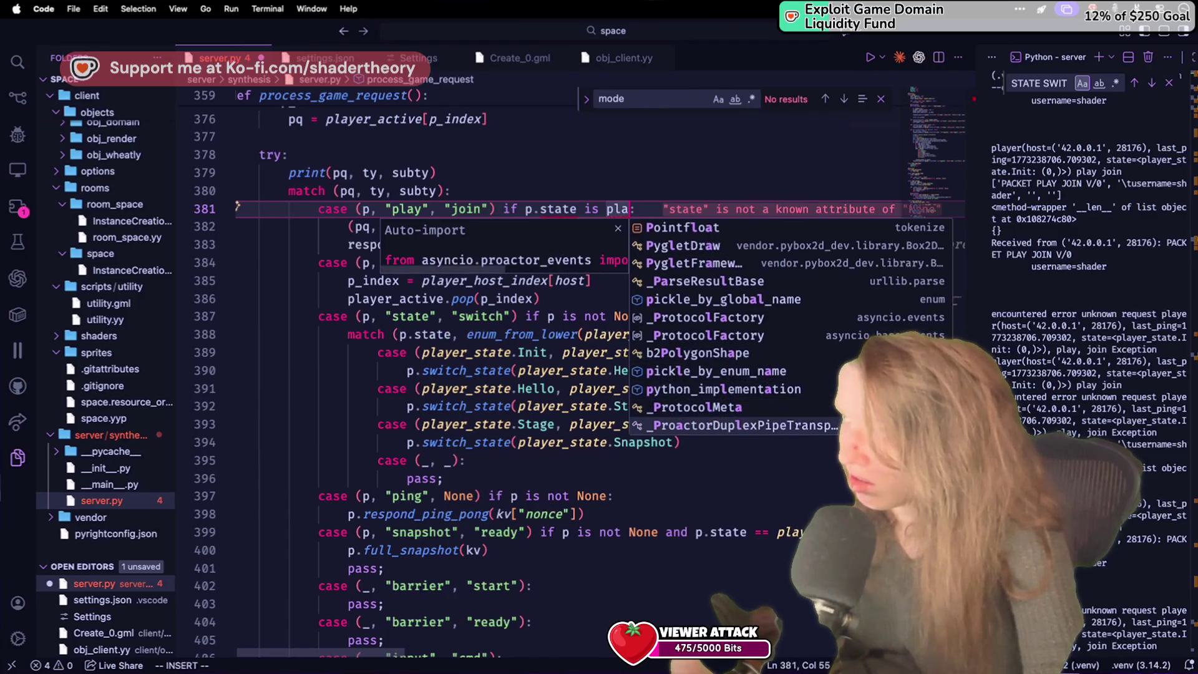
text(yer_state.)
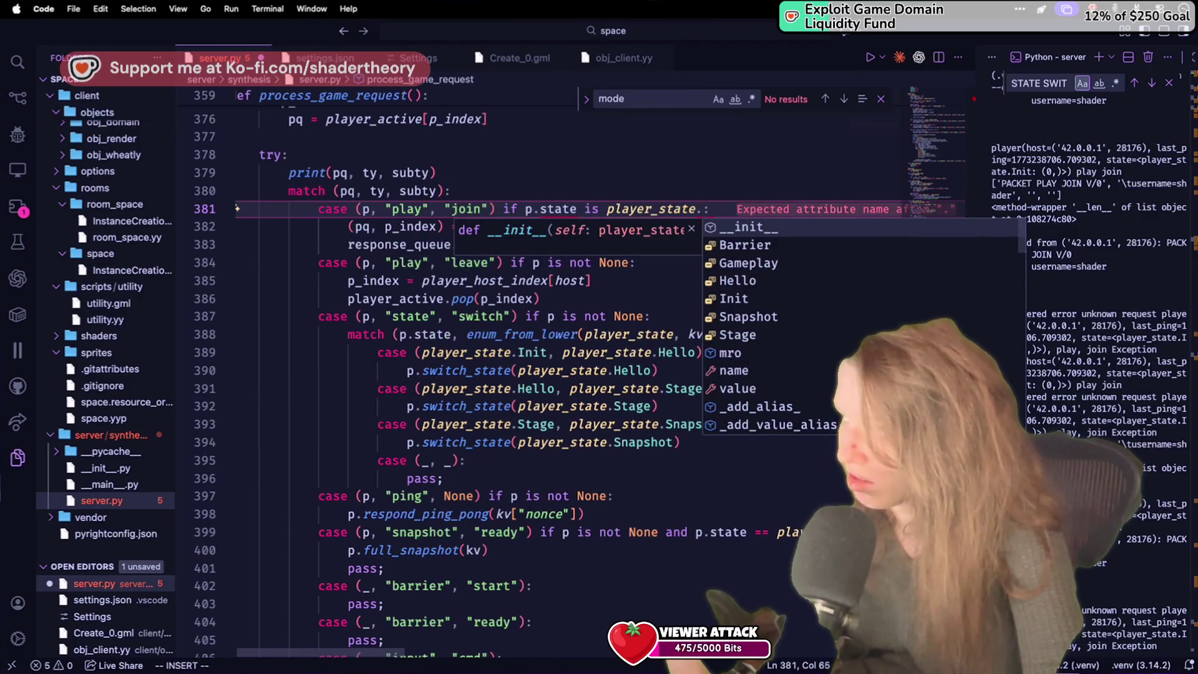
text(In)
key(Tab)
key(ctrl+s)
Step: Make the guard read 'if p is not None and p.state == player_state.Init' and save
click(514, 154)
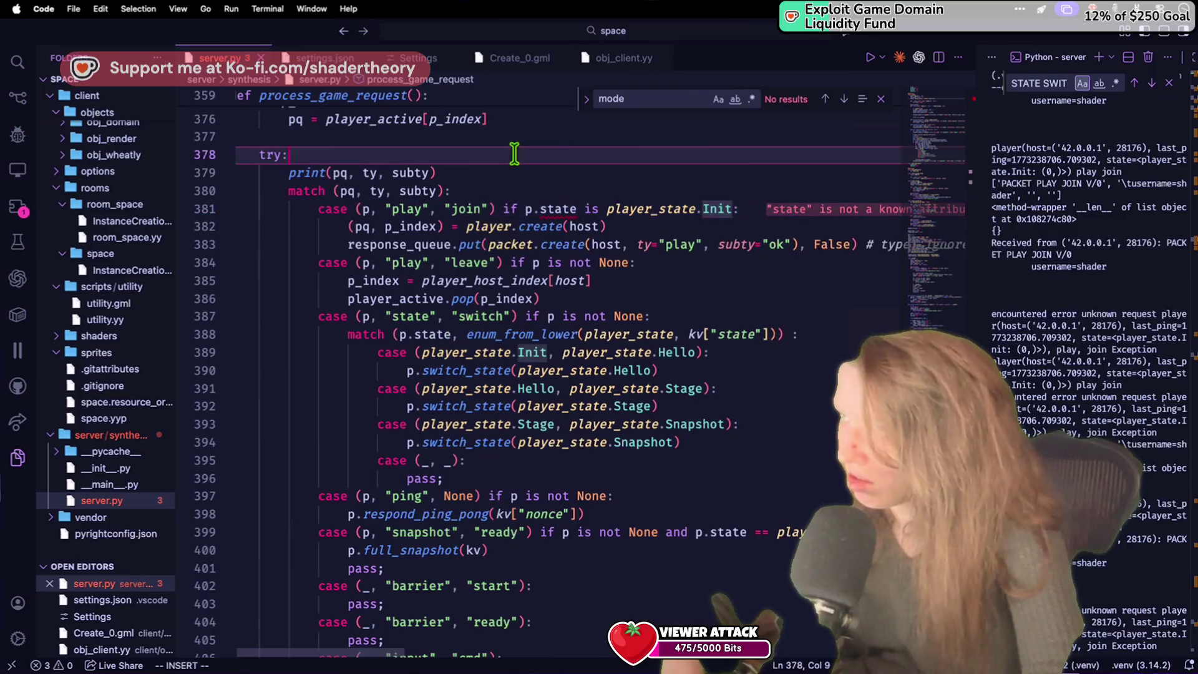
double_click(594, 208)
text(==)
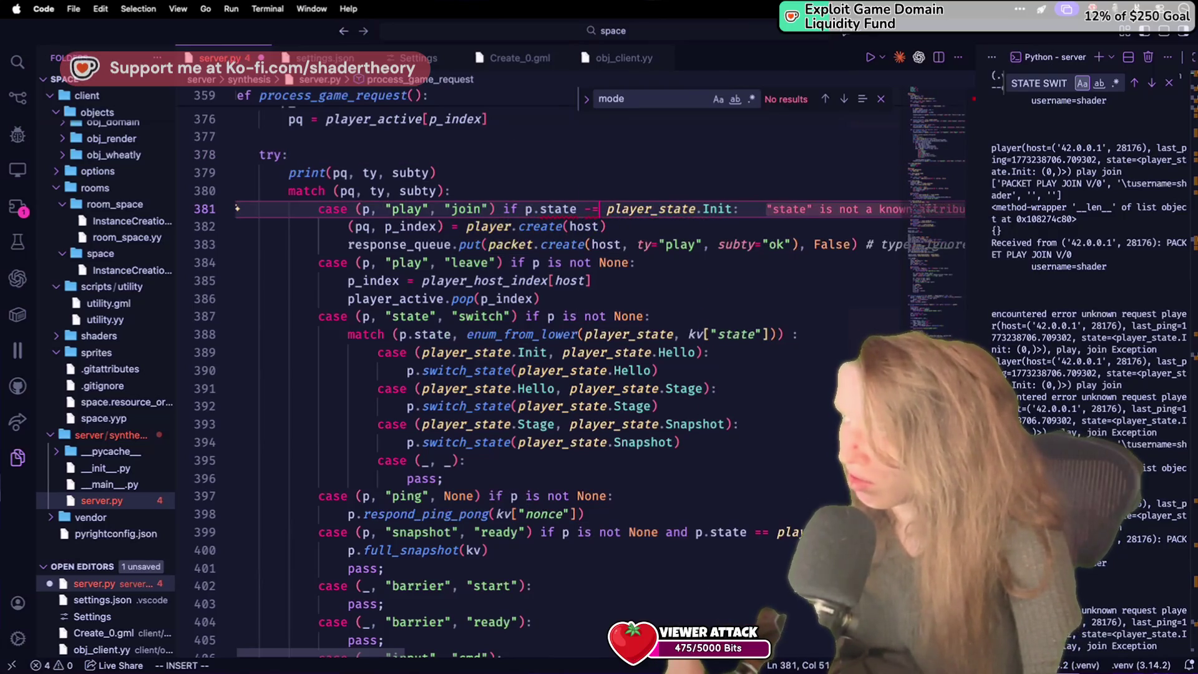
mouse_move(555, 210)
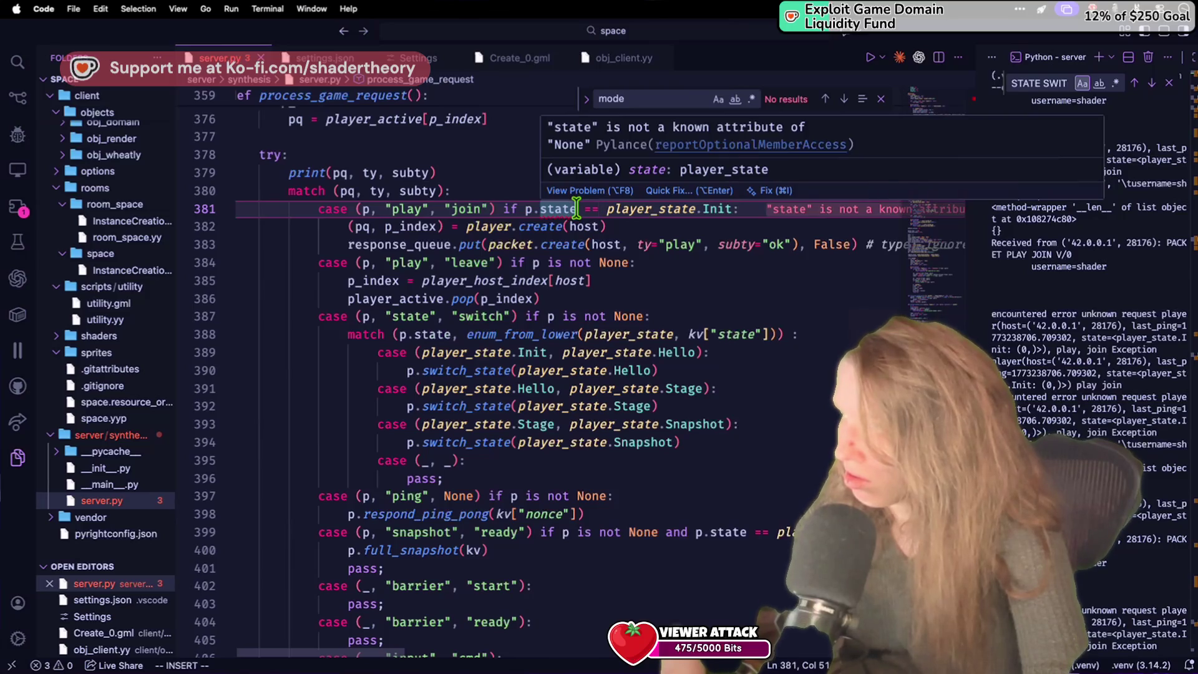
click(525, 209)
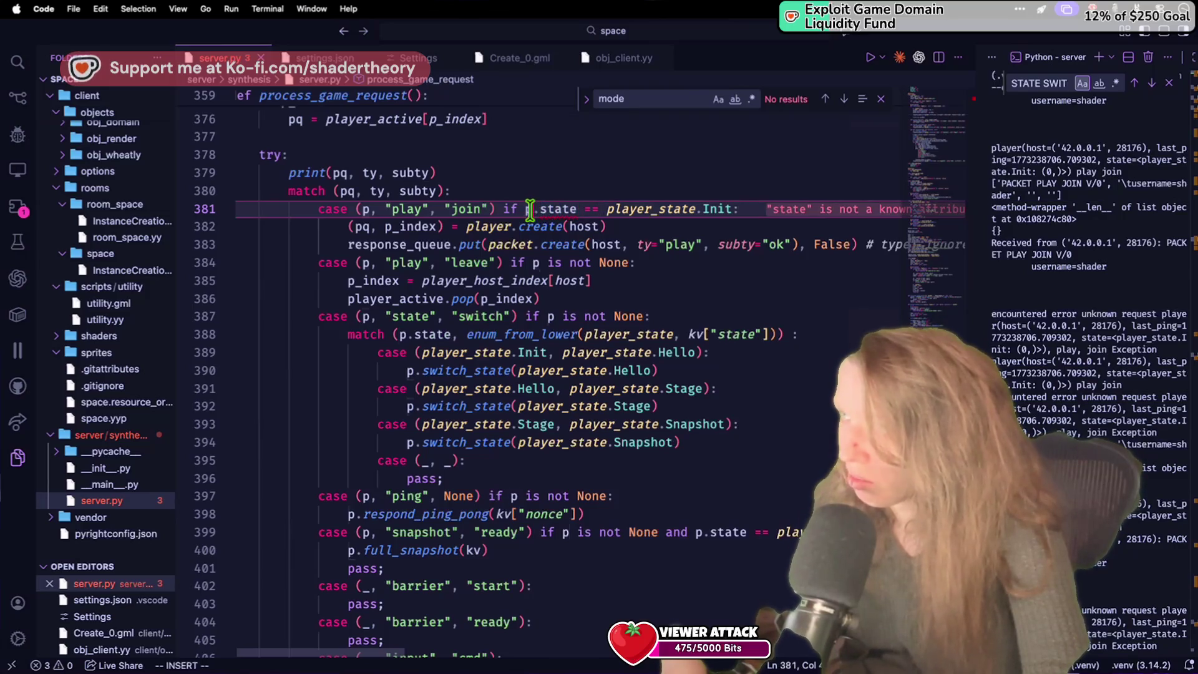
text(p is n)
text(ot None and)
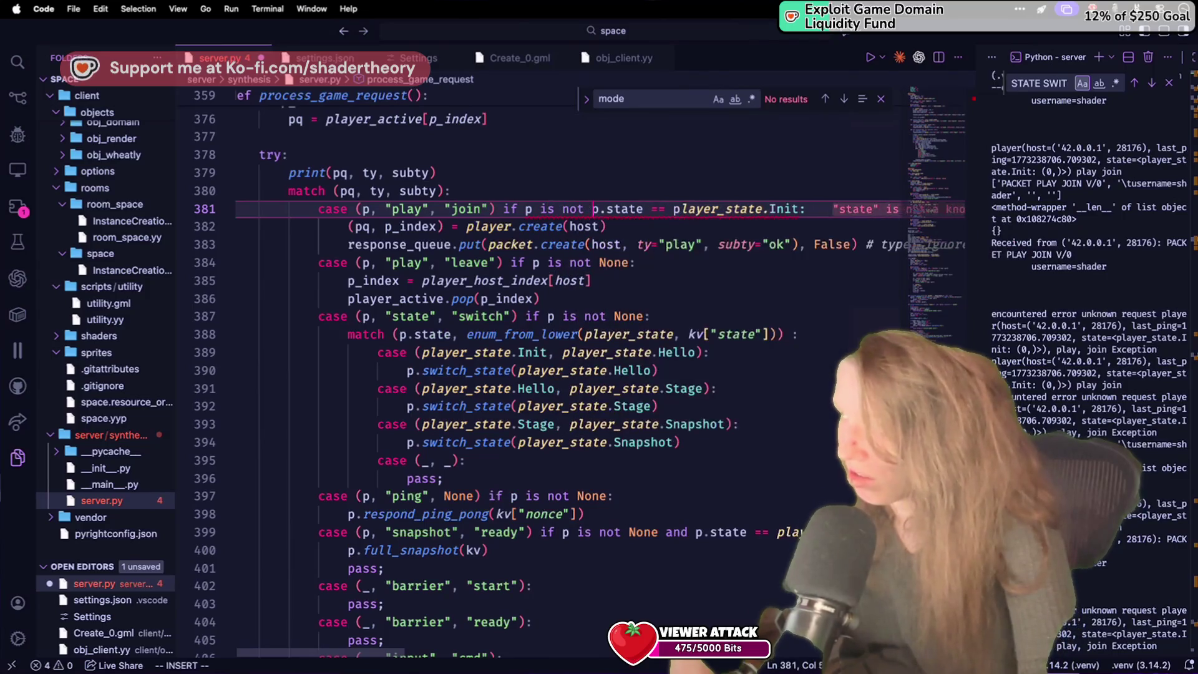
key(super+s)
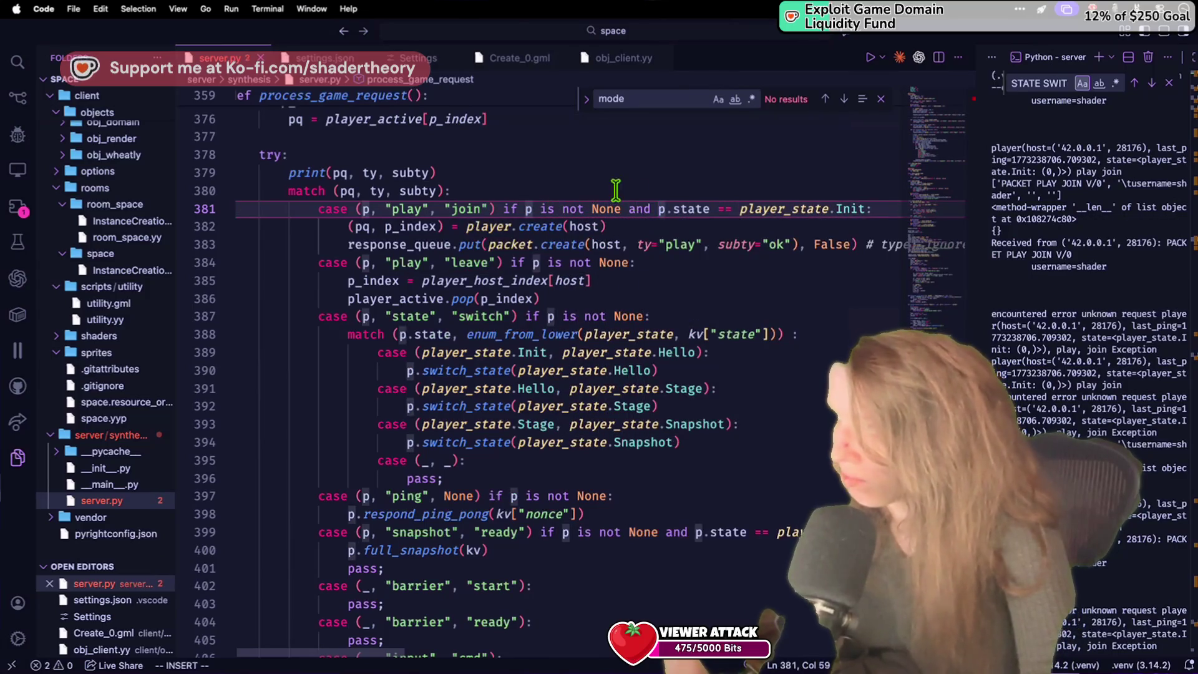
key(super+Tab)
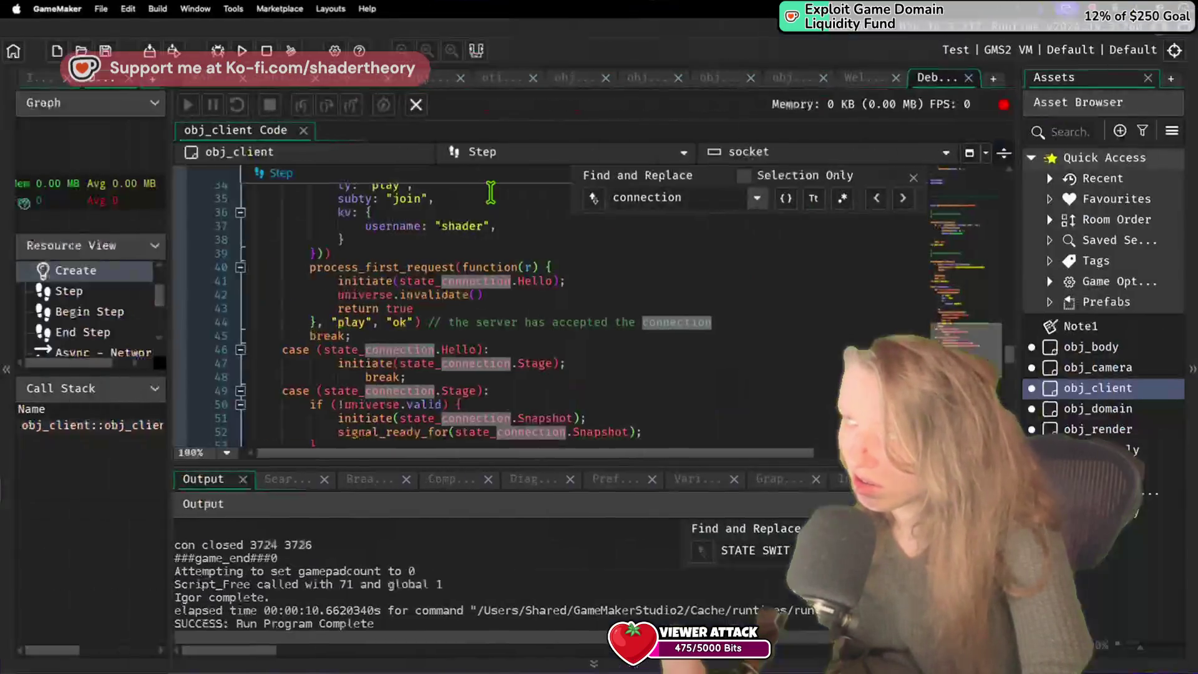
Step: Run the GameMaker client and compare its Output log with the server terminal's join messages
click(247, 54)
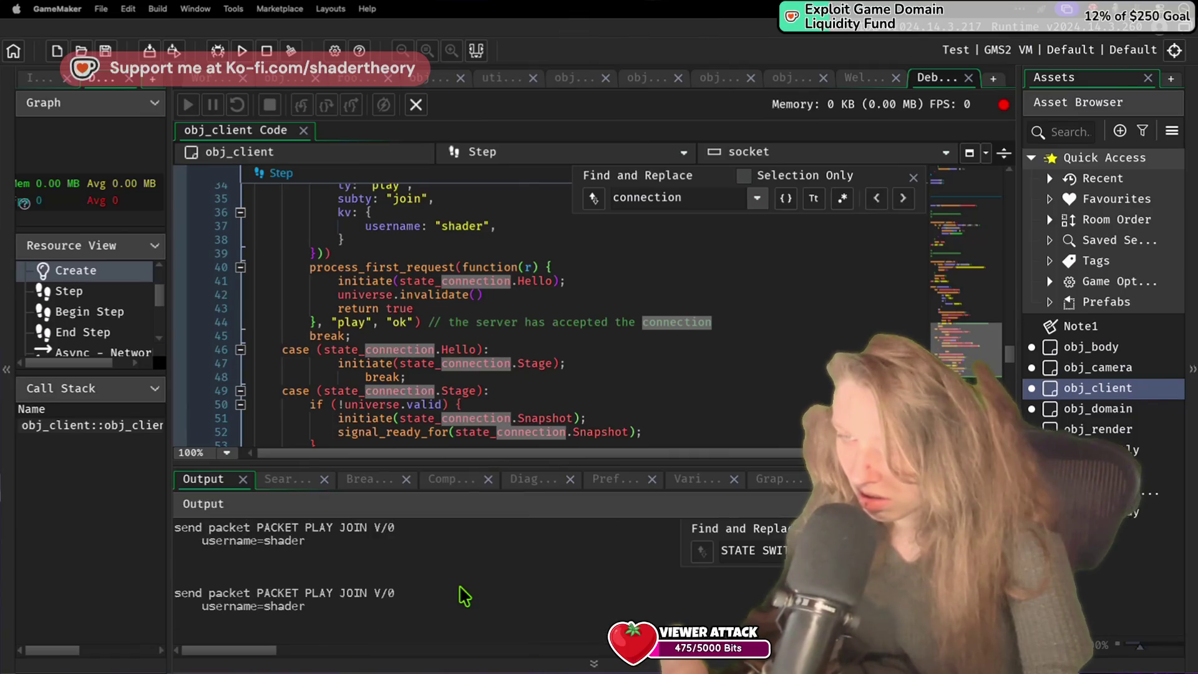
scroll(459, 586, up, 3)
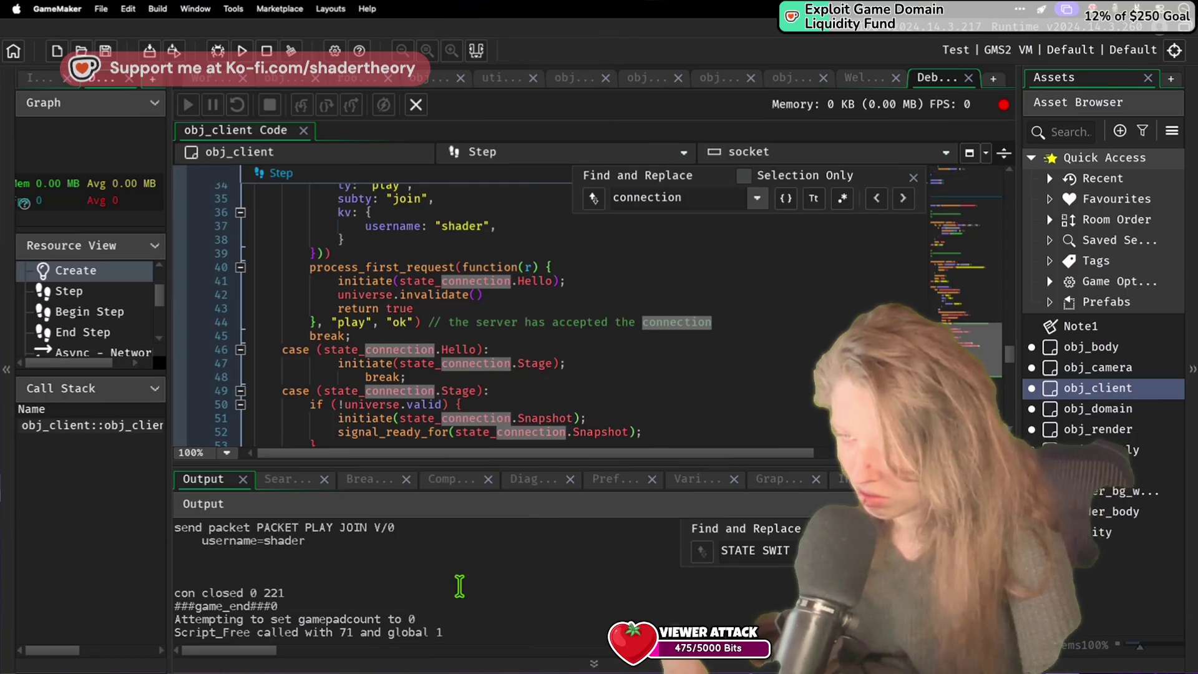
key(super+Tab)
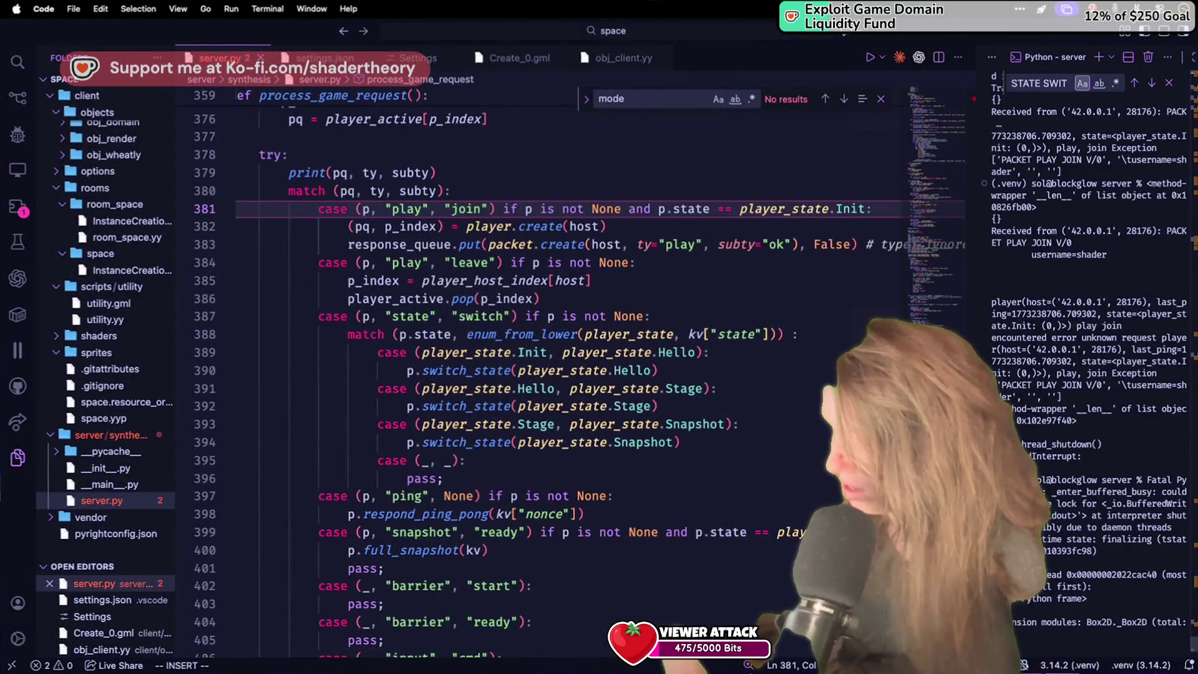
scroll(1084, 391, down, 5)
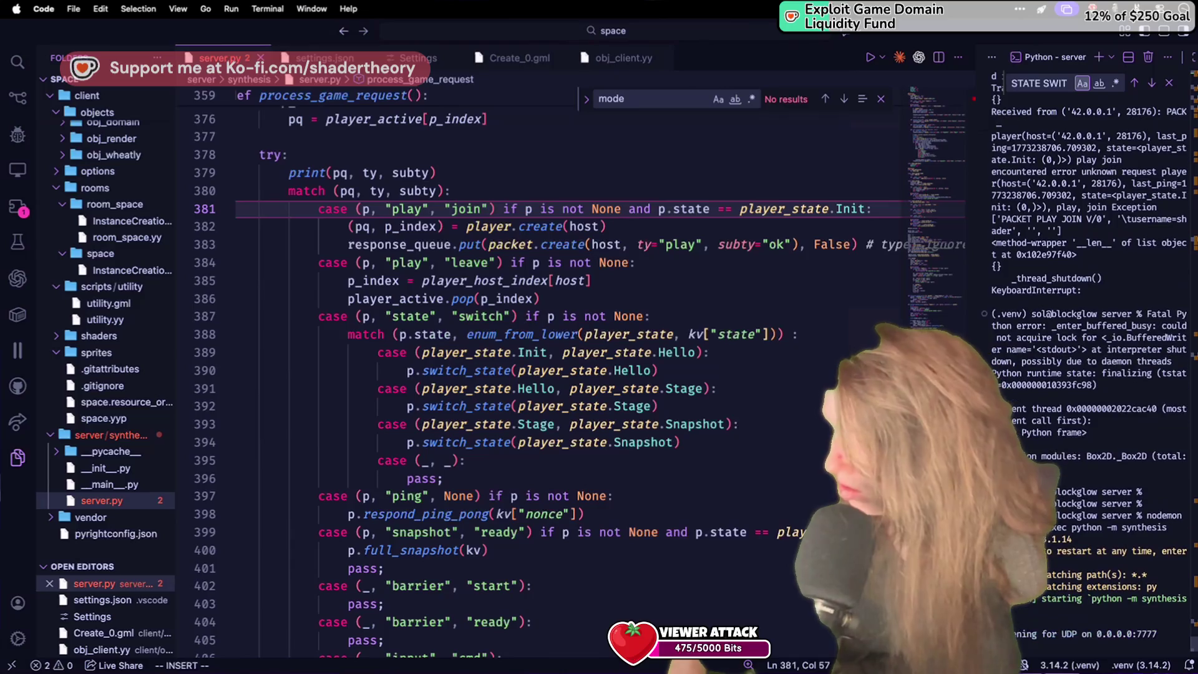
key(super+Tab)
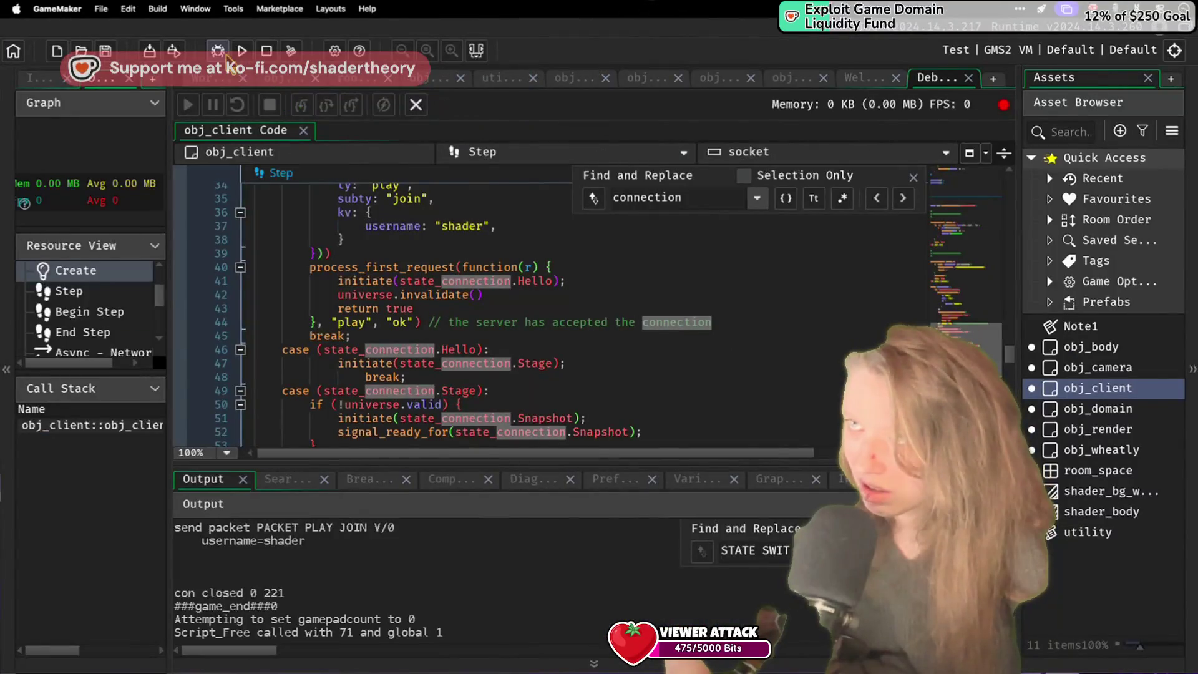
key(super+Tab)
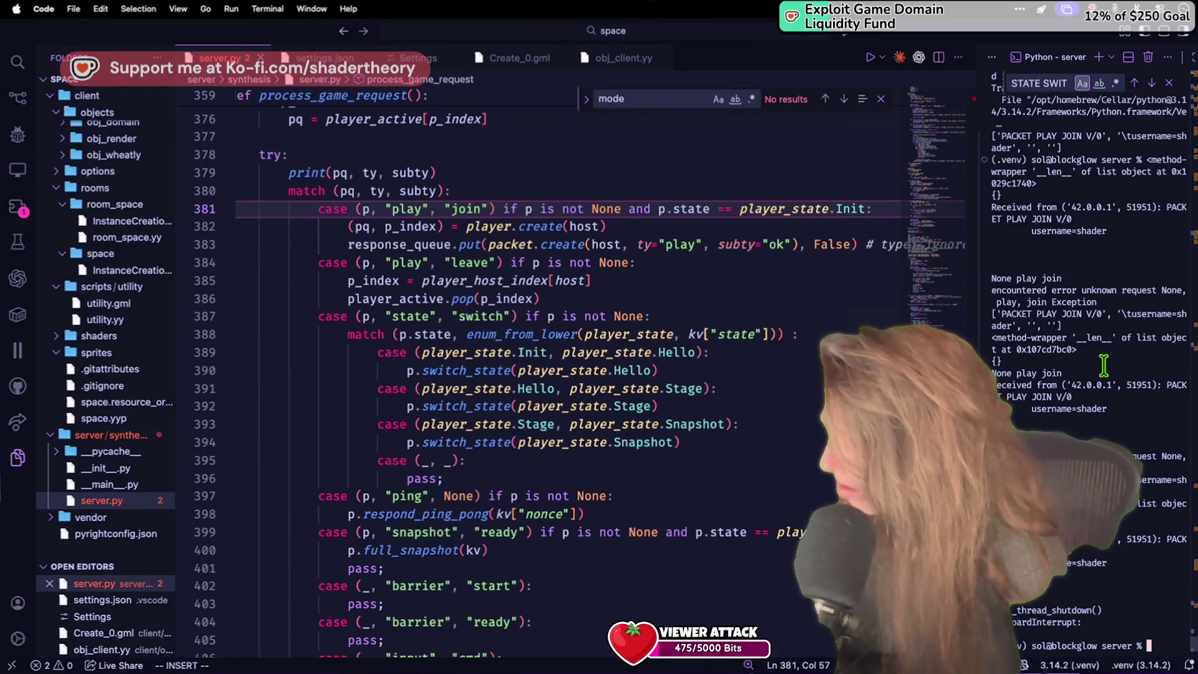
Step: Delete the p-state guard on line 381 and change the join pattern's p back to None
click(495, 299)
mouse_move(325, 208)
mouse_down()
mouse_move(618, 230)
mouse_move(650, 253)
mouse_move(677, 244)
mouse_up()
click(677, 244)
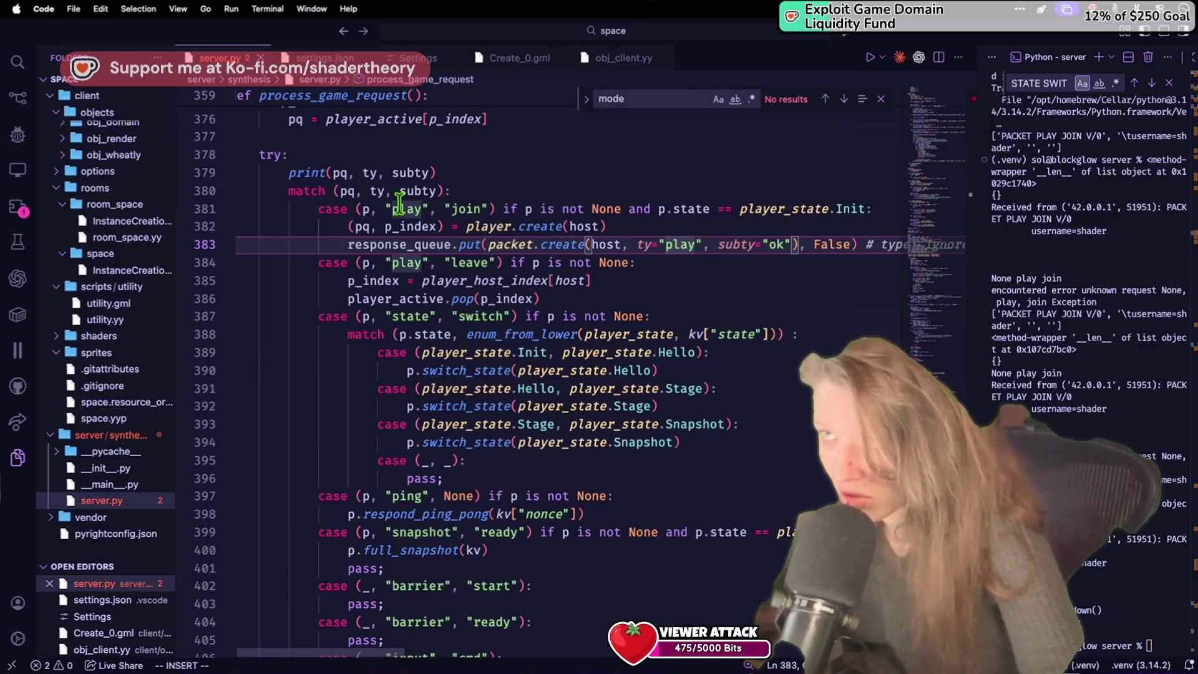
drag(865, 209, 512, 215)
key(BackSpace)
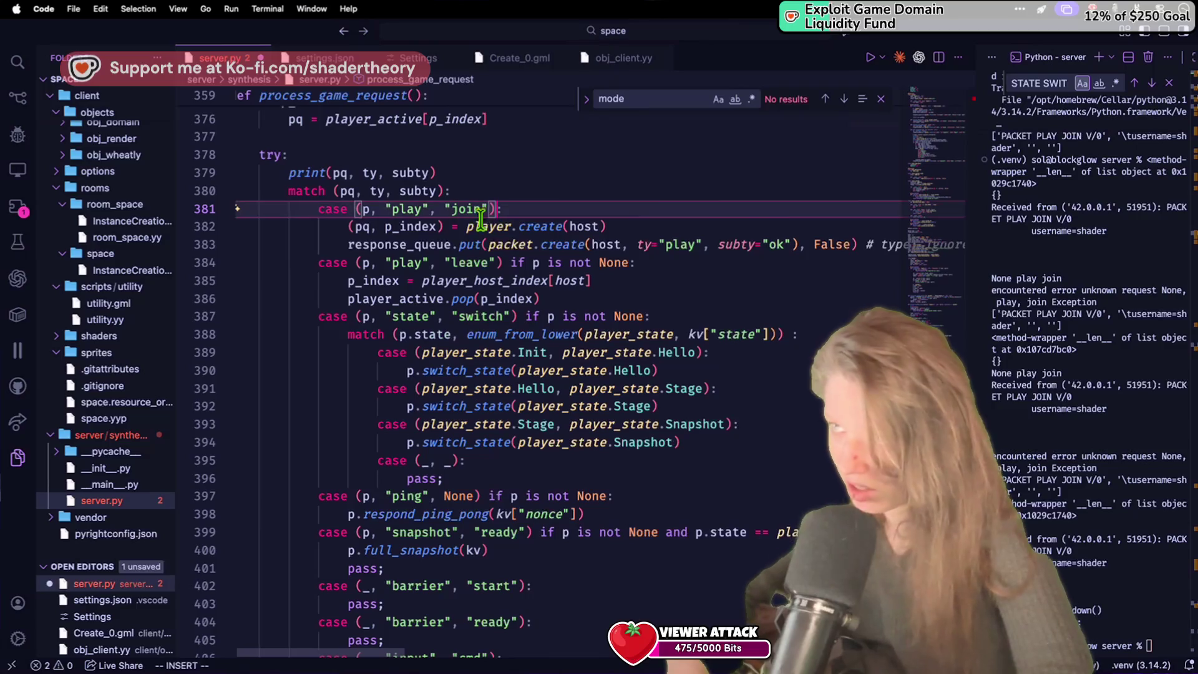
key(BackSpace)
text(None)
click(446, 138)
key(super+Tab)
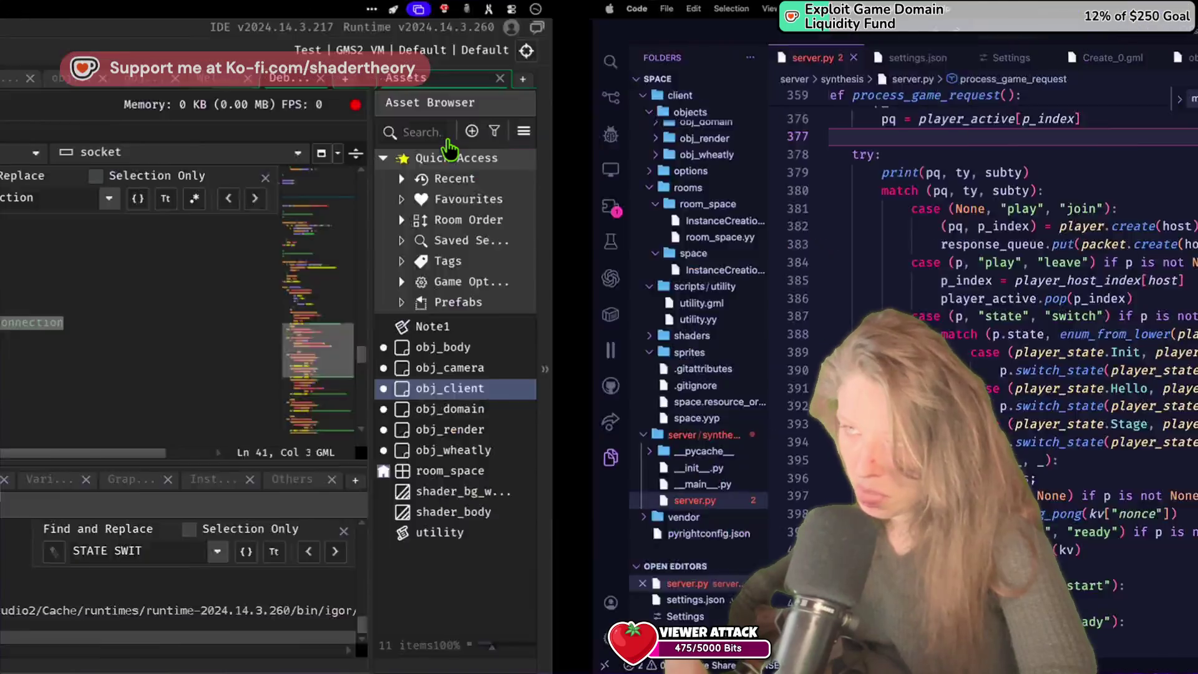
scroll(390, 268, down, 4)
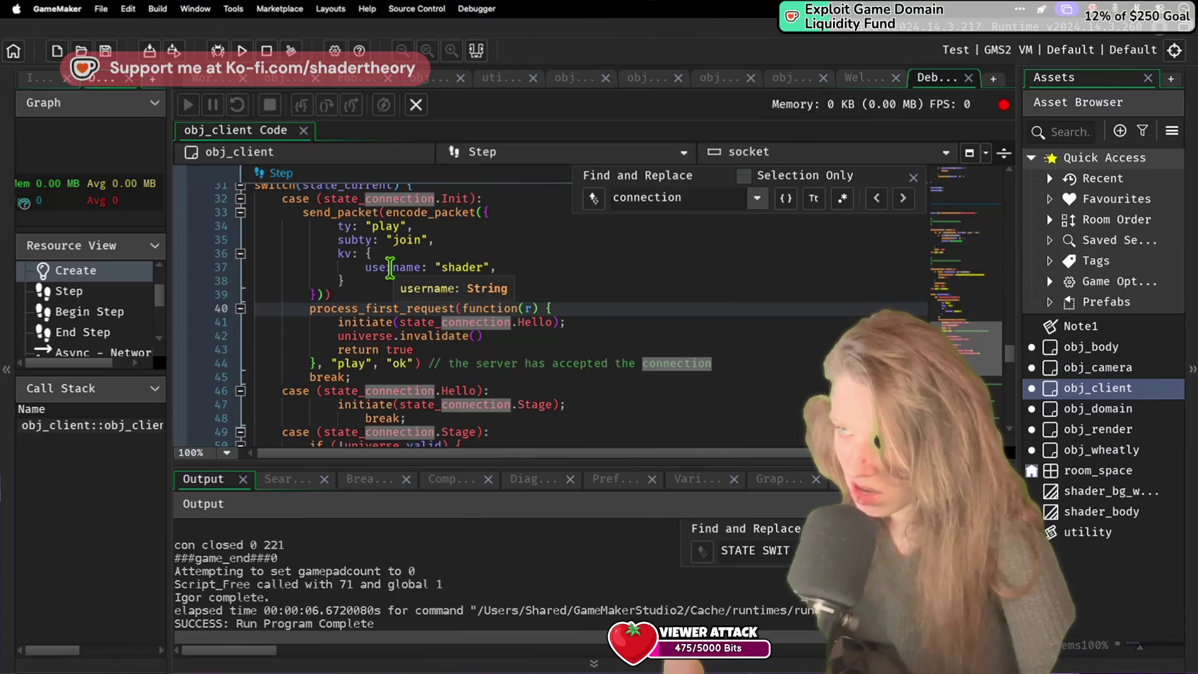
Step: Start an 'if (state_desired ==' line after line 40 of the Step event and save
click(510, 389)
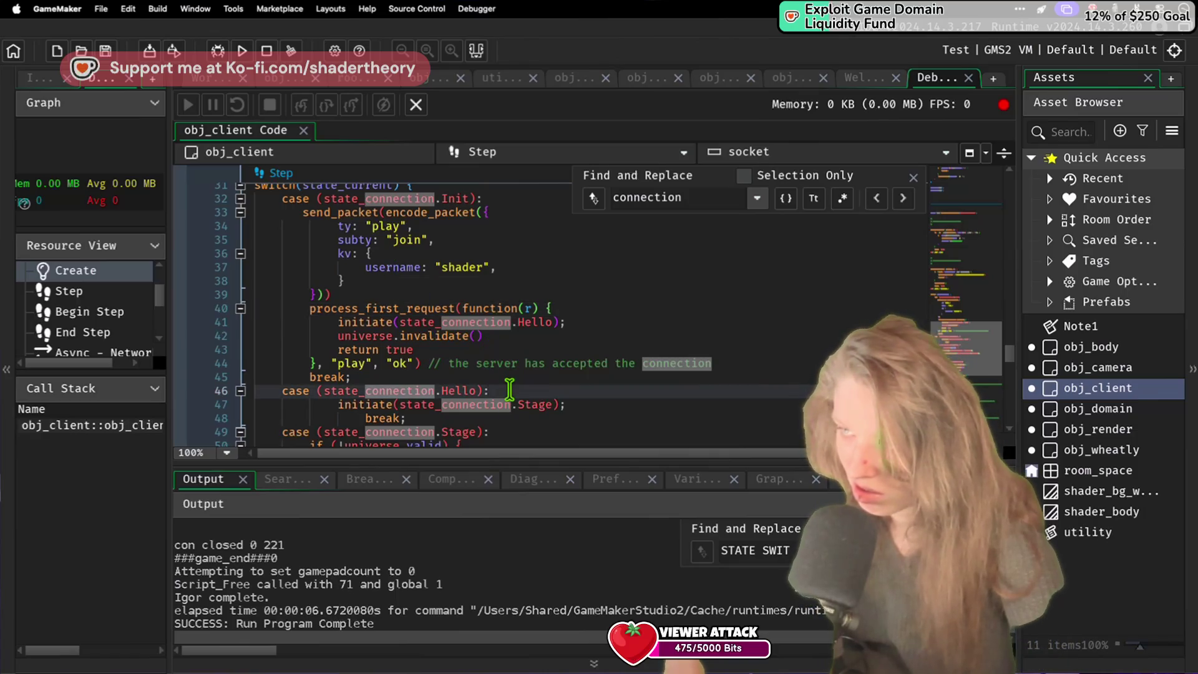
click(563, 307)
key(Return)
text(if)
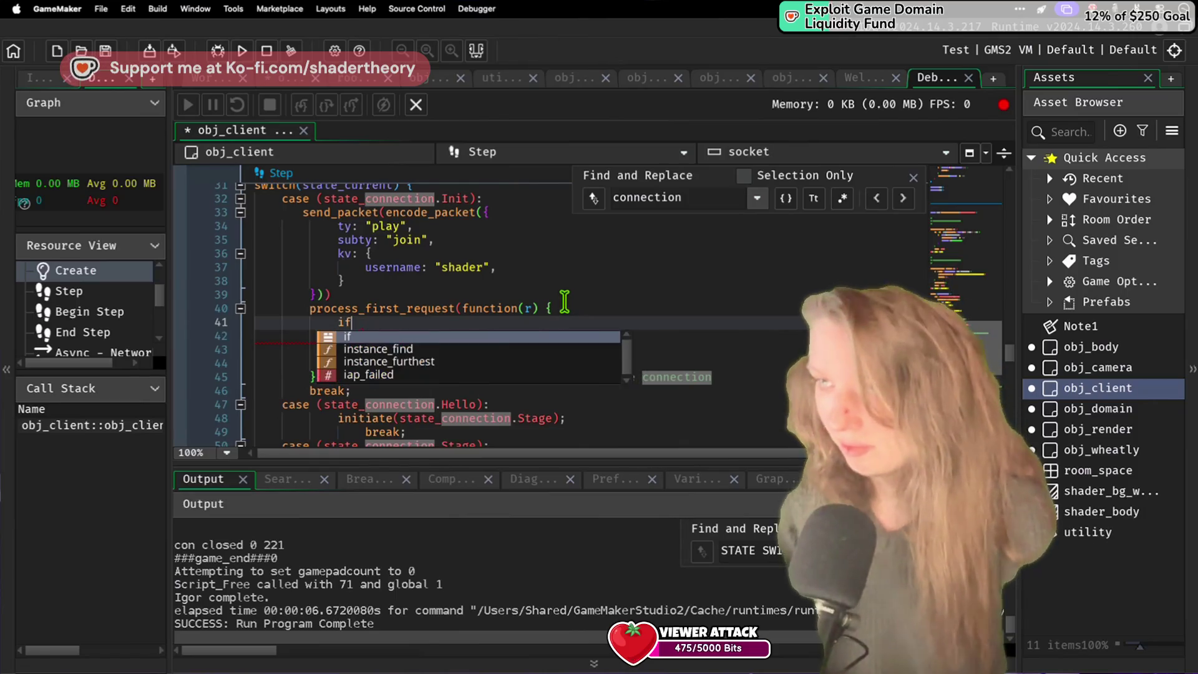
text( (state_d)
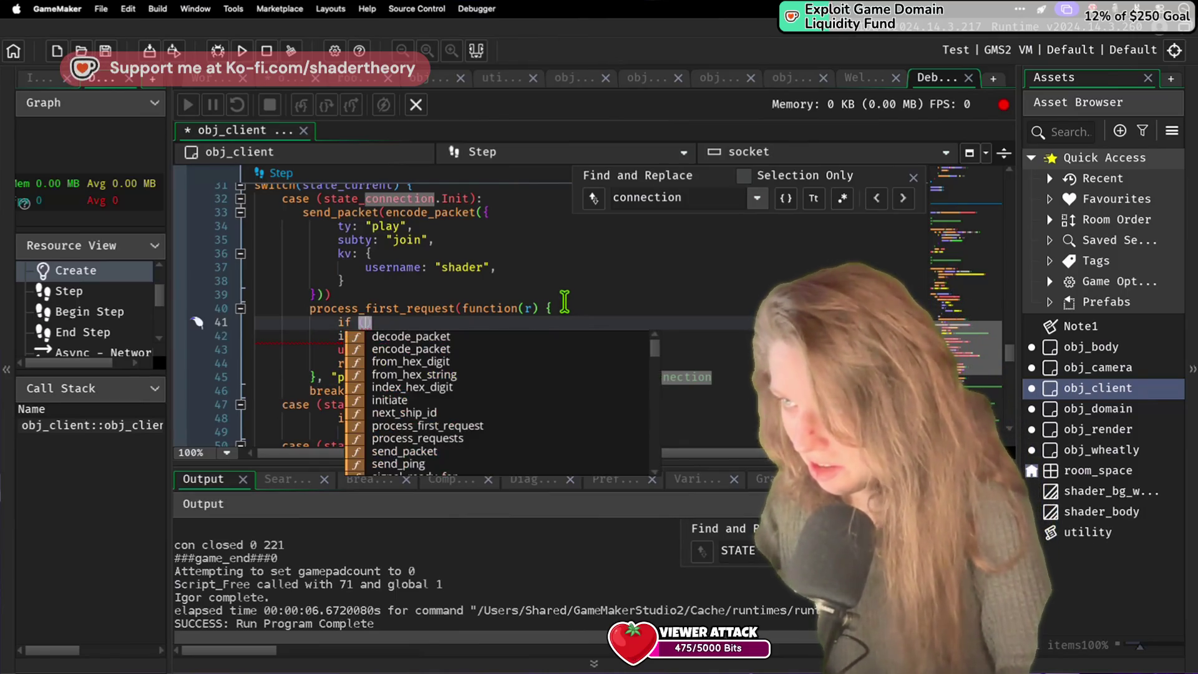
text(esired == H)
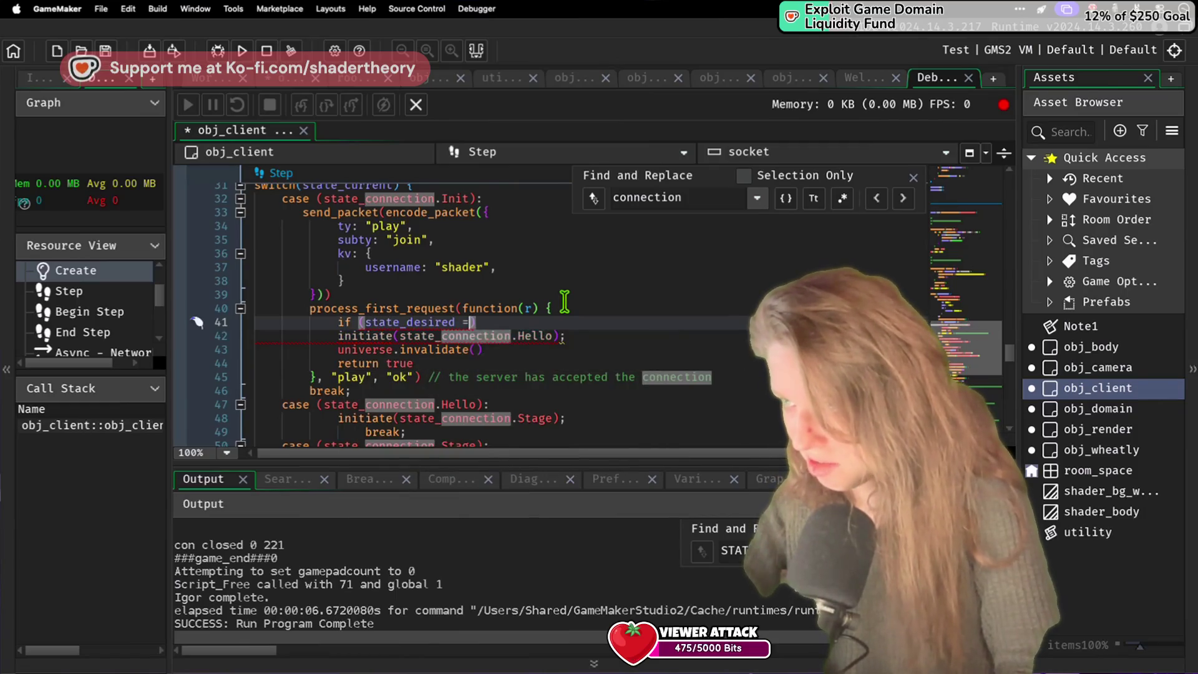
key(BackSpace)
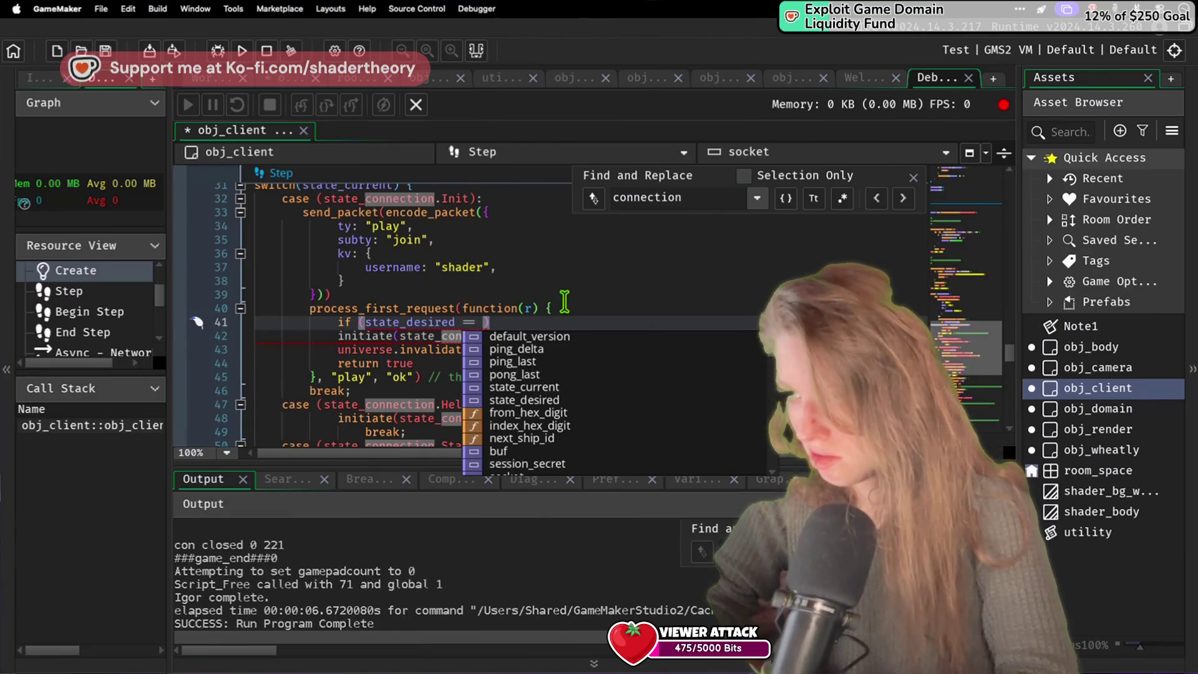
key(super+s)
Step: Paste the state_desired comparison line at the top of the initiate function
scroll(565, 309, up, 15)
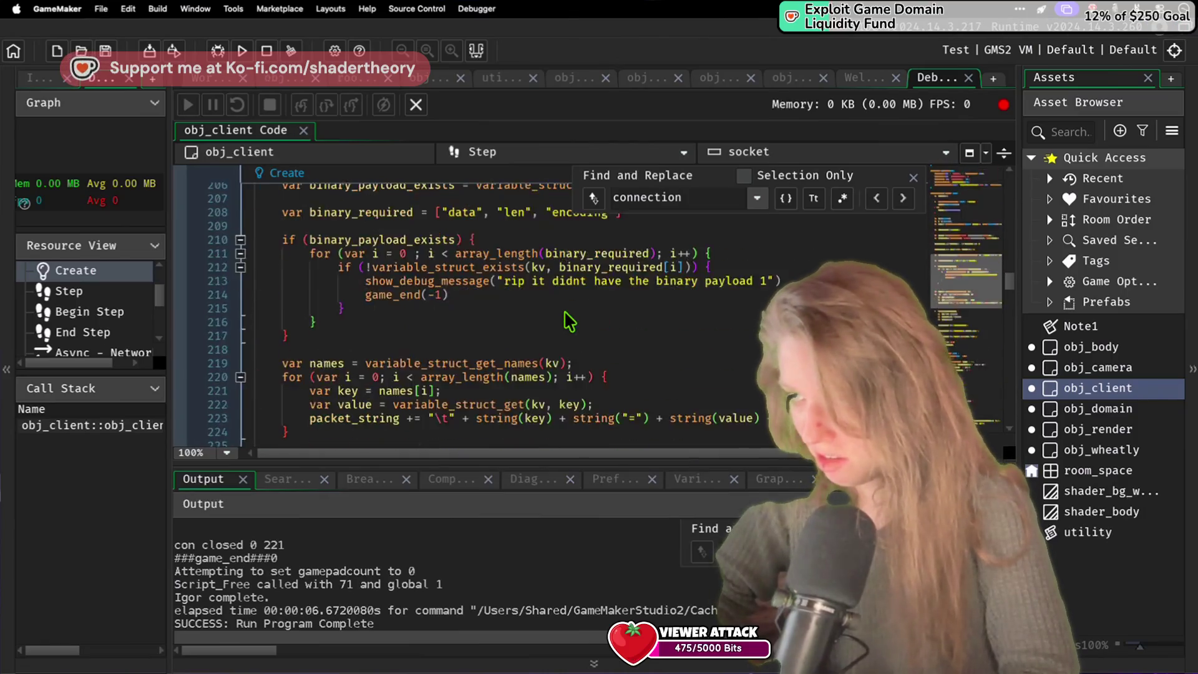
scroll(569, 322, up, 15)
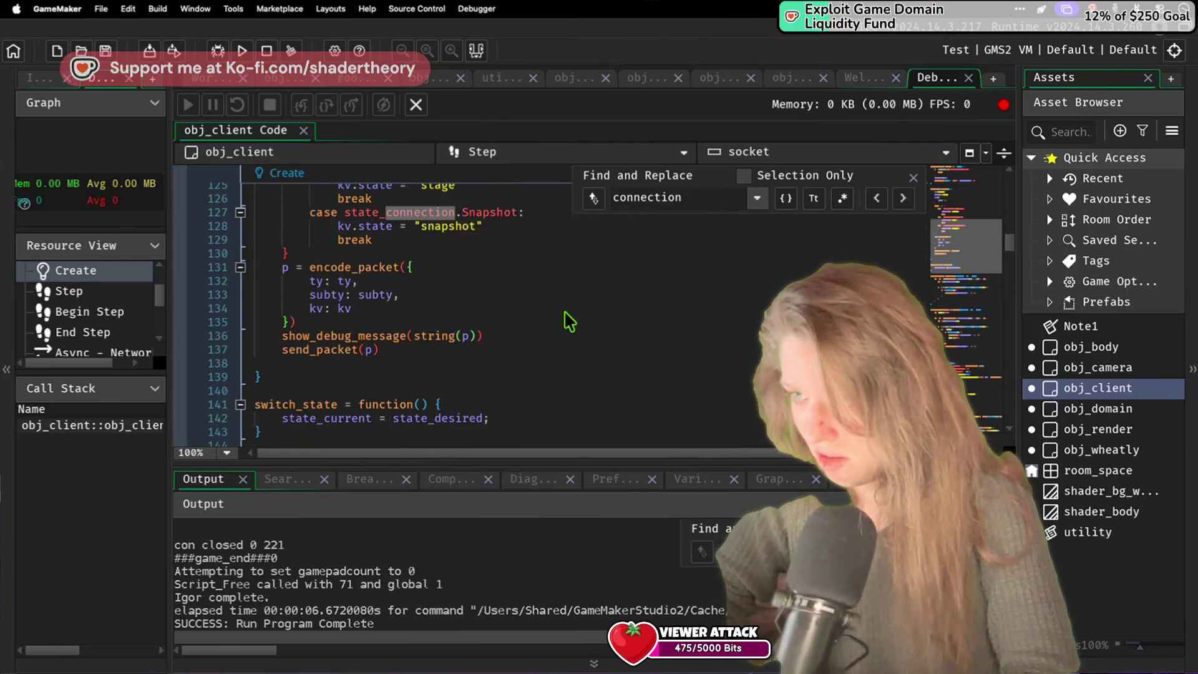
scroll(566, 314, up, 3)
scroll(565, 314, down, 5)
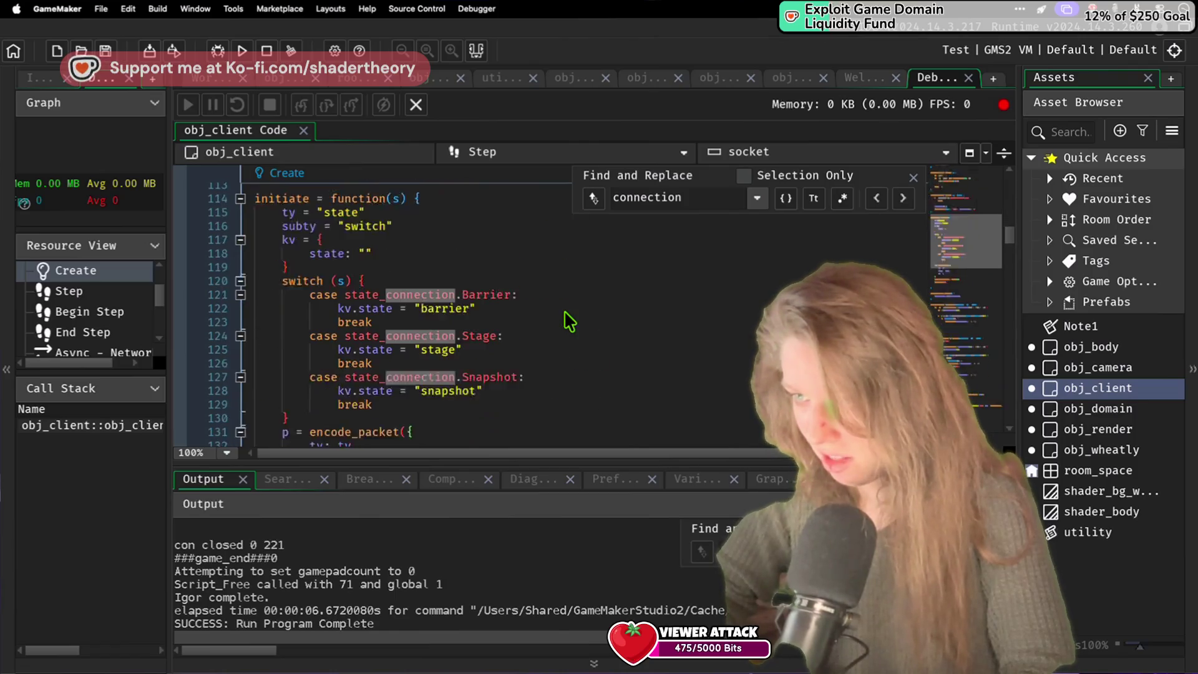
click(375, 219)
scroll(381, 215, up, 1)
click(431, 199)
key(super+v)
click(366, 213)
key(BackSpace)
key(BackSpace)
key(BackSpace)
key(BackSpace)
Step: Complete the check as 'if (state_desired == state_current) { return;' for an early exit
click(428, 212)
text(start)
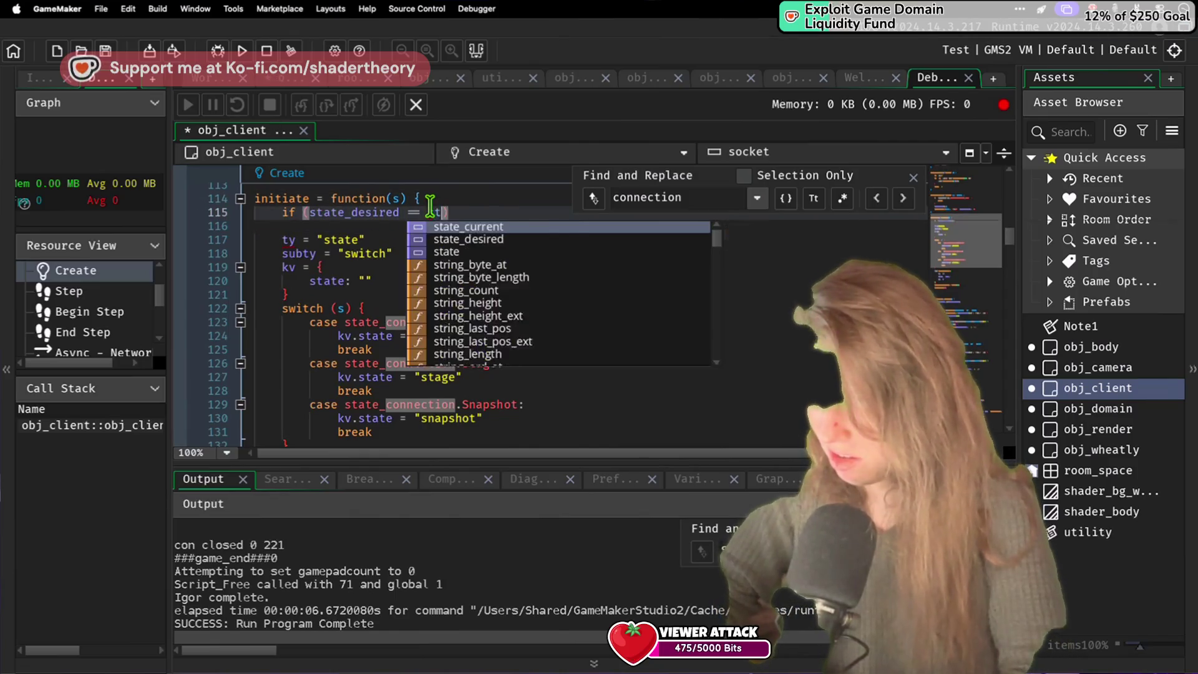
key(BackSpace)
key(BackSpace)
text(te_cu)
key(Return)
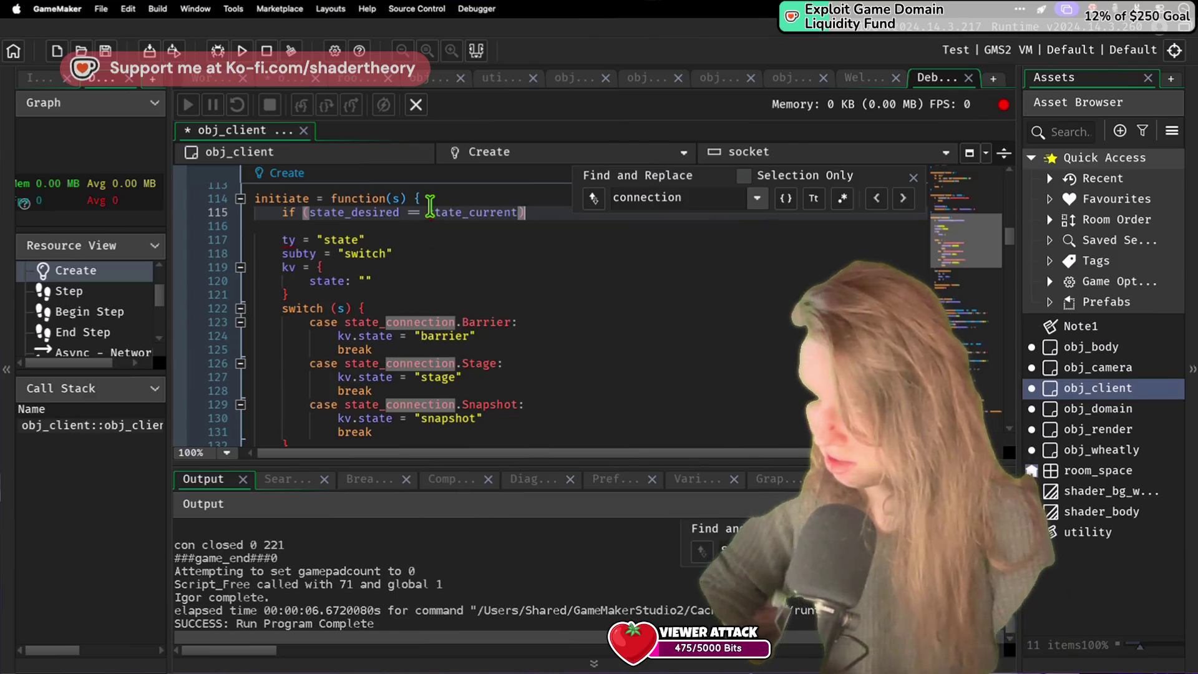
text({)
key(Return)
text(return;)
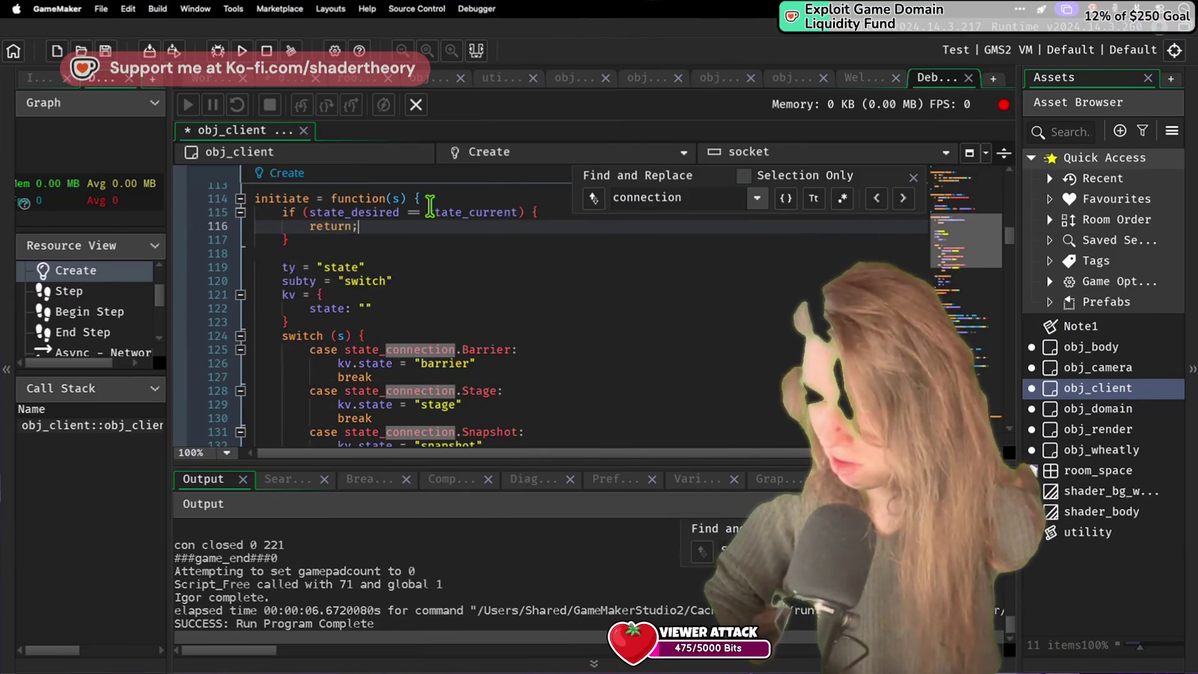
scroll(430, 206, down, 3)
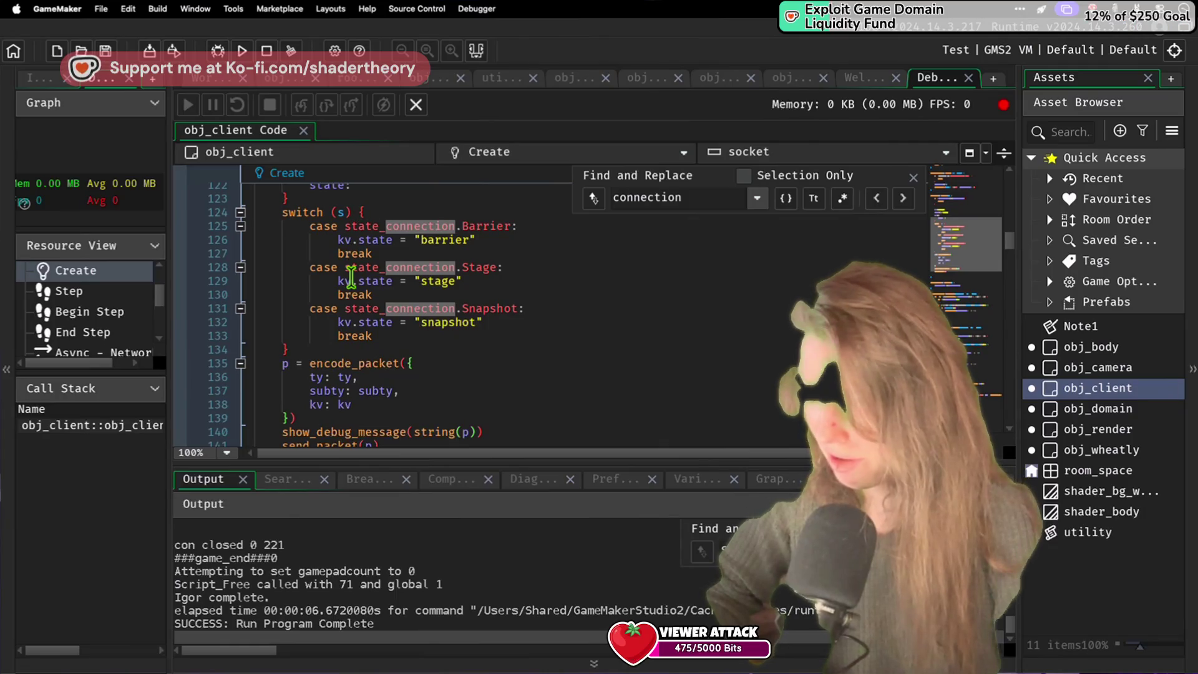
scroll(350, 276, down, 1)
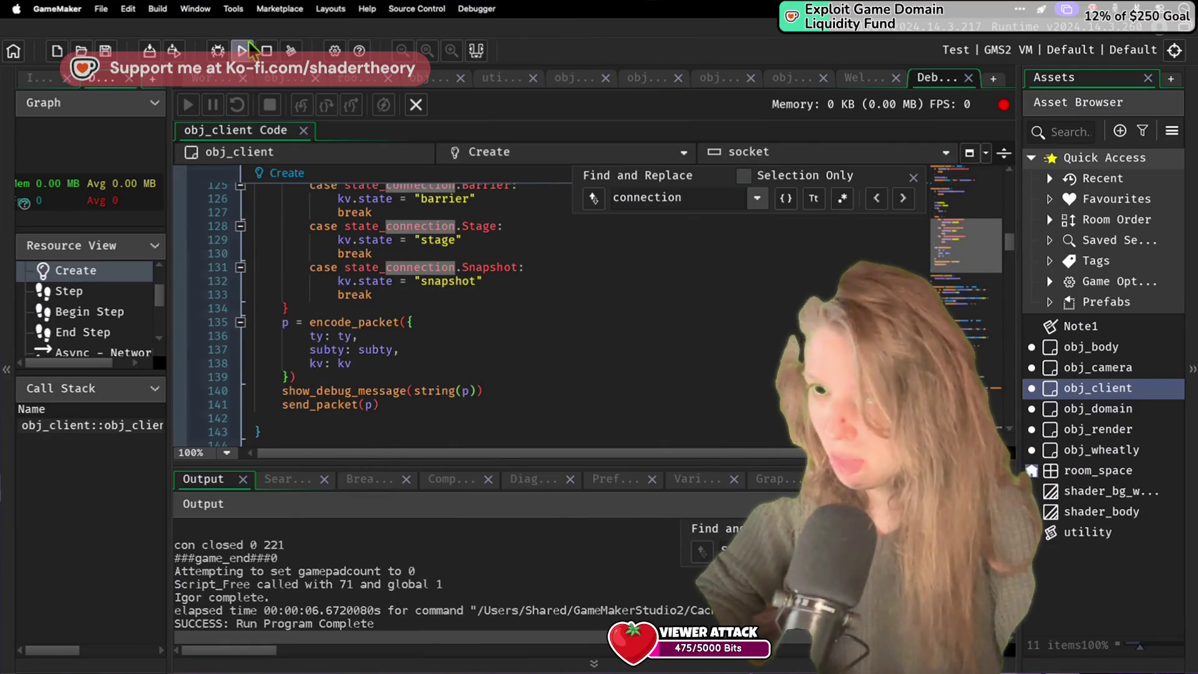
Step: Run the game client twice, checking the server code between runs
click(249, 45)
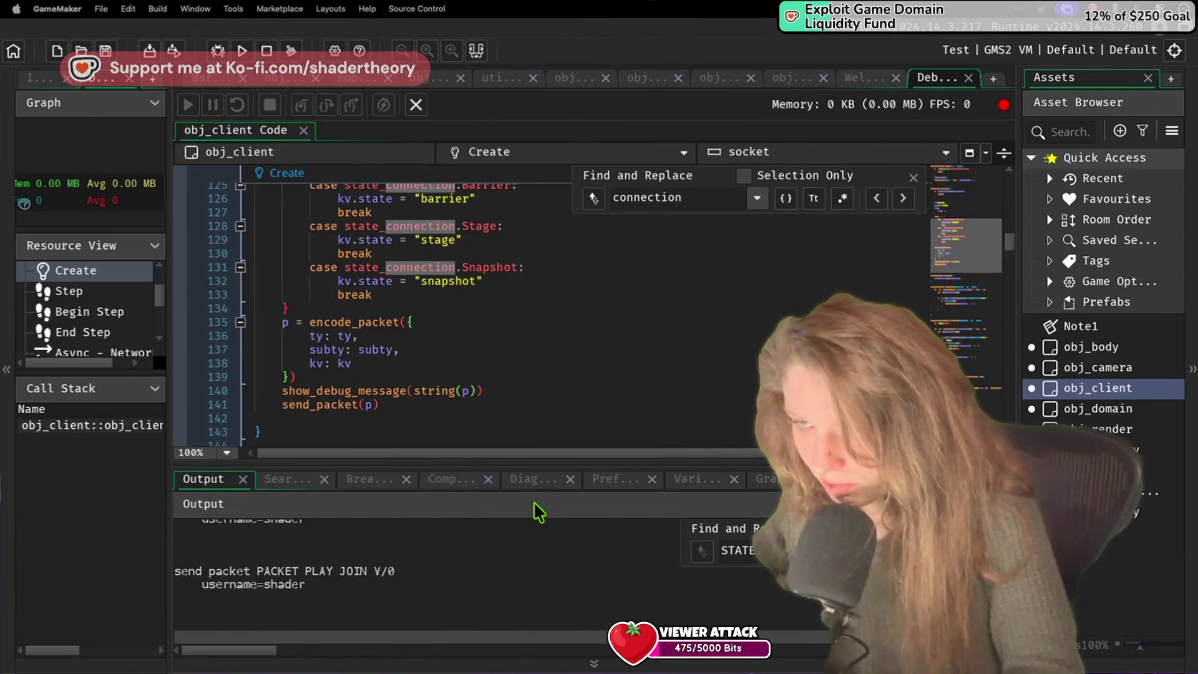
key(ctrl+Right)
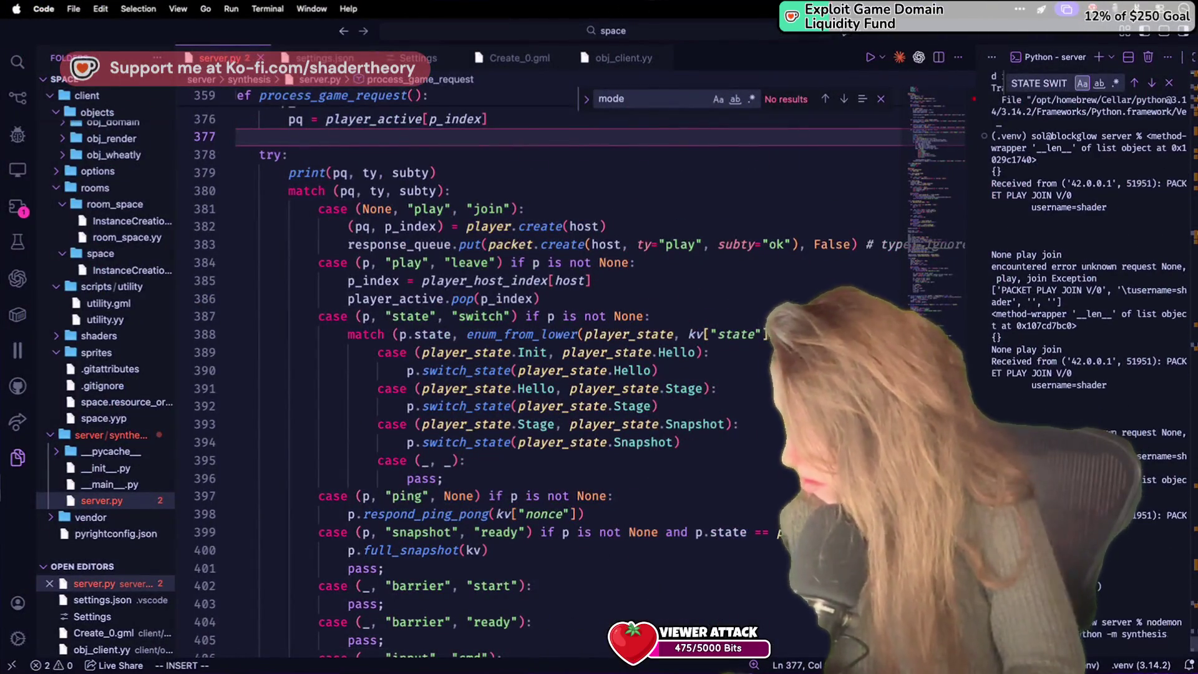
key(ctrl+Left)
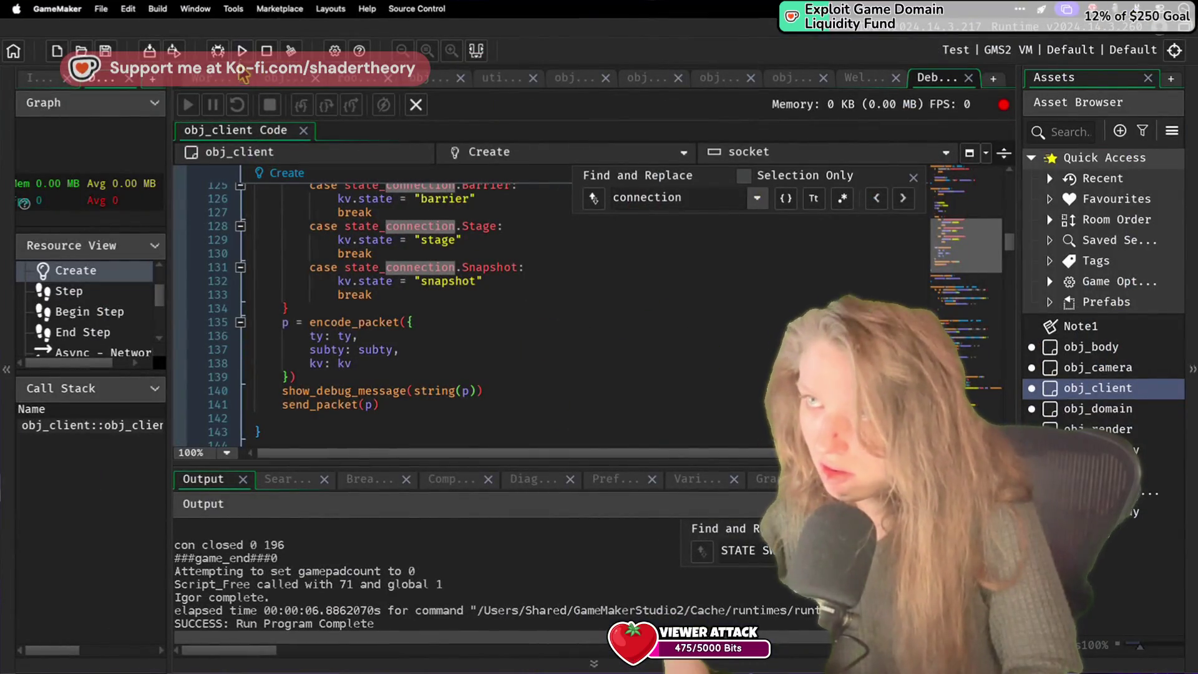
click(242, 50)
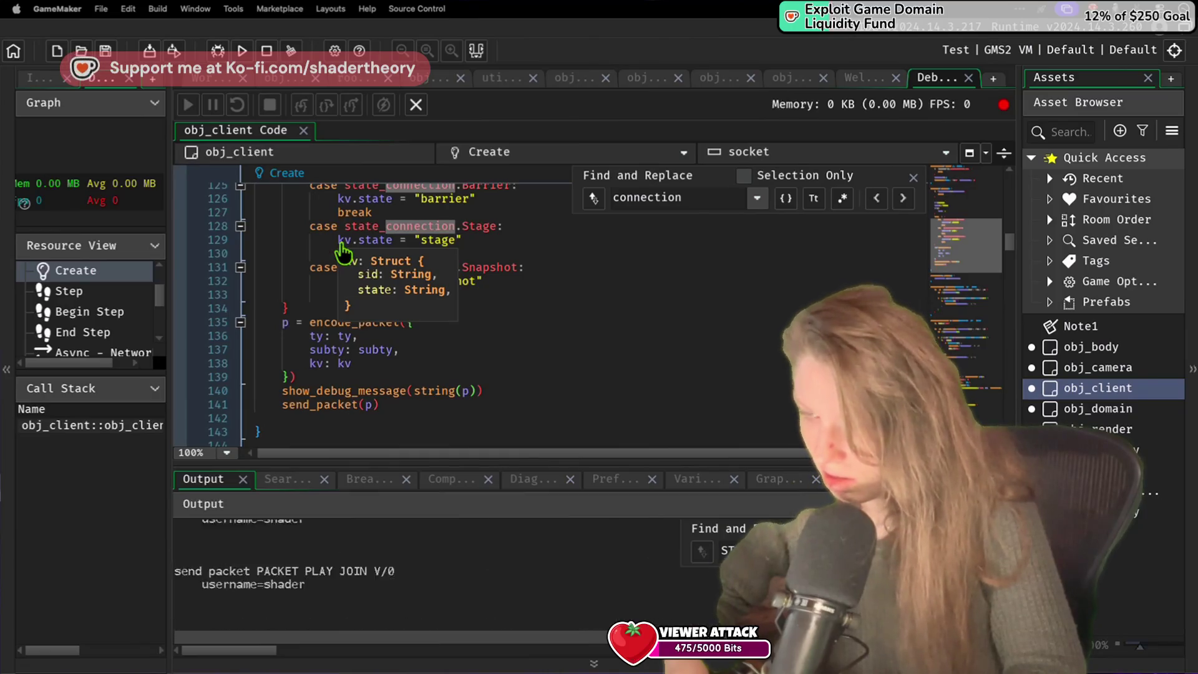
key(ctrl+Right)
Step: Stop the Python server and replace its terminal with a new one via Kill Terminal
key(ctrl+c)
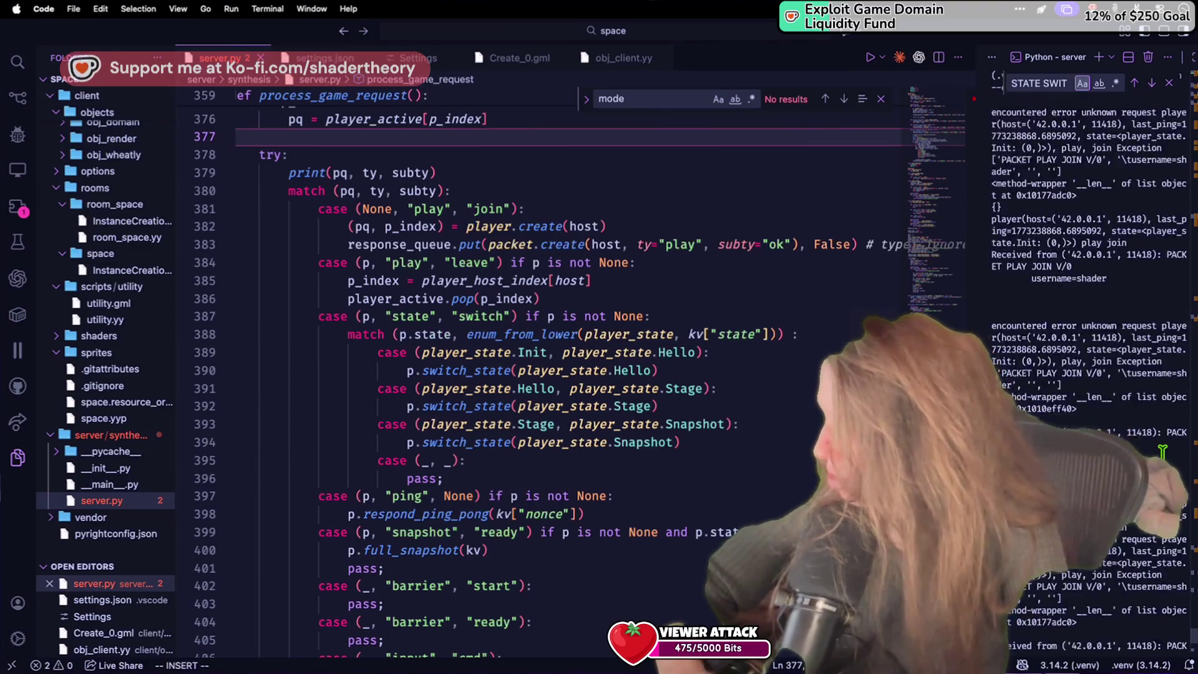
click(1100, 60)
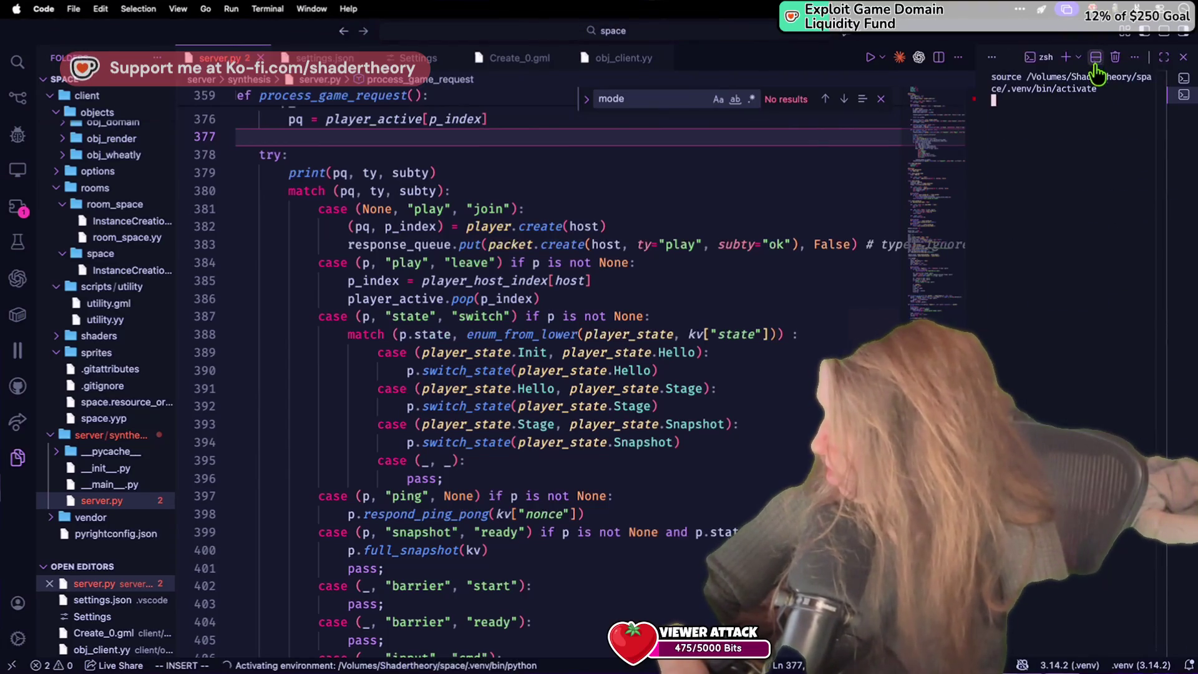
right_click(1182, 81)
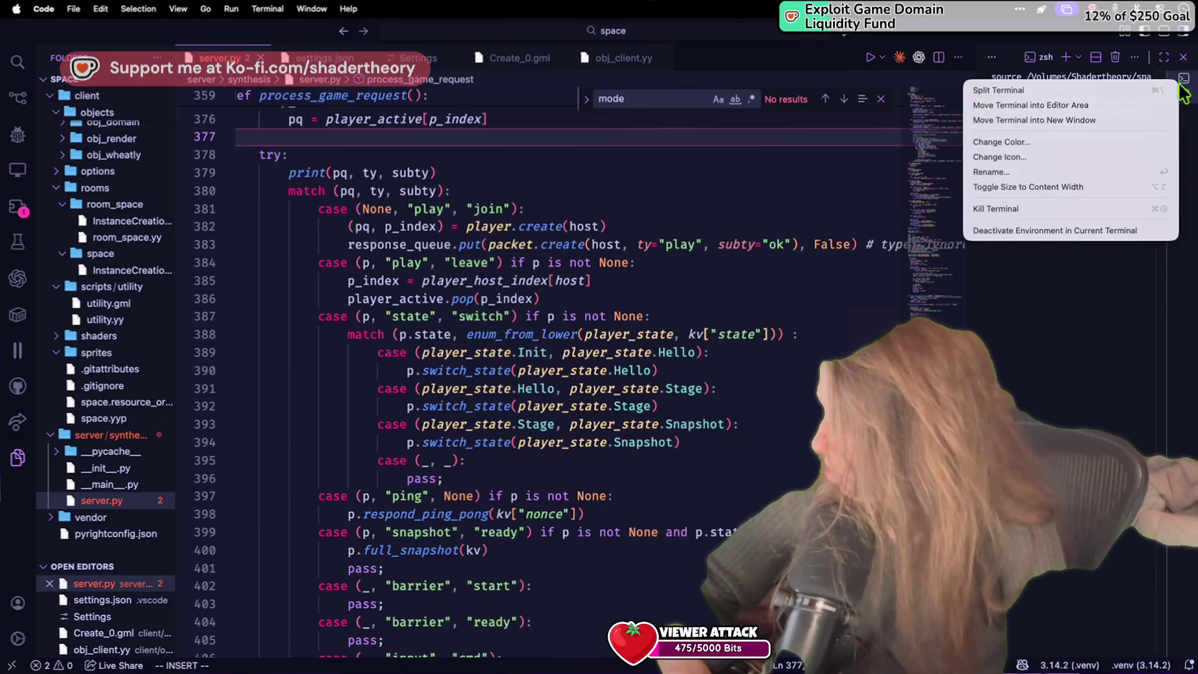
click(1020, 207)
key(Up)
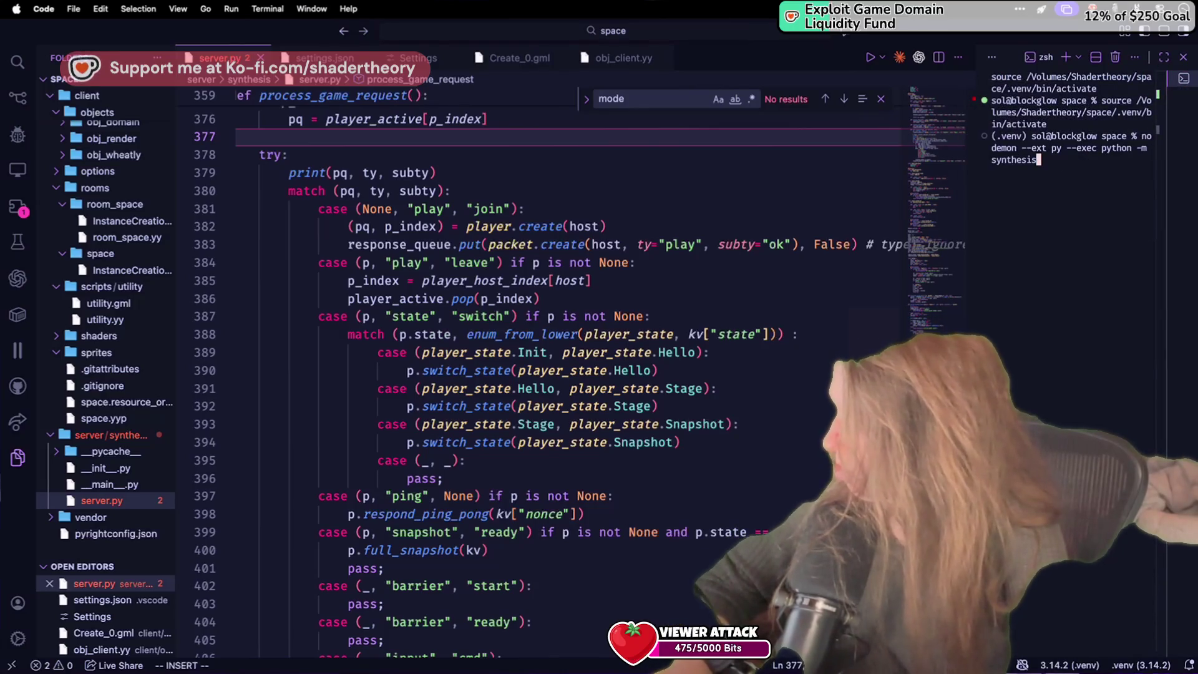
Step: Change into the server folder and recall the nodemon synthesis command
key(Up)
key(Up)
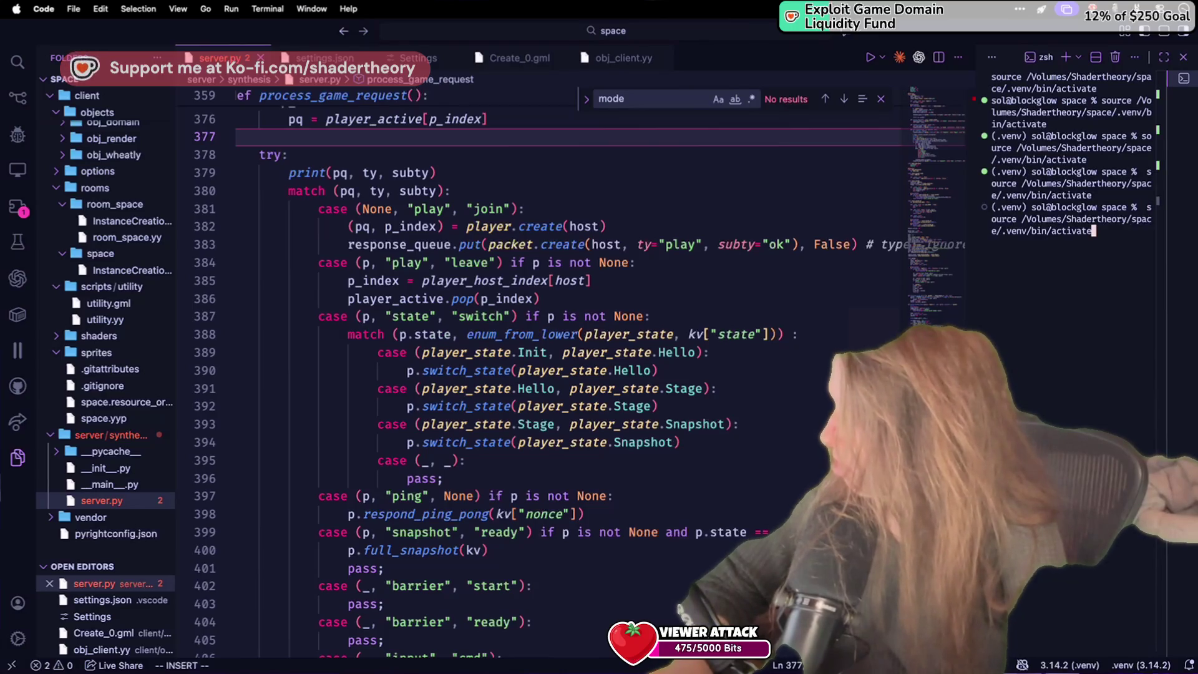
key(BackSpace)
key(BackSpace)
key(BackSpace)
text(c)
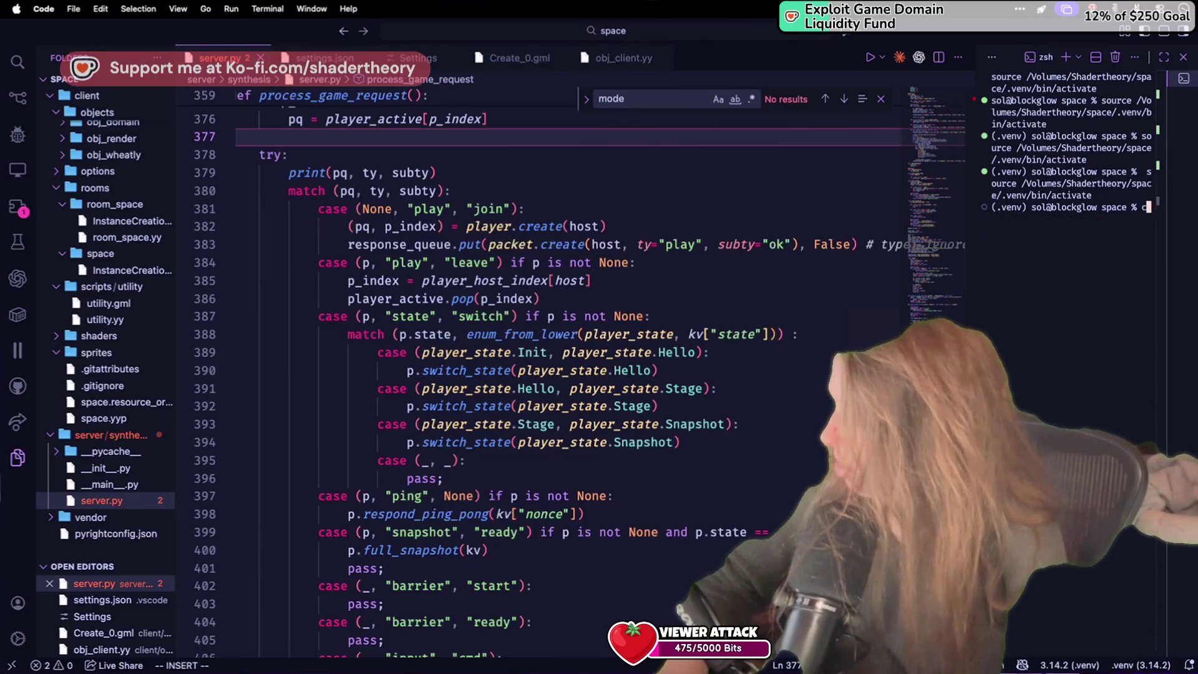
text(d server)
key(Return)
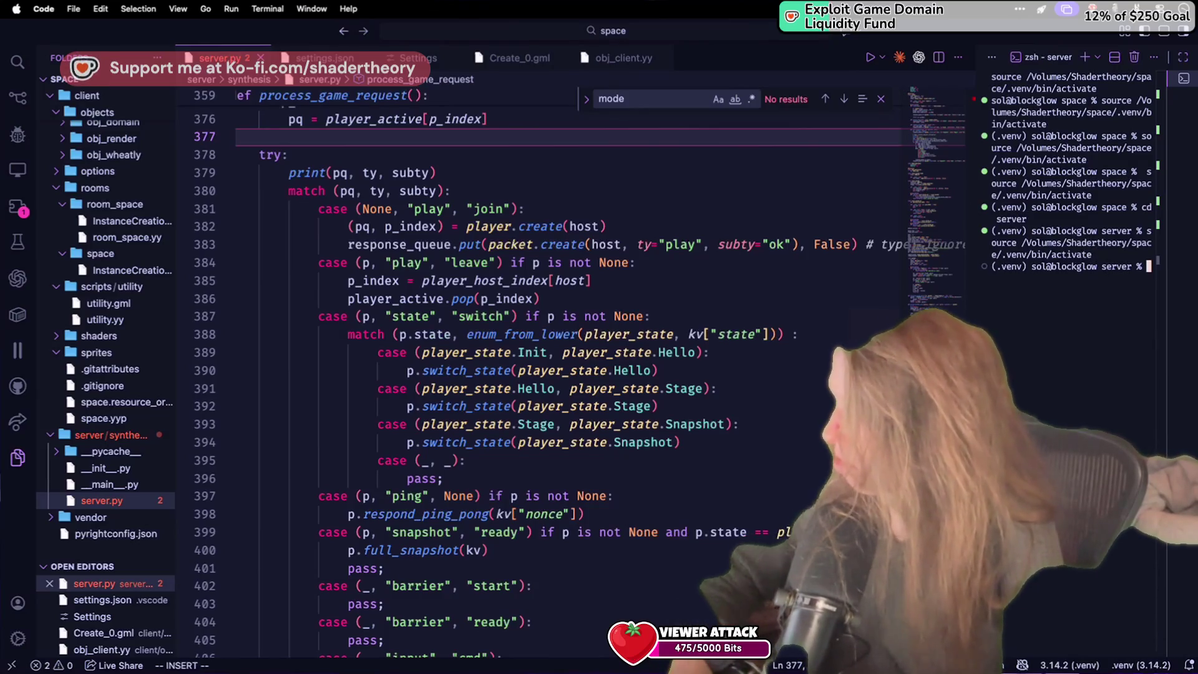
key(Up)
key(Up)
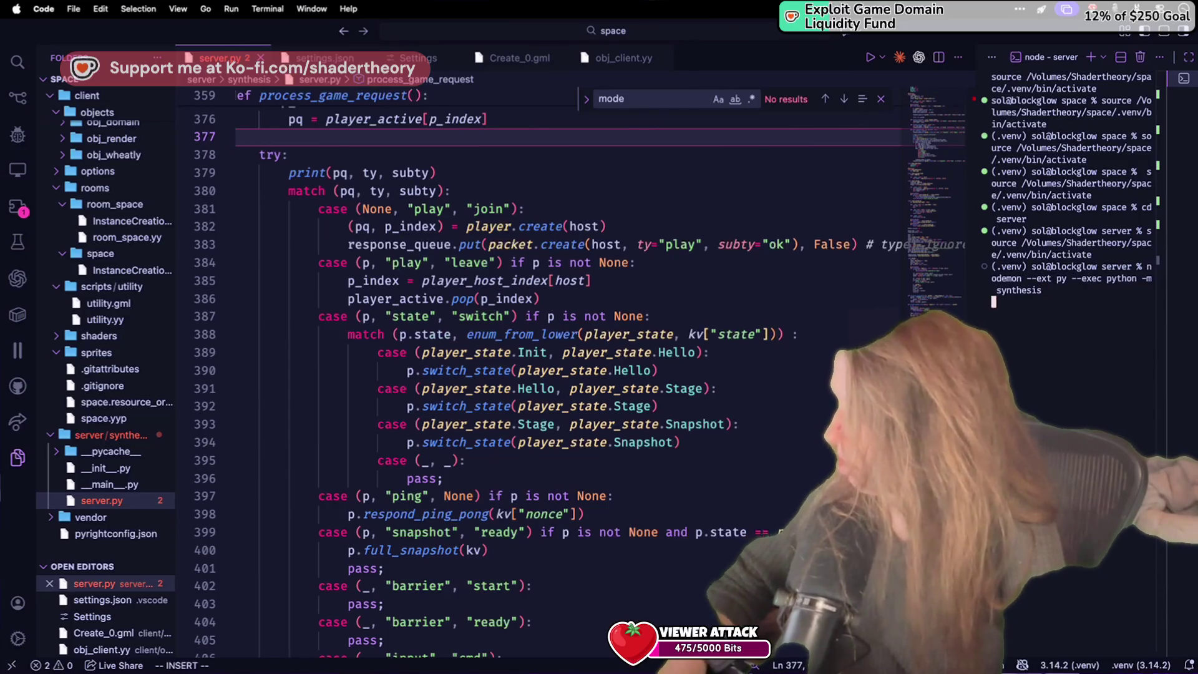
click(540, 425)
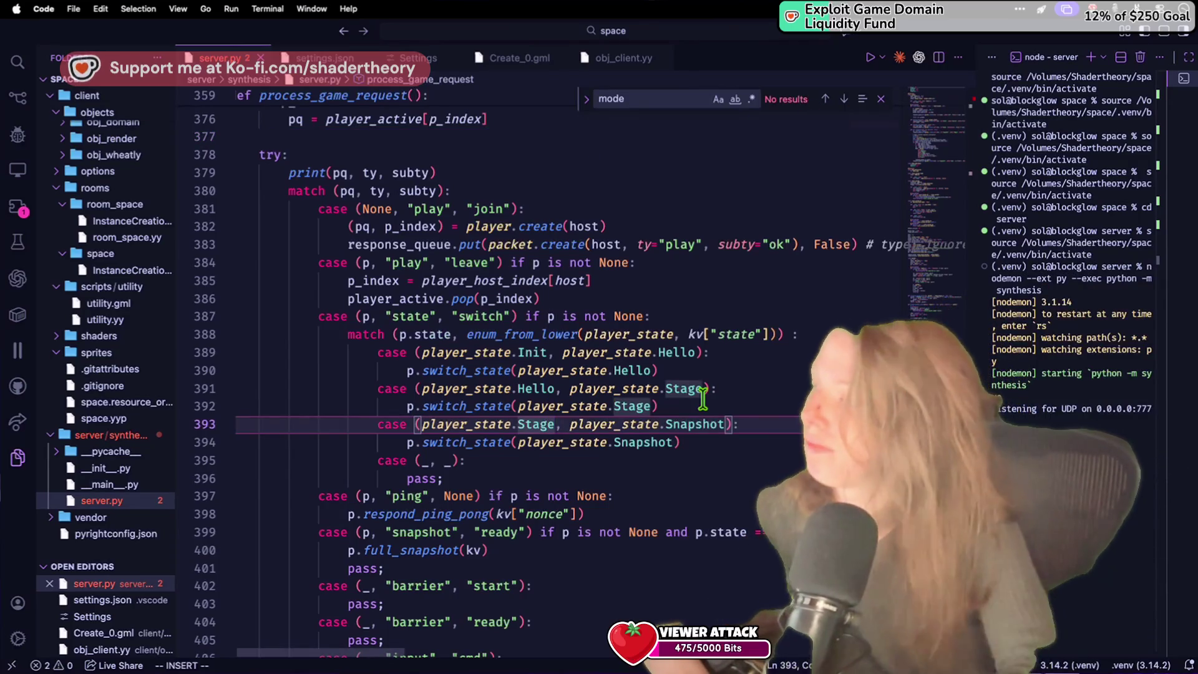
Step: Relaunch the GameMaker client against the new server
key(super+Tab)
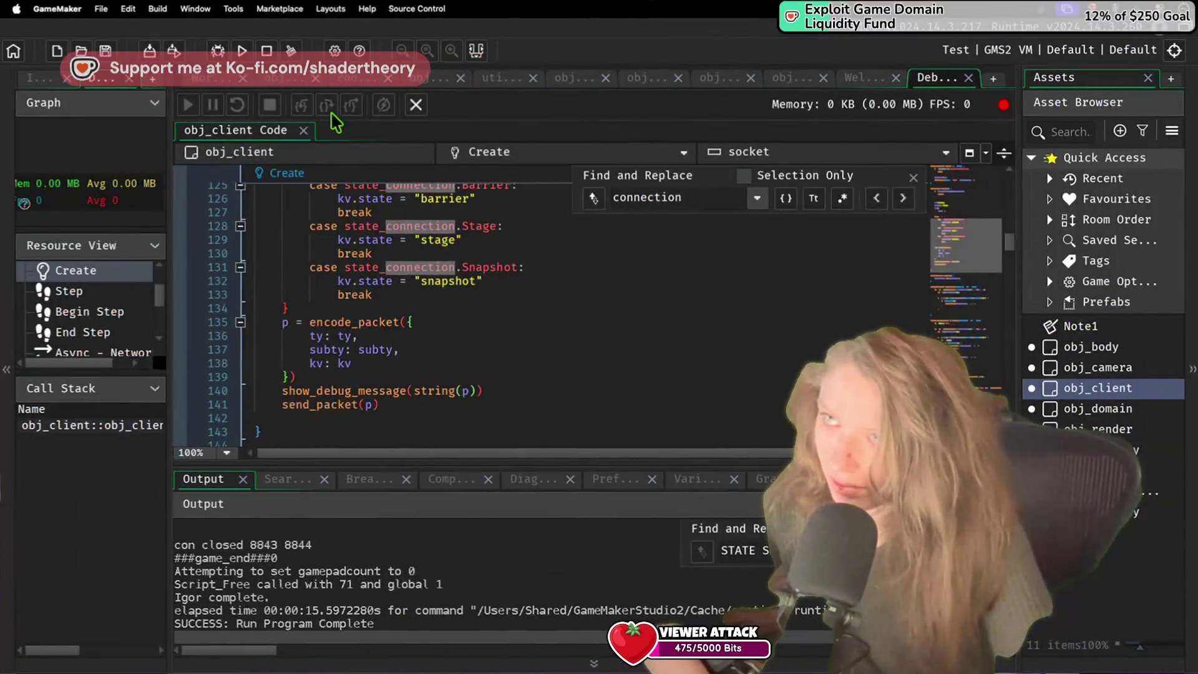
click(262, 53)
key(super+Tab)
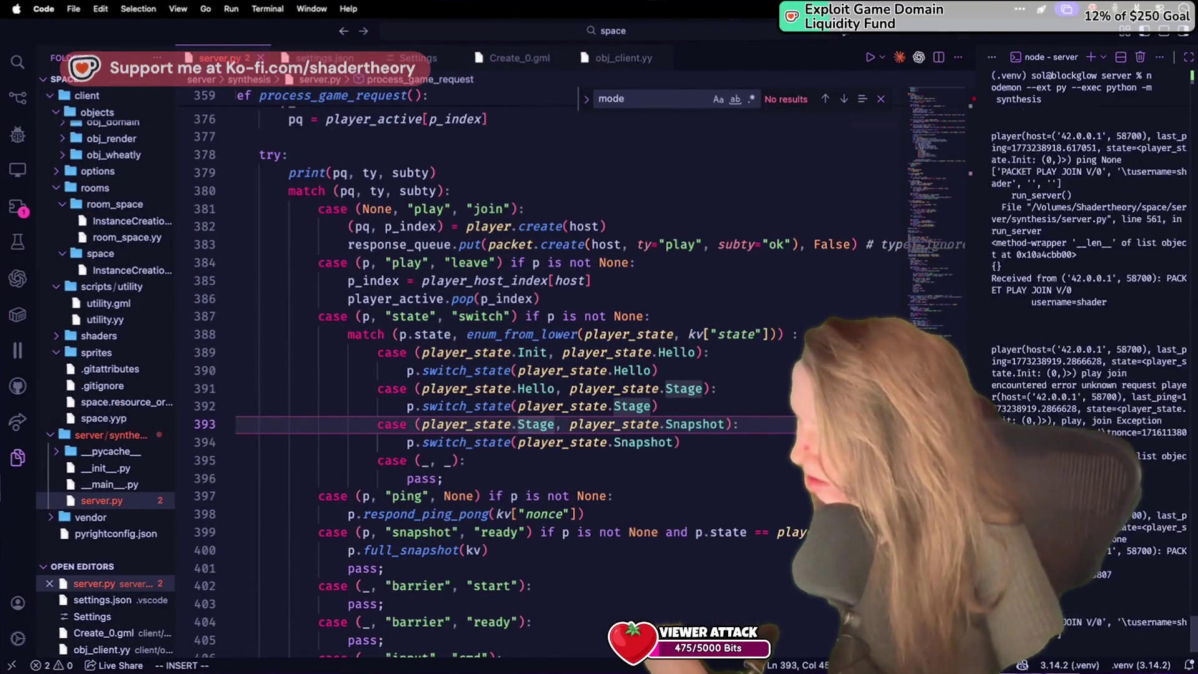
Step: Rerun 'nodemon --ext py --exec python -m synthesis' and scroll its log for join, ping and sent packets
key(Up)
key(Return)
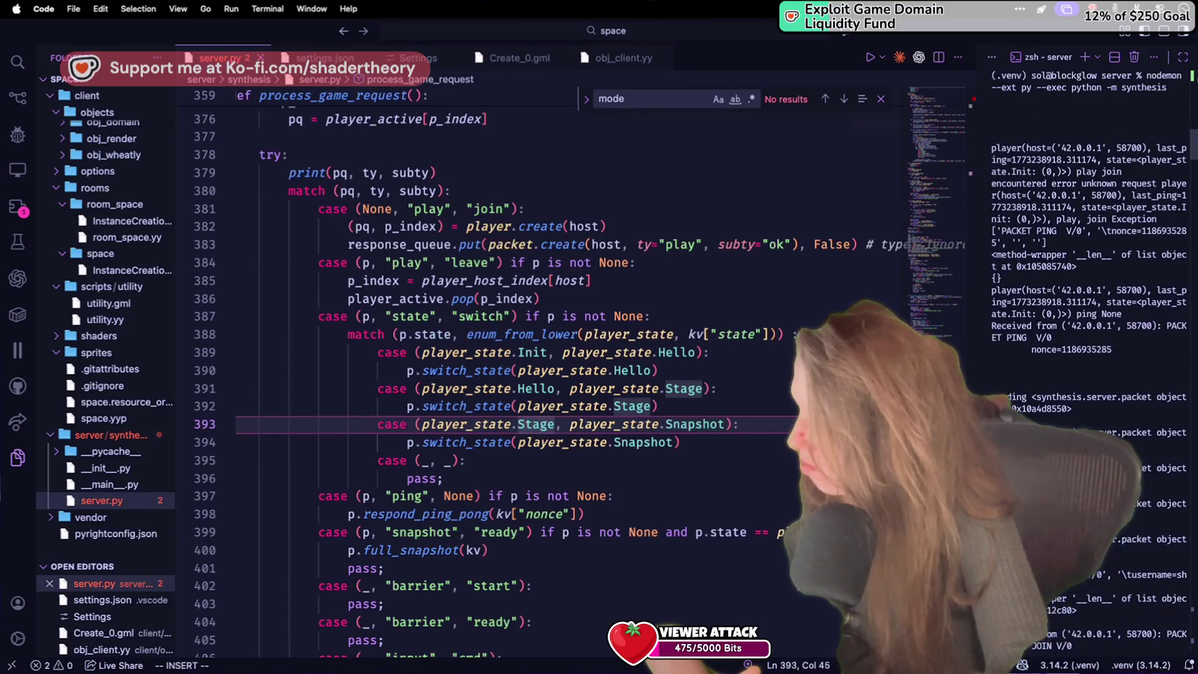
scroll(1089, 249, up, 10)
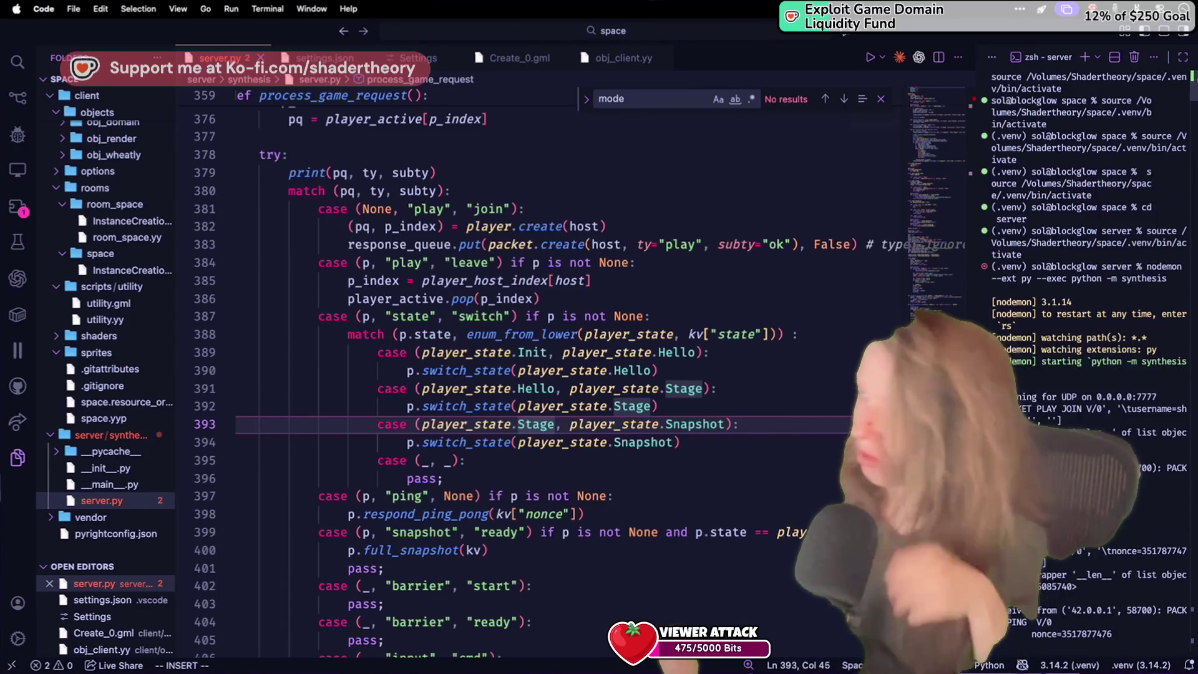
scroll(1089, 250, down, 3)
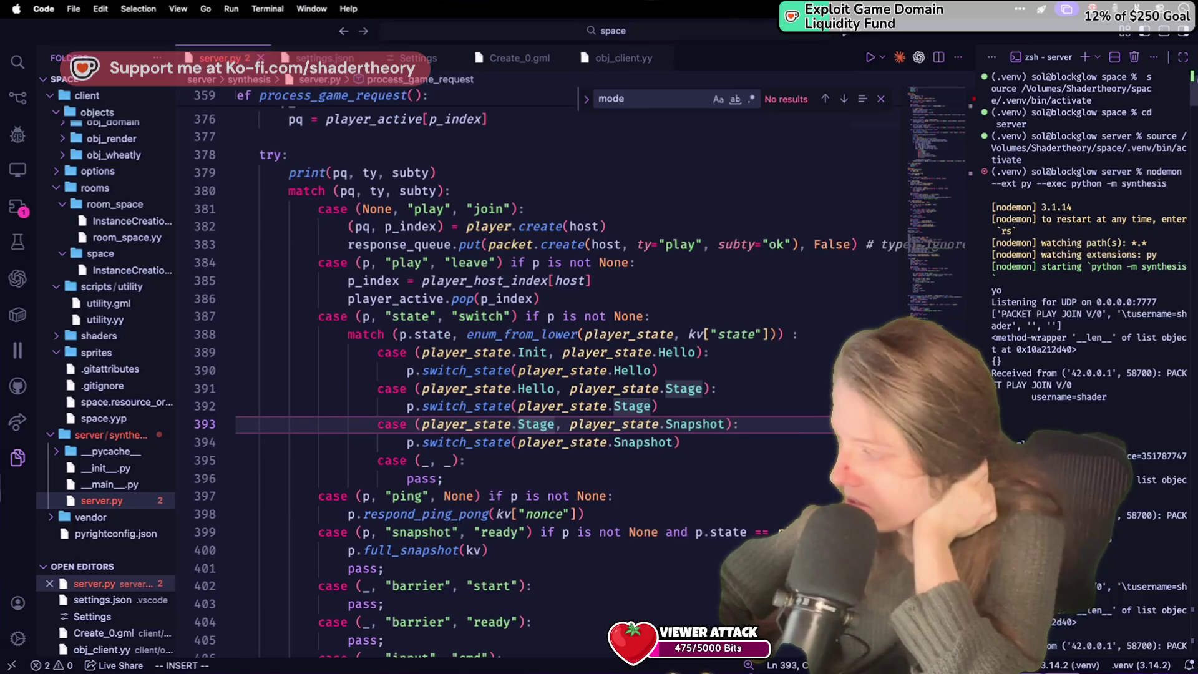
scroll(1034, 472, down, 5)
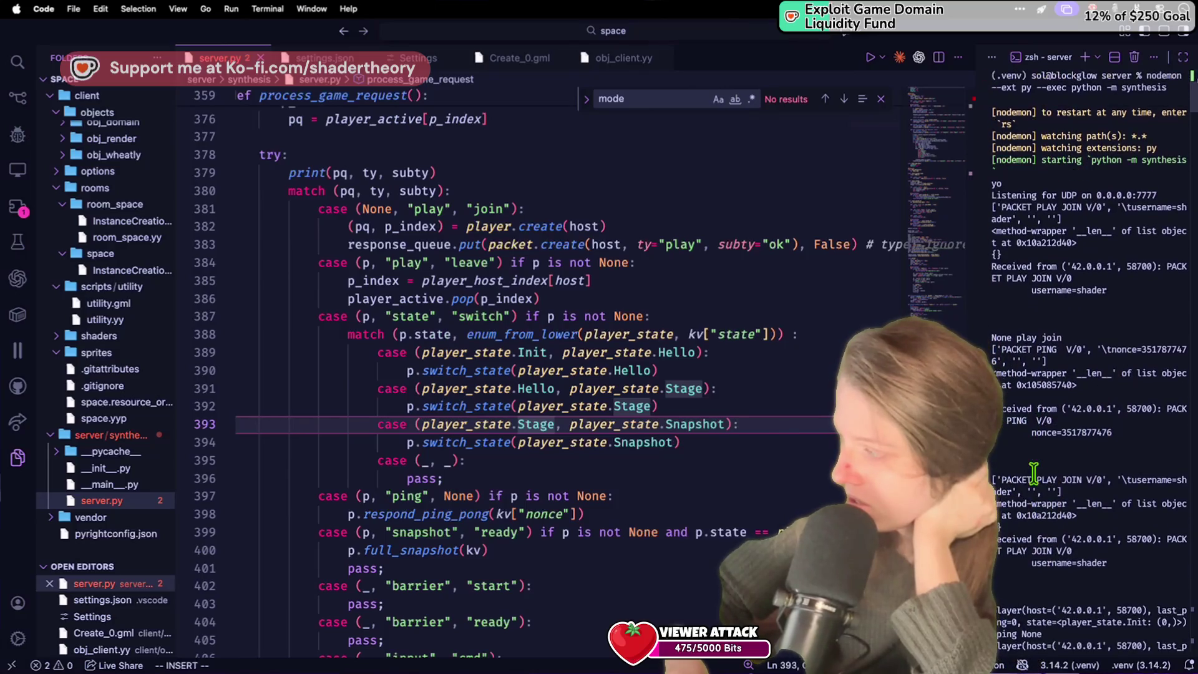
scroll(1034, 473, down, 3)
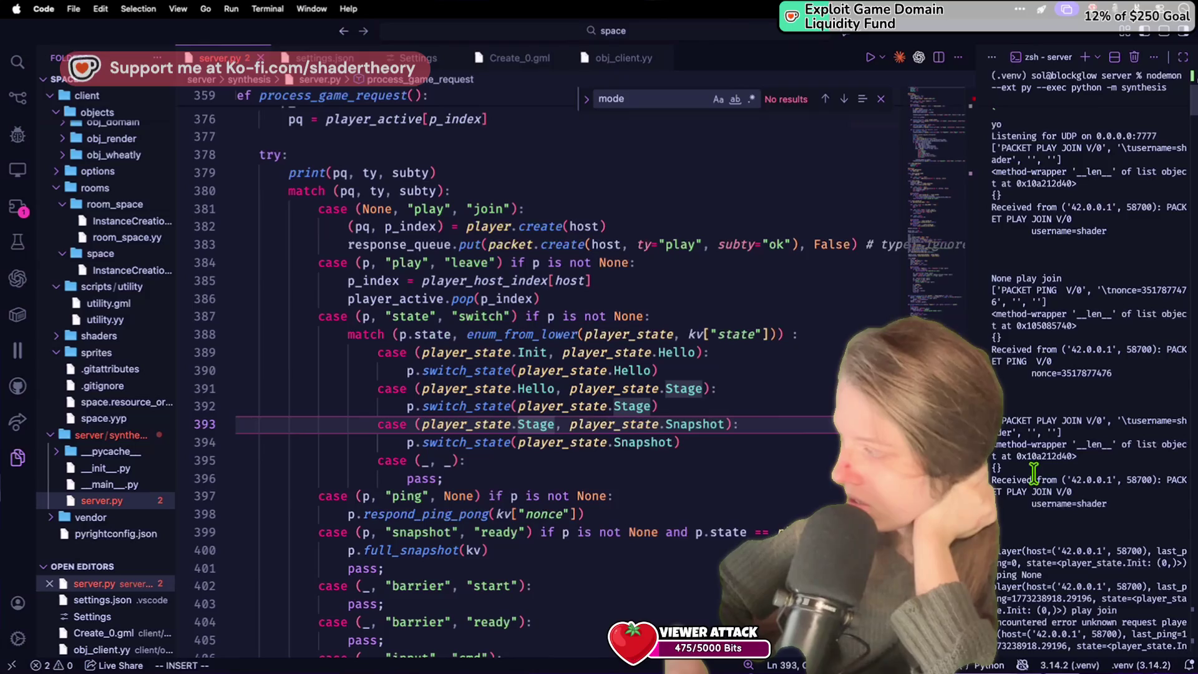
scroll(1034, 472, down, 10)
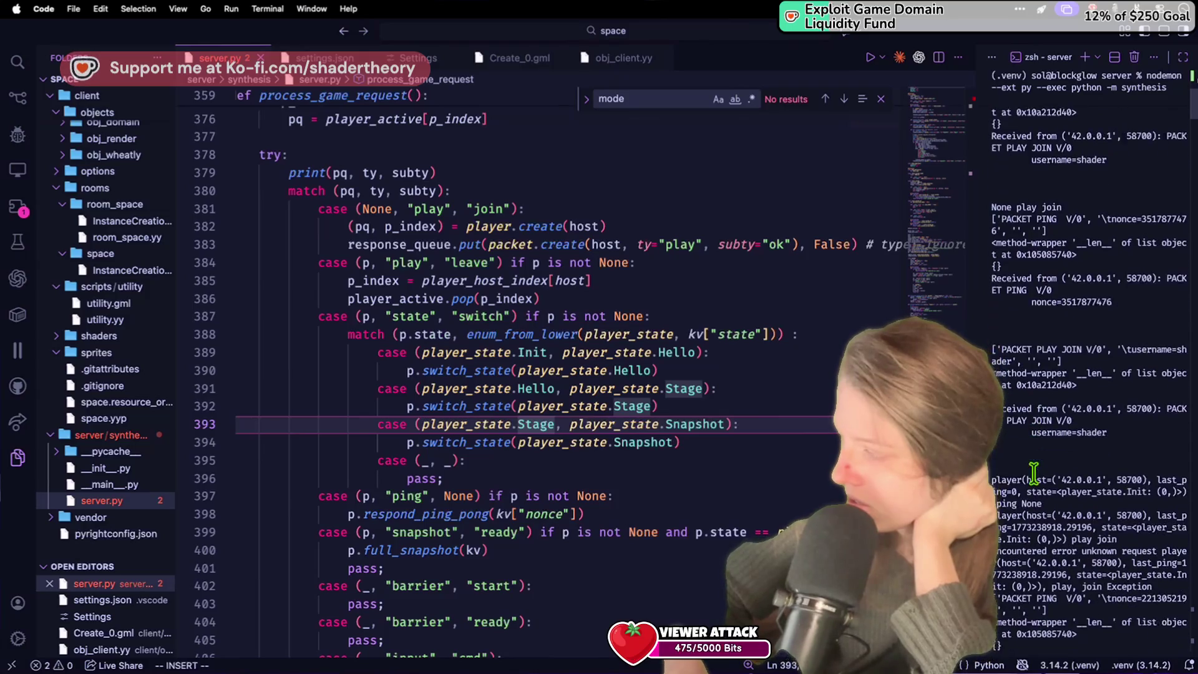
scroll(1034, 473, down, 12)
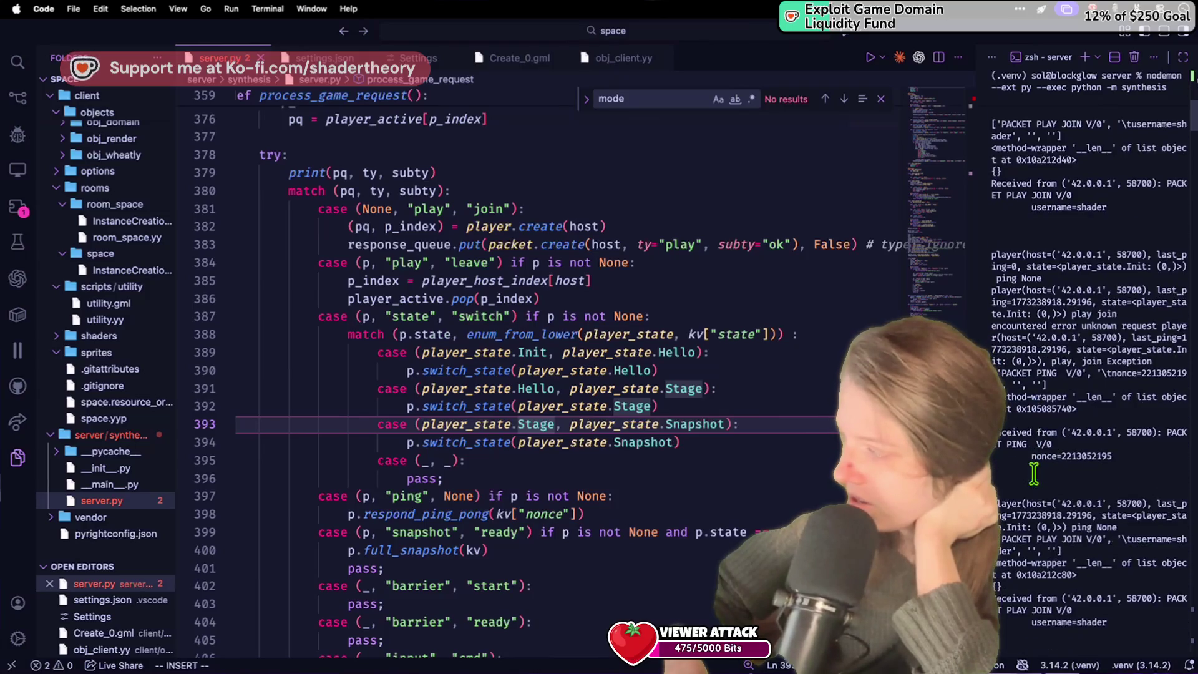
scroll(1034, 472, down, 15)
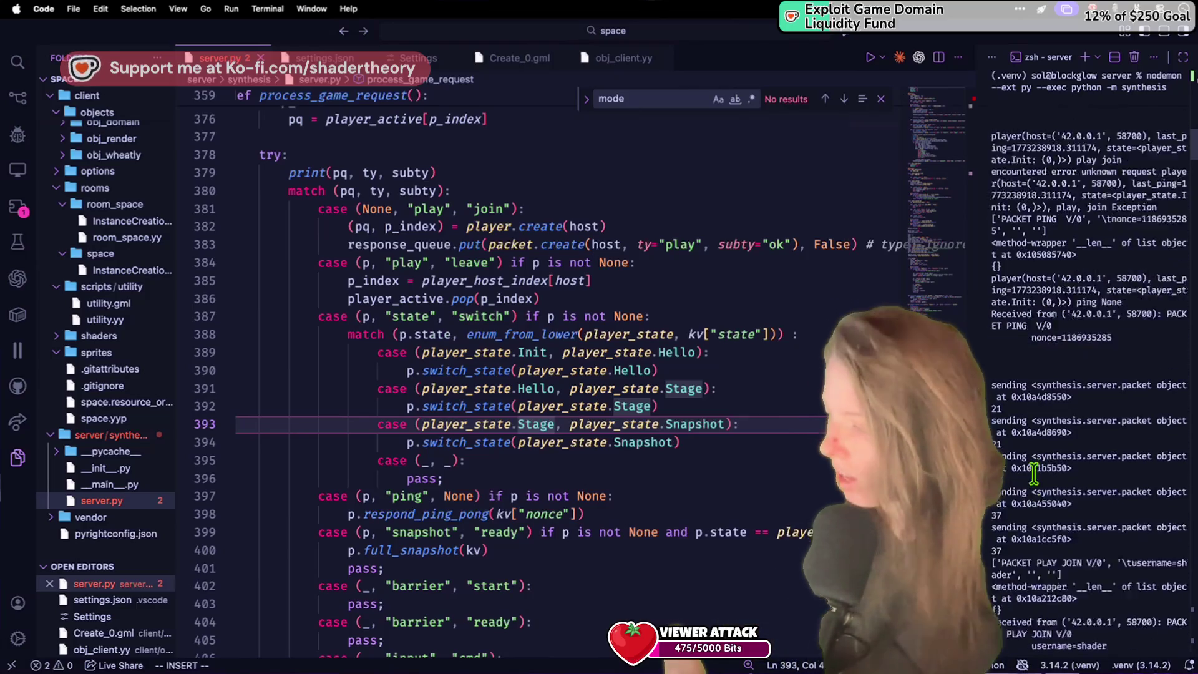
key(super+Tab)
scroll(422, 307, down, 15)
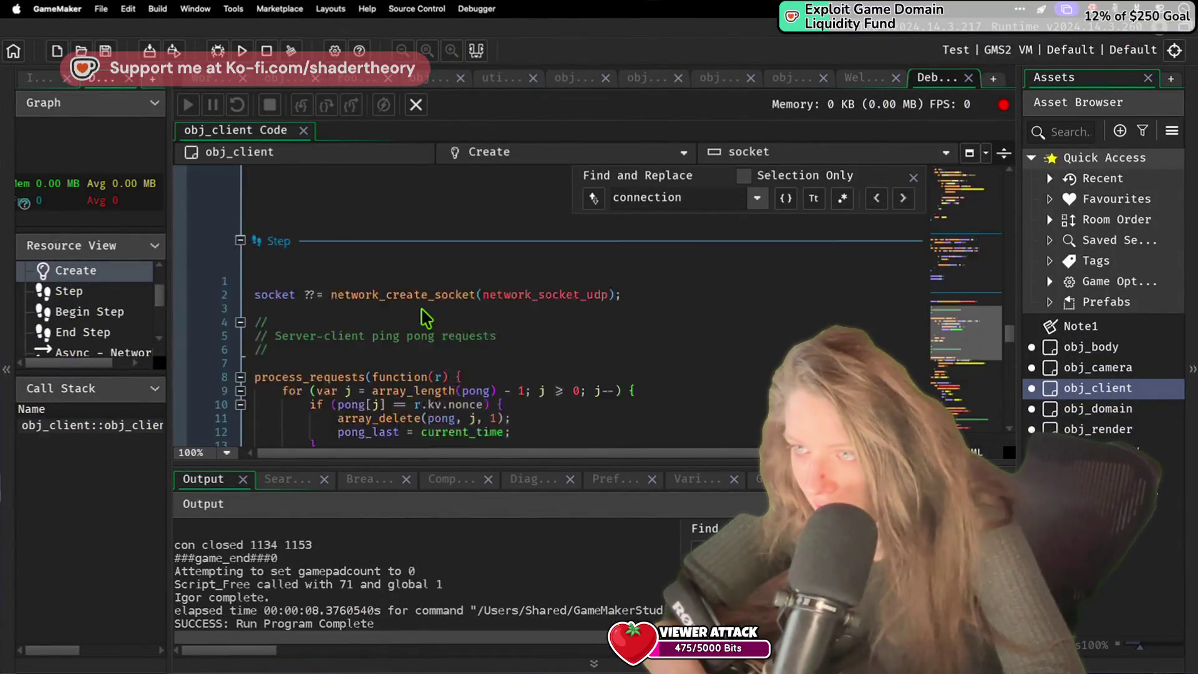
Step: Search obj_client's code for 'Hello' and step through the matches
scroll(423, 316, down, 3)
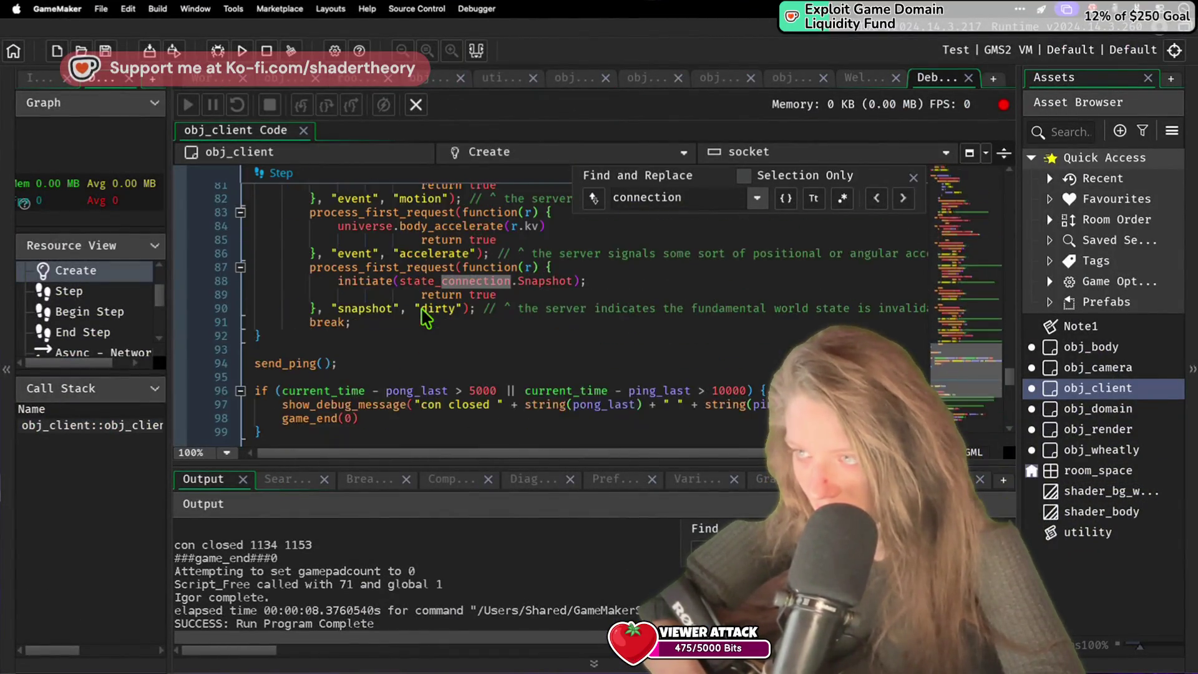
scroll(422, 308, up, 20)
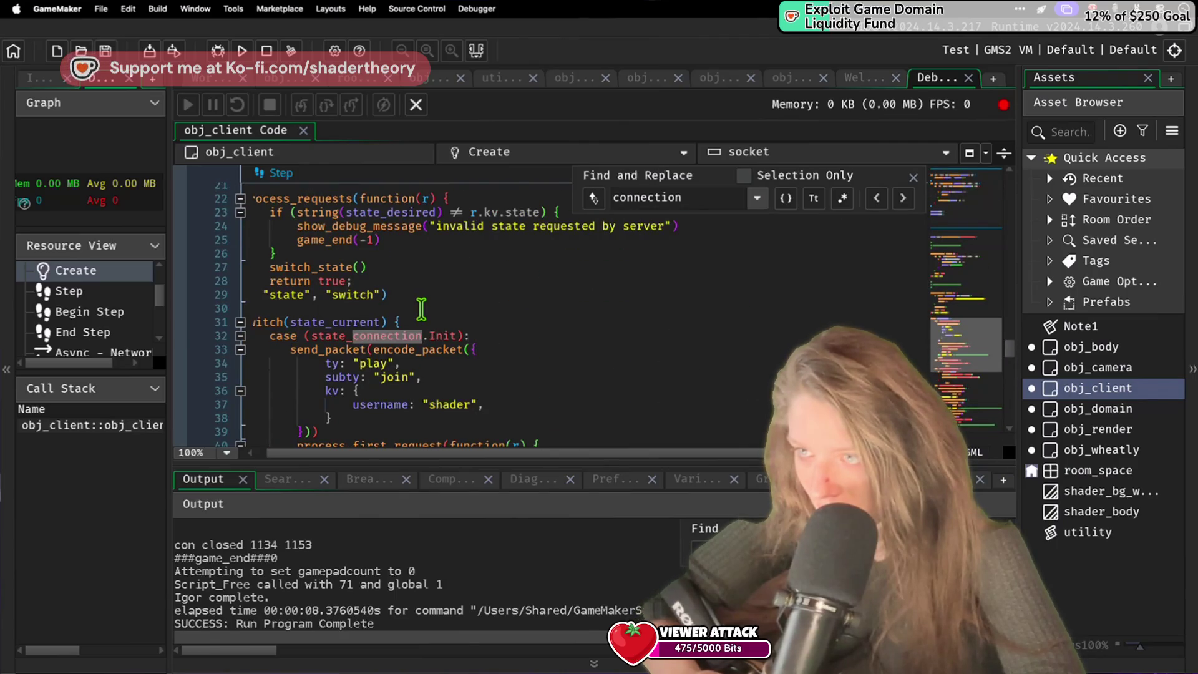
scroll(422, 307, down, 2)
scroll(422, 307, down, 1)
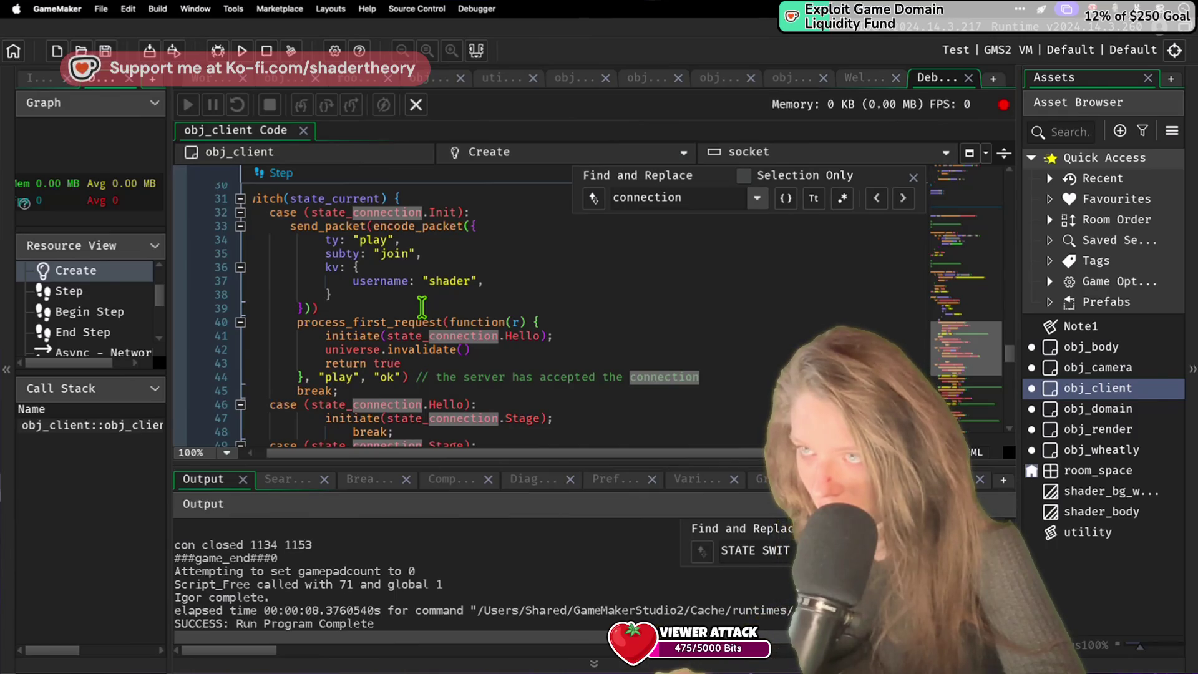
scroll(422, 307, up, 7)
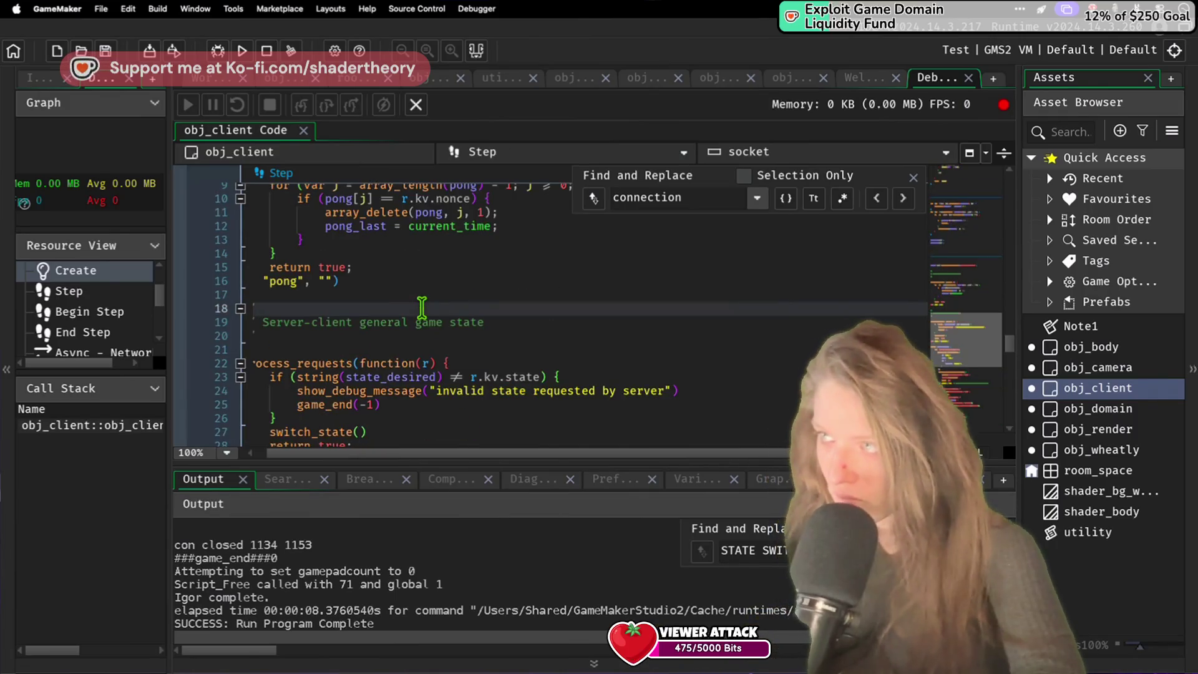
click(691, 197)
key(super+a)
text(Hello)
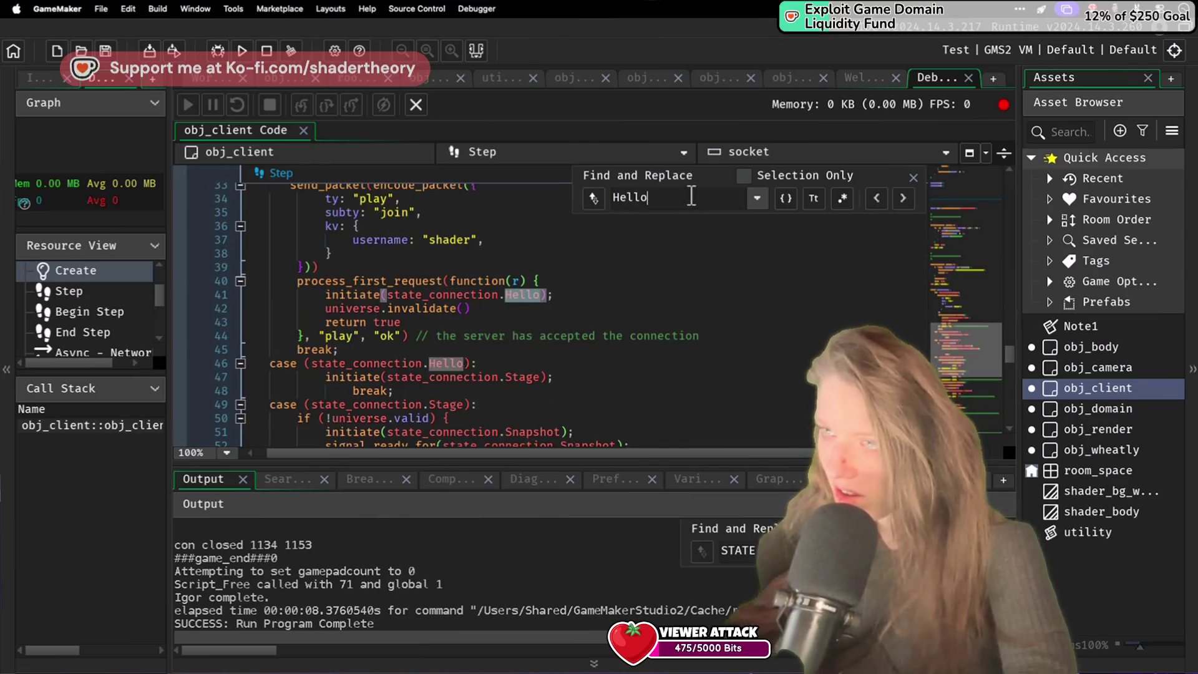
key(Return)
key(Return)
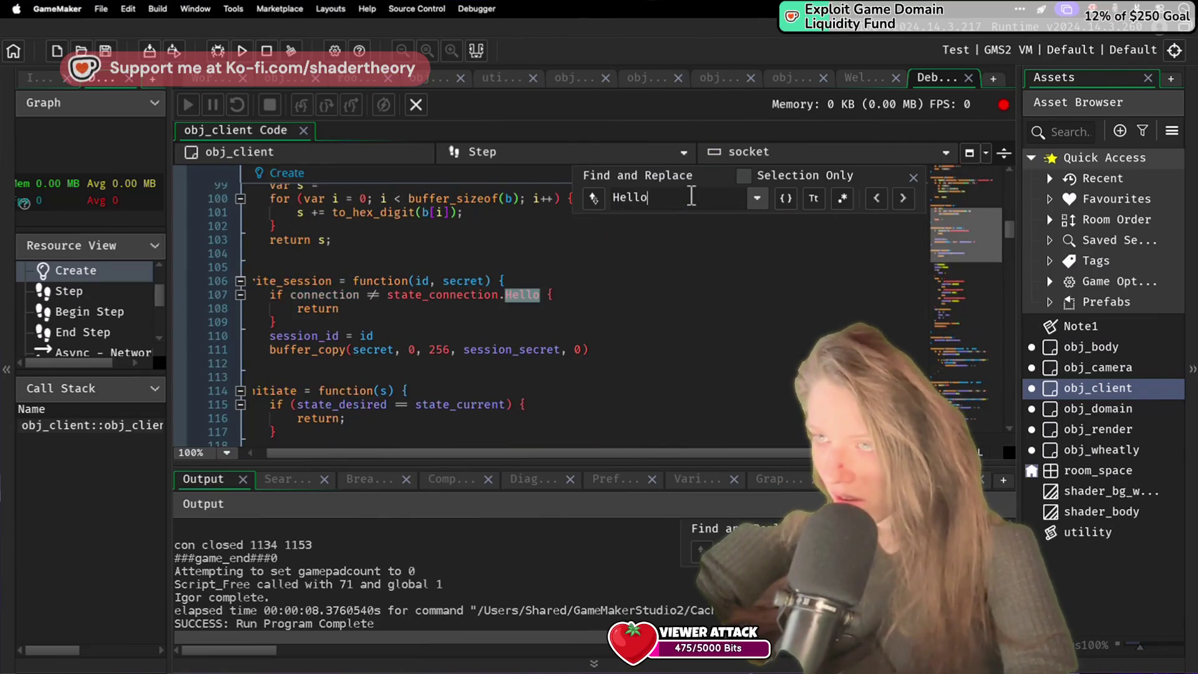
key(Return)
key(shift+Return)
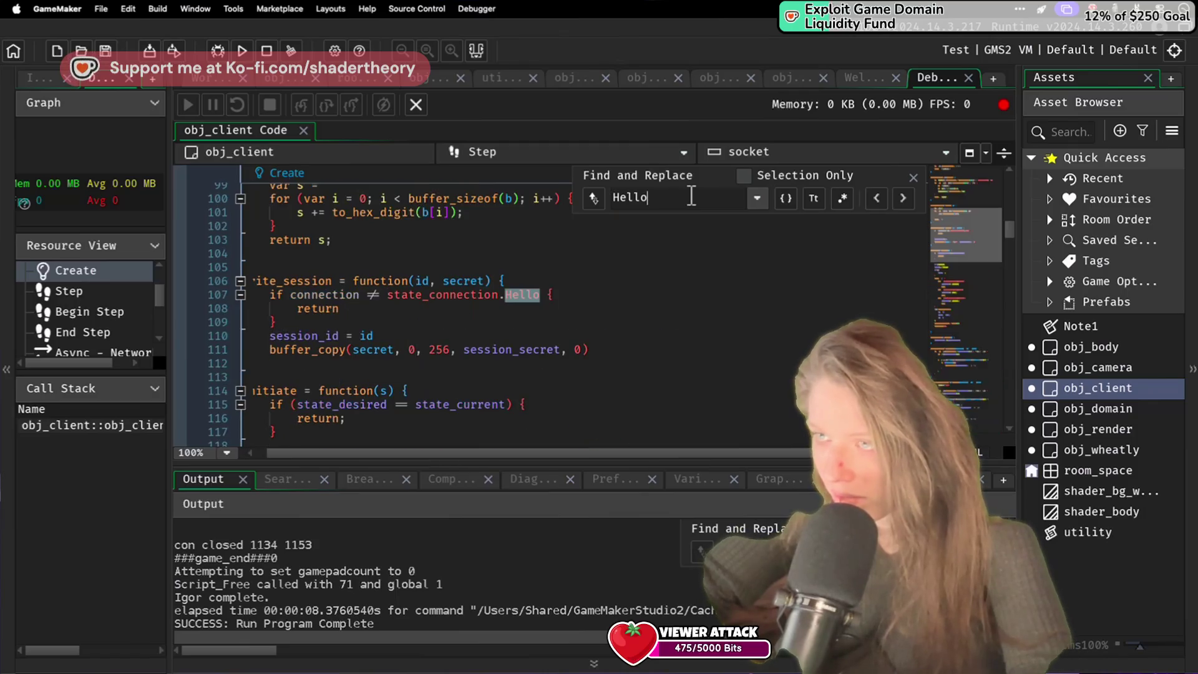
key(shift+Return)
key(shift+Return)
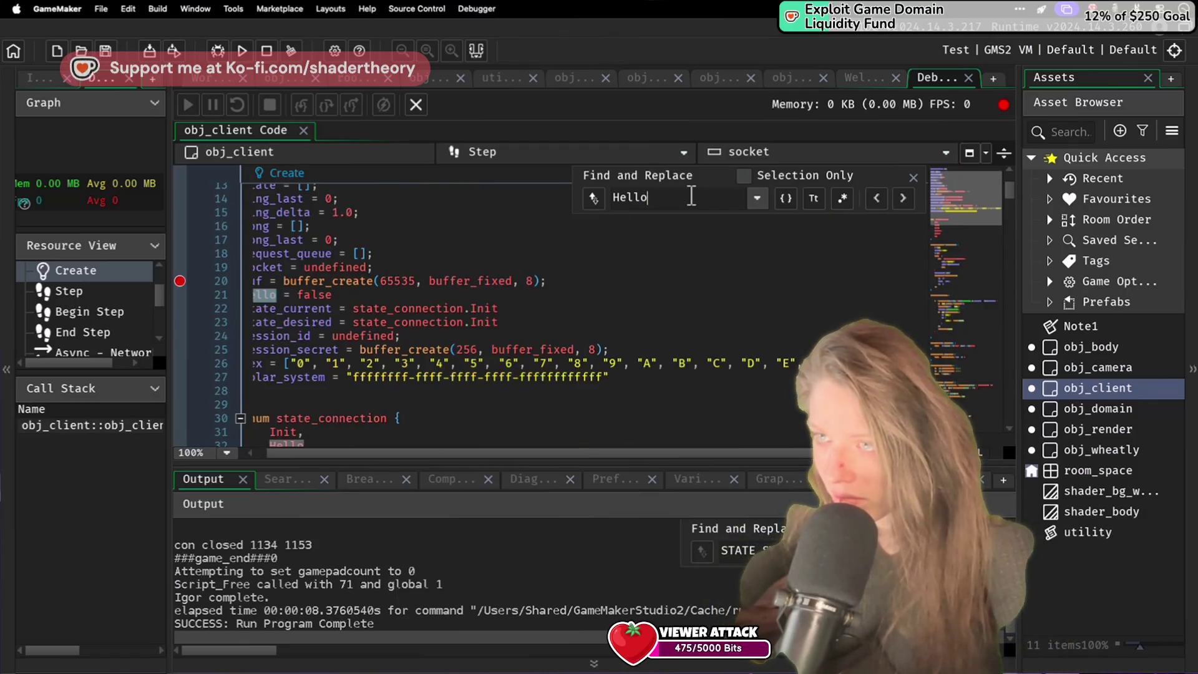
key(Return)
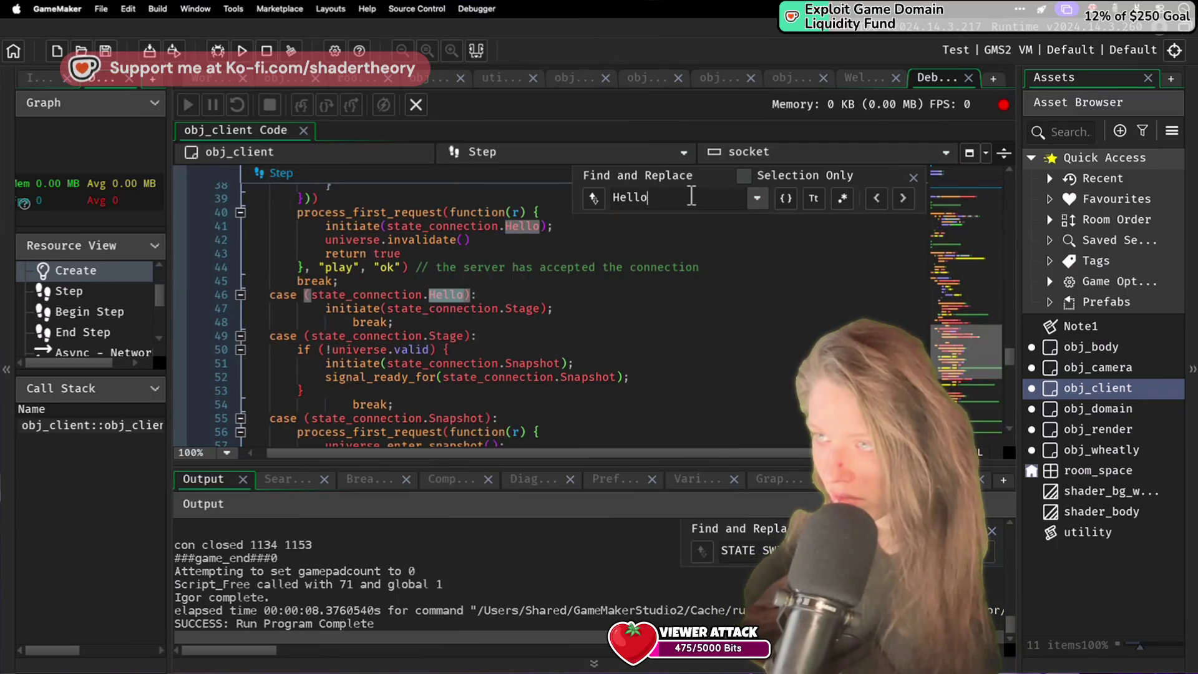
key(shift+Return)
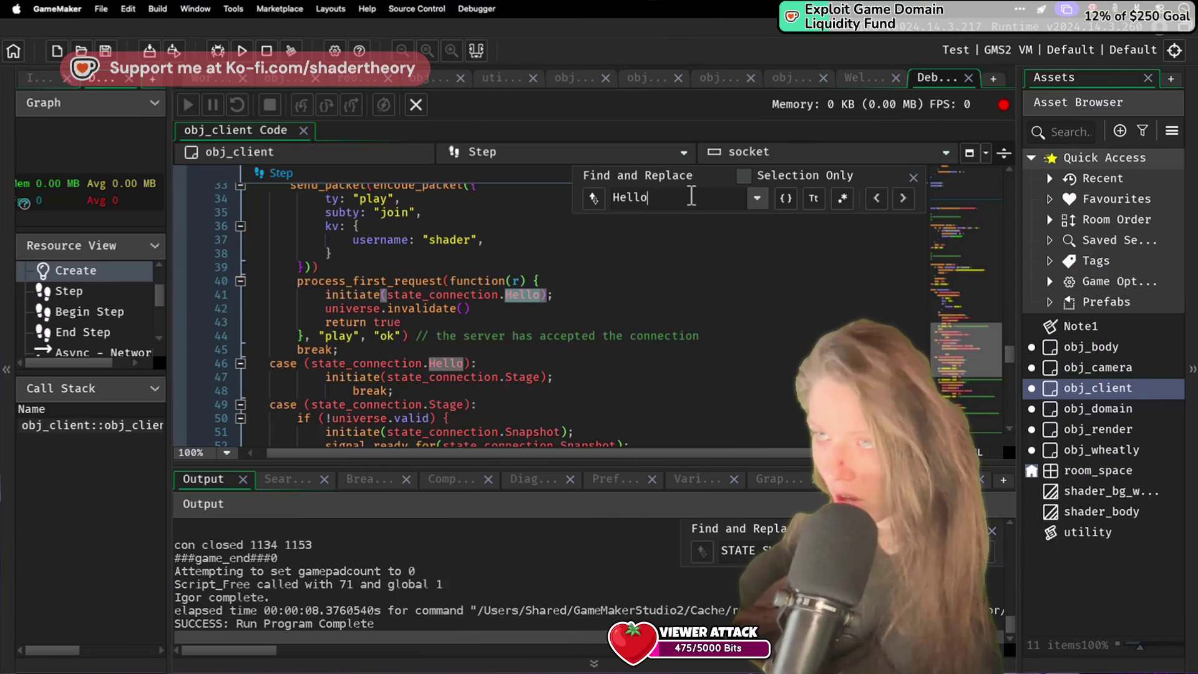
Step: Delete the 'state_desired = s;' line from signal_ready_for
scroll(534, 287, up, 15)
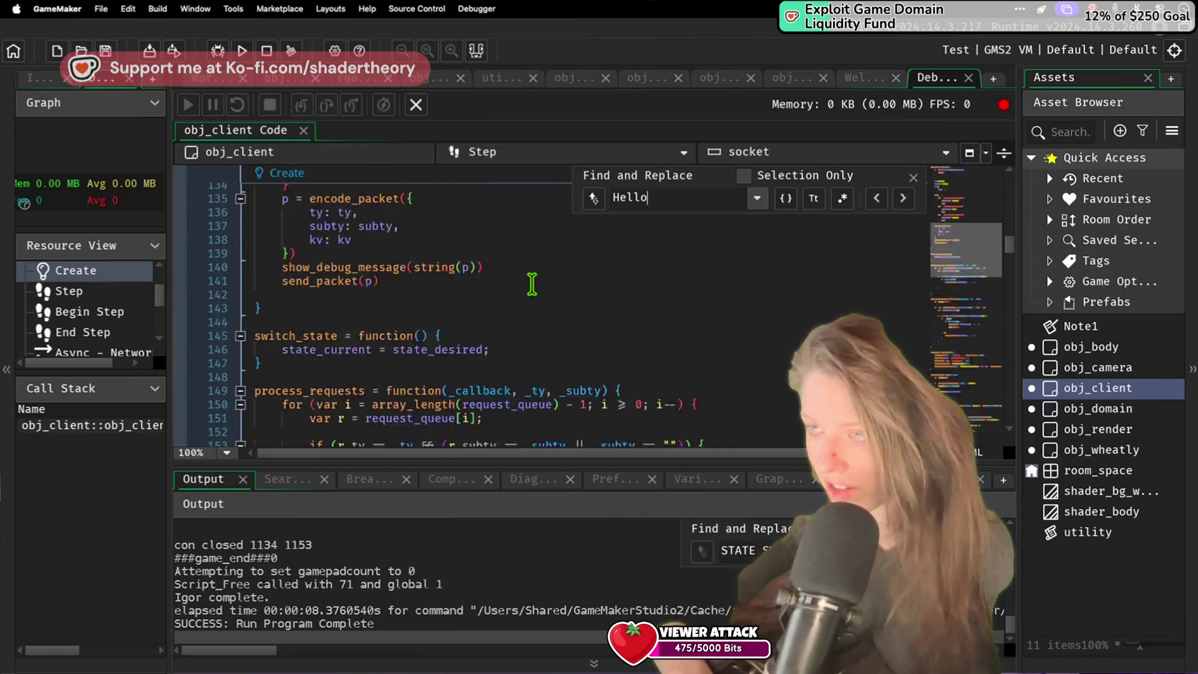
scroll(532, 283, up, 20)
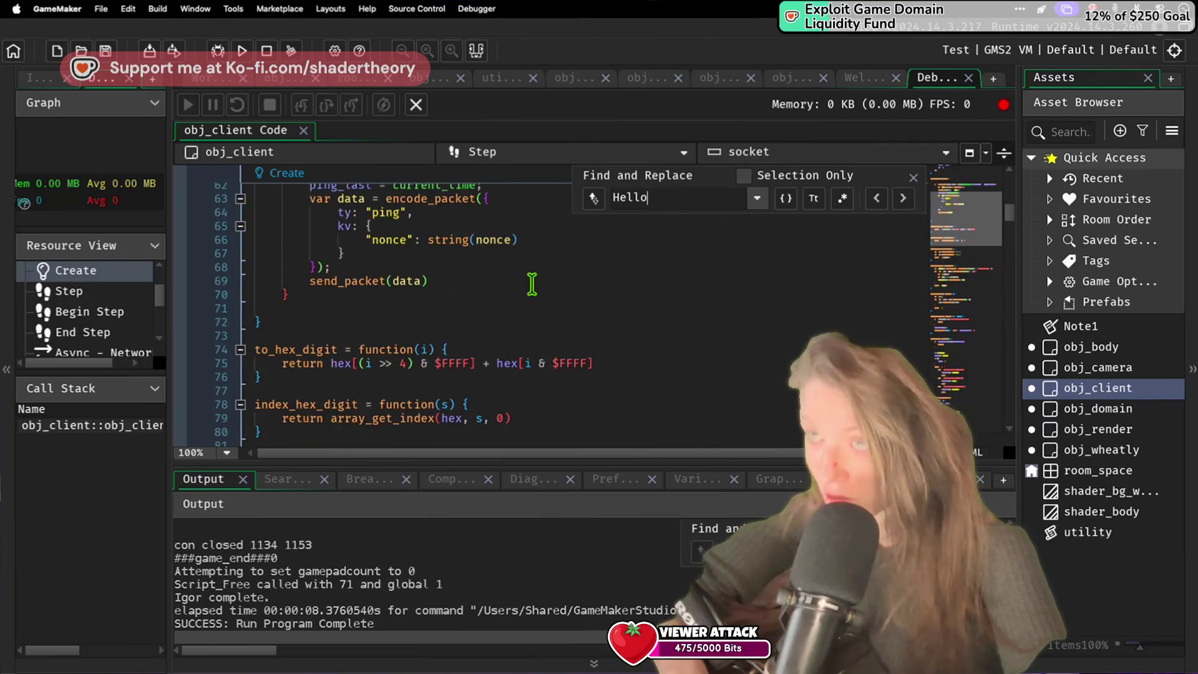
scroll(532, 284, up, 9)
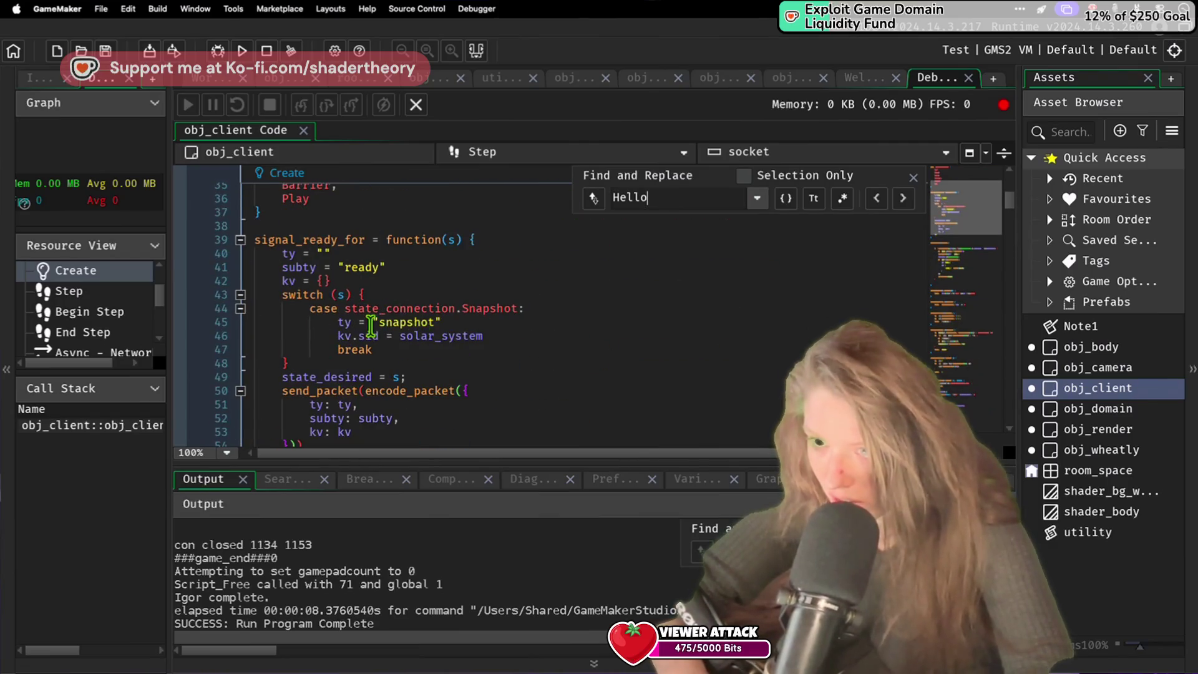
scroll(407, 323, down, 3)
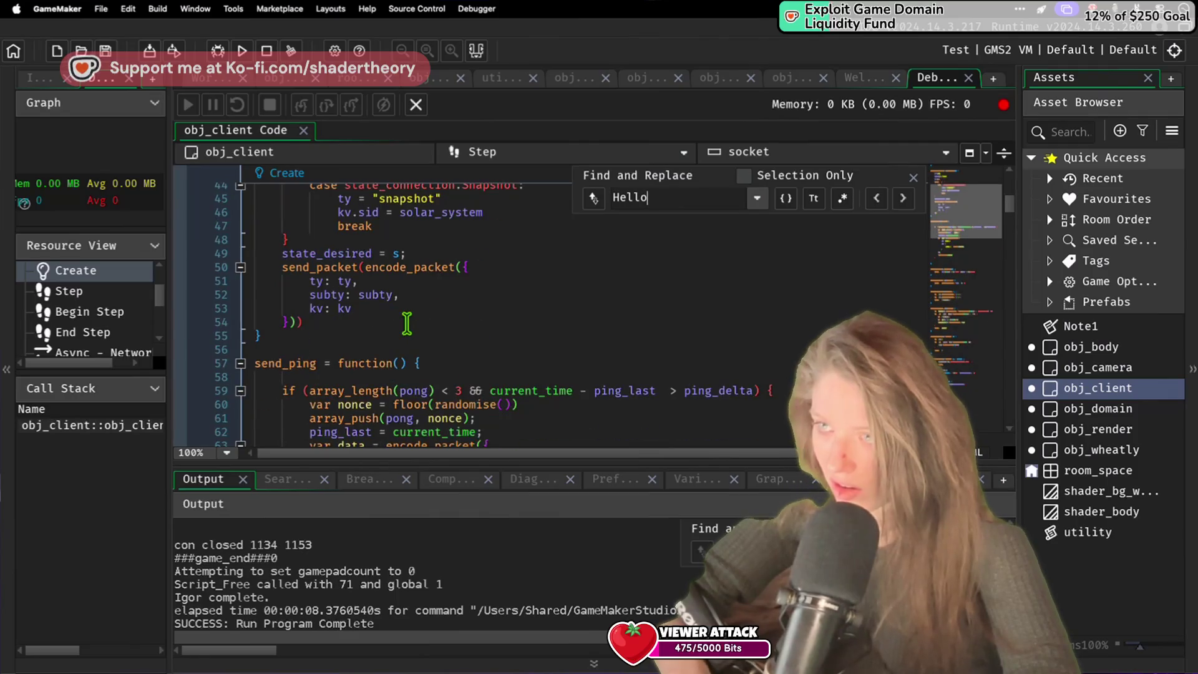
scroll(407, 323, up, 4)
click(388, 415)
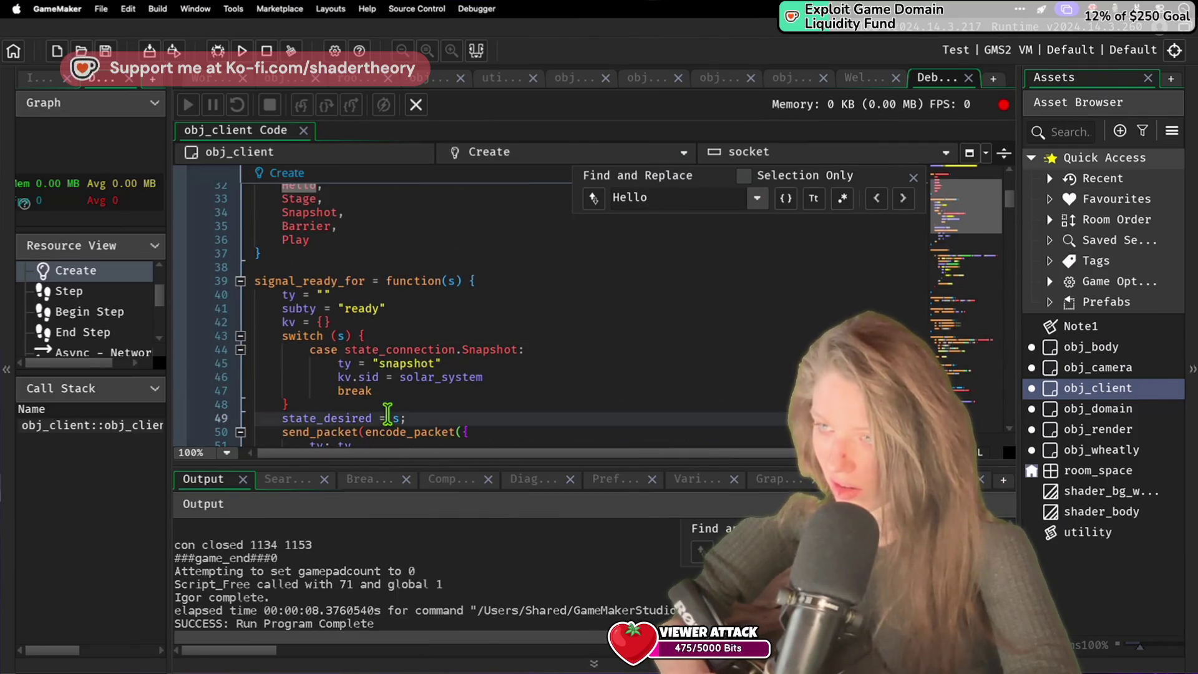
key(ctrl+d)
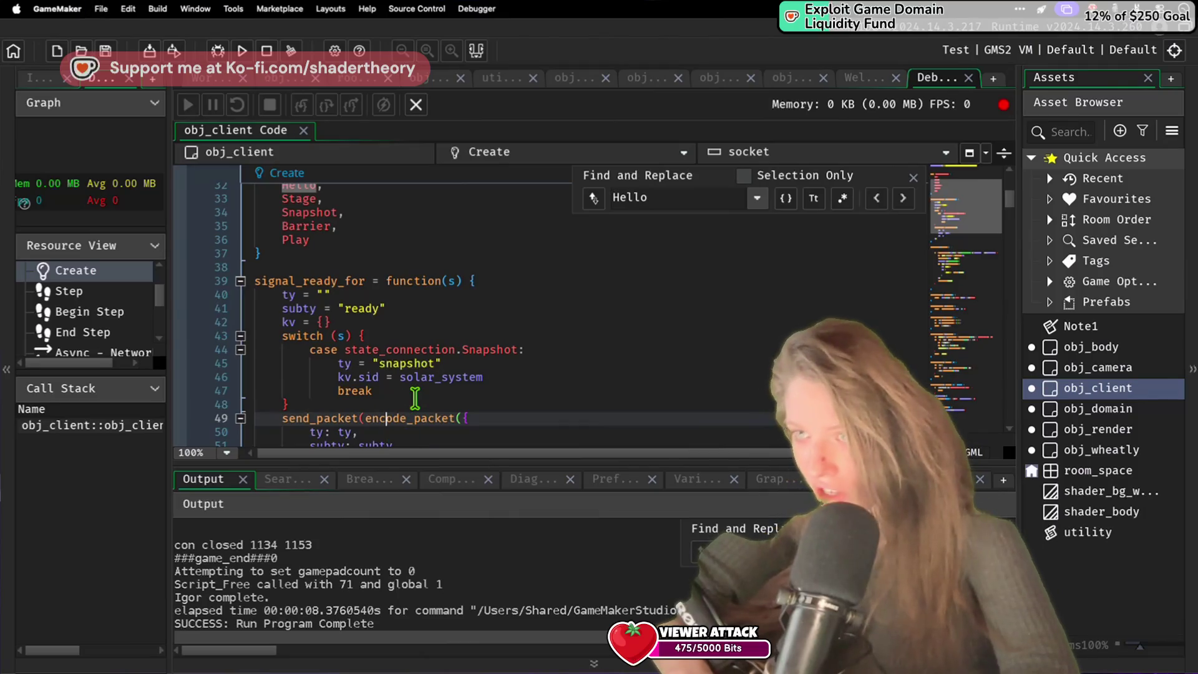
click(415, 395)
scroll(415, 396, down, 20)
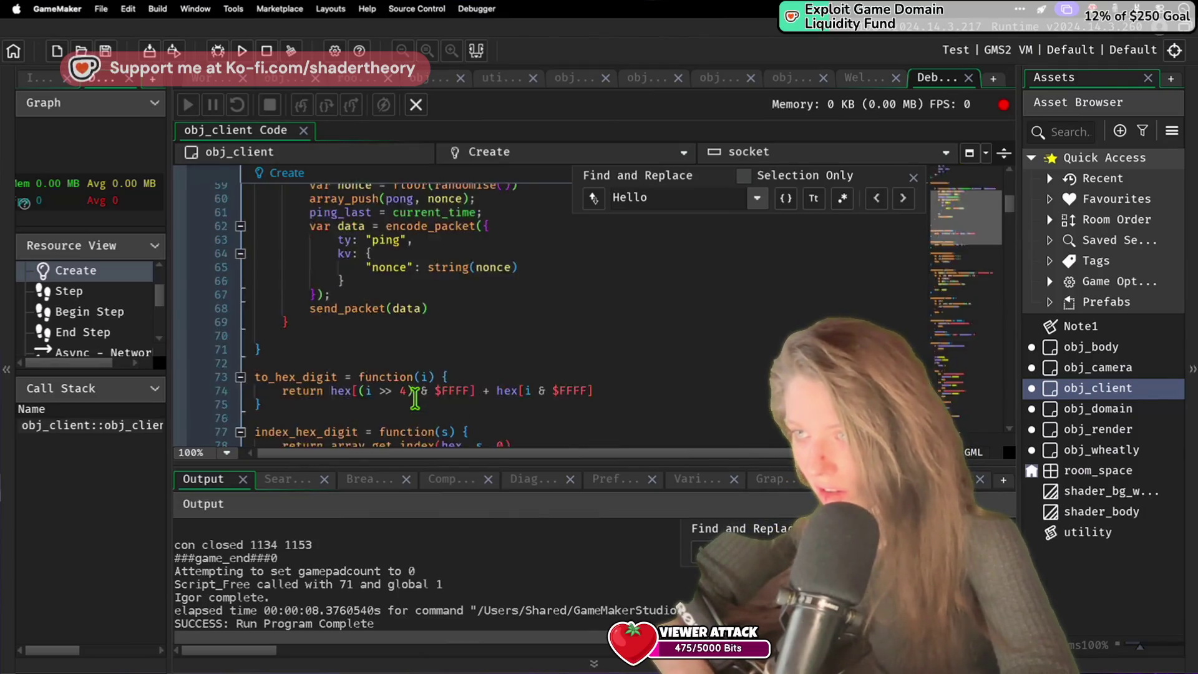
scroll(415, 396, up, 13)
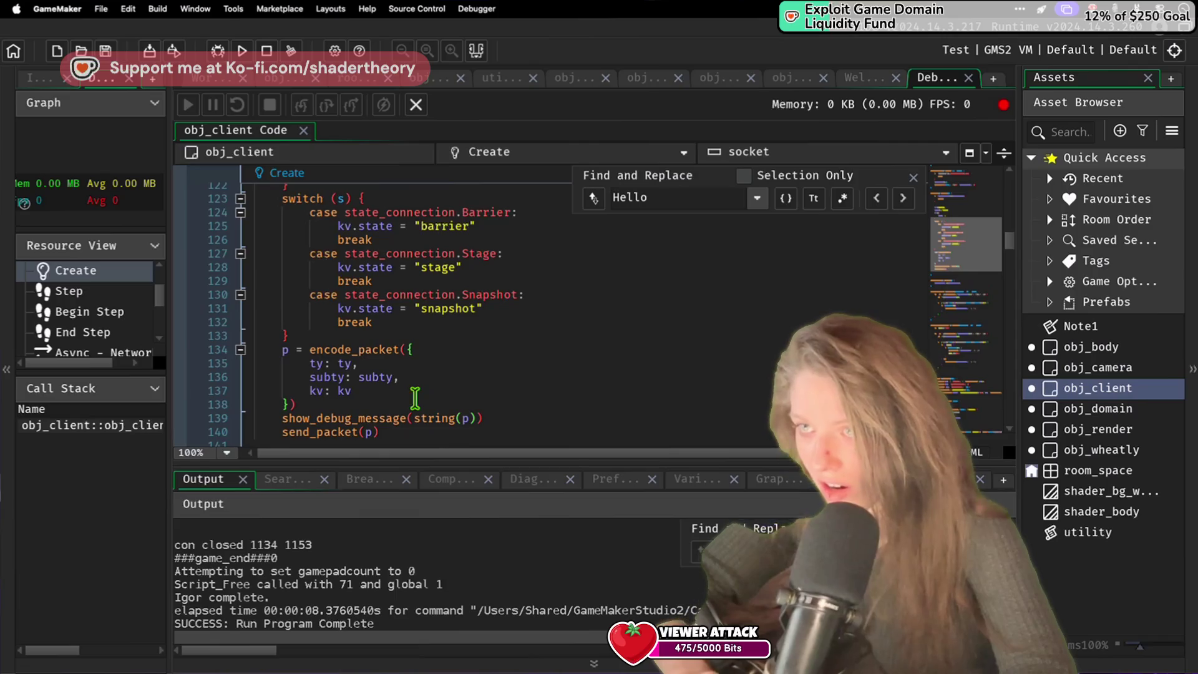
Step: Add 'state_desired = s;' in initiate and change the early-return check to 's == state_current'
click(397, 322)
text(state_desired = ;)
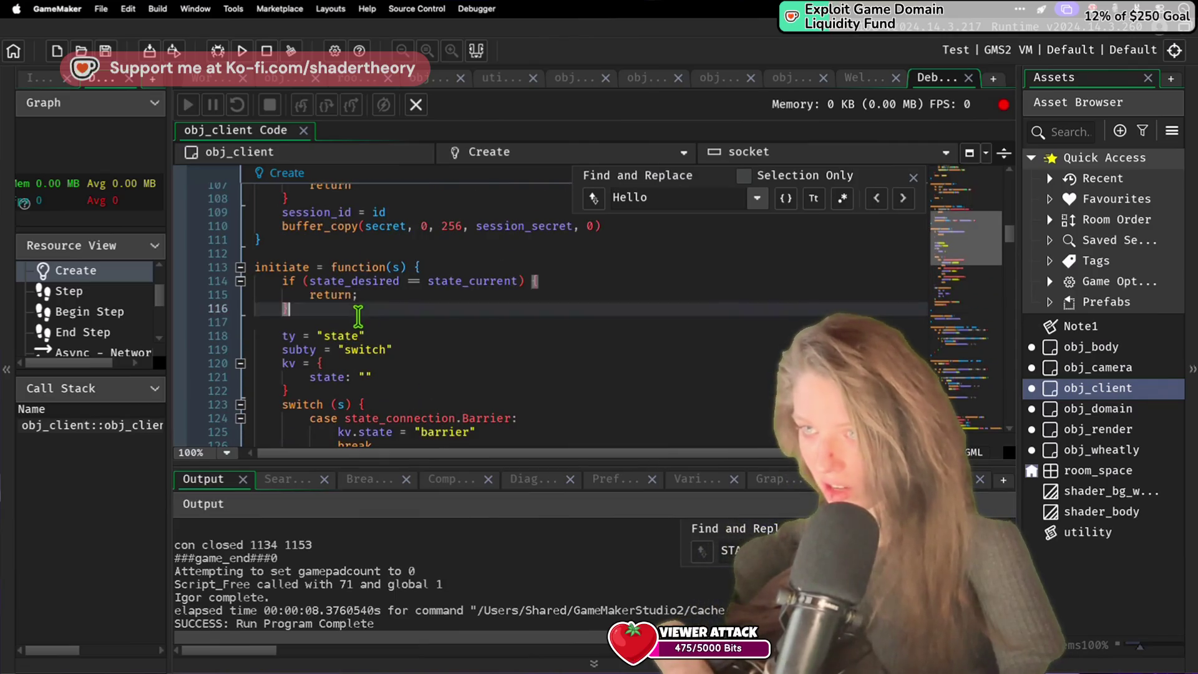
key(Return)
click(399, 322)
text(state_desired = s;)
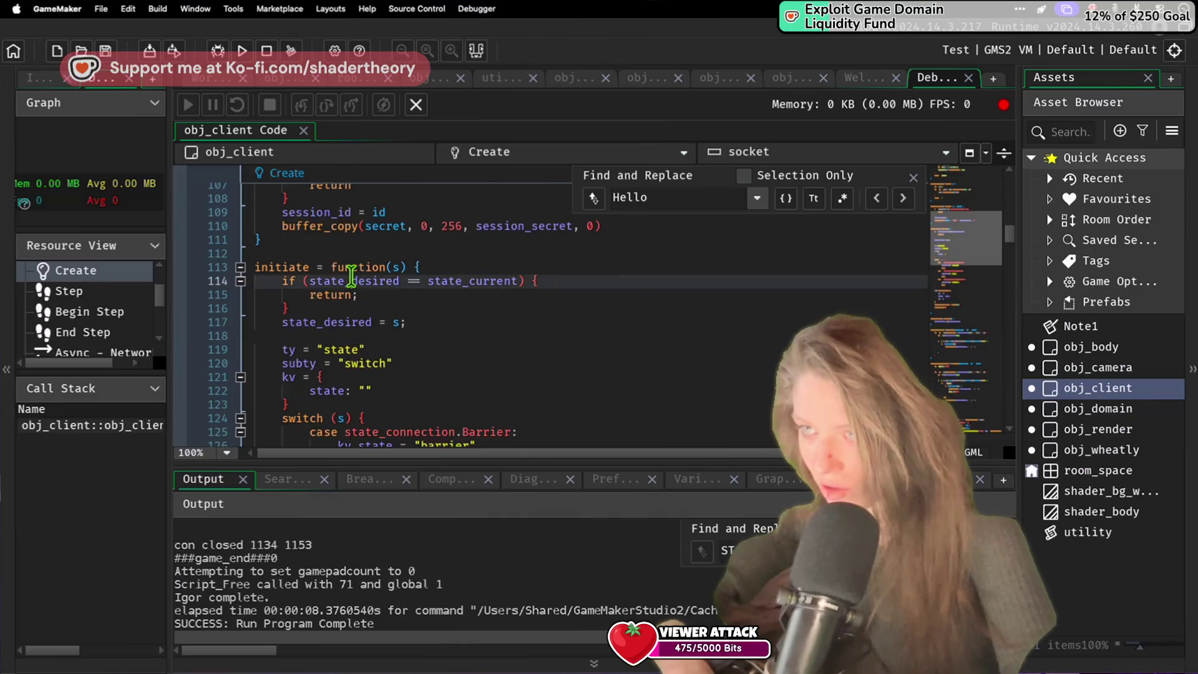
double_click(351, 280)
text(s)
double_click(399, 266)
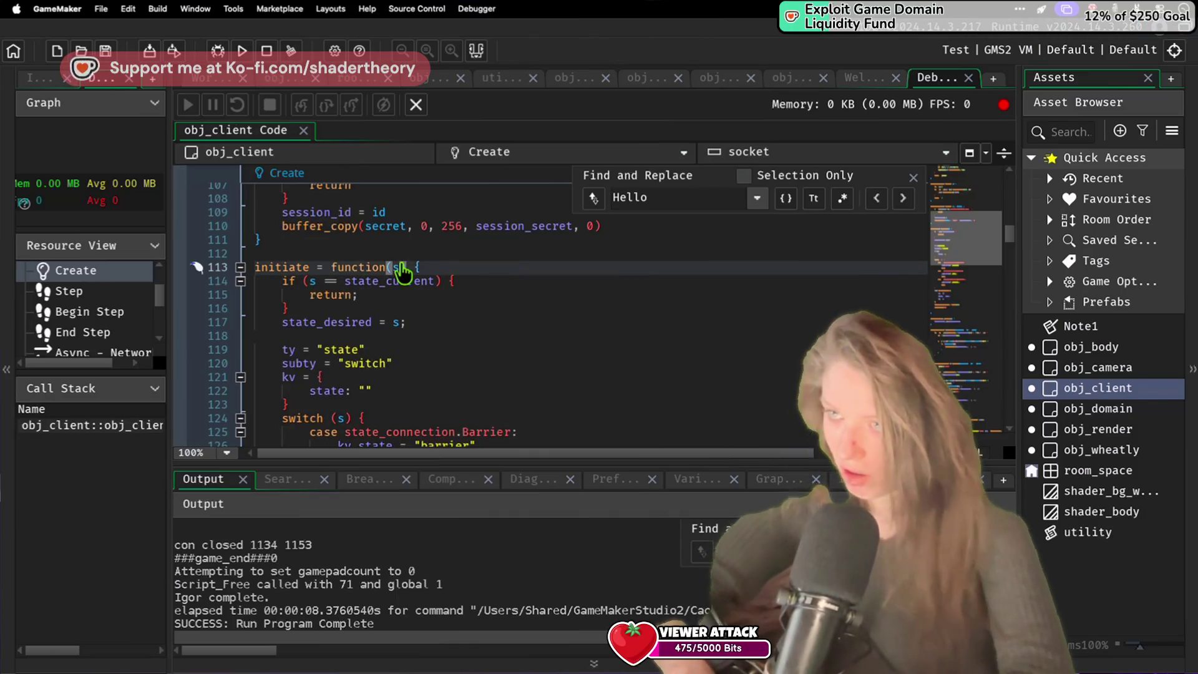
key(super+Tab)
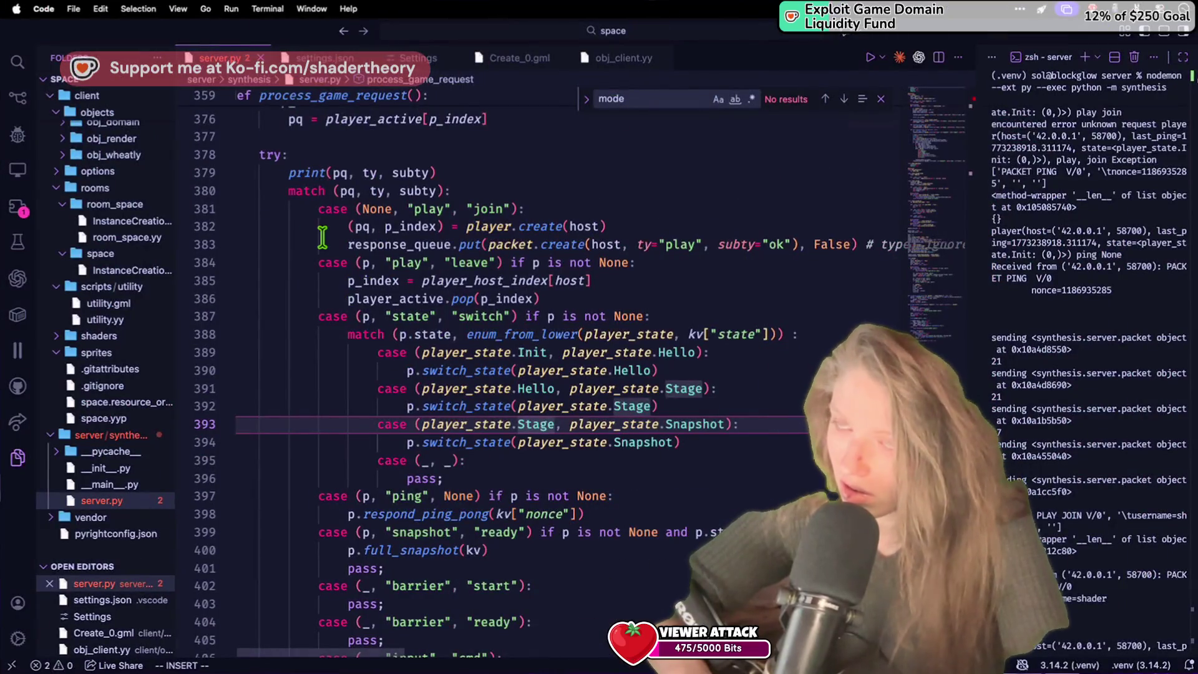
Step: Run the game twice, checking the server log for the PLAY JOIN packet between runs
key(super+Tab)
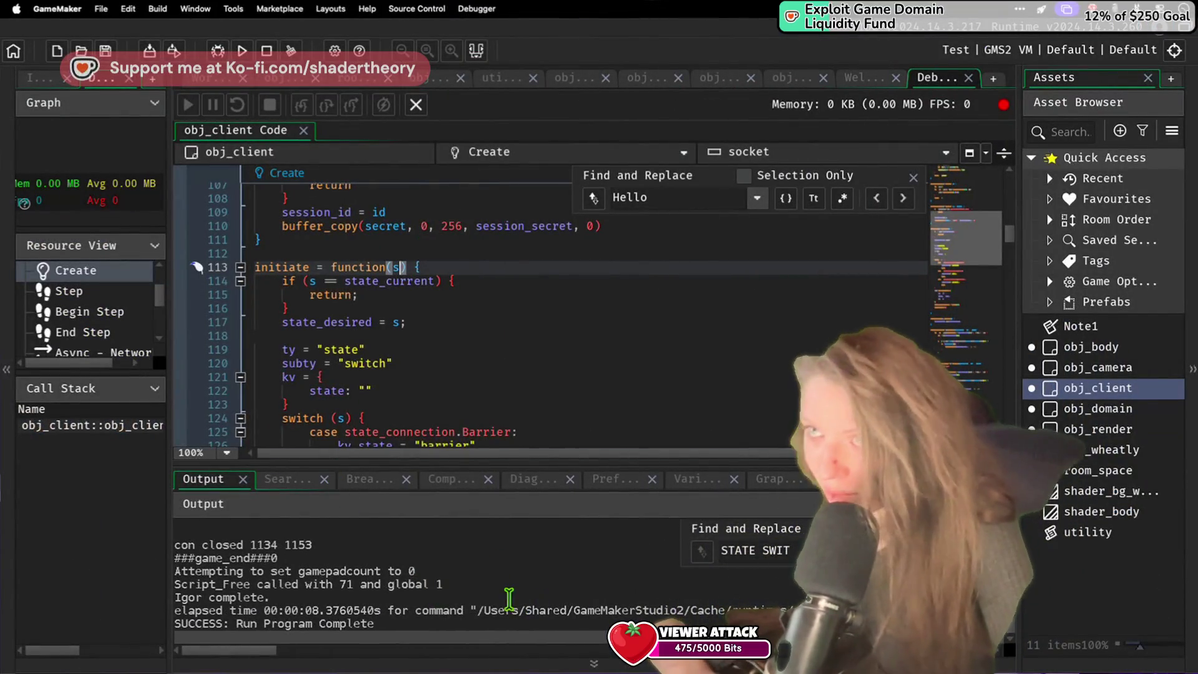
click(242, 51)
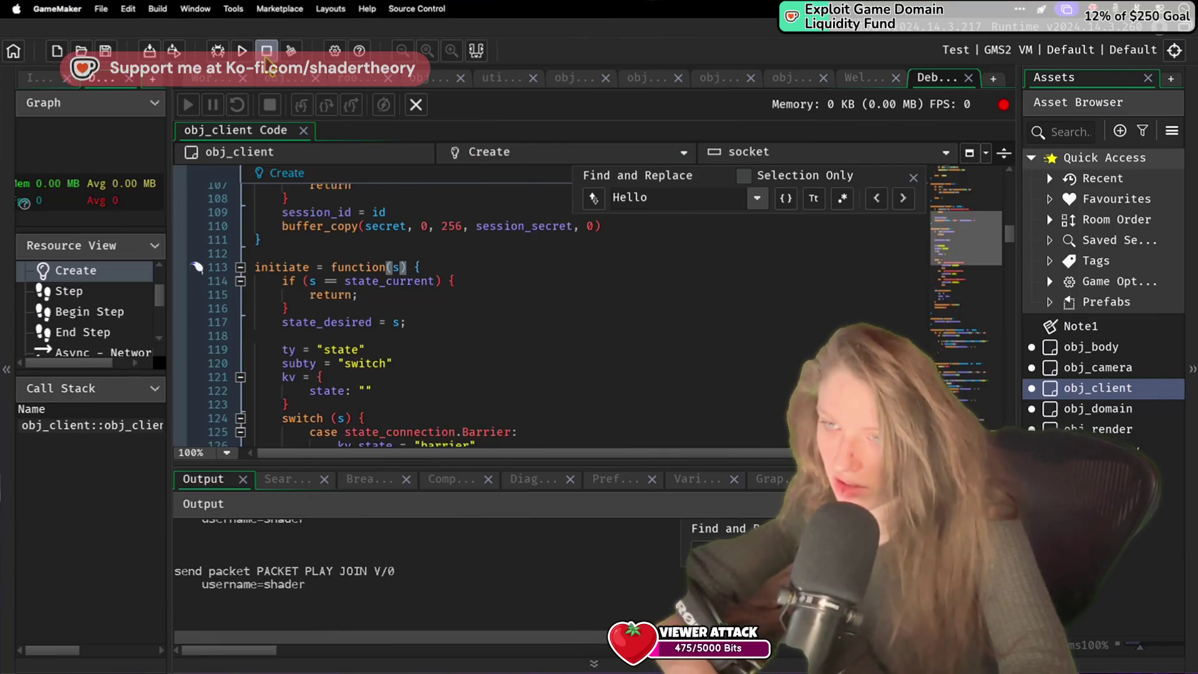
key(ctrl+Right)
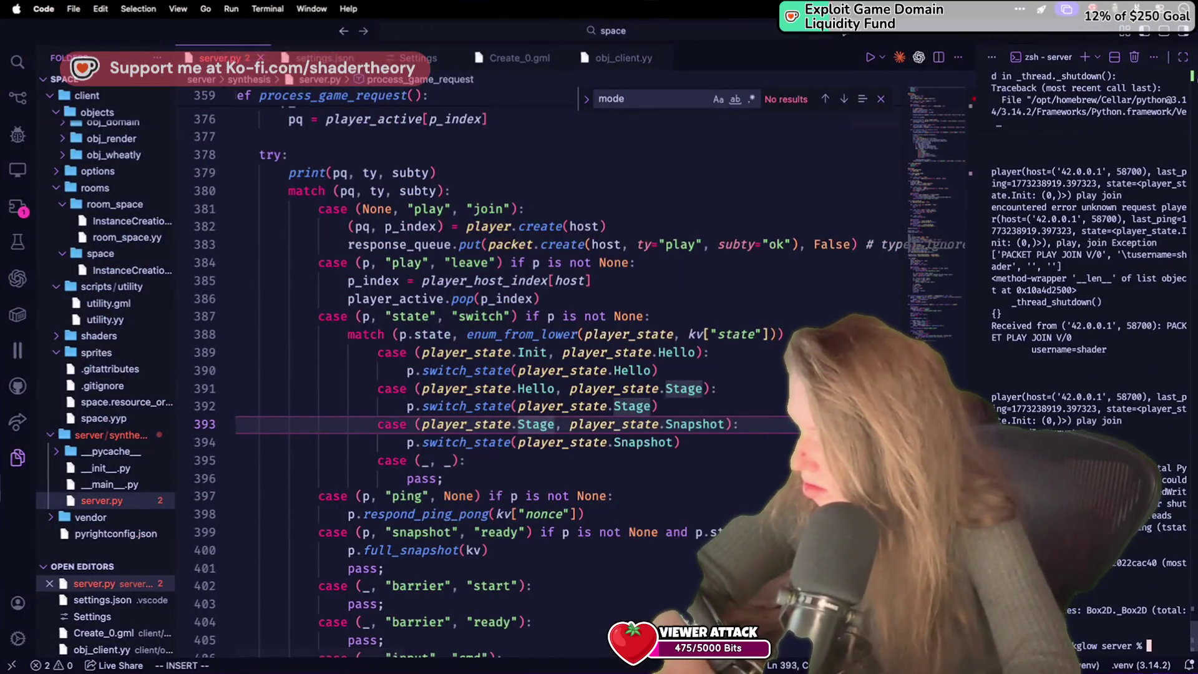
key(ctrl+Left)
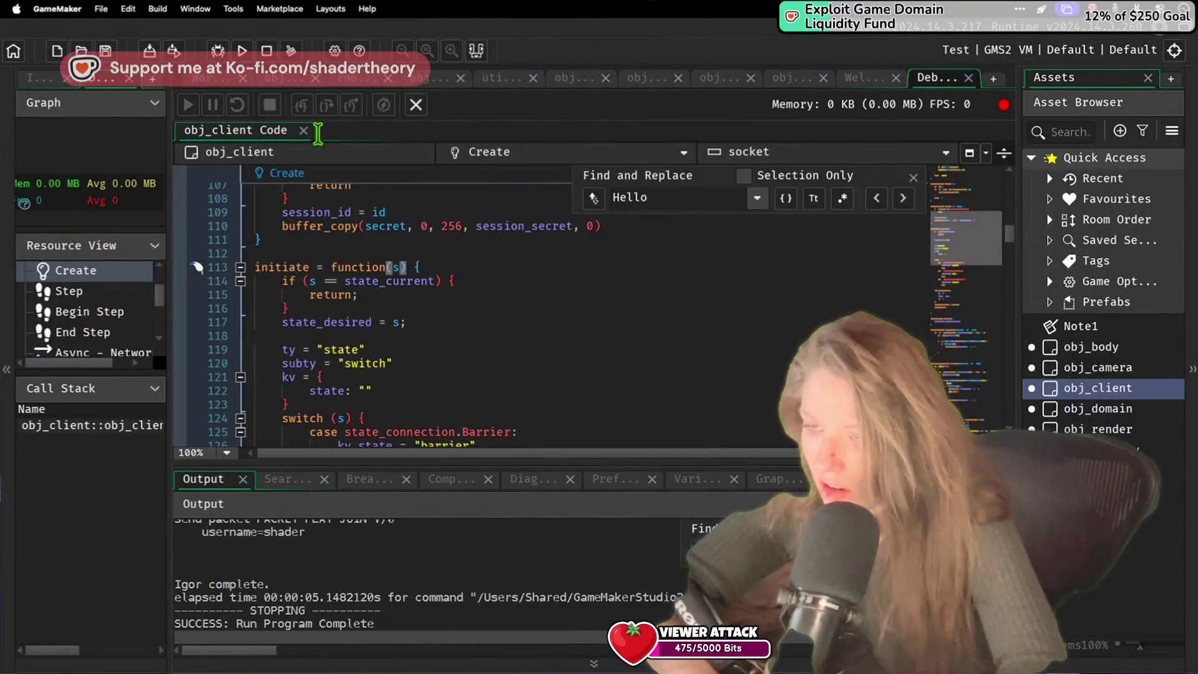
click(241, 55)
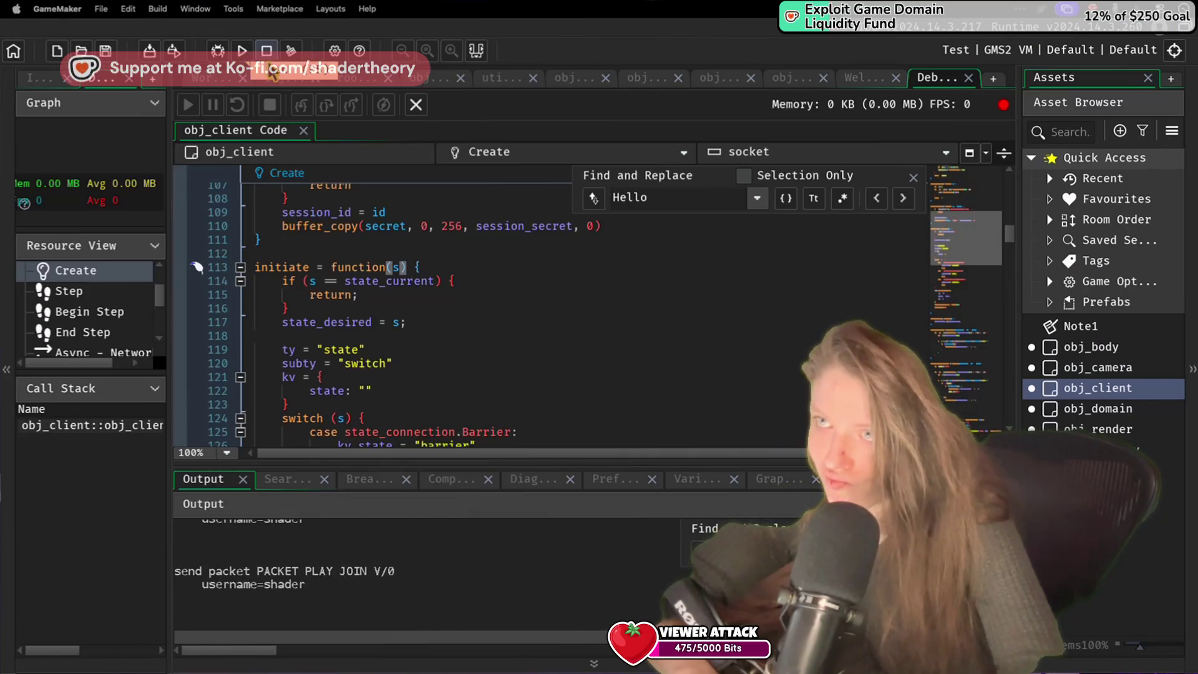
key(super+Tab)
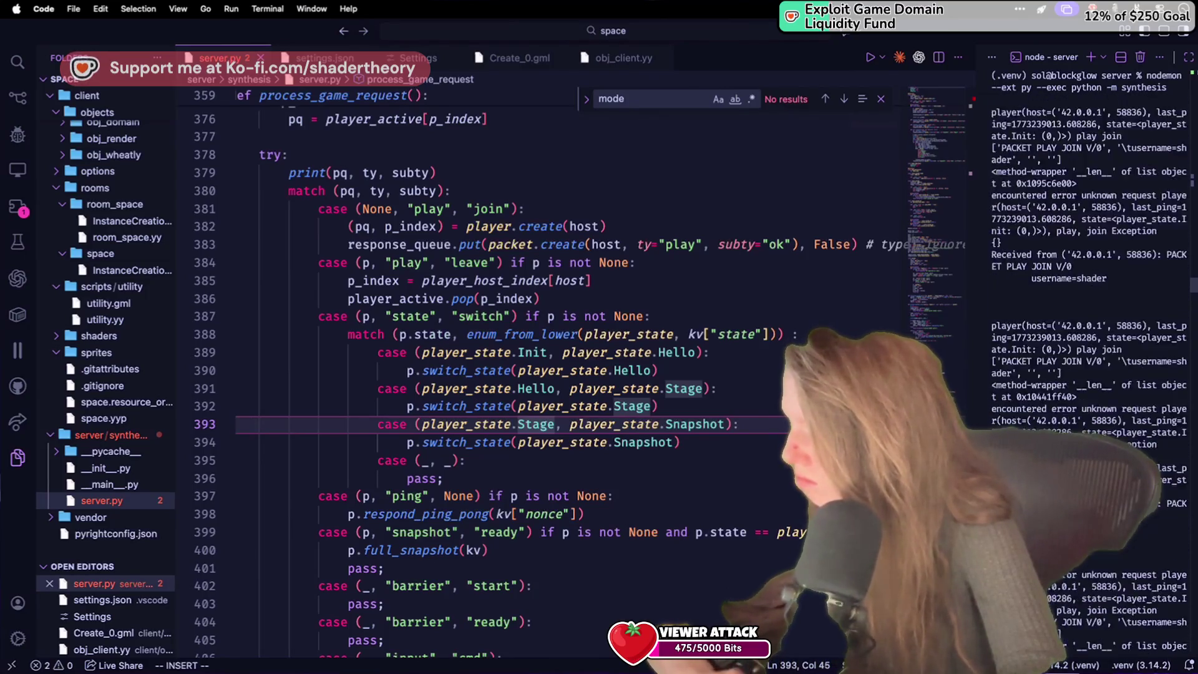
Step: Stop the server with Ctrl+C and relaunch it using the recalled nodemon synthesis command
key(ctrl+c)
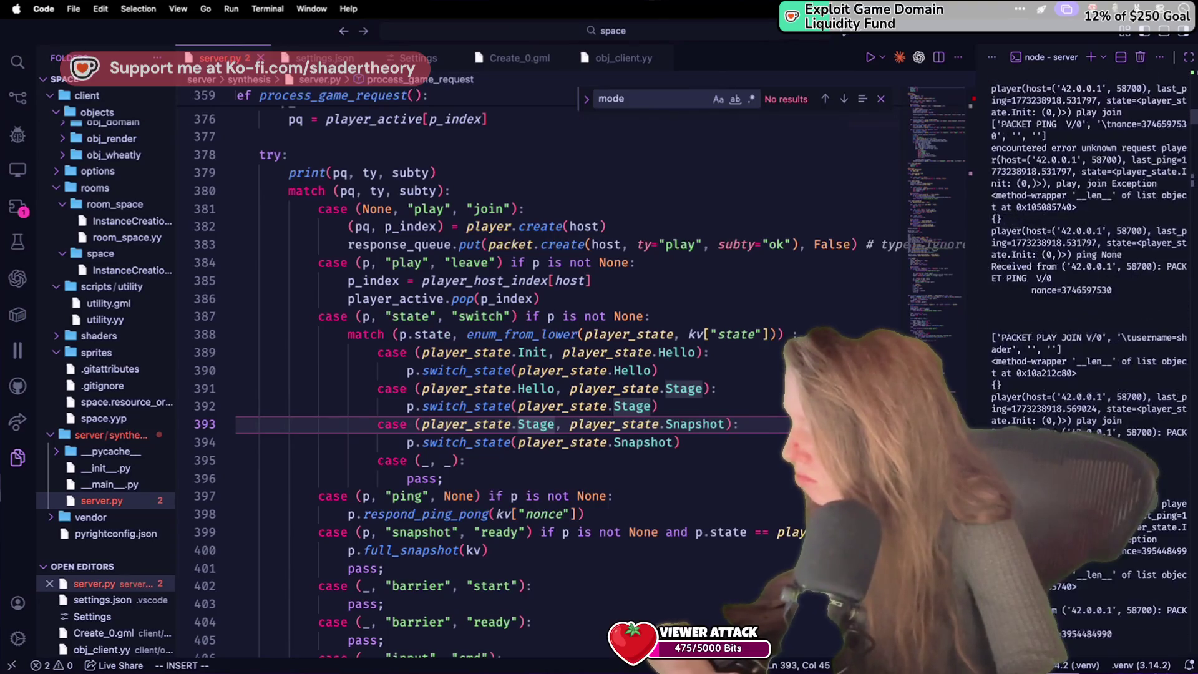
key(Up)
key(Return)
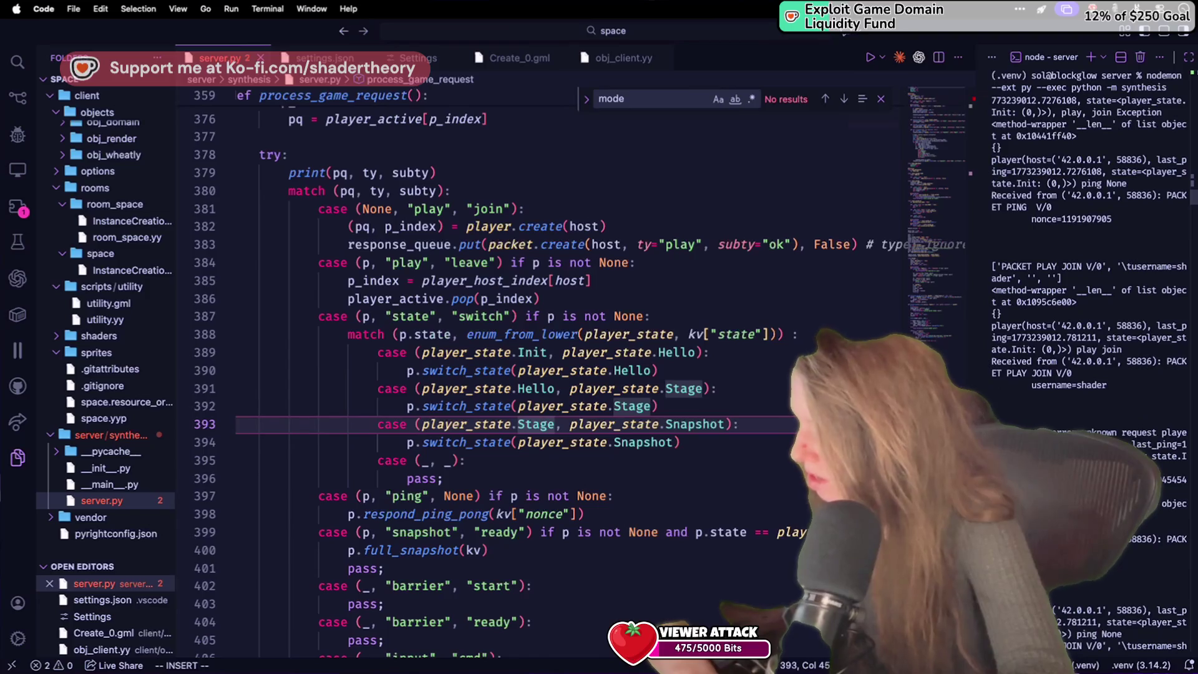
key(ctrl+Left)
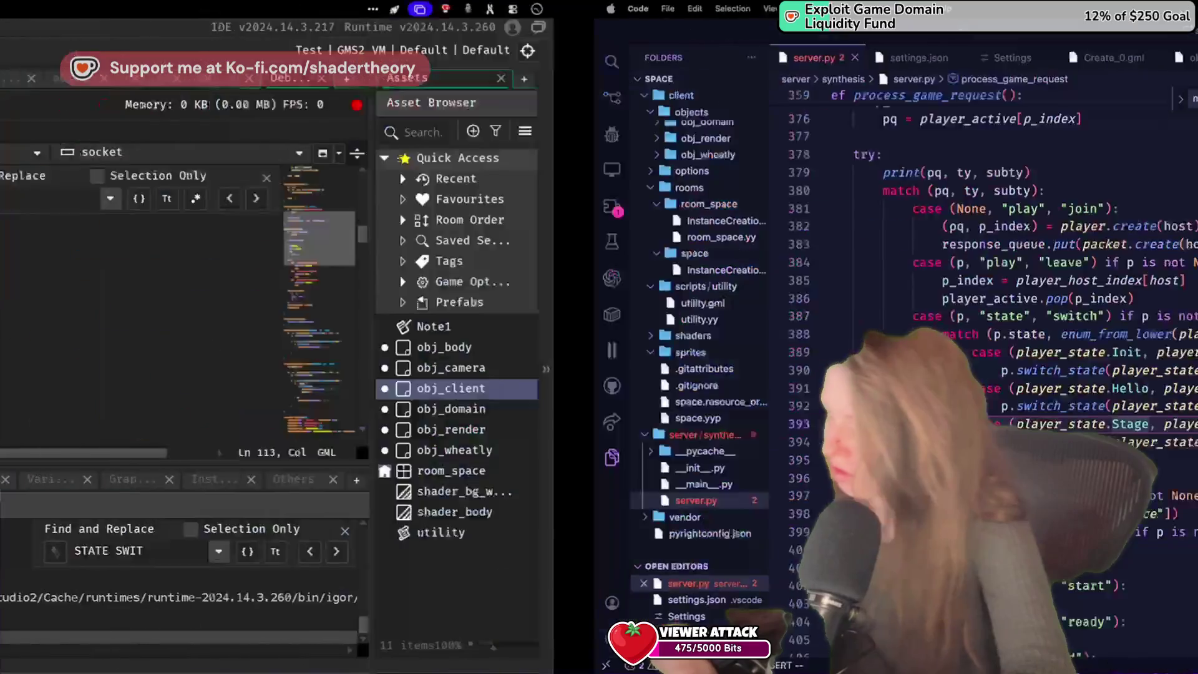
scroll(418, 395, down, 1)
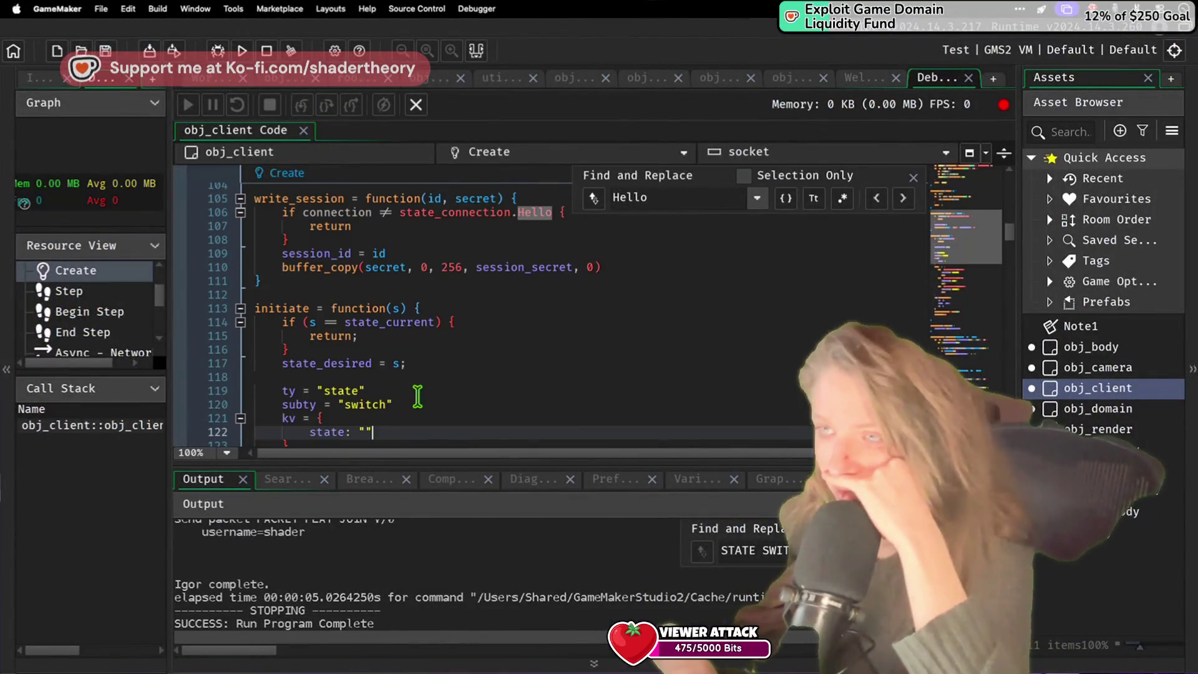
Step: Scroll through obj_client's Create code around the initiate function
click(423, 349)
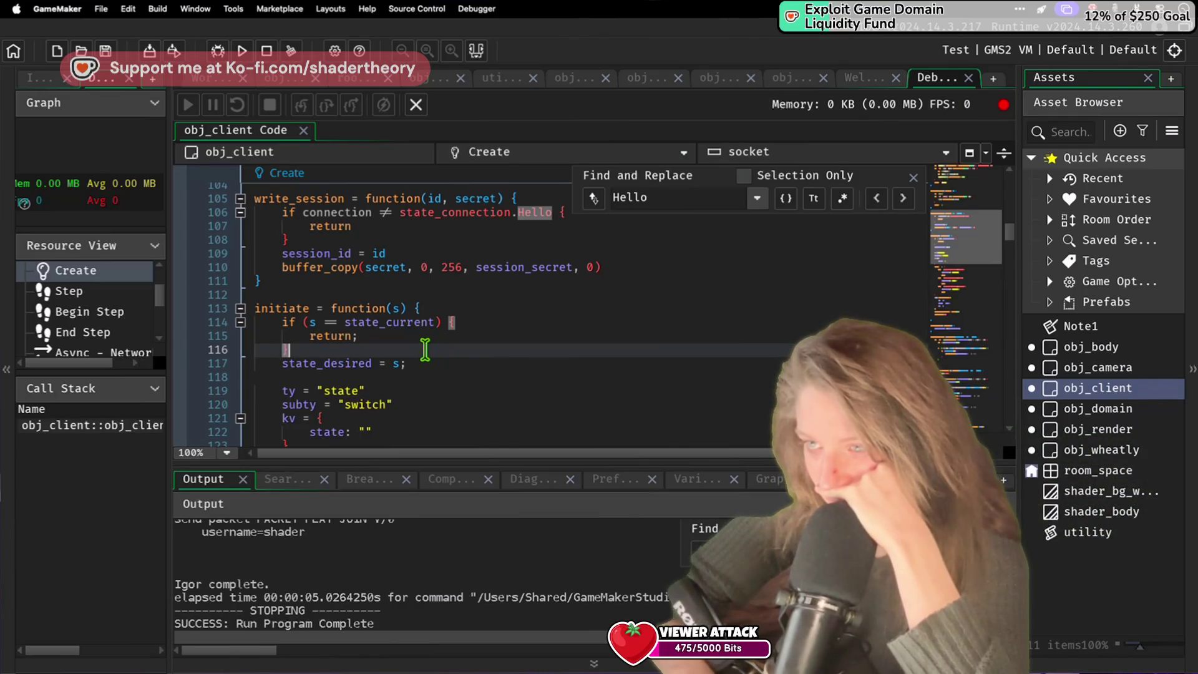
scroll(425, 350, down, 20)
scroll(425, 349, up, 3)
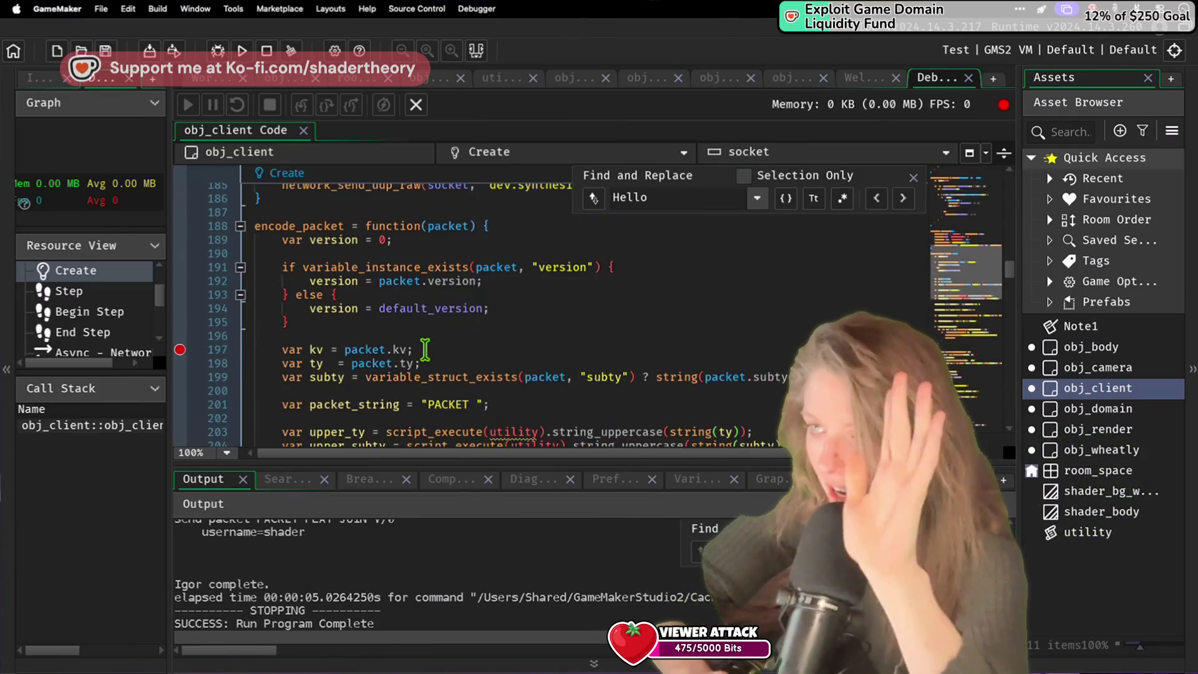
scroll(425, 350, up, 5)
scroll(425, 350, down, 20)
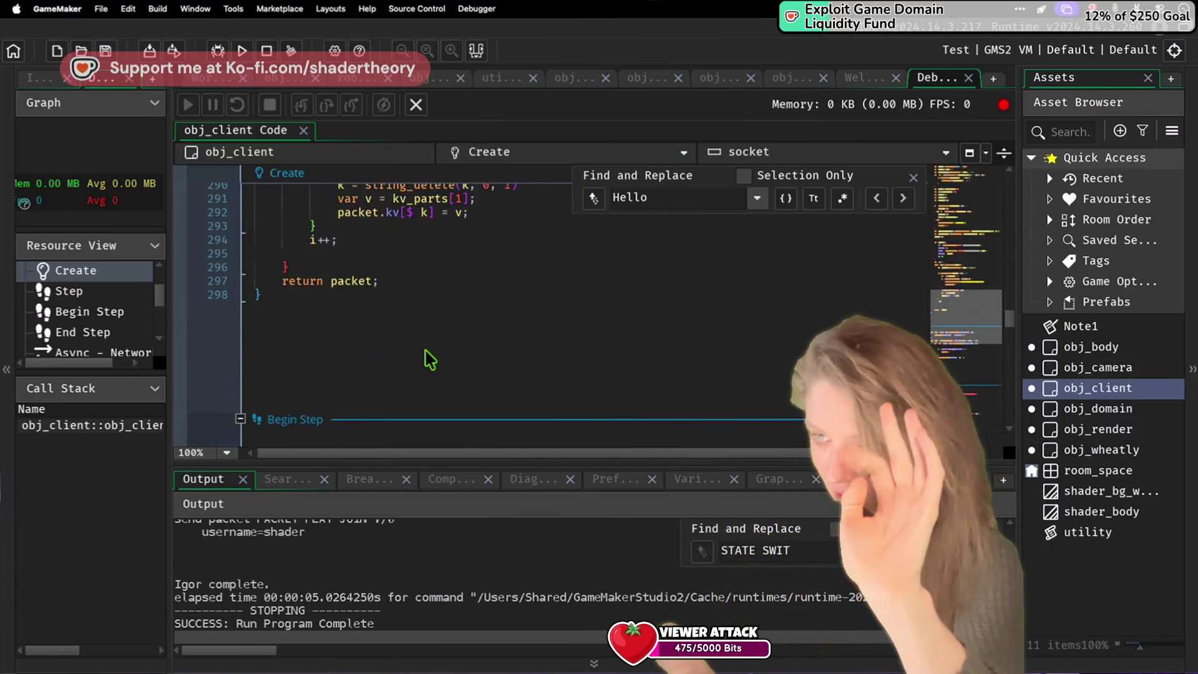
scroll(431, 360, up, 20)
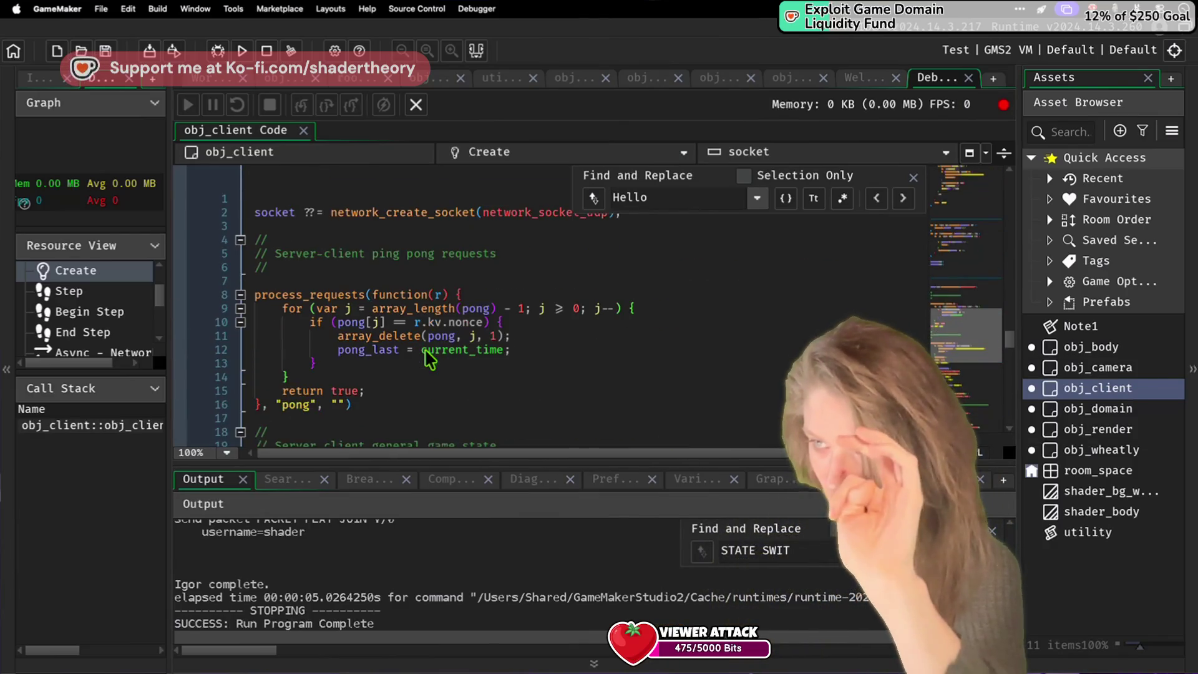
scroll(429, 360, down, 5)
scroll(430, 360, down, 5)
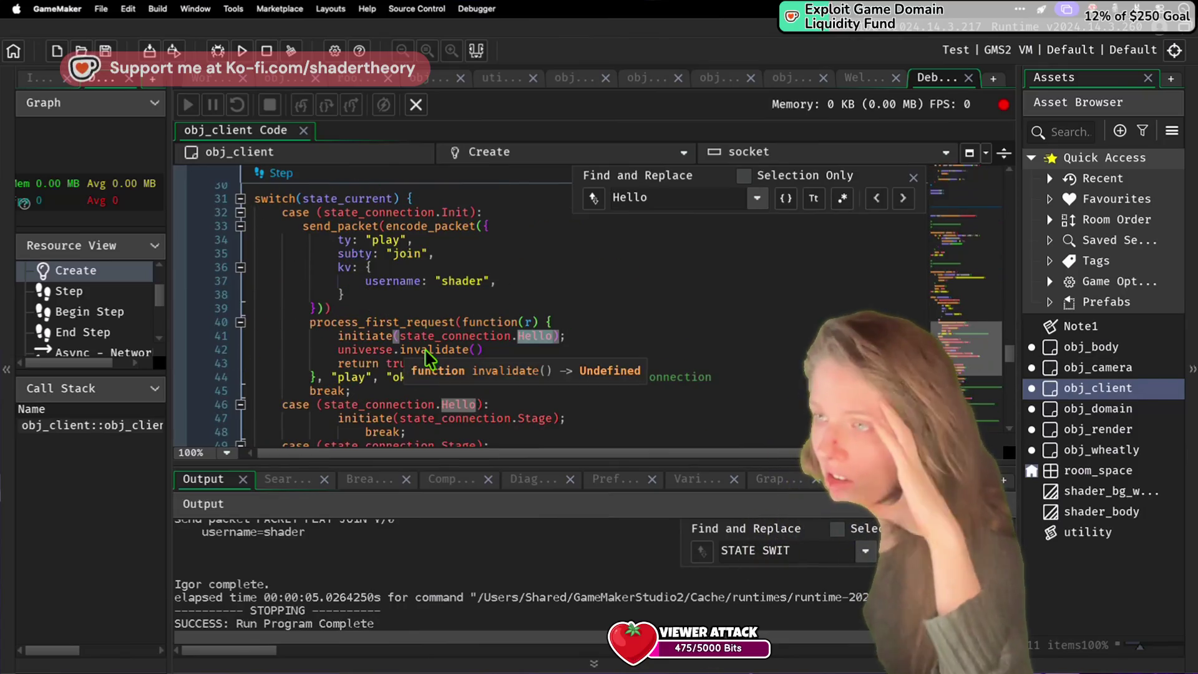
Step: Check the join packet's kv block: its join subtype, username value and closing brace
drag(524, 254, 524, 270)
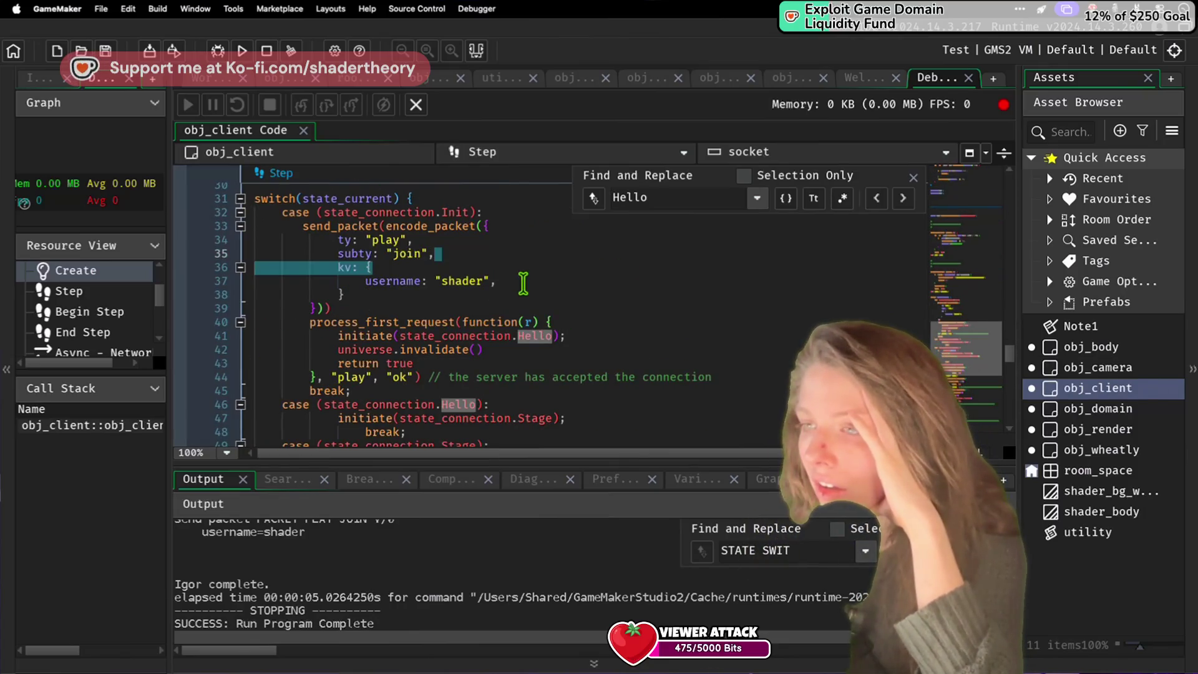
click(523, 284)
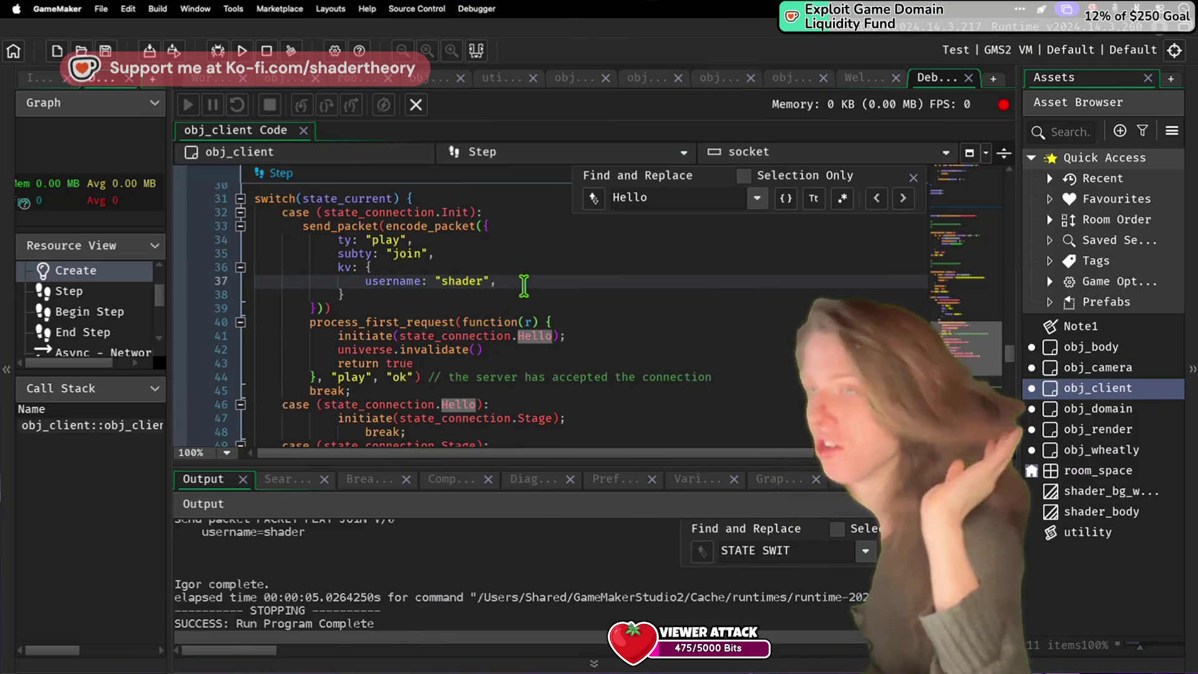
click(484, 259)
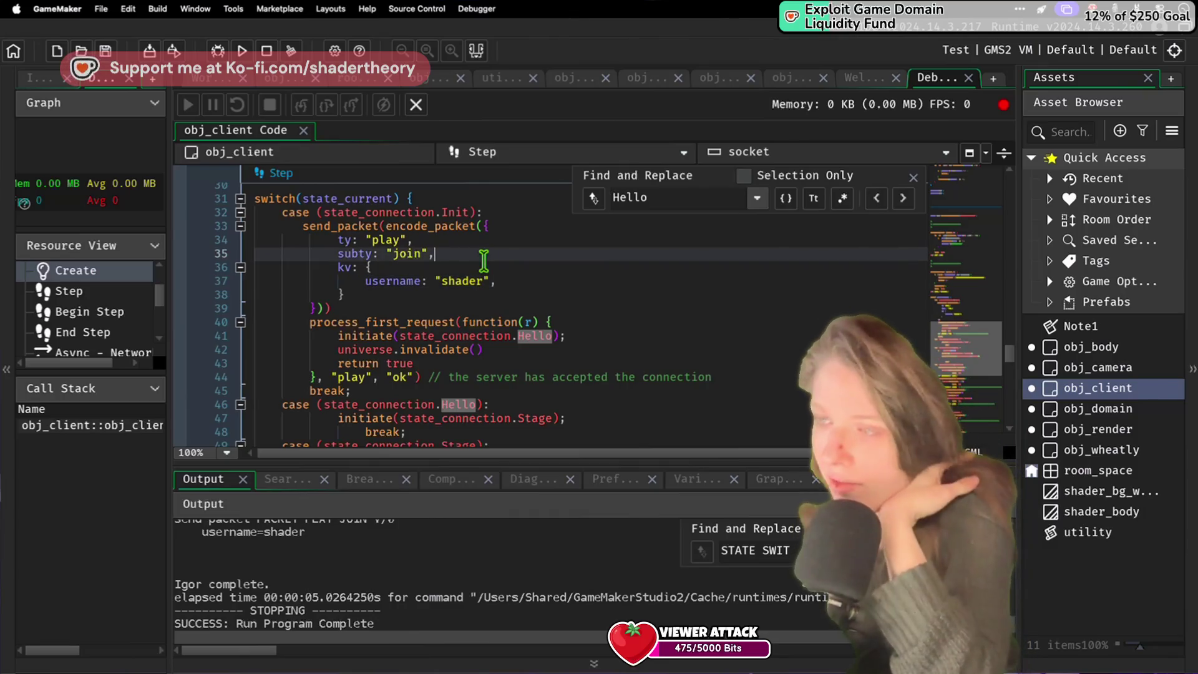
click(402, 295)
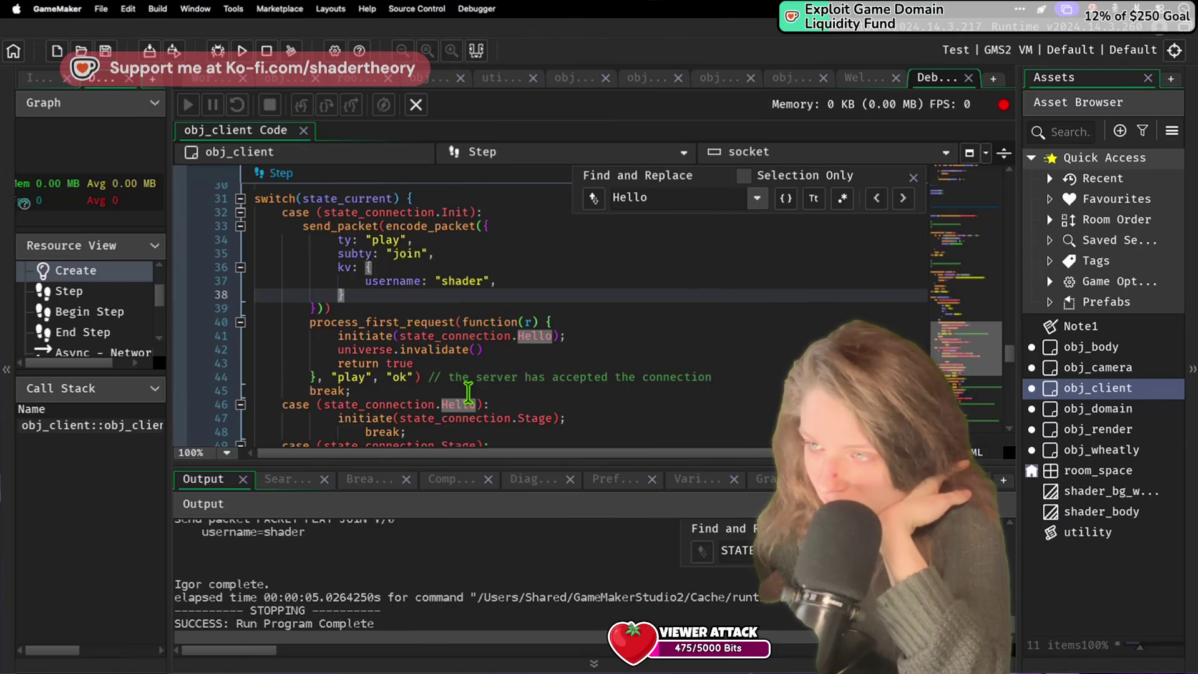
Step: Scroll to the Step event's switch(state_current) showing the Init and Hello cases
scroll(468, 393, down, 3)
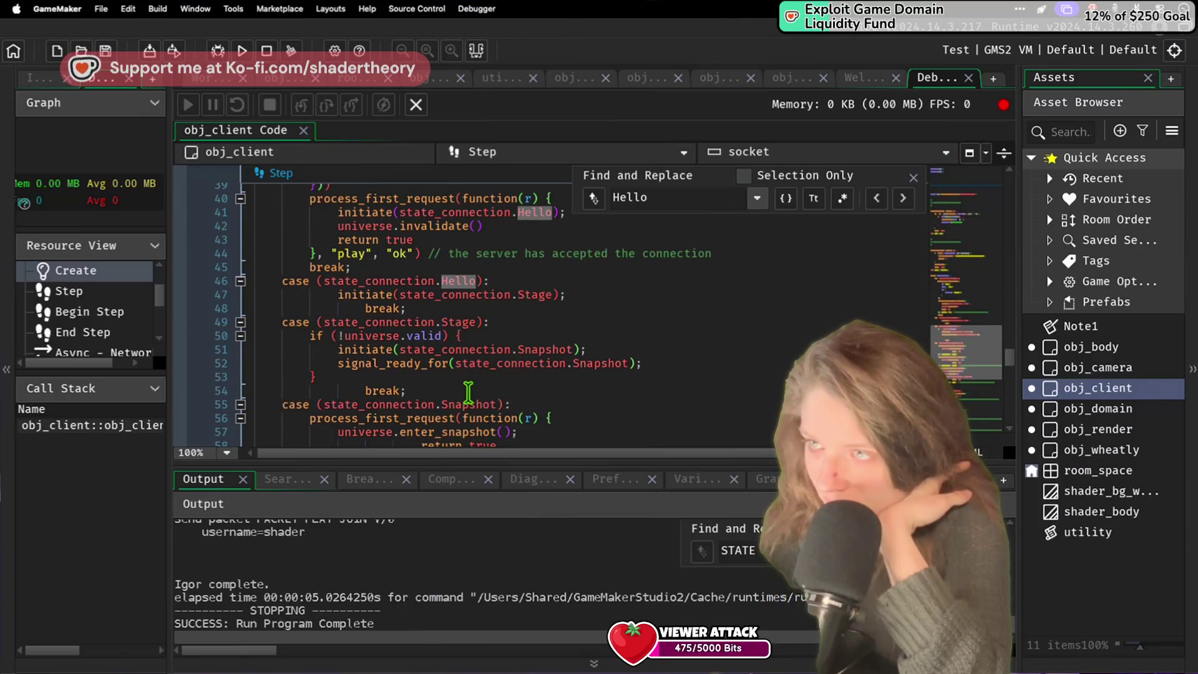
scroll(468, 392, up, 1)
scroll(468, 393, up, 3)
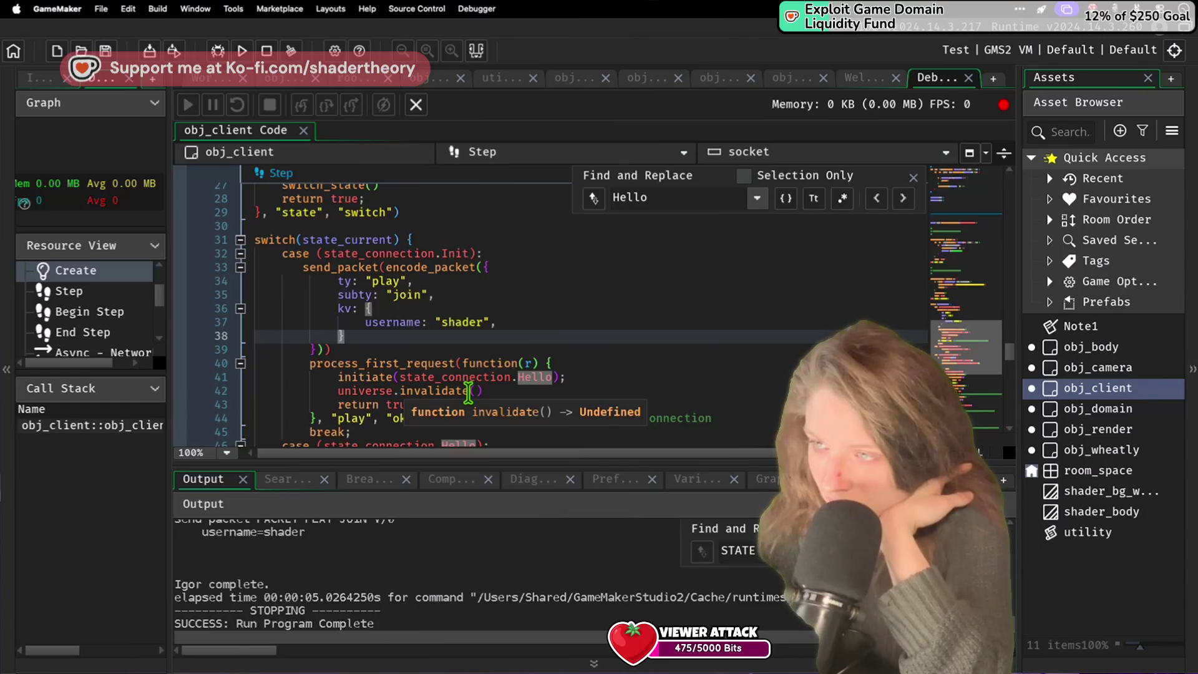
scroll(468, 392, down, 6)
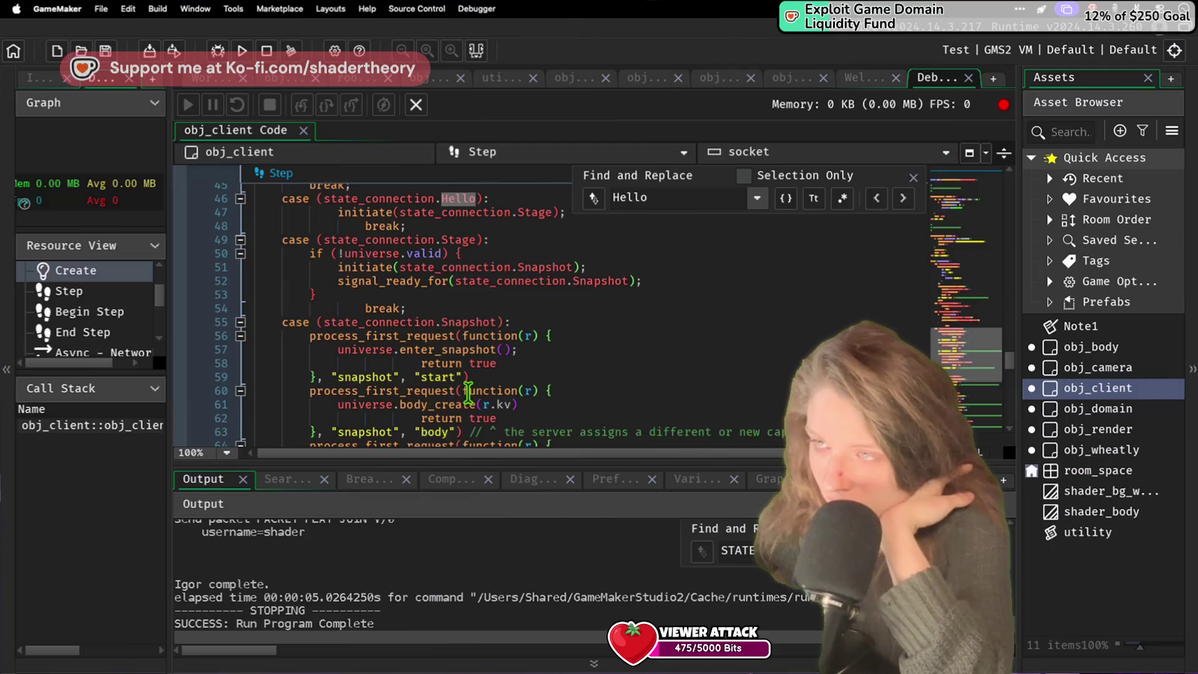
scroll(468, 392, up, 4)
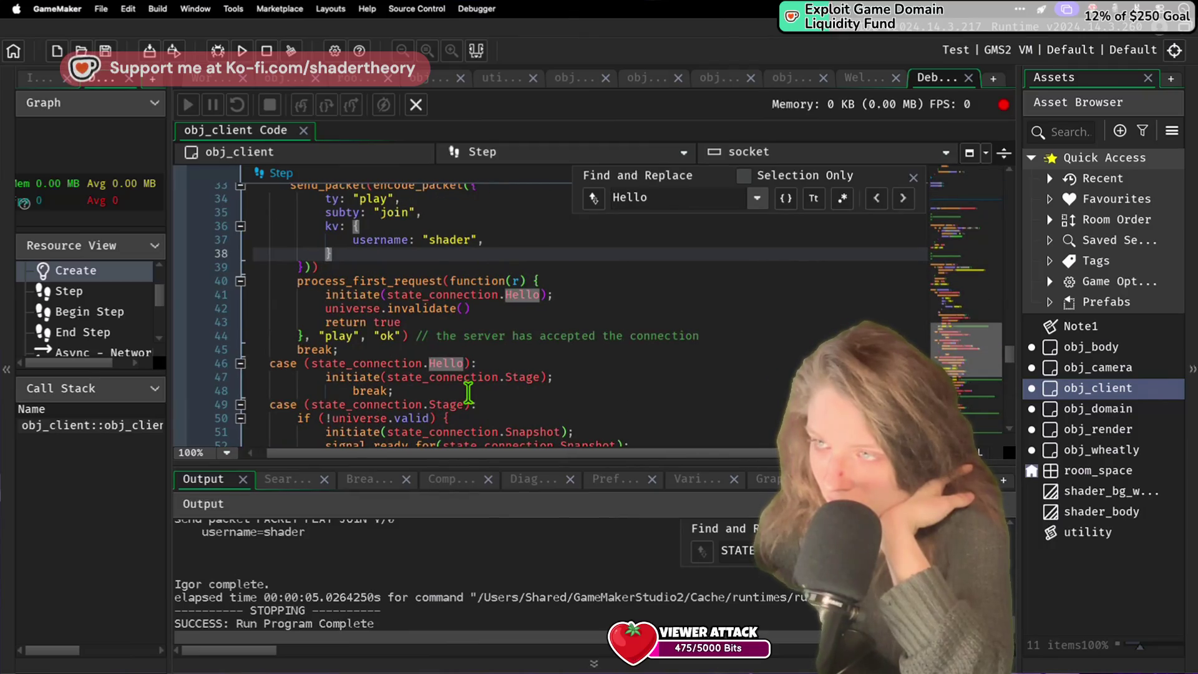
scroll(468, 392, up, 2)
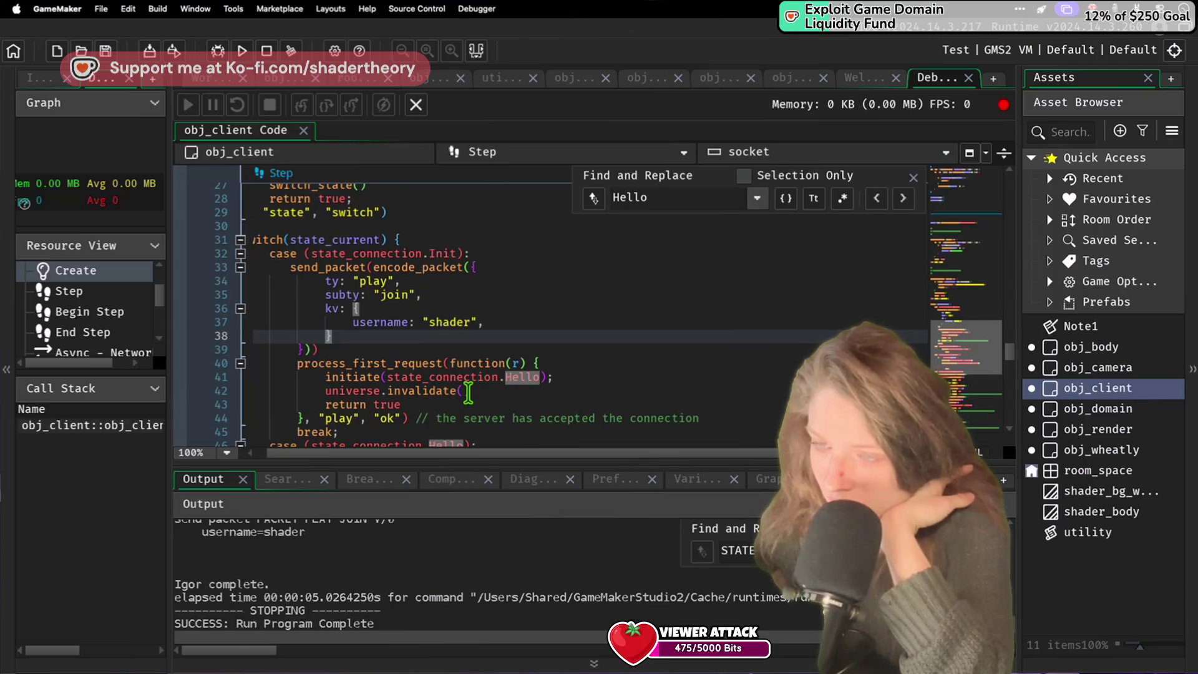
scroll(448, 602, up, 3)
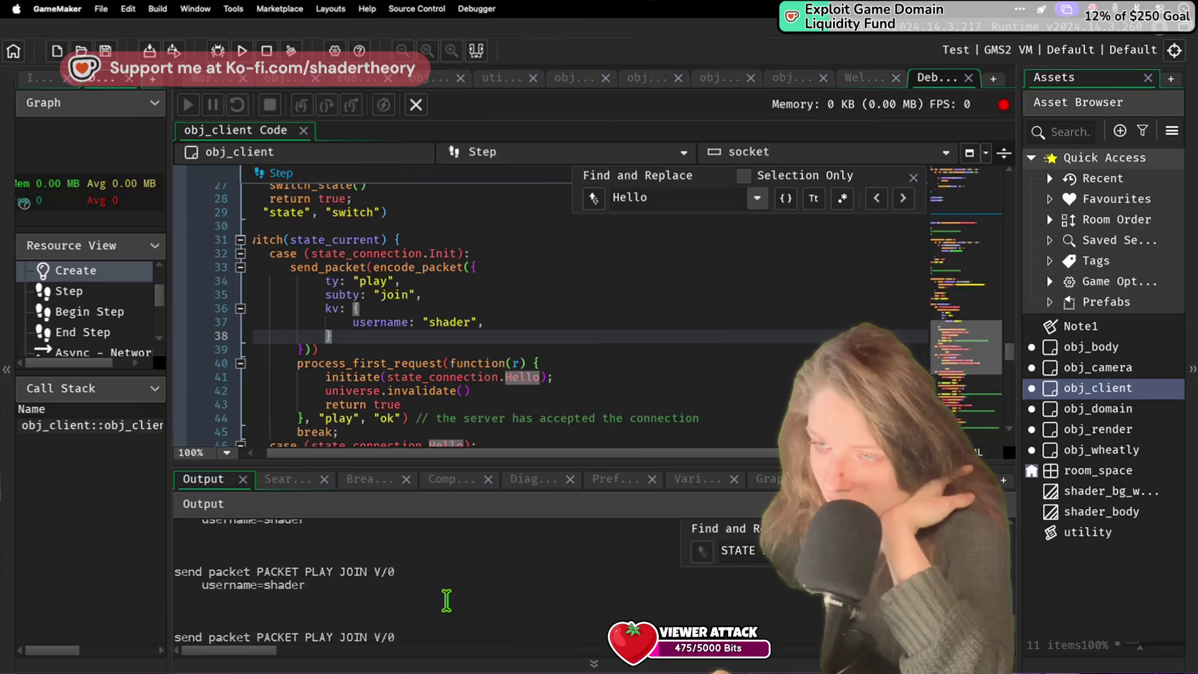
Step: Select the output log lines around the PONG replies
scroll(449, 614, up, 3)
click(449, 614)
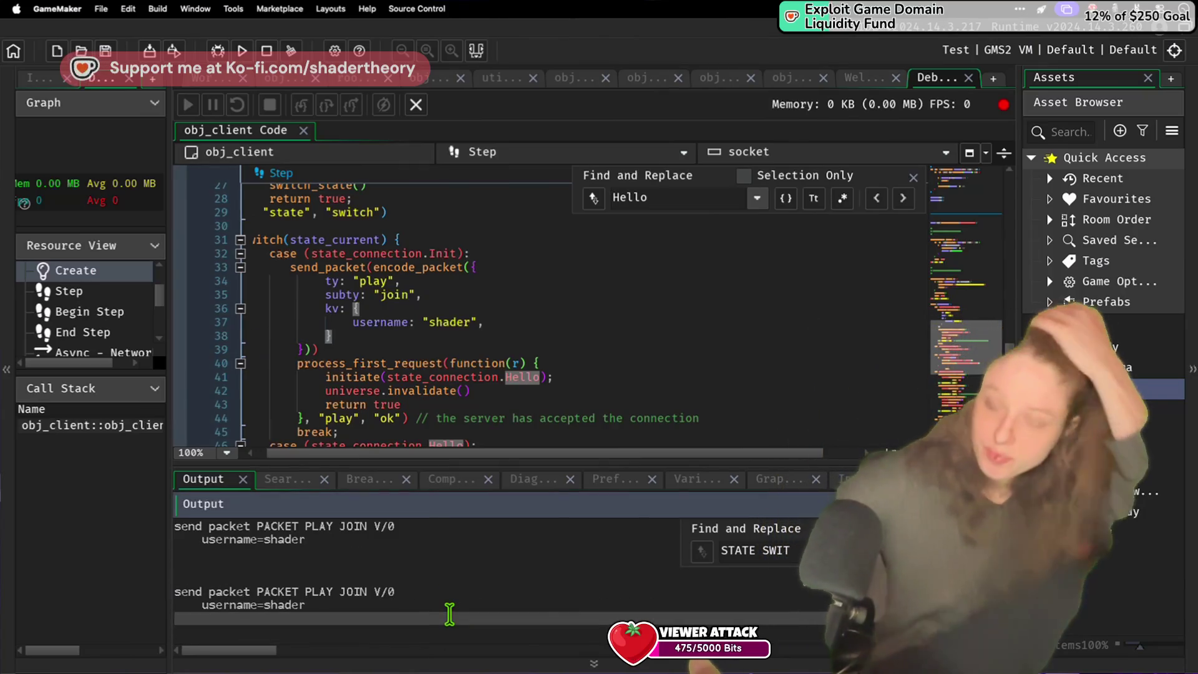
mouse_move(450, 595)
mouse_down()
mouse_move(410, 501)
mouse_move(424, 349)
mouse_up()
Step: Scroll obj_client's code to the Hello case and the initiate Hello line
click(424, 391)
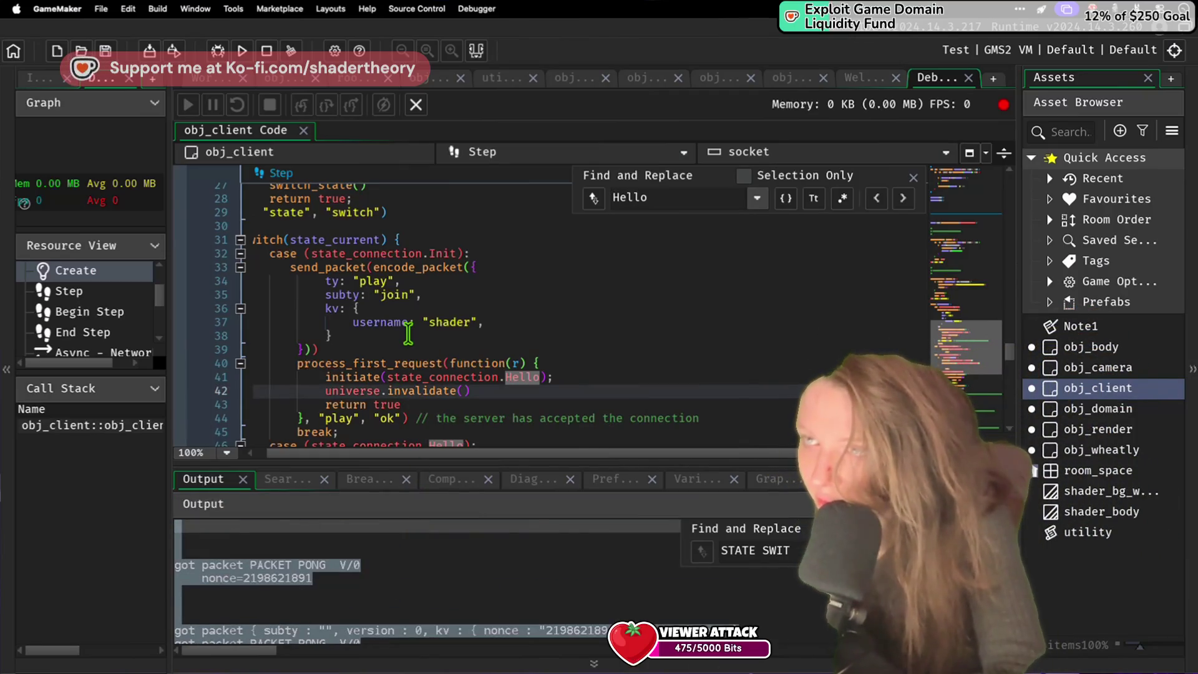
scroll(408, 332, up, 3)
scroll(408, 333, left, 1)
scroll(408, 332, down, 2)
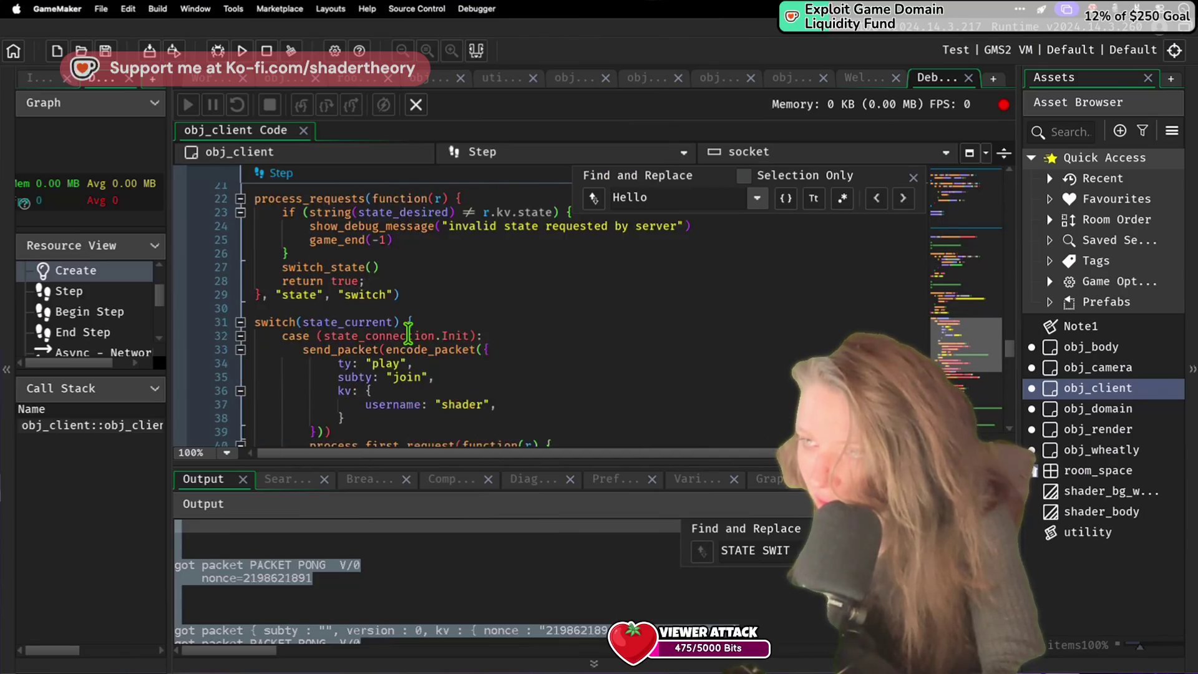
scroll(408, 333, down, 2)
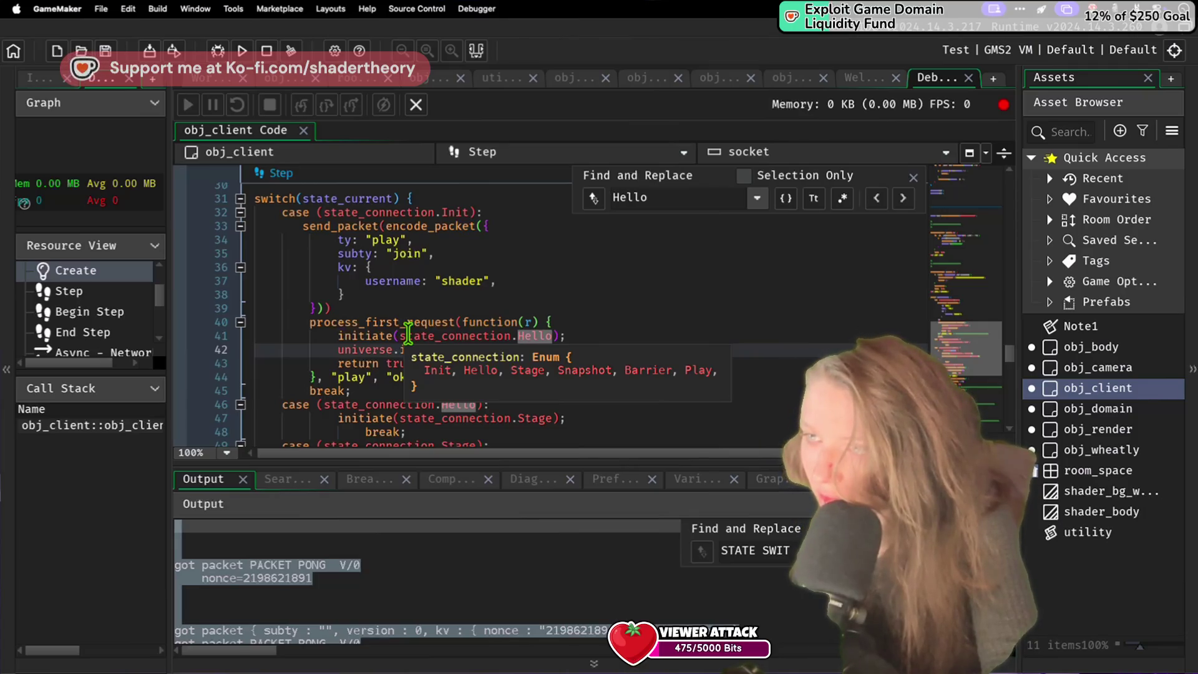
scroll(408, 333, up, 9)
scroll(408, 333, down, 4)
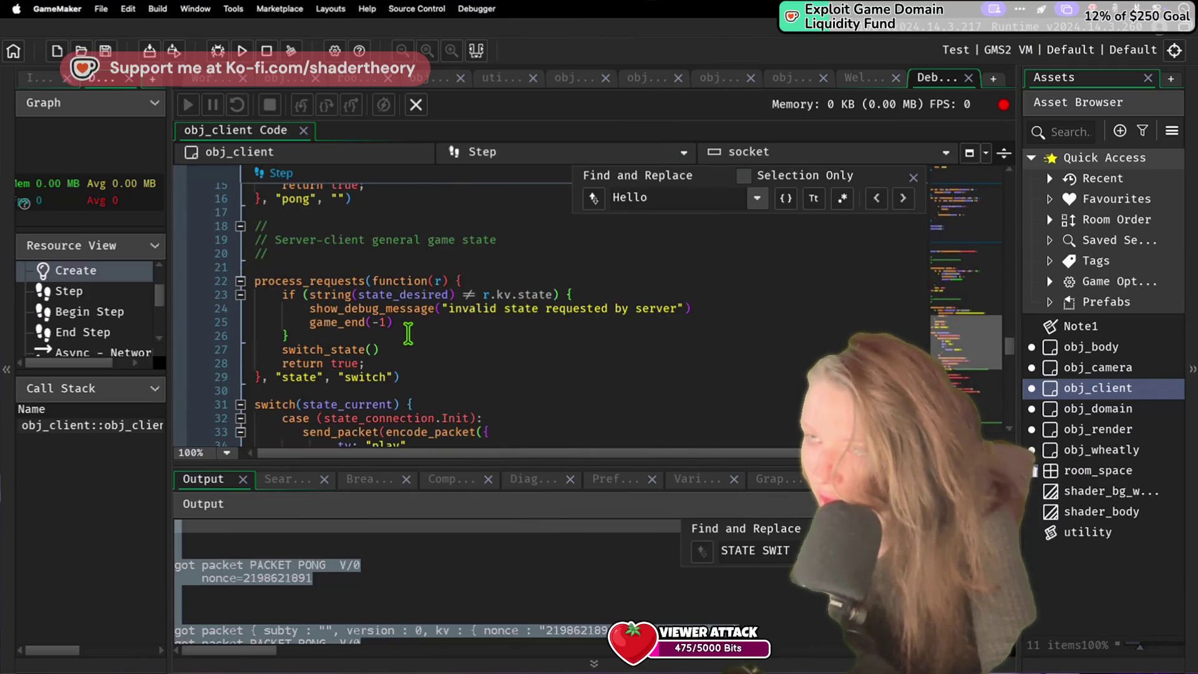
scroll(408, 332, down, 4)
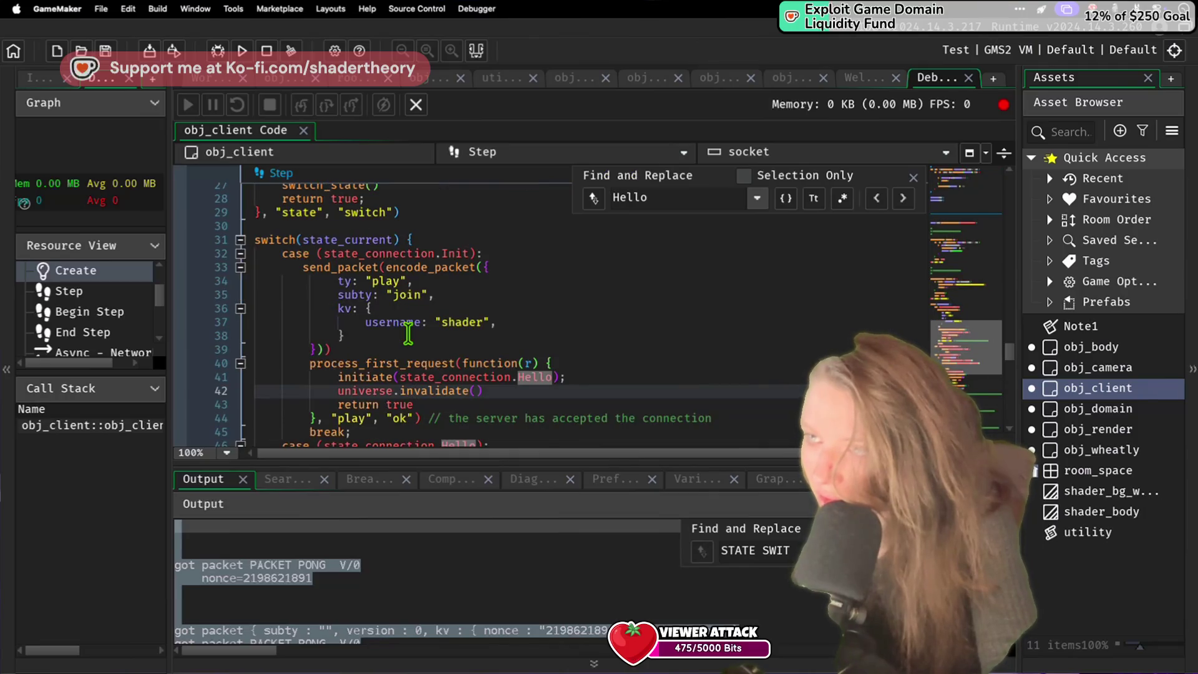
scroll(408, 332, down, 1)
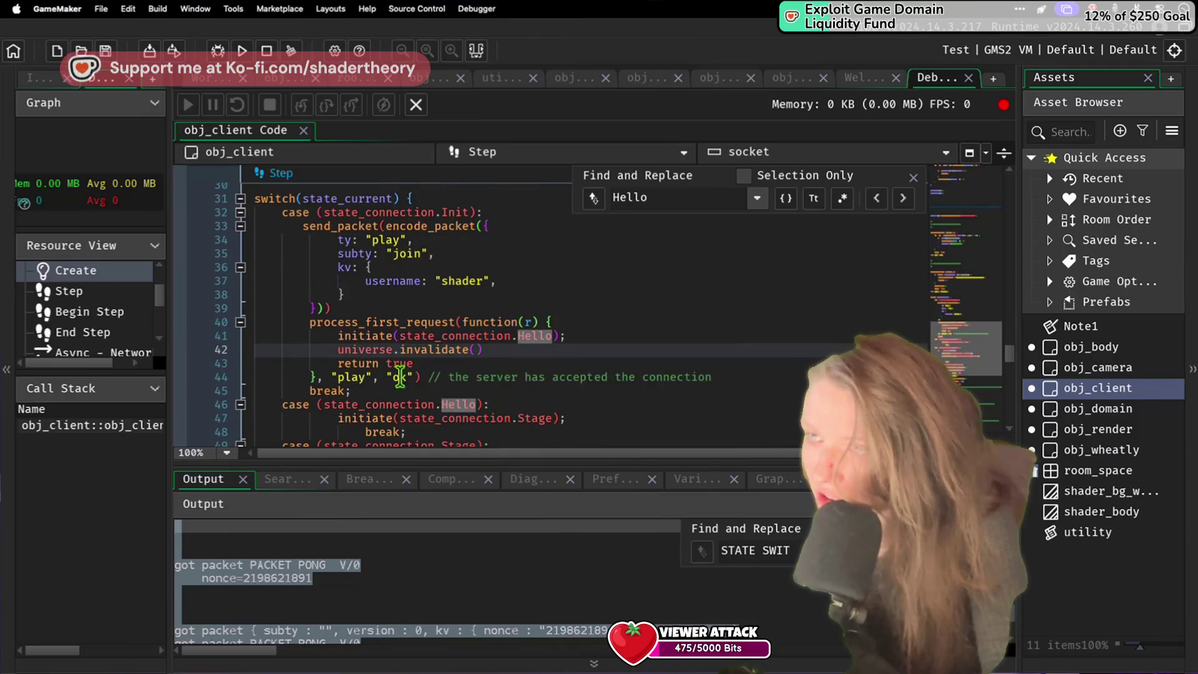
click(395, 402)
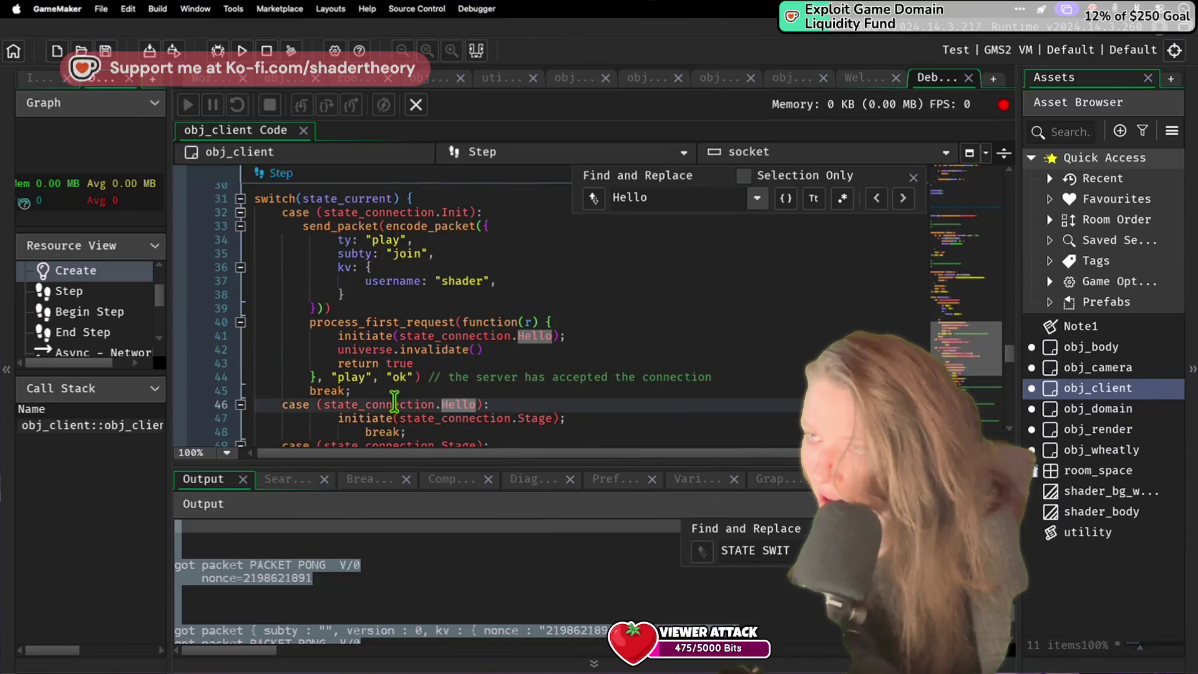
click(405, 337)
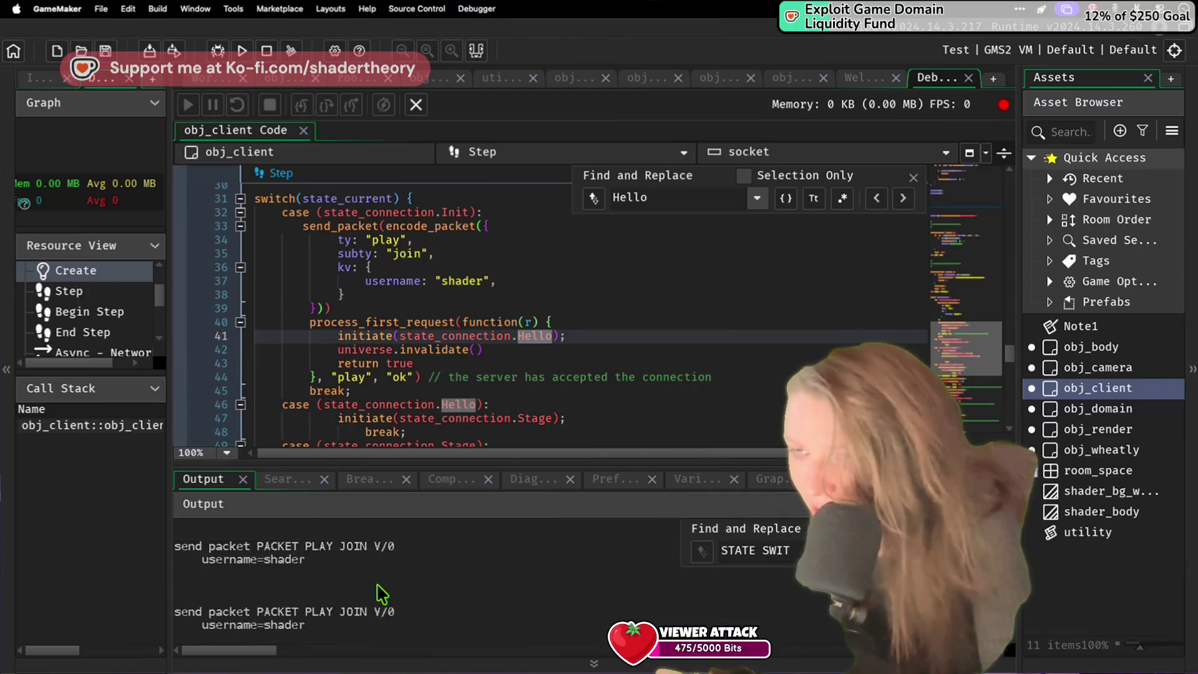
Step: Search the output for 'PLAY OK', then review the join kv line and play-ok request code
triple_click(755, 551)
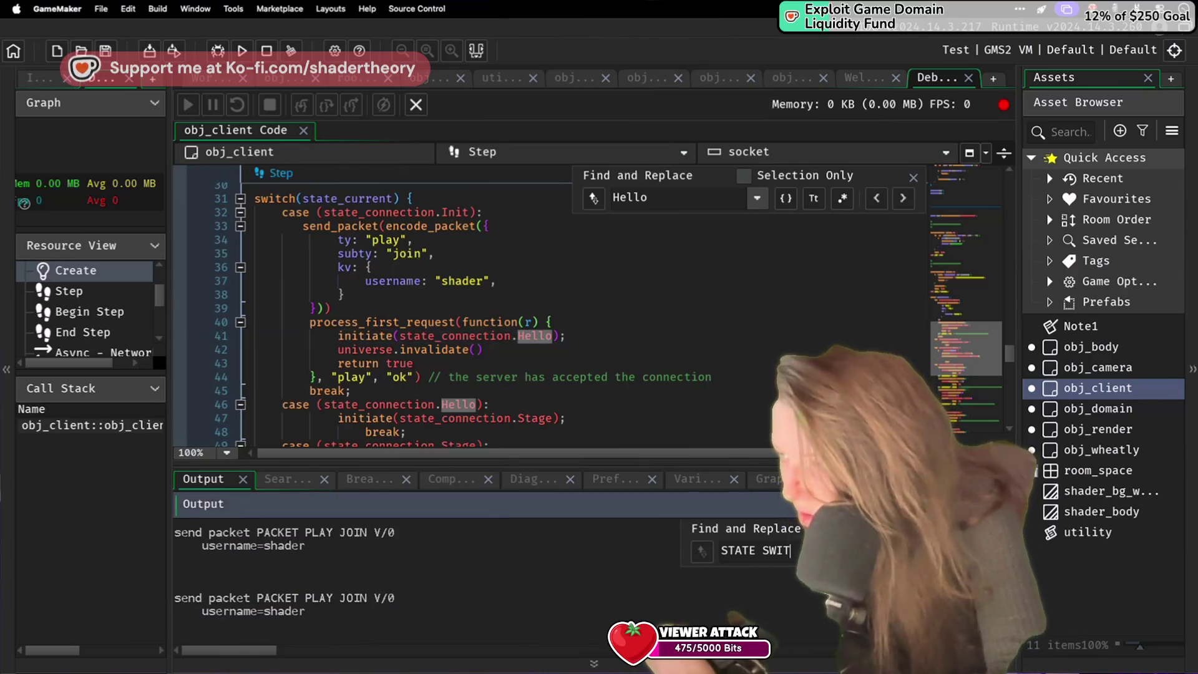
text(PLAY OK)
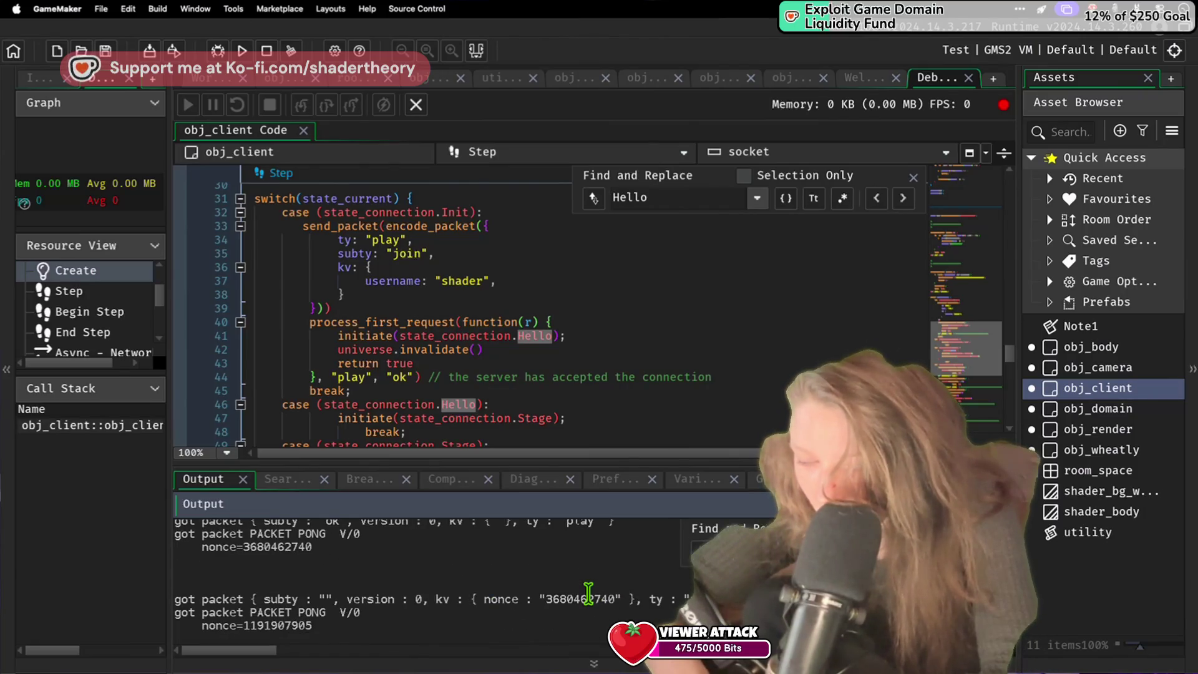
click(607, 267)
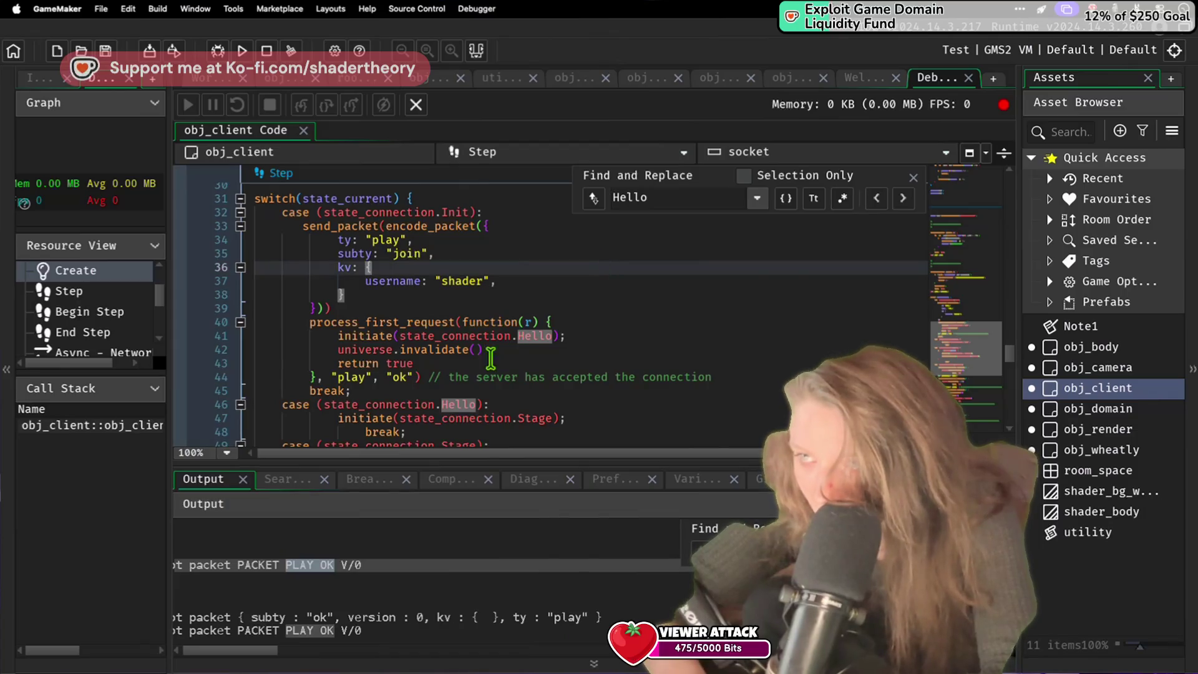
click(354, 377)
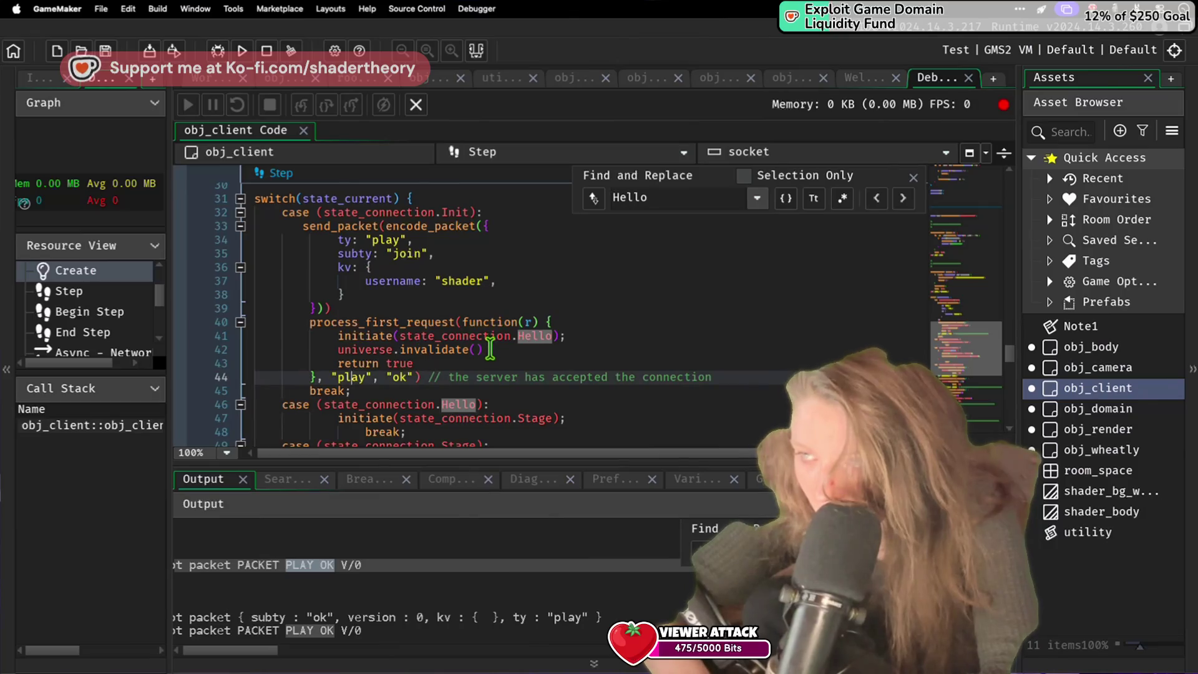
click(454, 396)
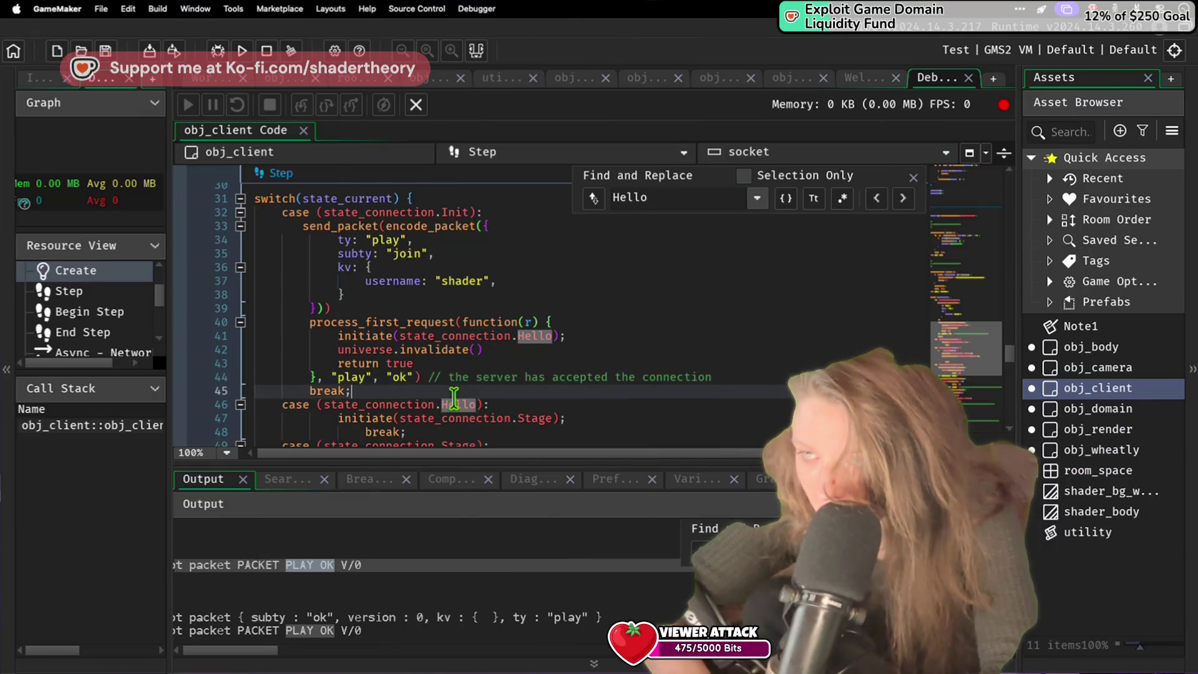
click(578, 311)
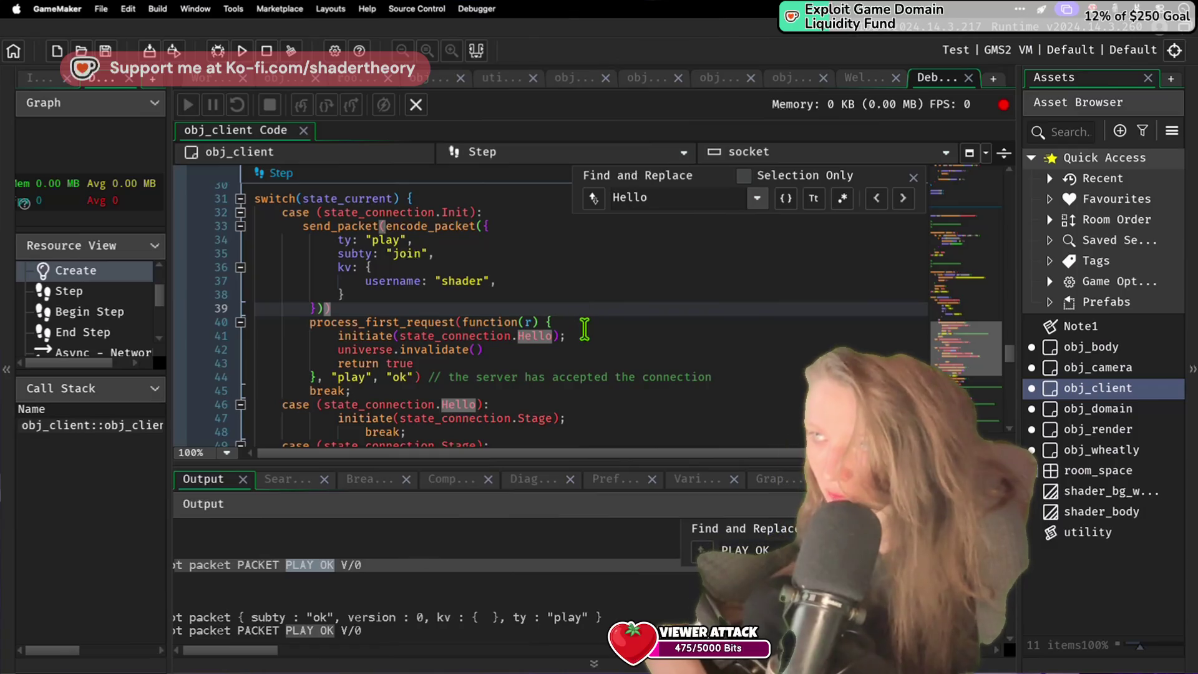
Step: Add show_debug_message("3") in the first-request callback, save, then run and stop the game
click(584, 324)
key(Return)
text(show_debu)
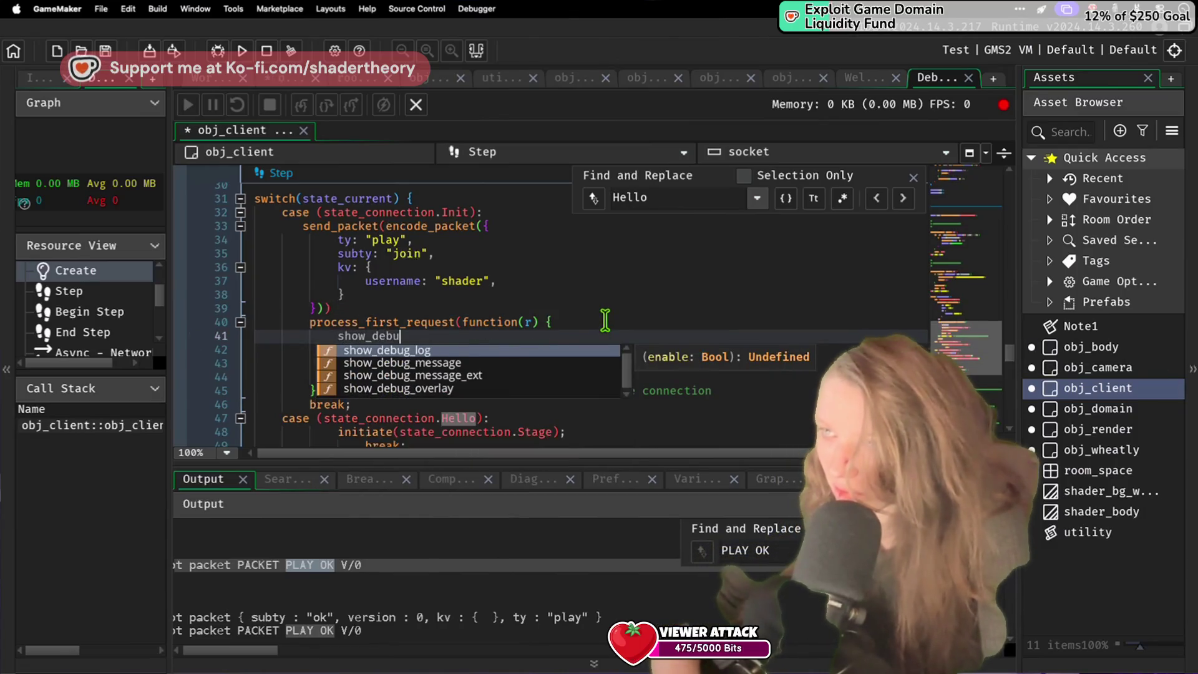
text(g_message("3)
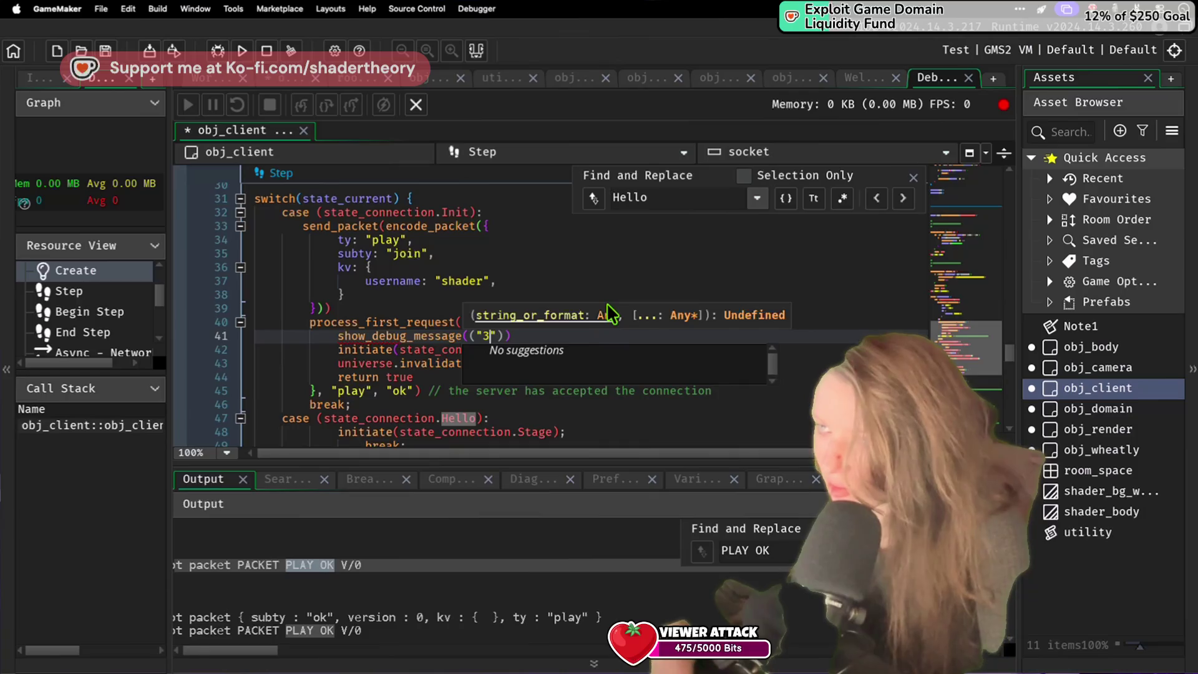
key(ctrl+s)
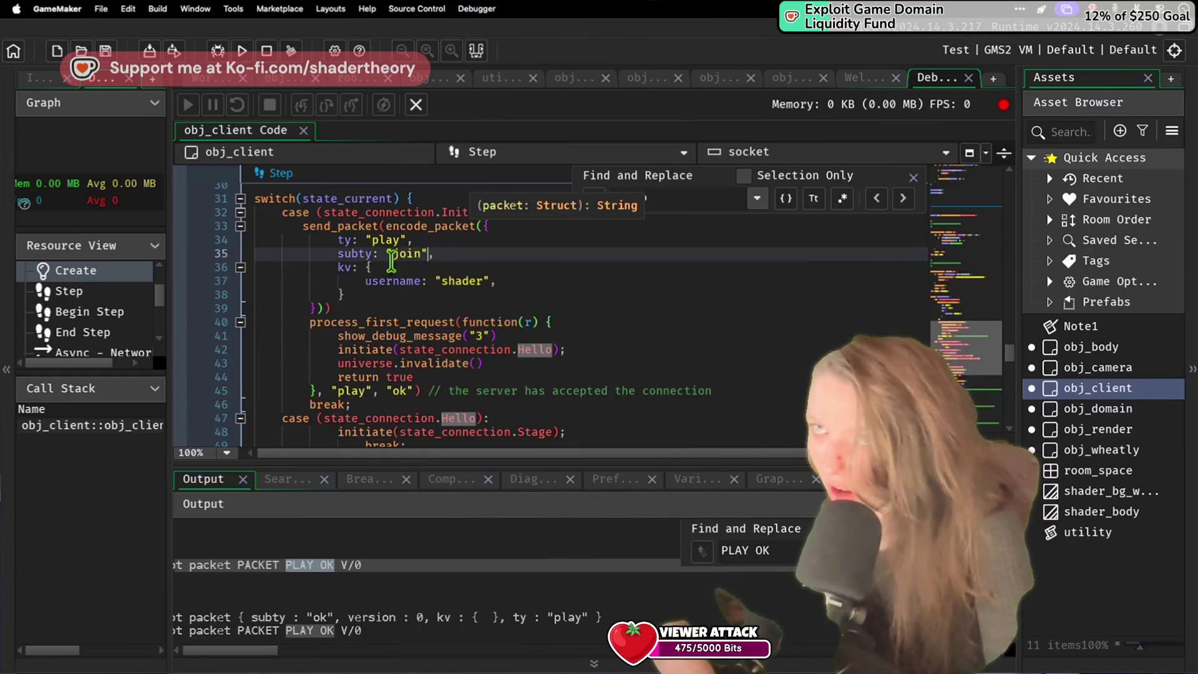
click(242, 52)
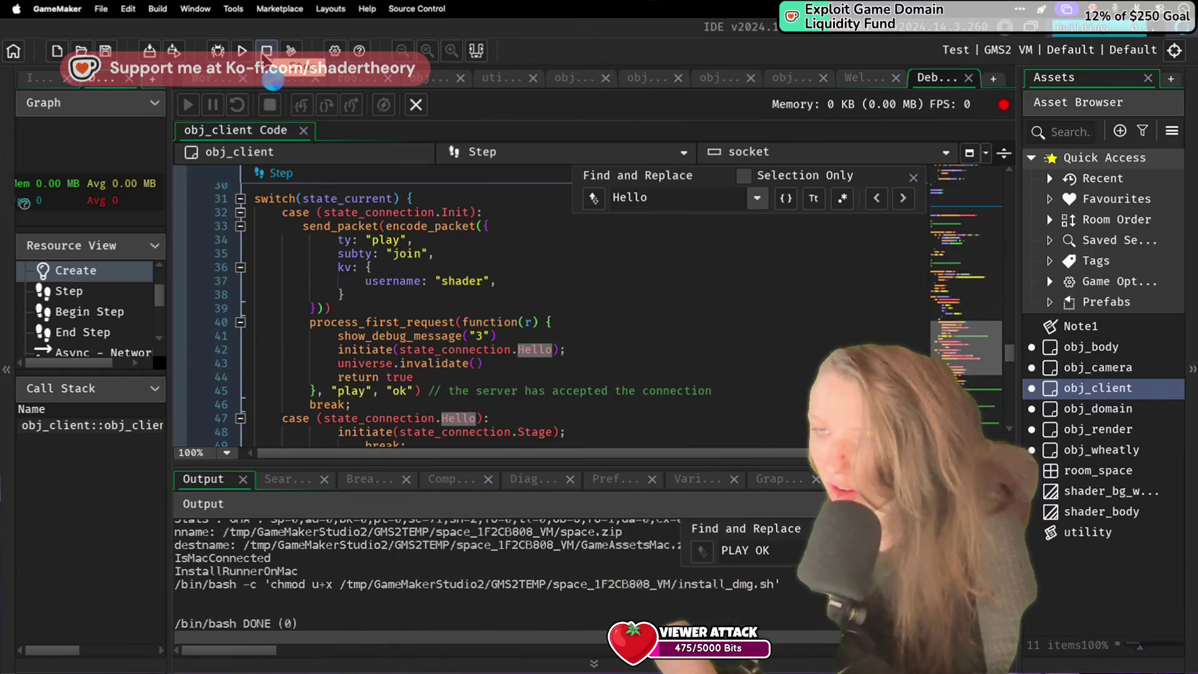
click(266, 51)
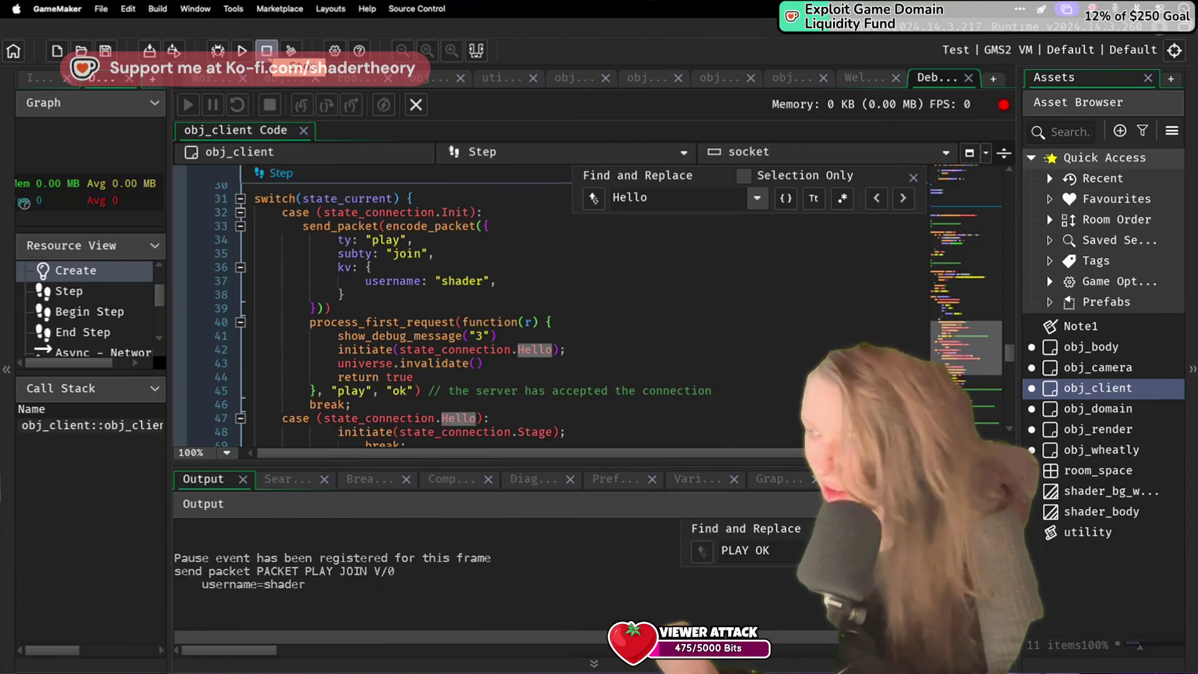
Step: Search the output for '3' and jump to the next match
text(3)
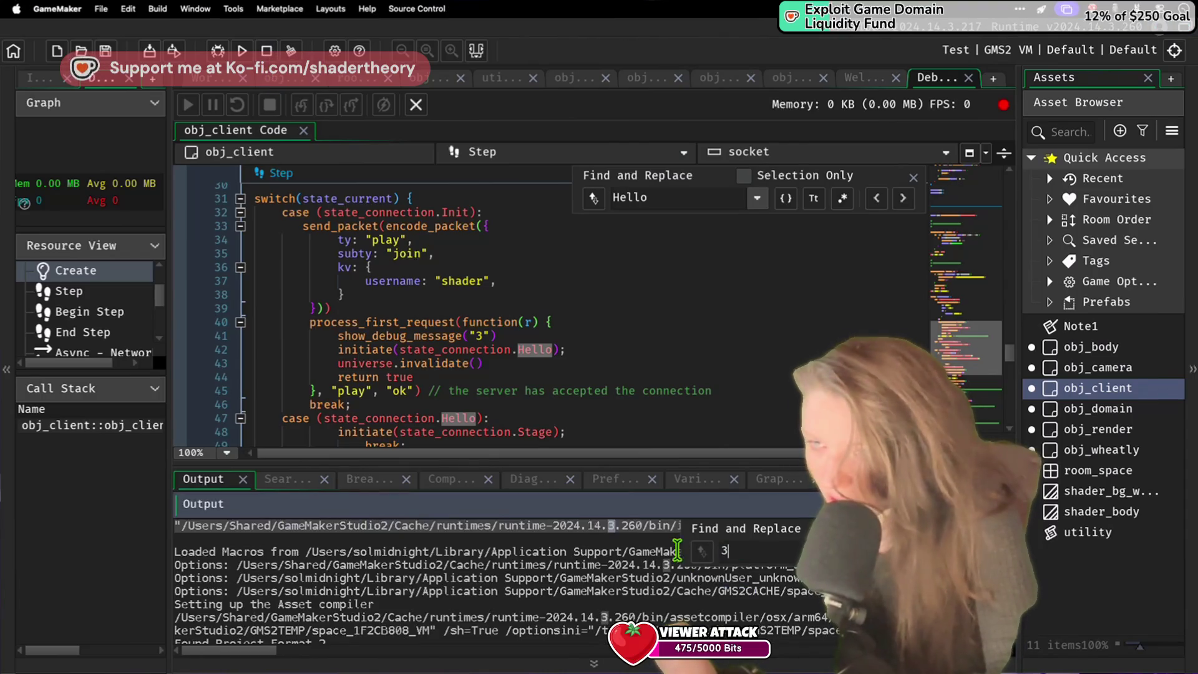
scroll(665, 552, right, 5)
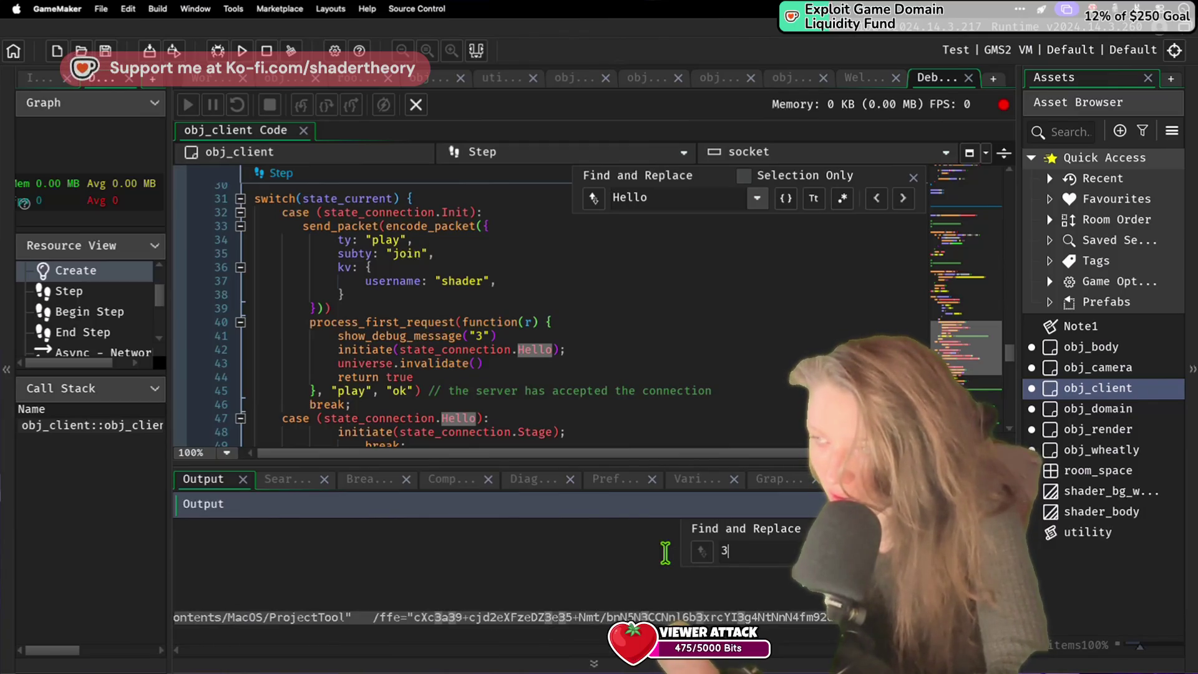
scroll(665, 552, right, 5)
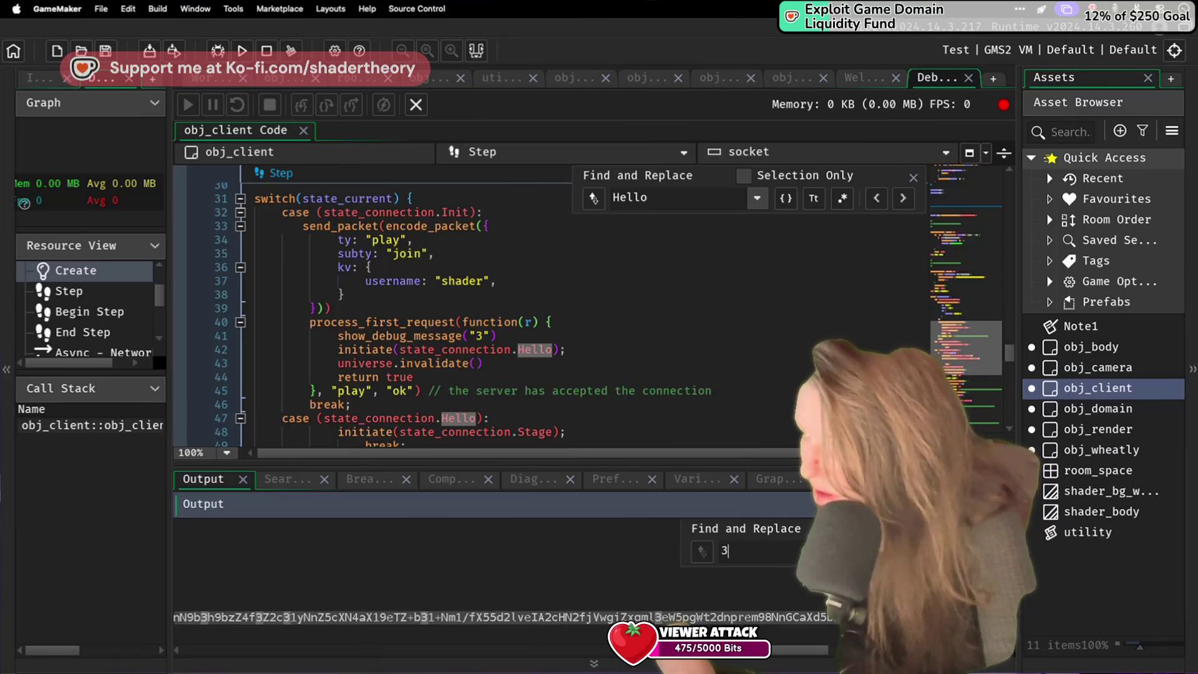
scroll(499, 617, down, 3)
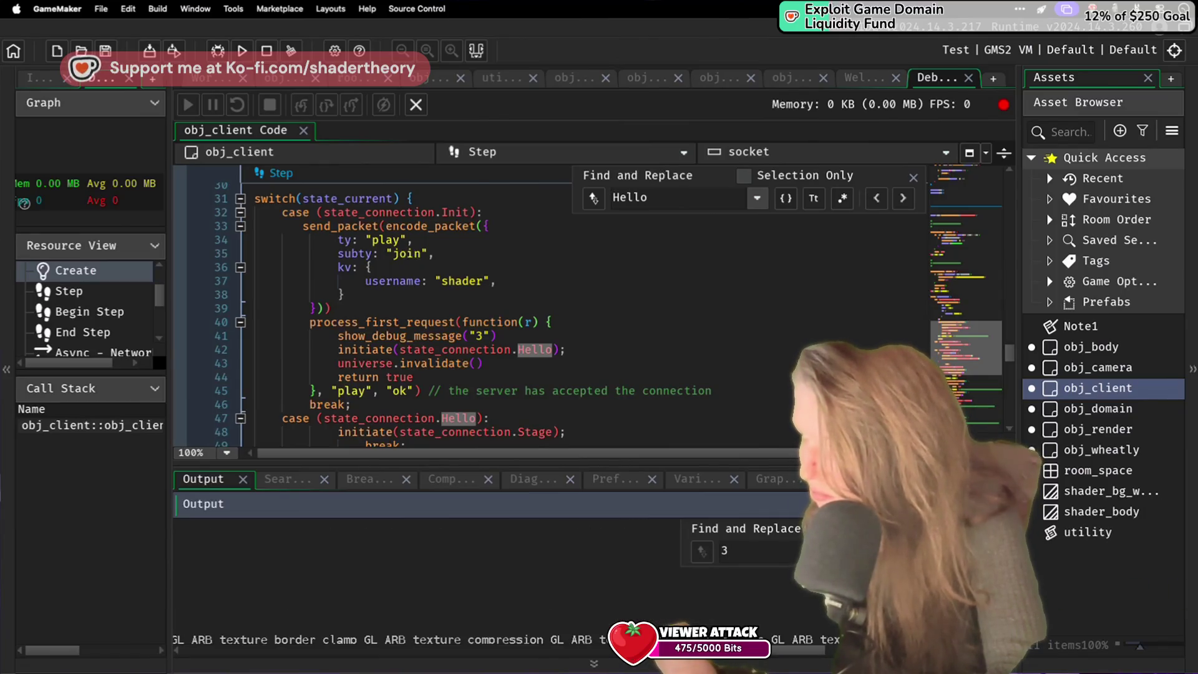
click(1011, 550)
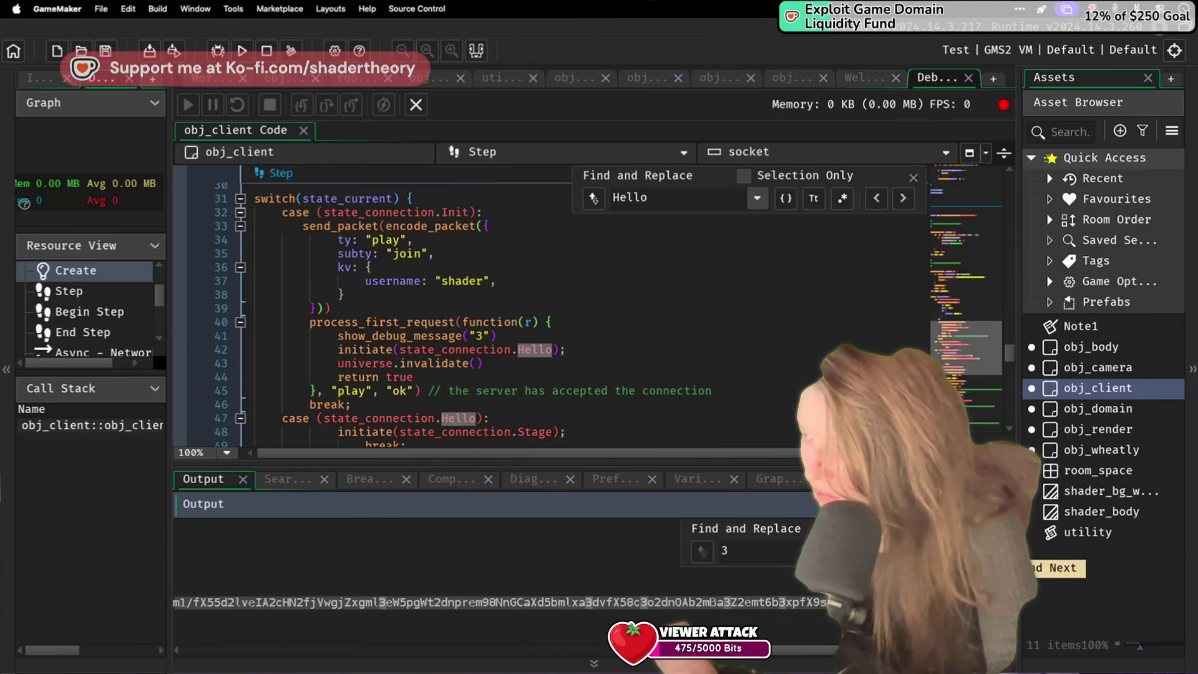
Step: Change the debug message to '3adsasdads' and rerun the game with F5
click(531, 322)
click(486, 336)
text(adsasdads)
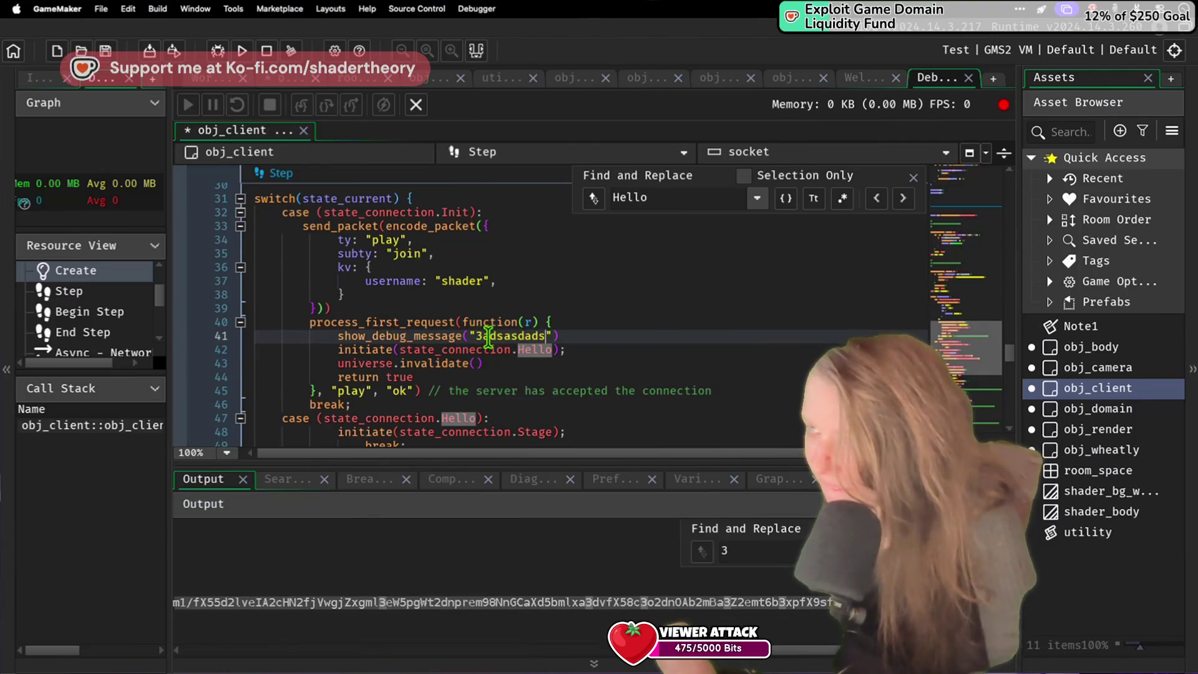
double_click(490, 337)
key(F5)
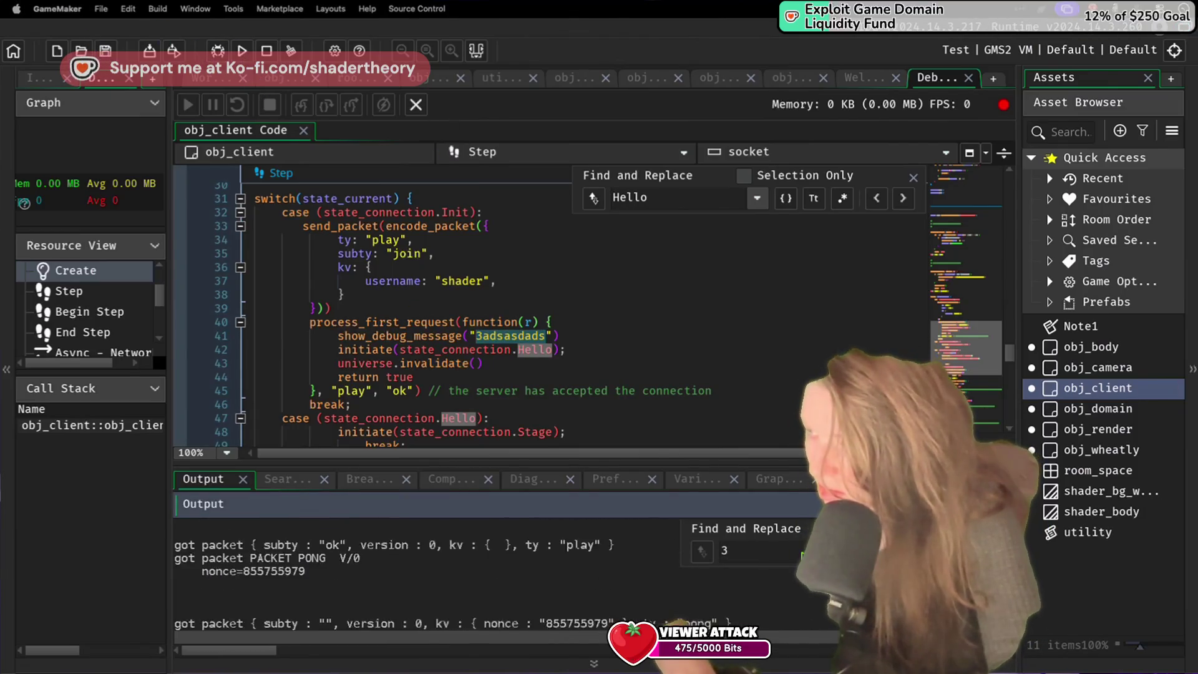
Step: Find 'adsasdads' in the output, followed by a PACKET STATE SWITCH with an empty state
text(adsasdads)
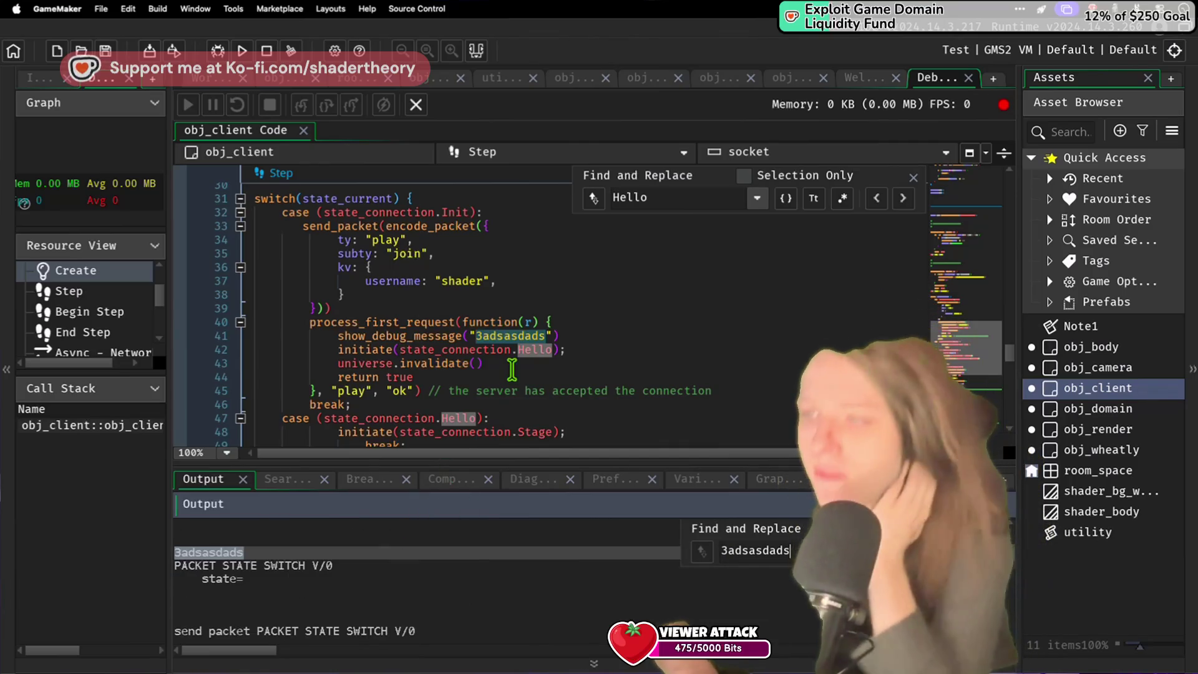
click(513, 362)
scroll(440, 351, up, 15)
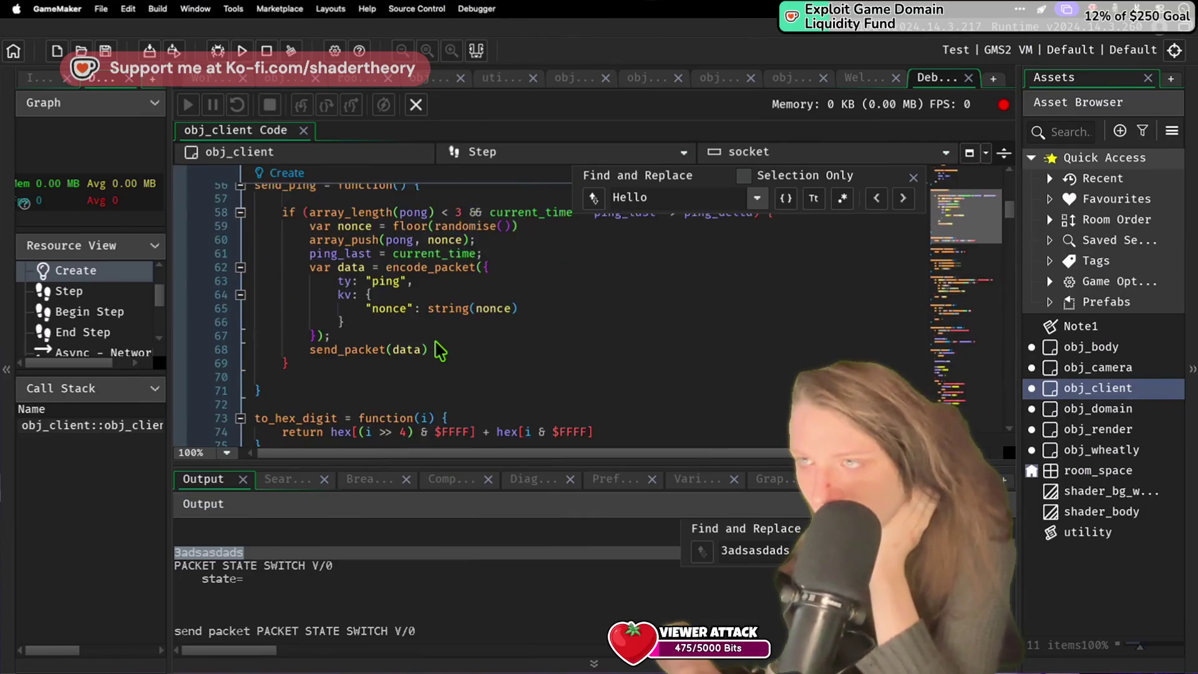
scroll(440, 351, down, 20)
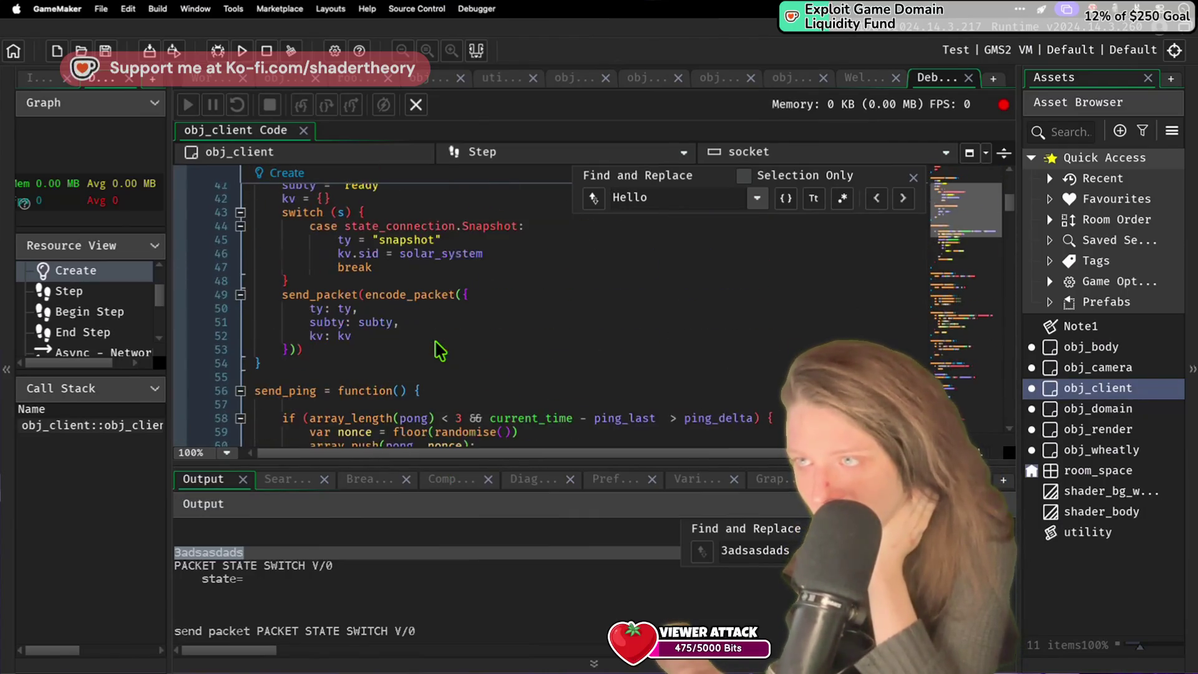
scroll(440, 350, up, 15)
scroll(440, 350, down, 1)
scroll(440, 350, down, 20)
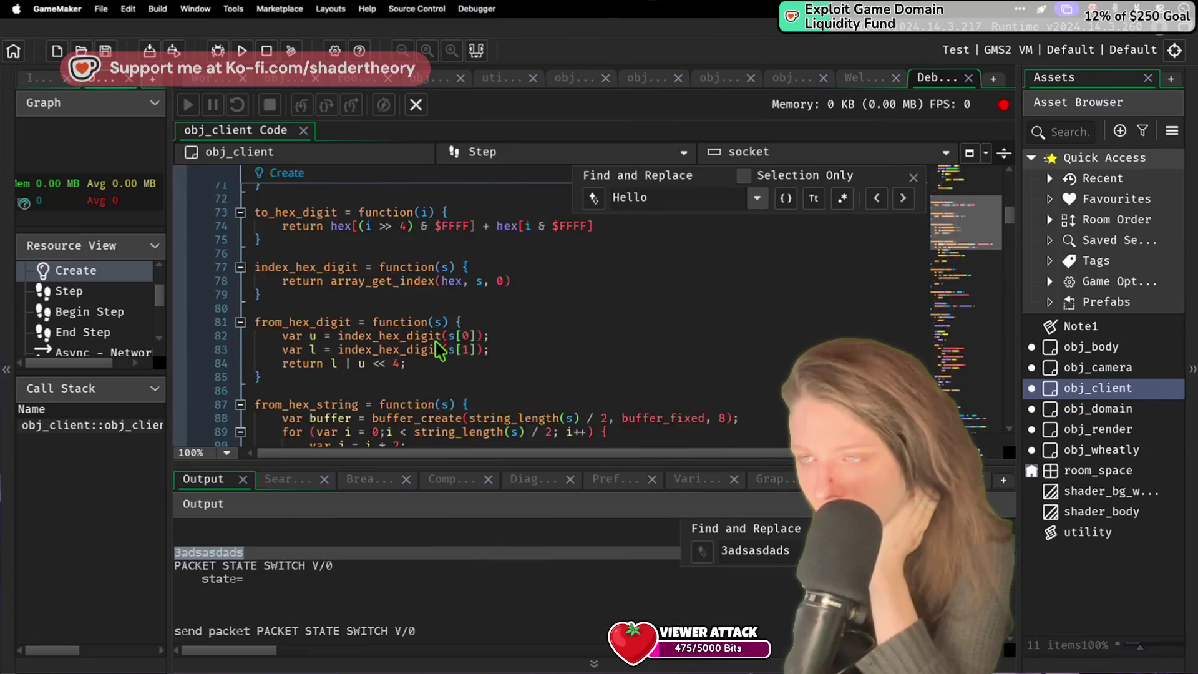
scroll(440, 350, down, 6)
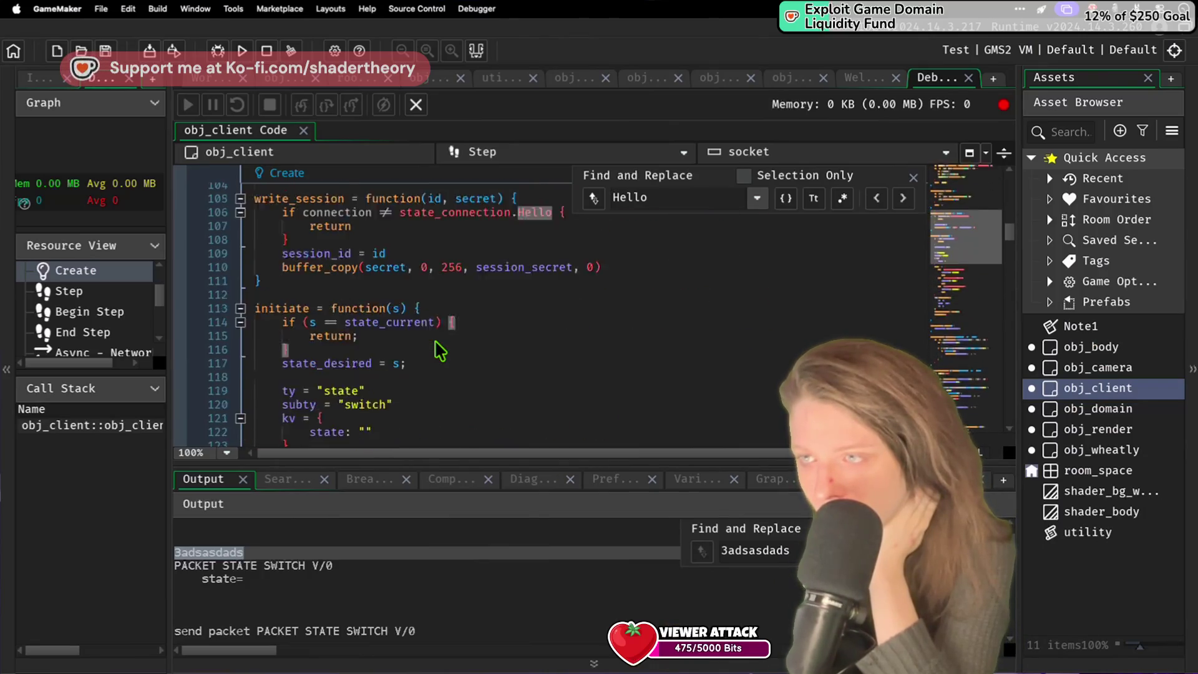
scroll(440, 350, down, 2)
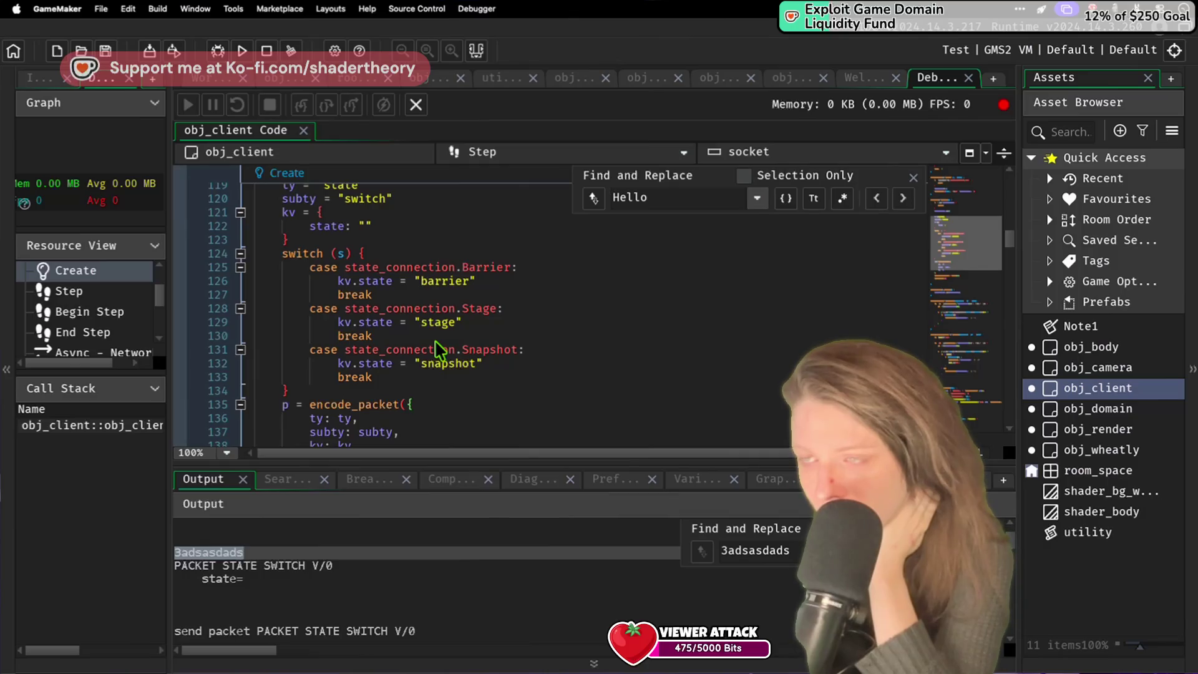
Step: Below the switch, add if kv.state == "" { show_debug_message(1) game_end(-1) } and save
click(338, 390)
key(Return)
text(if )
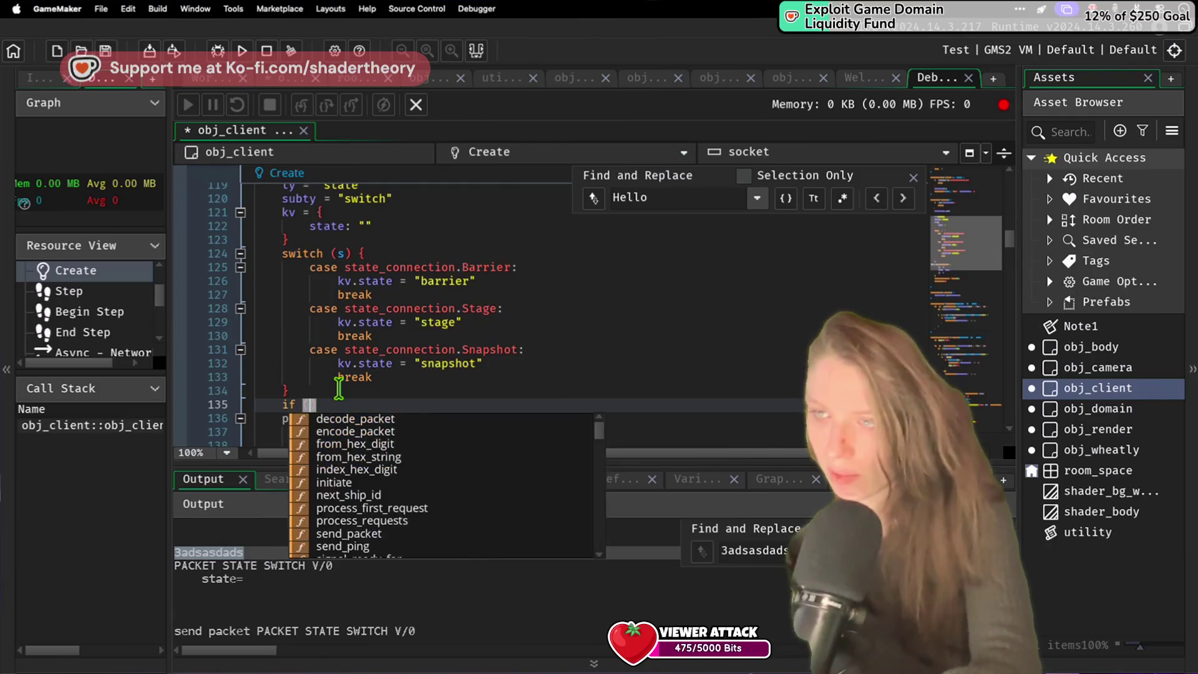
text(kv.st)
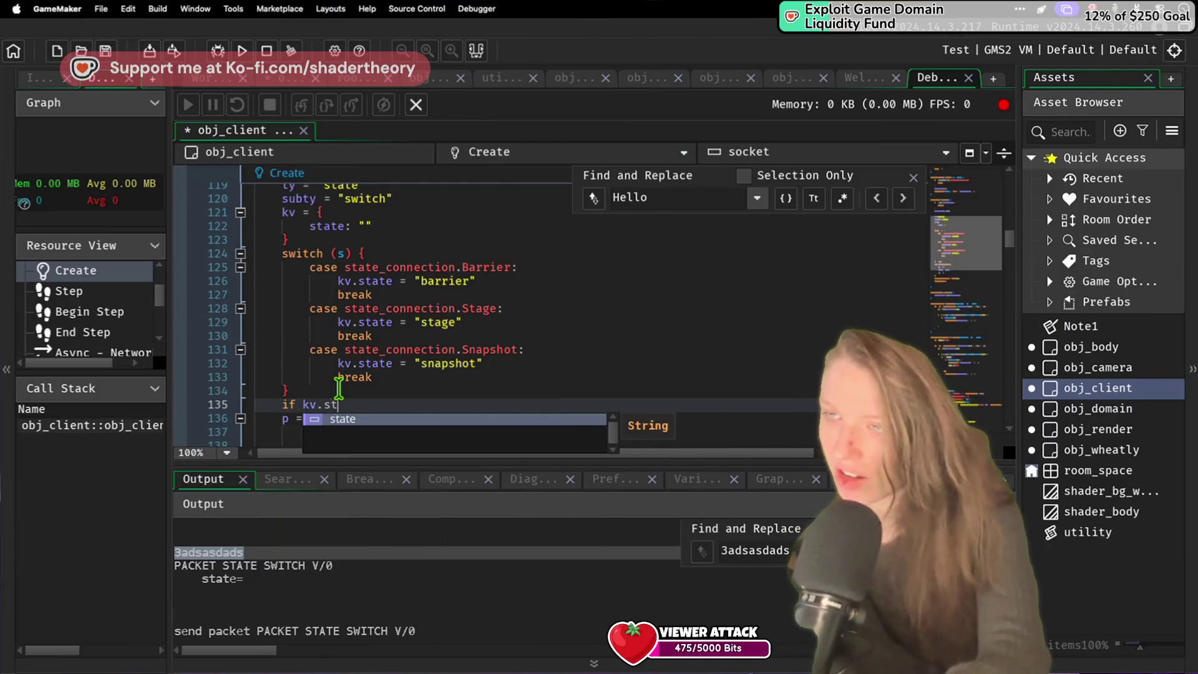
text(ate == "" {)
key(Return)
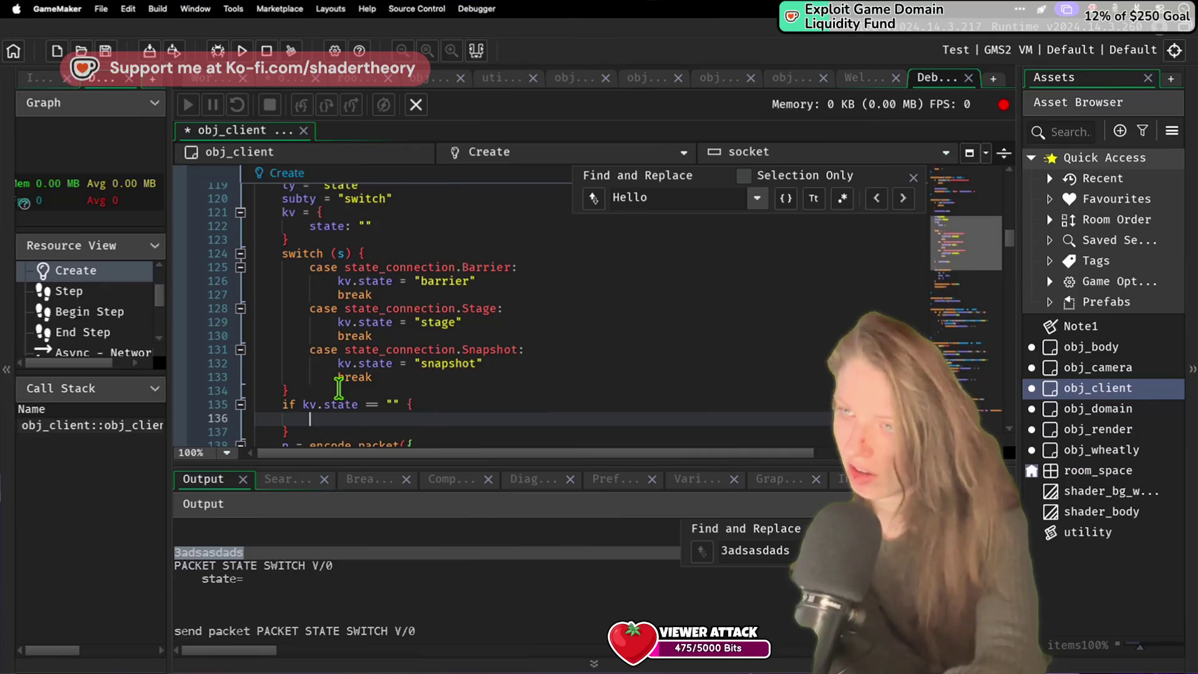
text(gam)
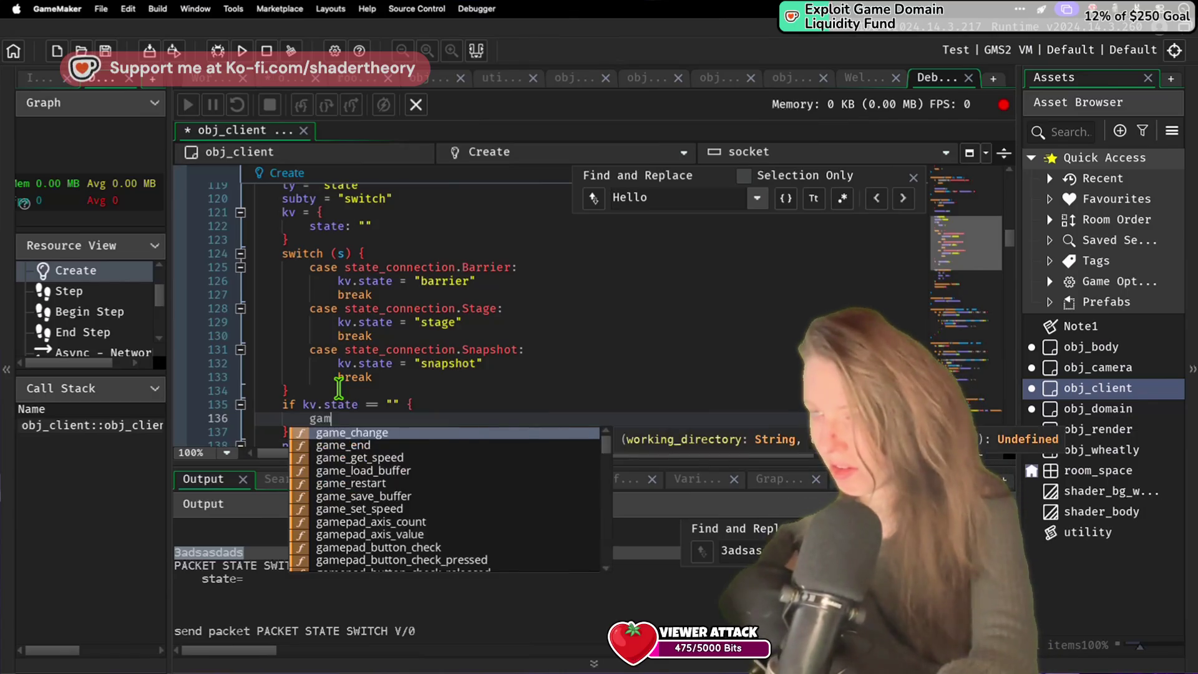
text(e_end(-1)
key(Up)
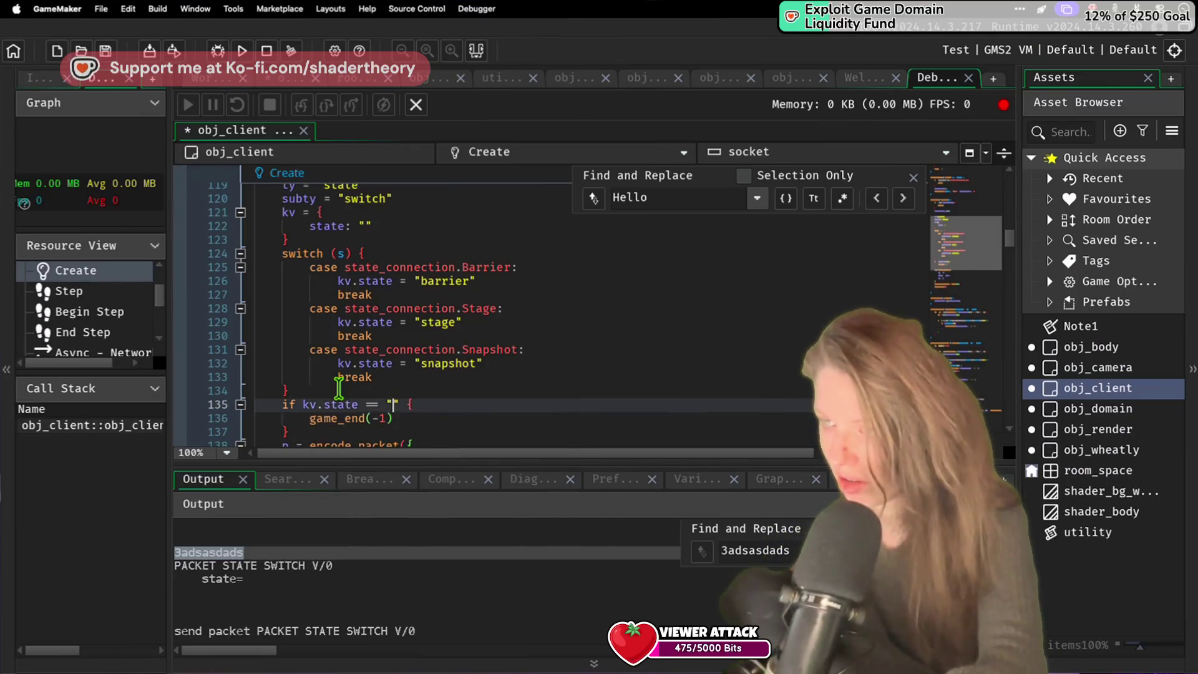
key(Return)
text(show)
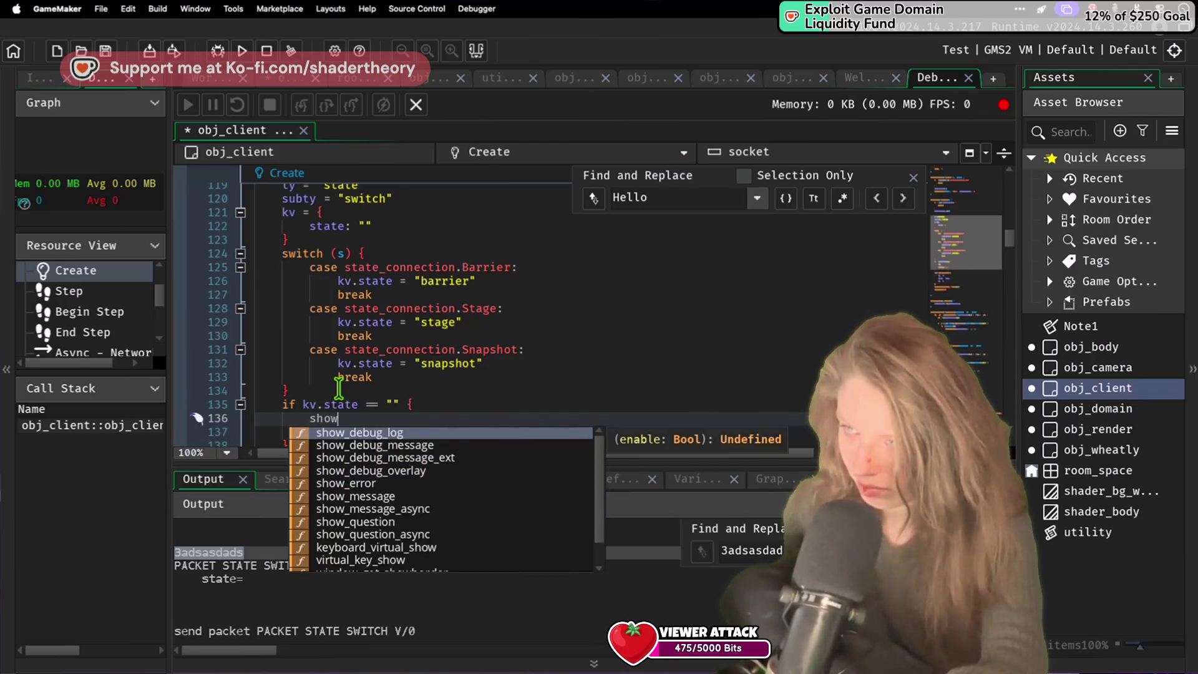
text(_de)
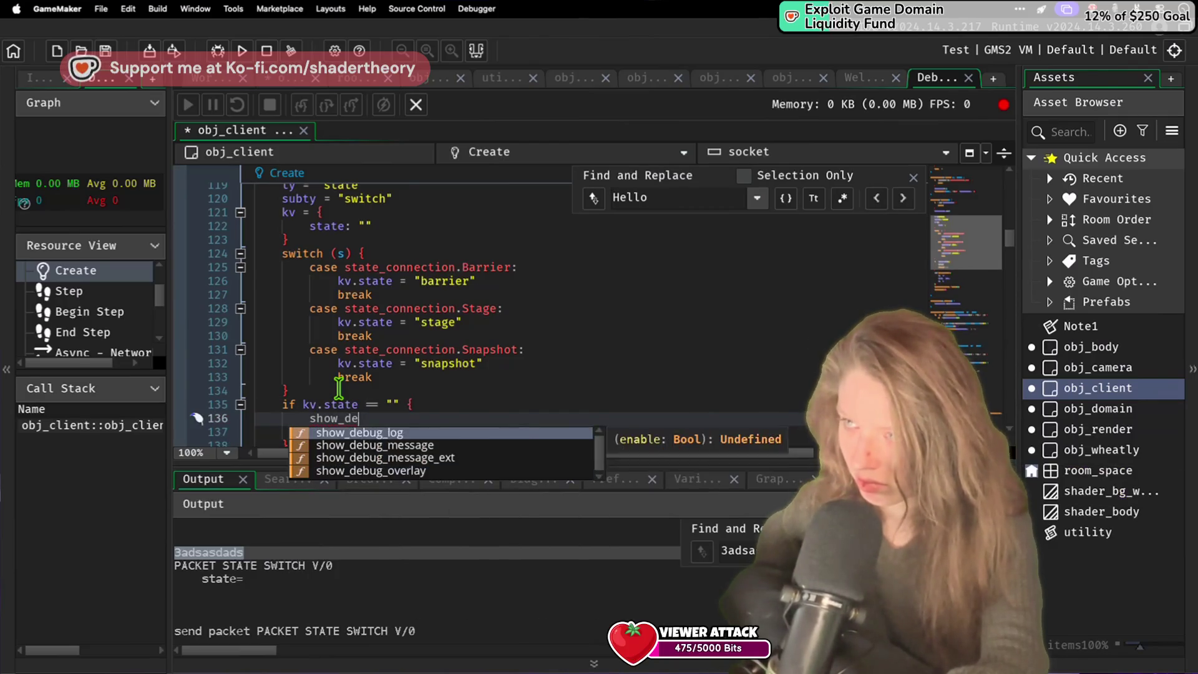
text(bug_message(-)
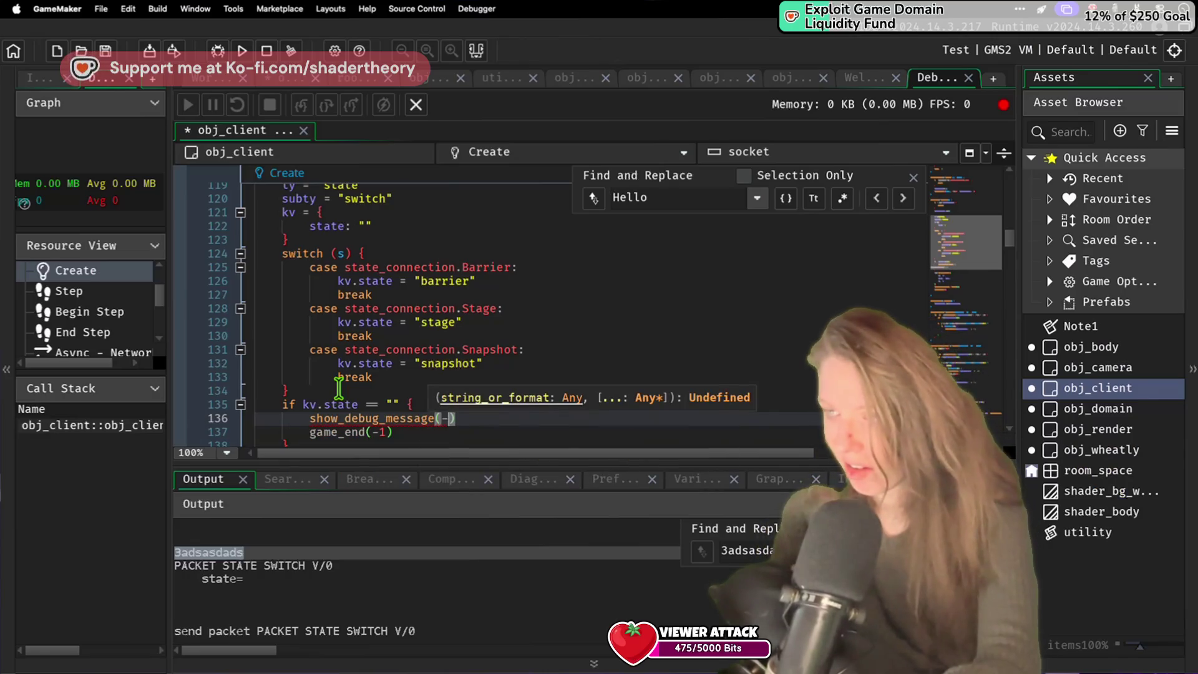
key(ctrl+s)
Step: Select the whole switch block
click(377, 351)
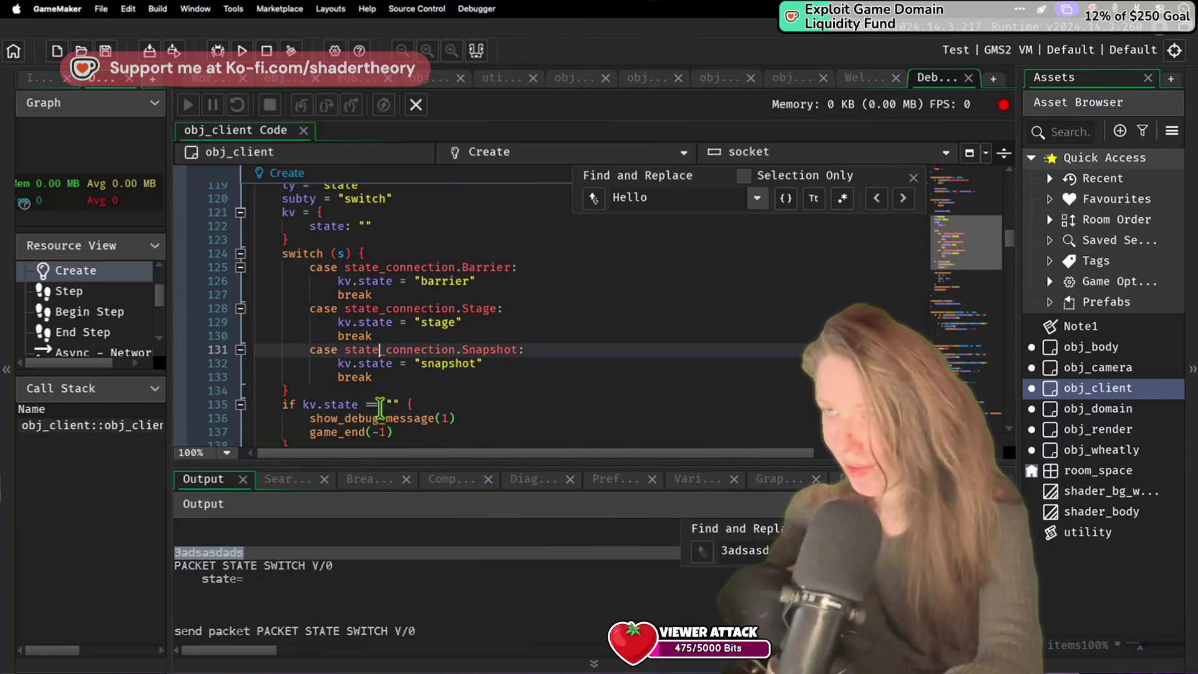
click(362, 393)
mouse_move(363, 395)
mouse_down()
mouse_move(294, 232)
mouse_move(282, 251)
mouse_up()
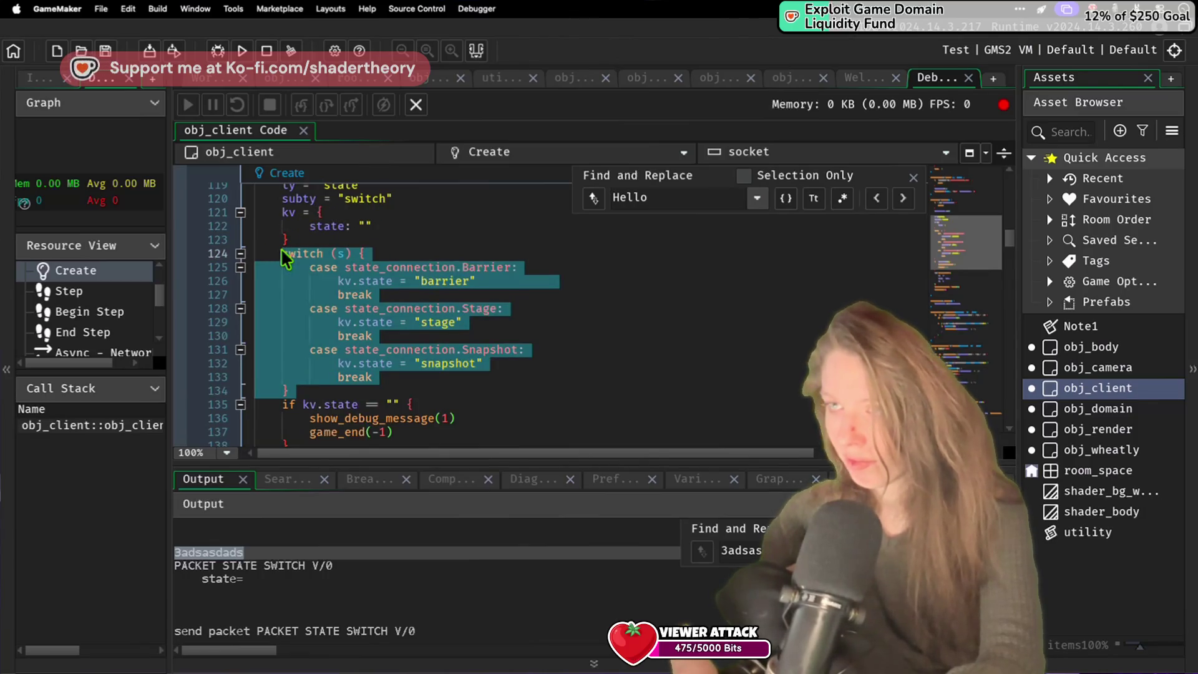
Step: Delete the selected switch block and the empty-state if block
key(ctrl+x)
key(ctrl+z)
key(BackSpace)
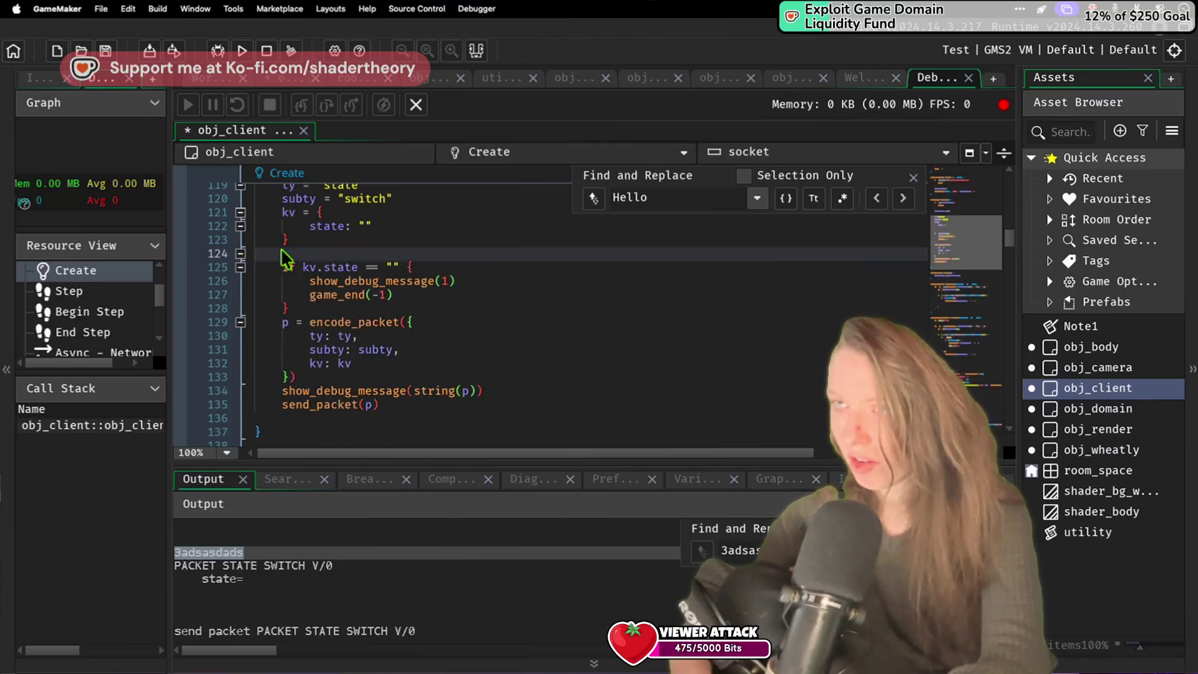
click(374, 226)
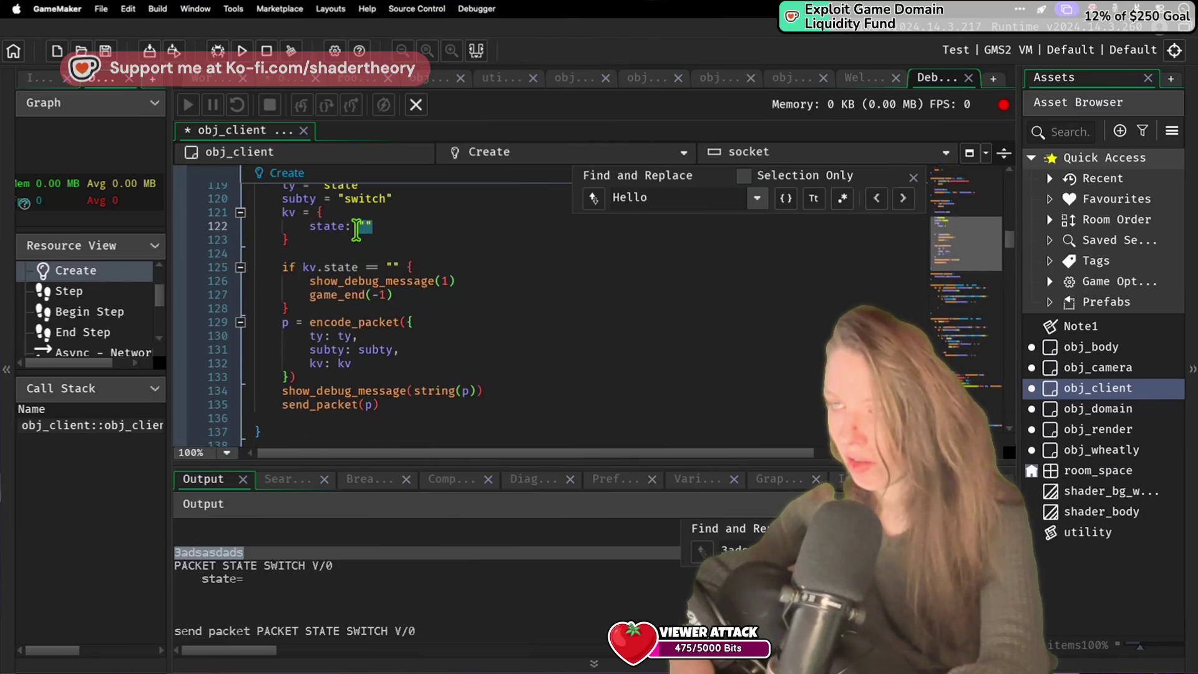
drag(325, 253, 324, 331)
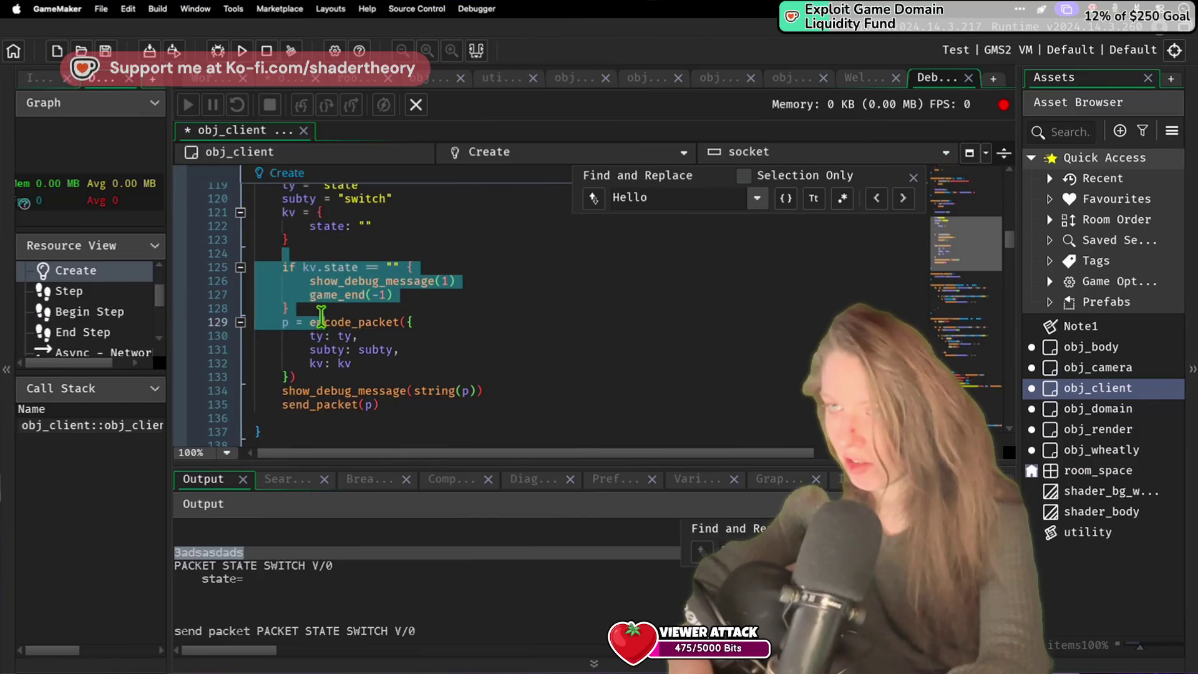
key(BackSpace)
Step: Start line 122's state value as script_execute(utility).st, with the utility script shown
click(377, 226)
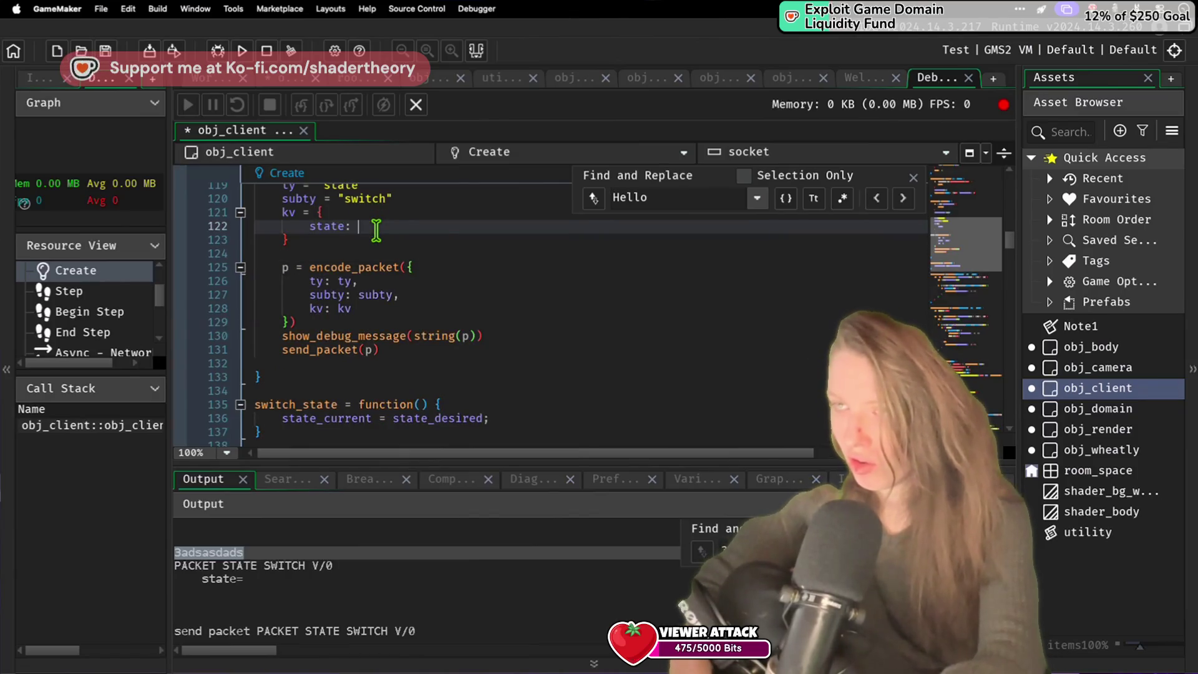
text(script_)
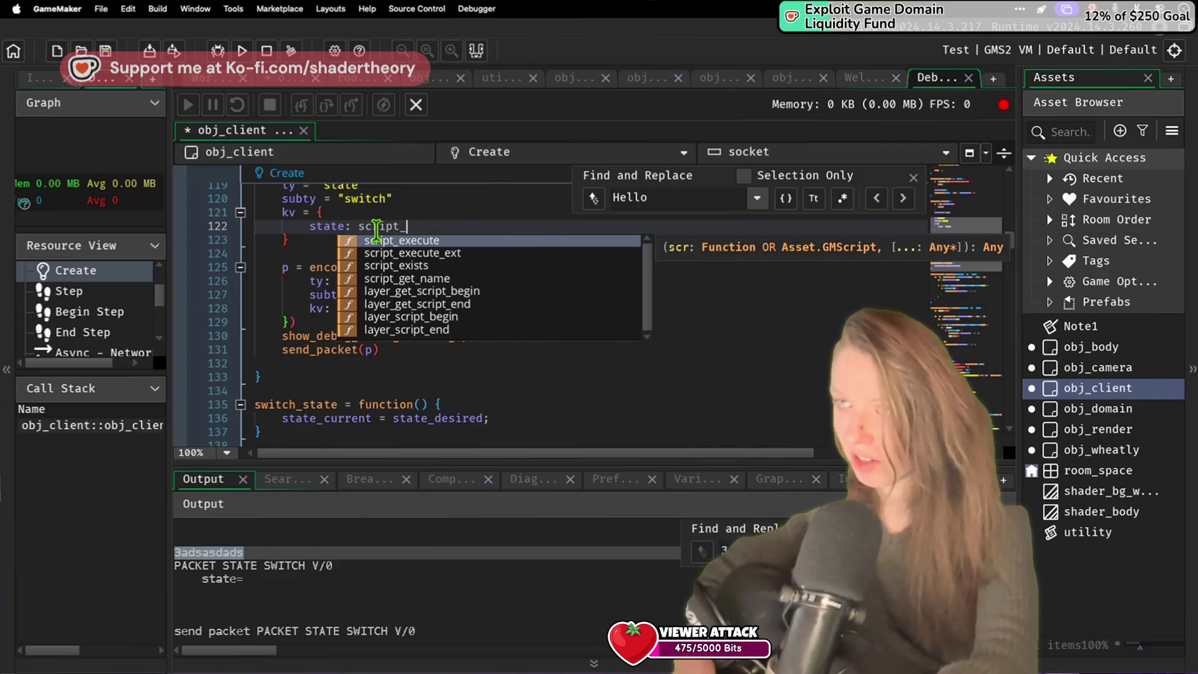
key(Return)
text(utility).)
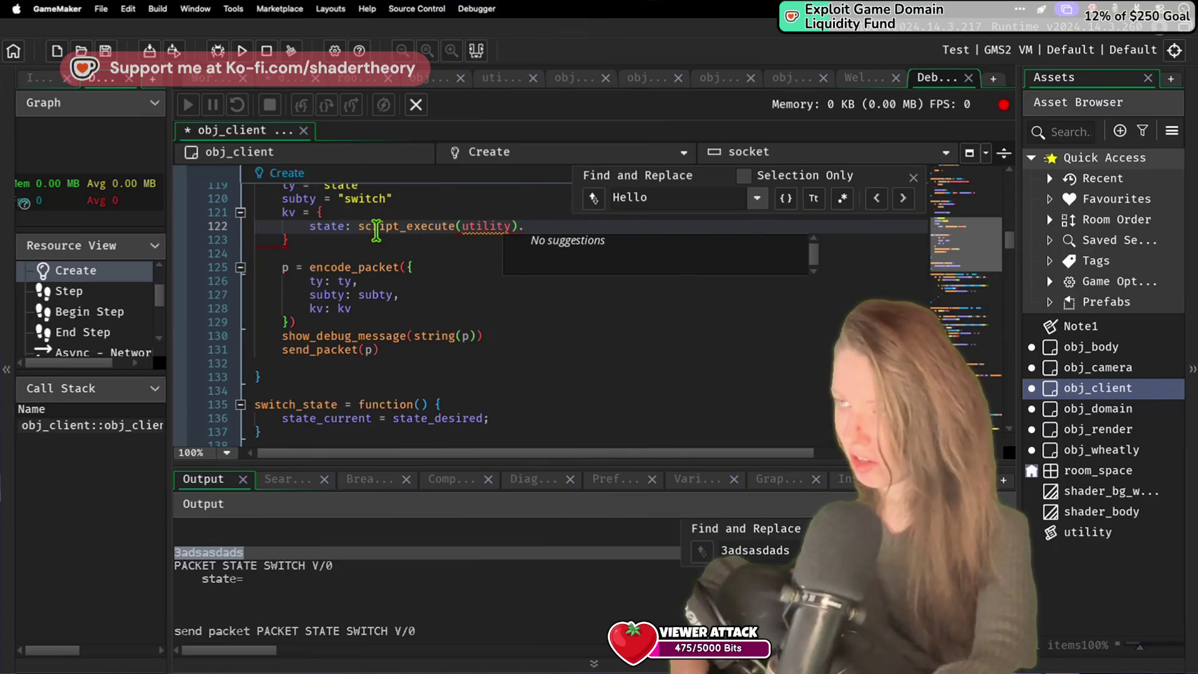
text(st)
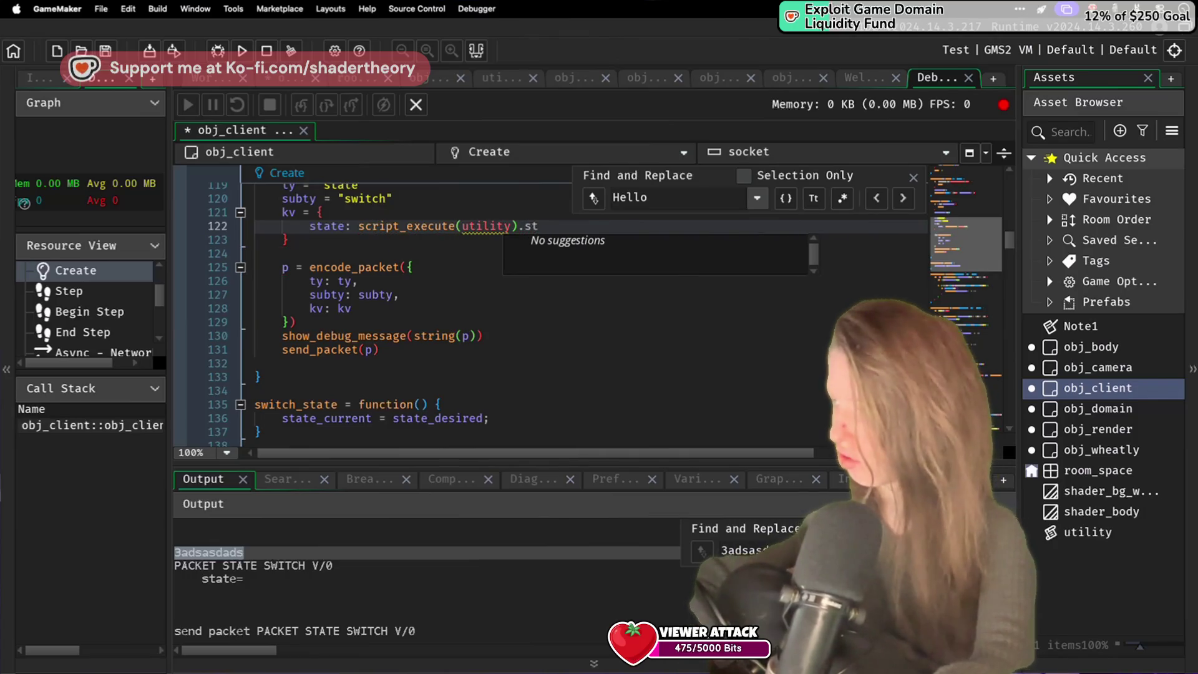
click(1065, 534)
double_click(1066, 537)
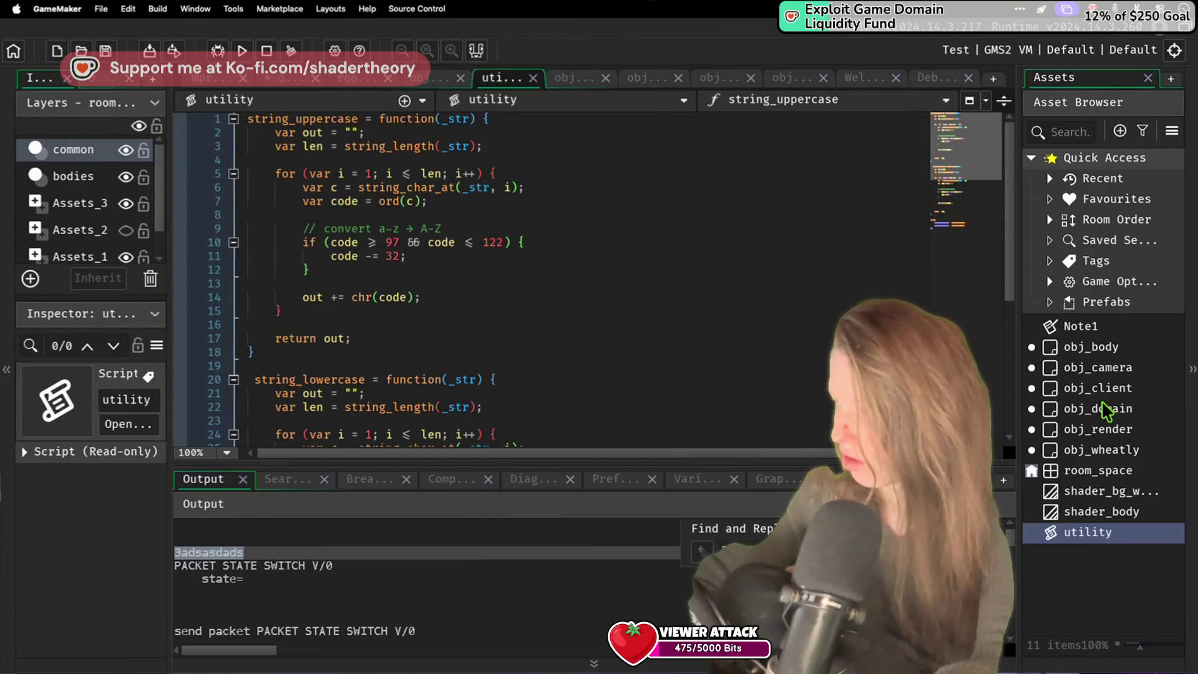
double_click(1102, 409)
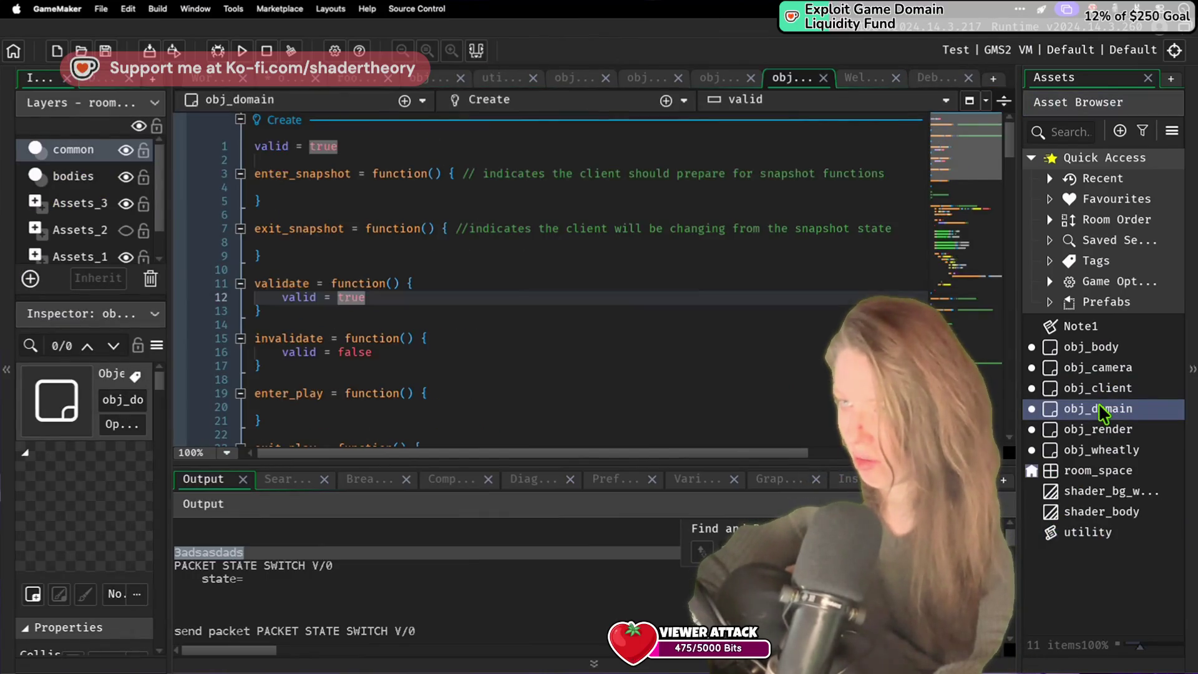
double_click(1099, 367)
double_click(1099, 387)
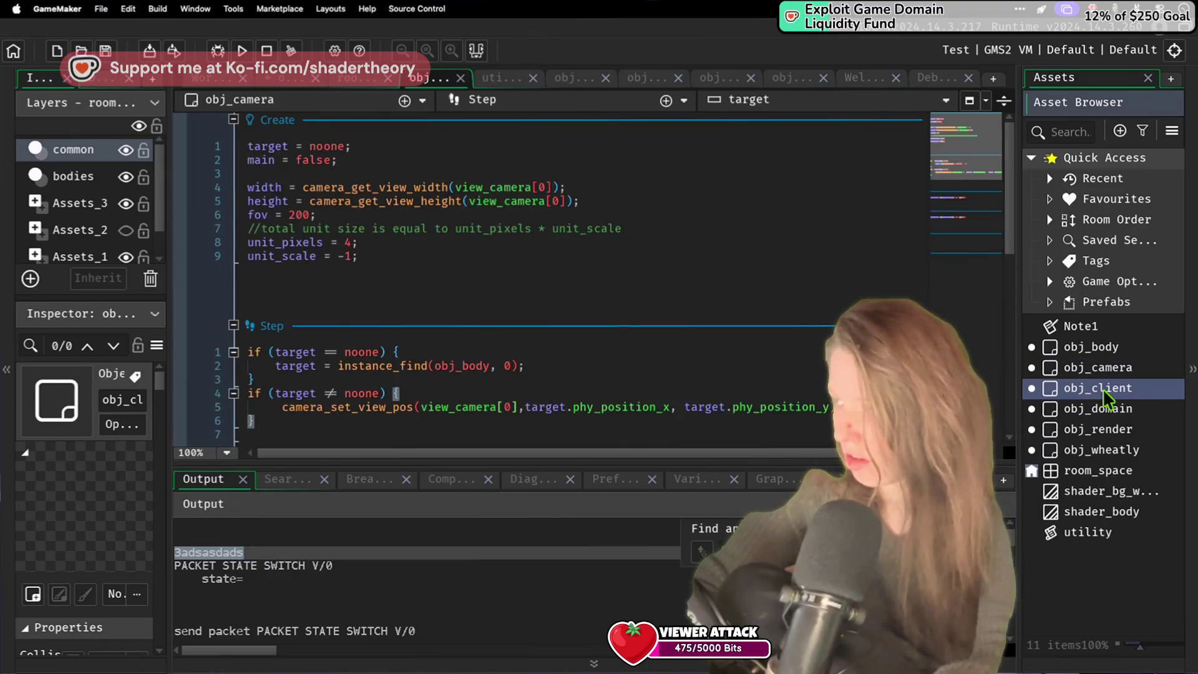
double_click(1116, 369)
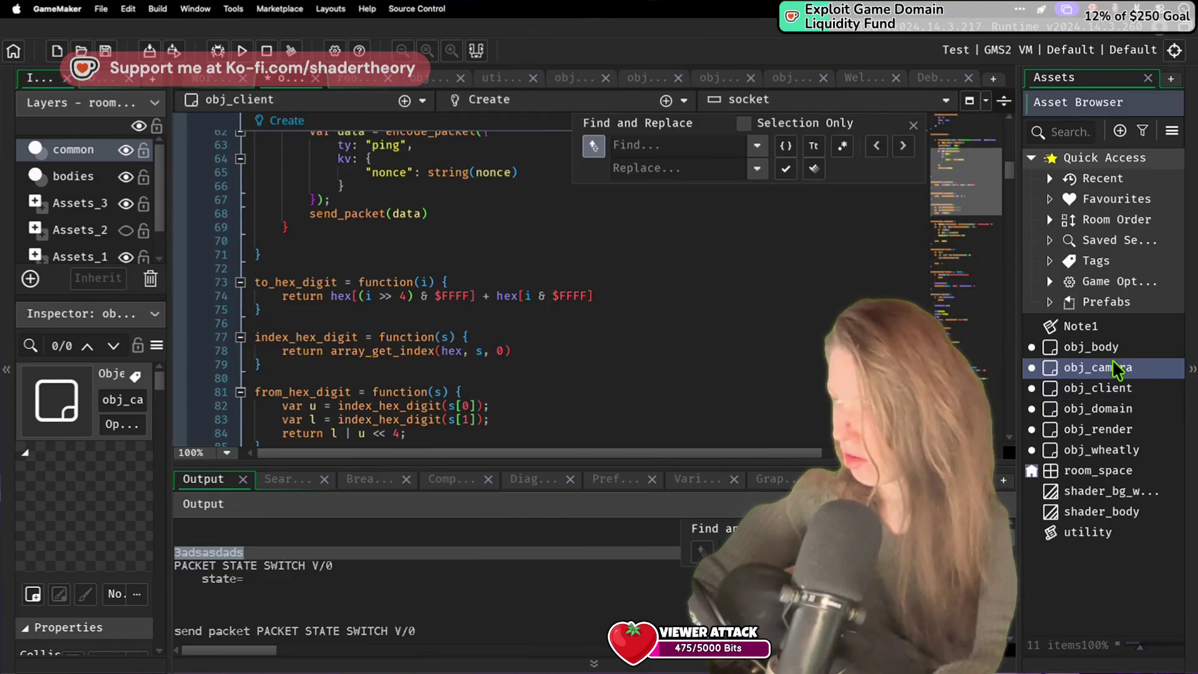
double_click(1099, 450)
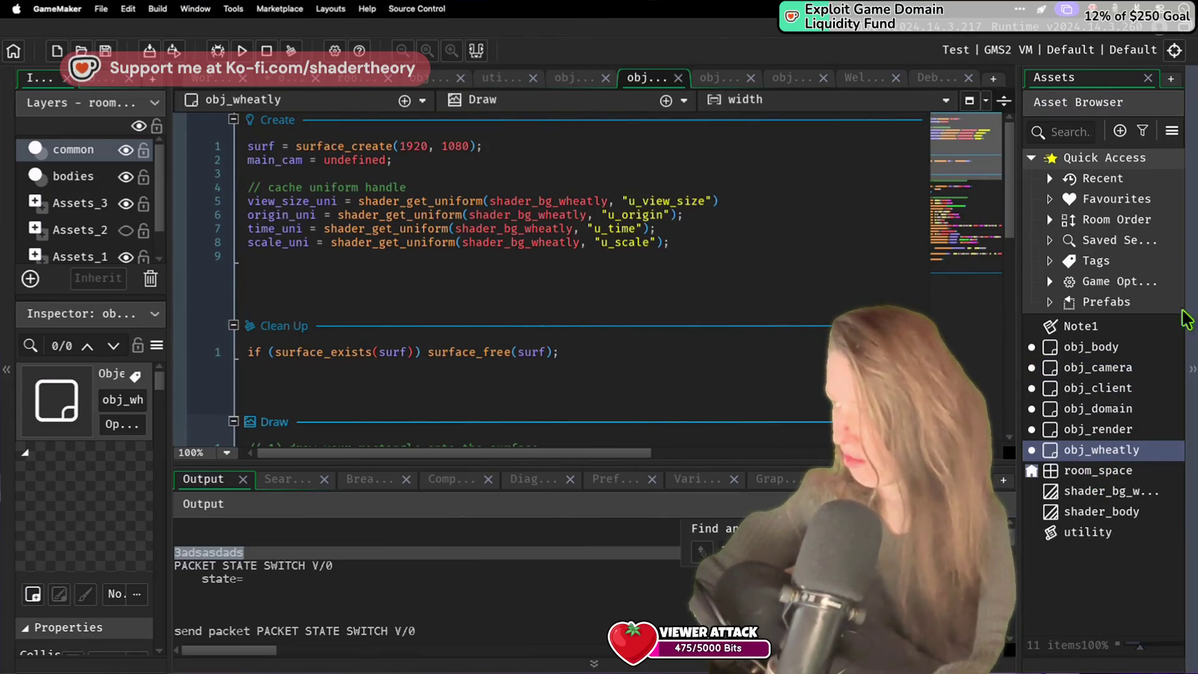
double_click(1120, 410)
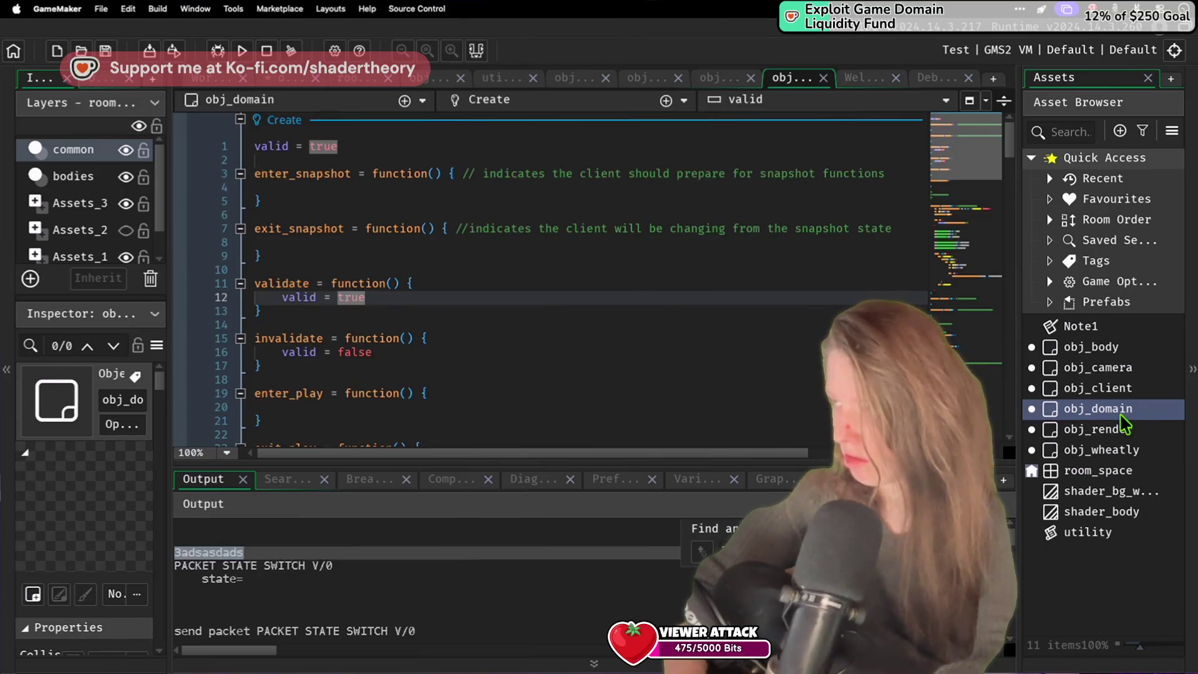
click(1123, 389)
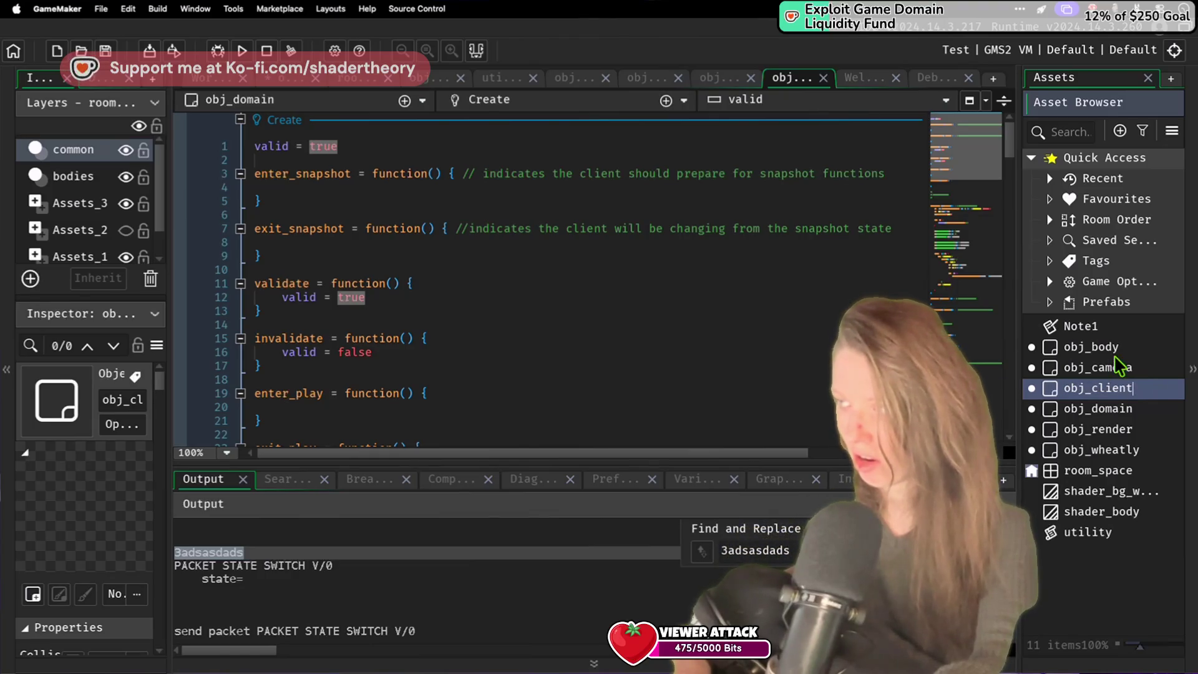
double_click(1120, 389)
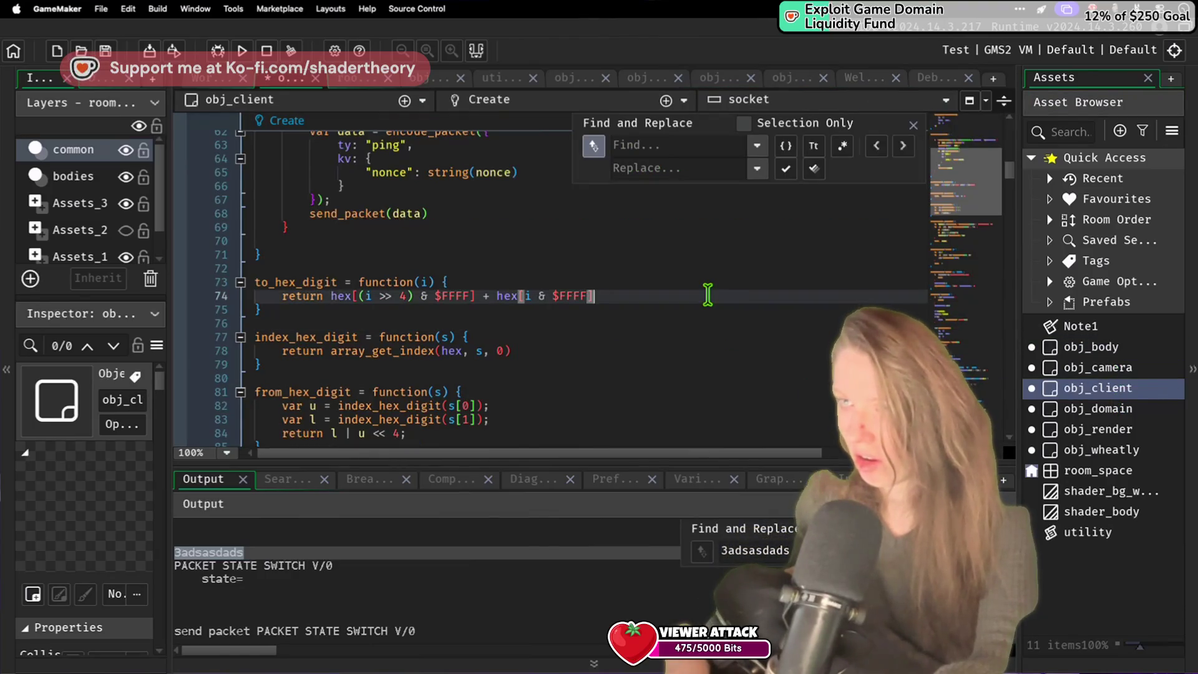
scroll(708, 294, up, 6)
scroll(708, 294, up, 6)
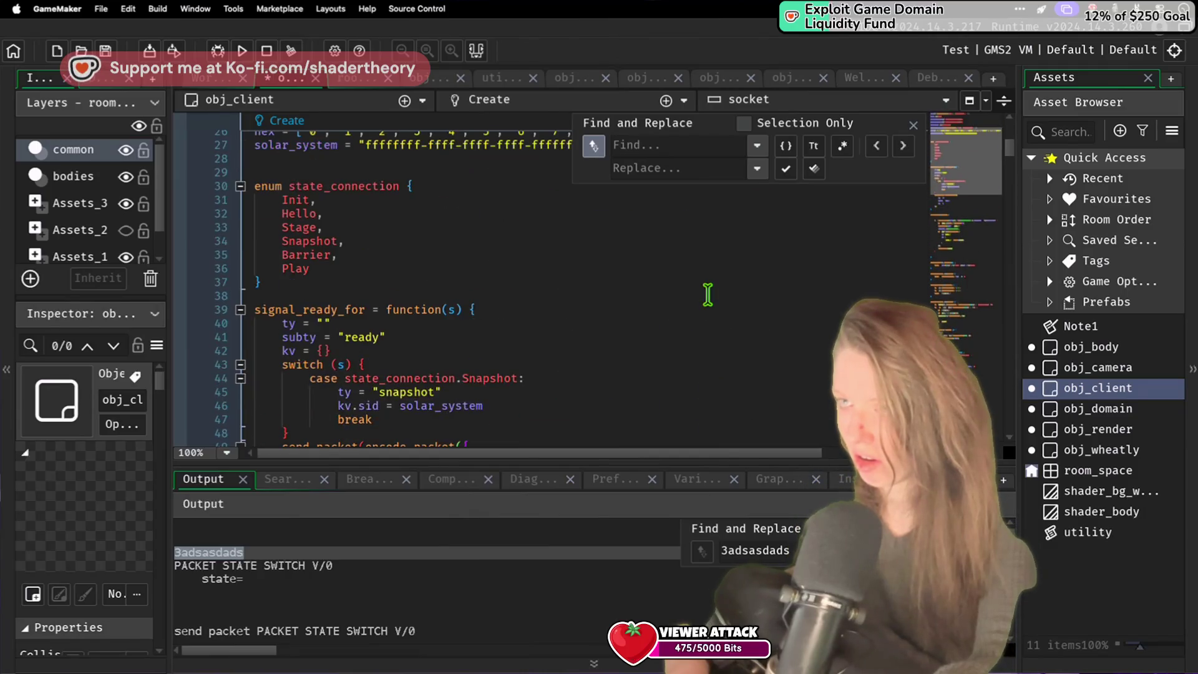
scroll(707, 295, down, 20)
scroll(707, 294, down, 20)
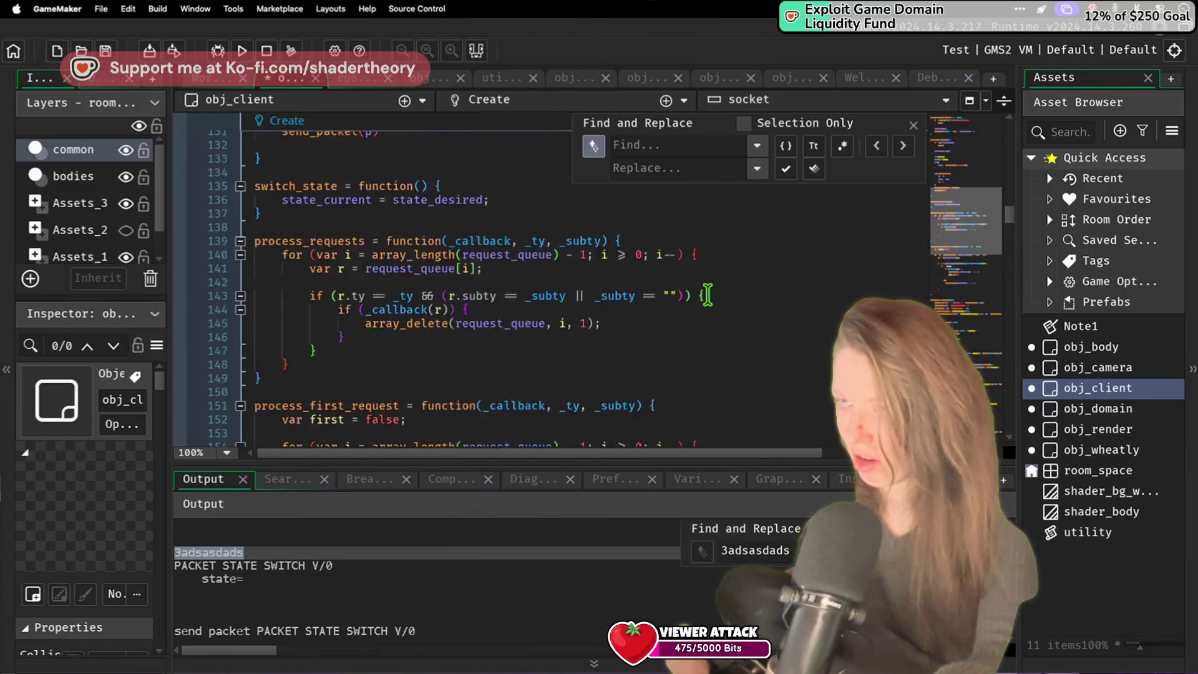
scroll(708, 294, down, 12)
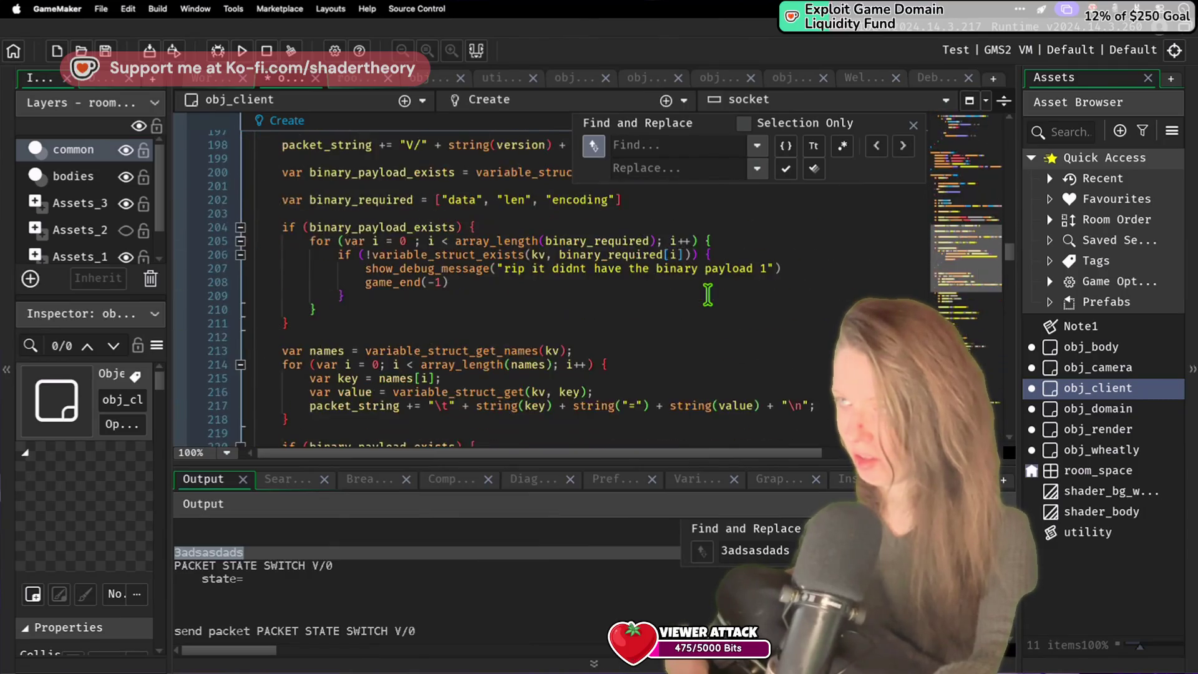
scroll(657, 231, up, 20)
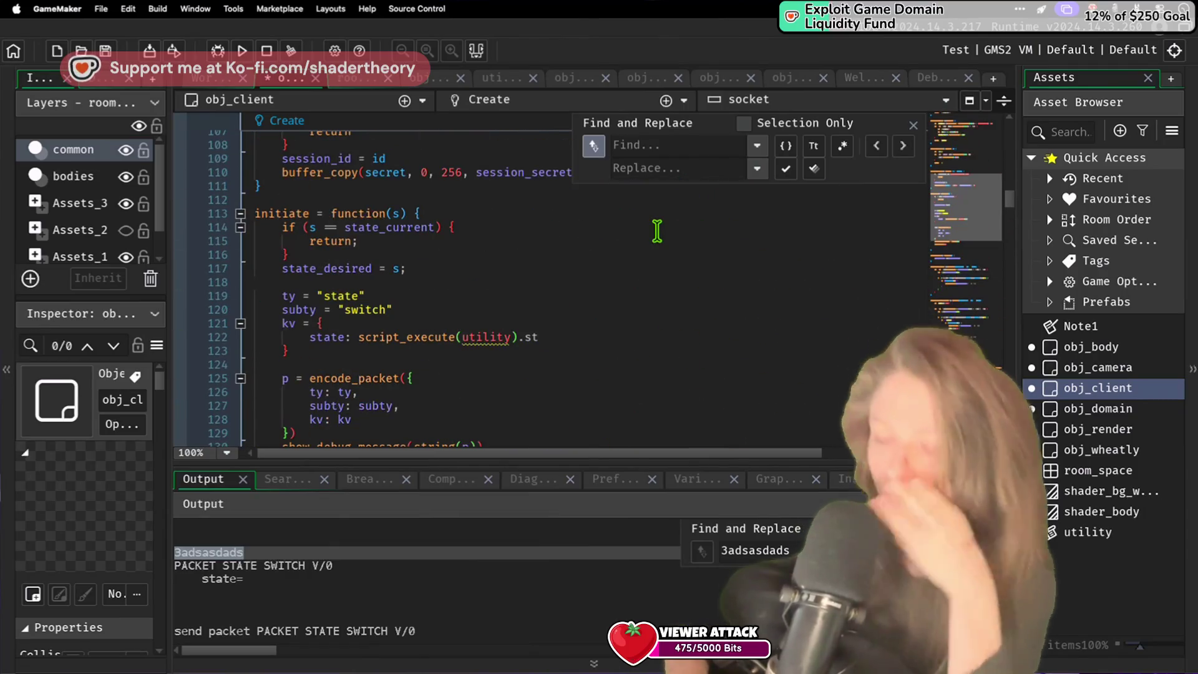
click(595, 350)
Step: Complete kv.state as script_execute(utility).string_lowercase(string(state_desired))
click(623, 334)
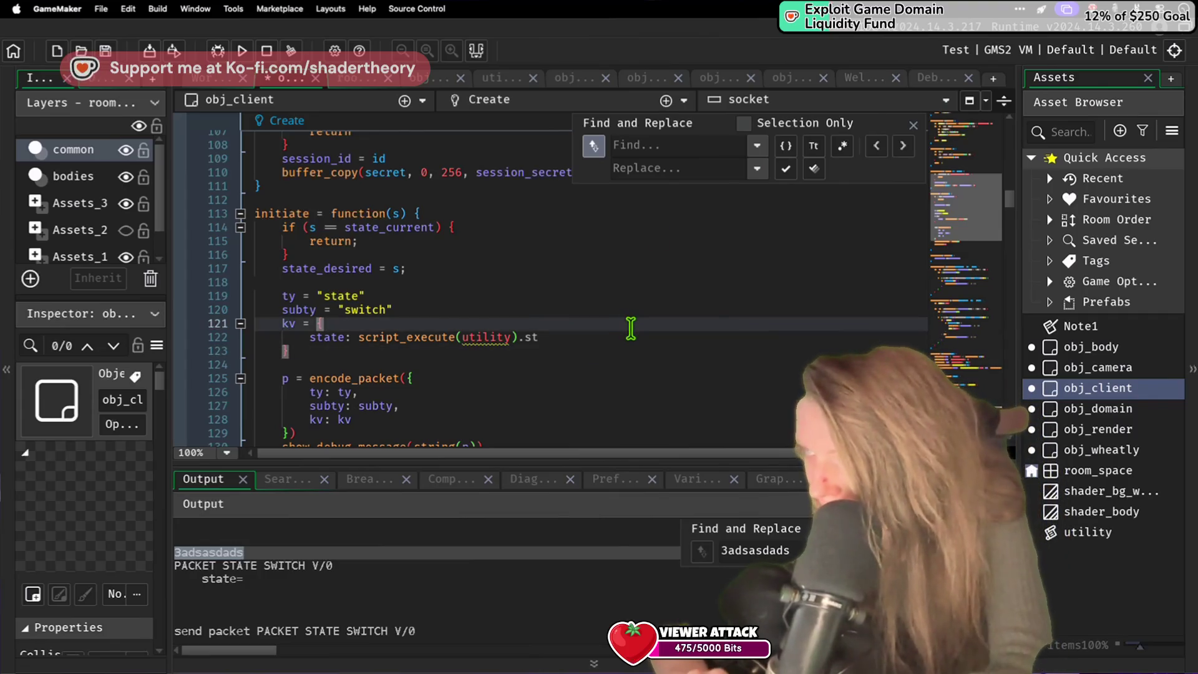
text(ring_lowercase)
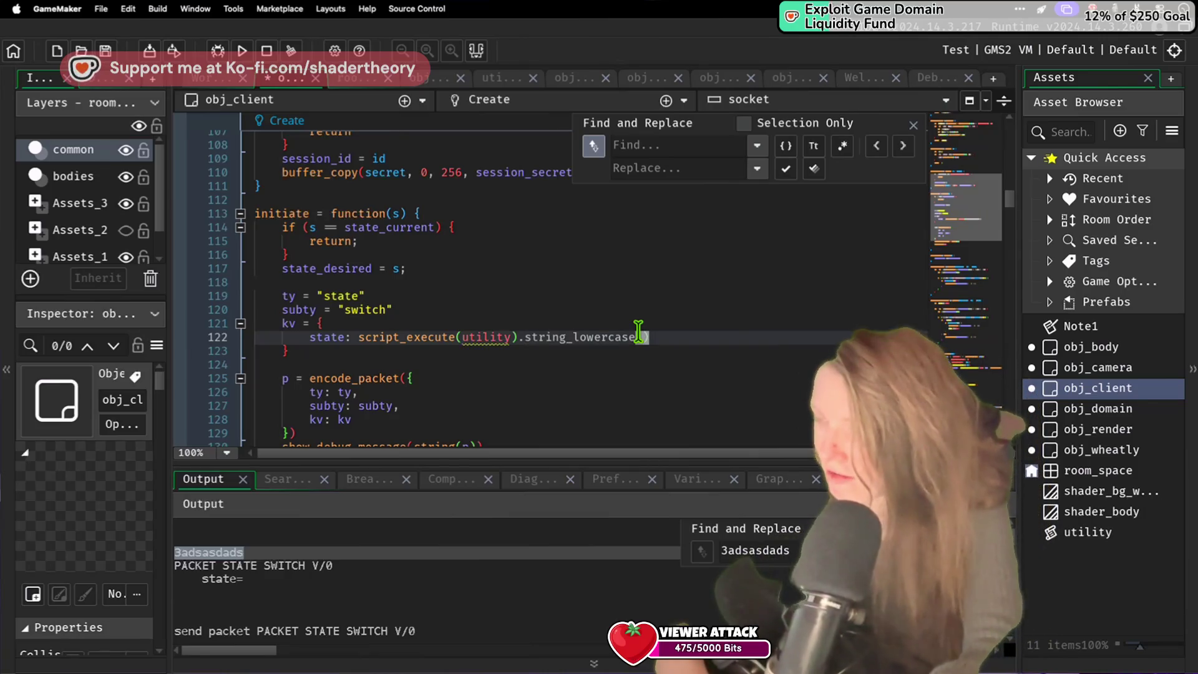
text(()
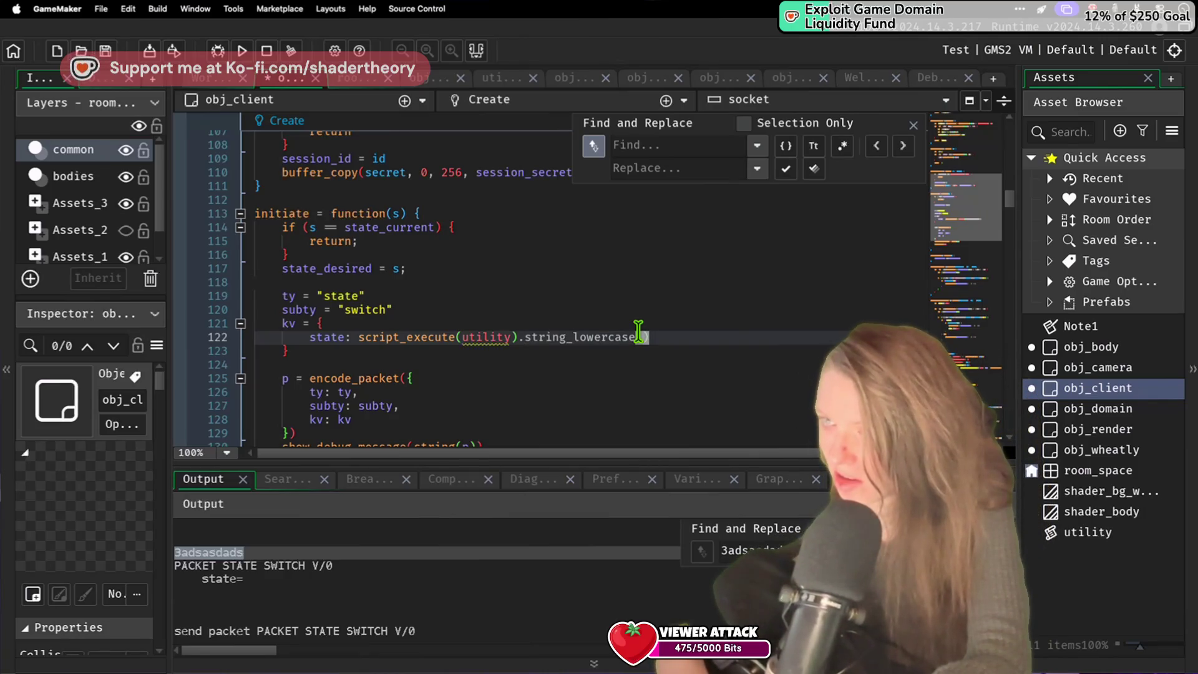
text(state_desired)
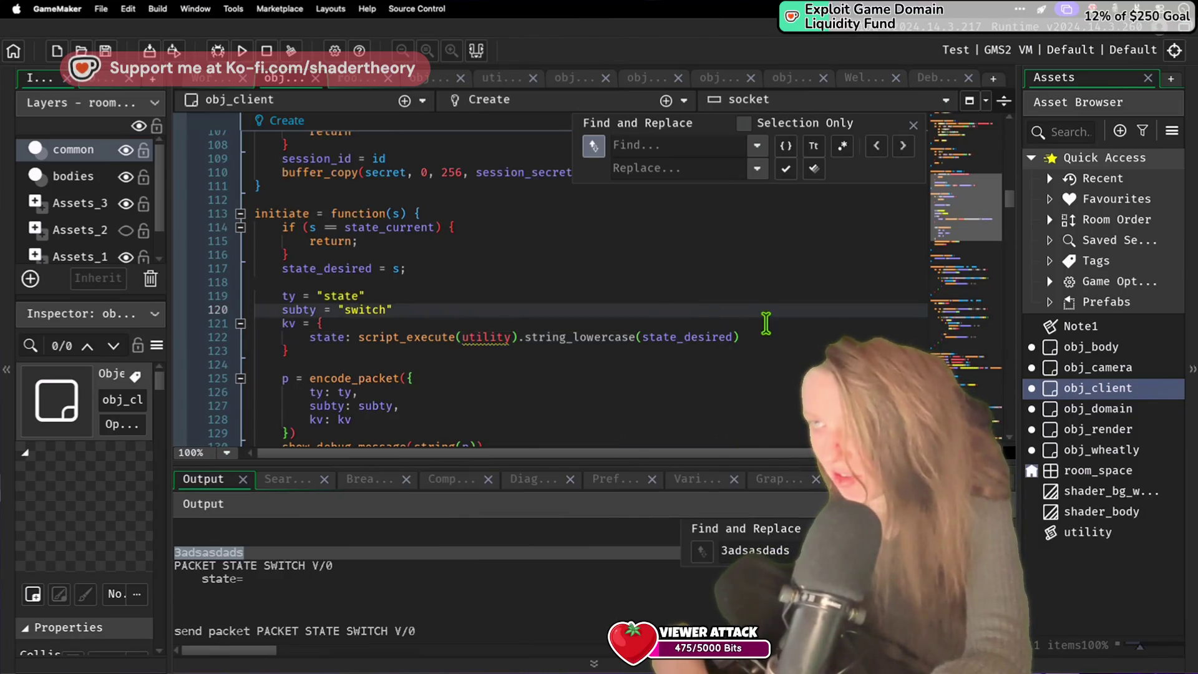
click(643, 336)
text(string(st)
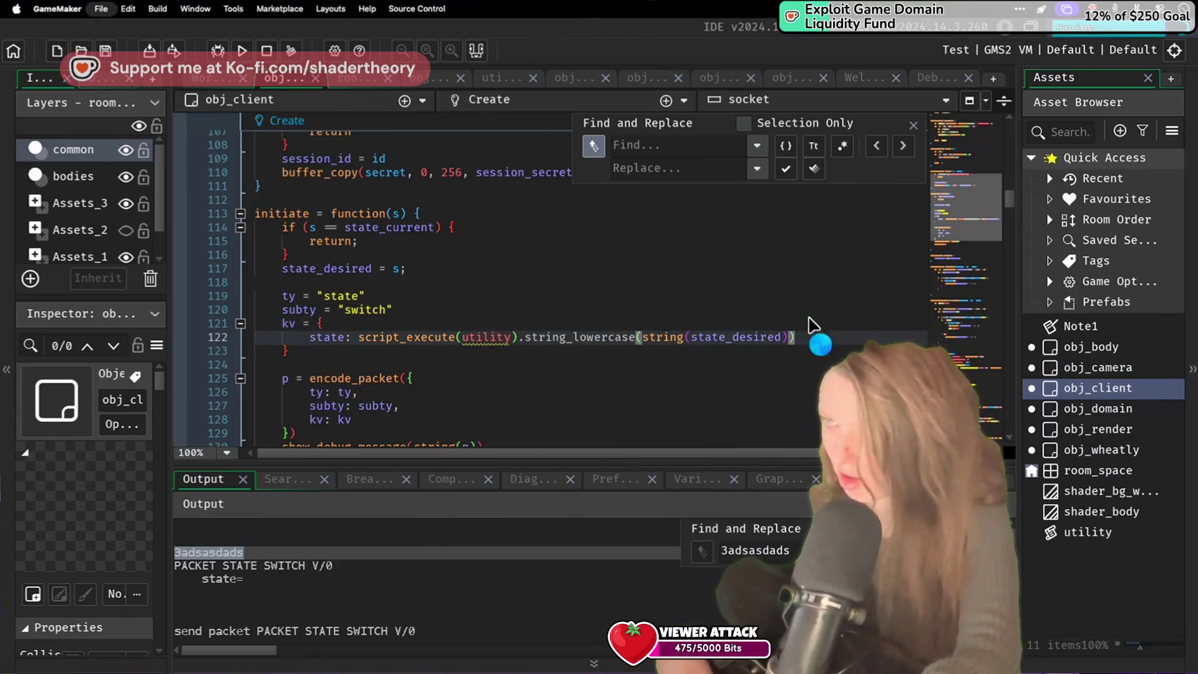
text())
Step: Run the game with the updated client code
click(658, 237)
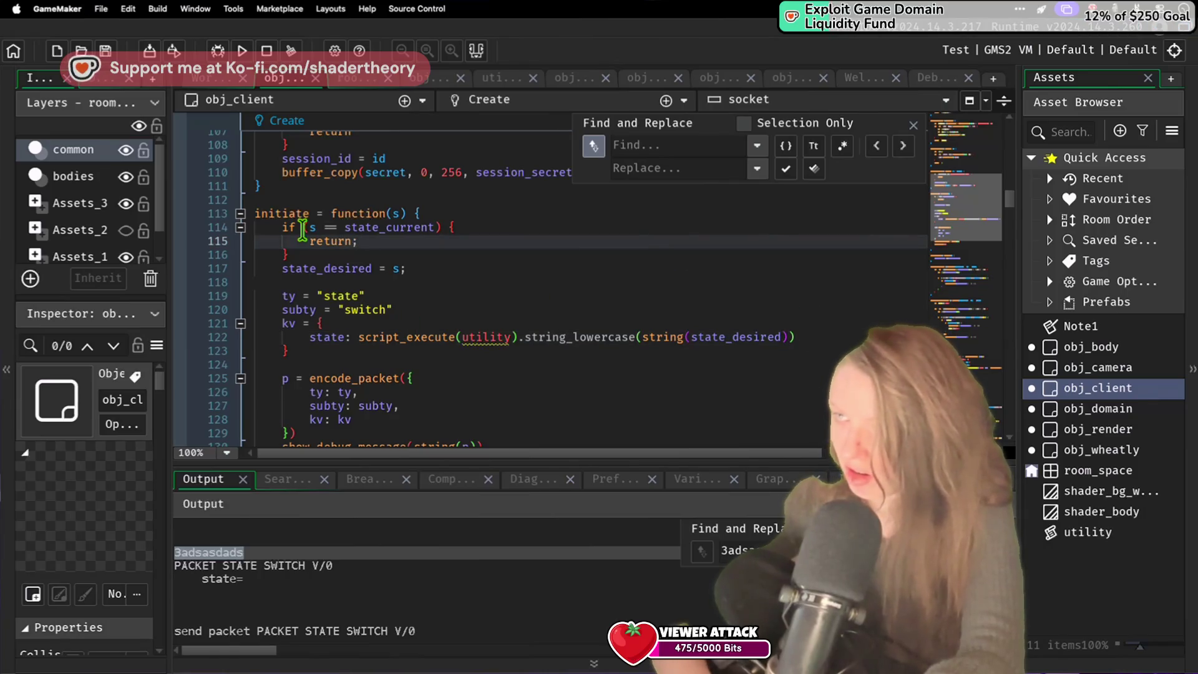
click(242, 53)
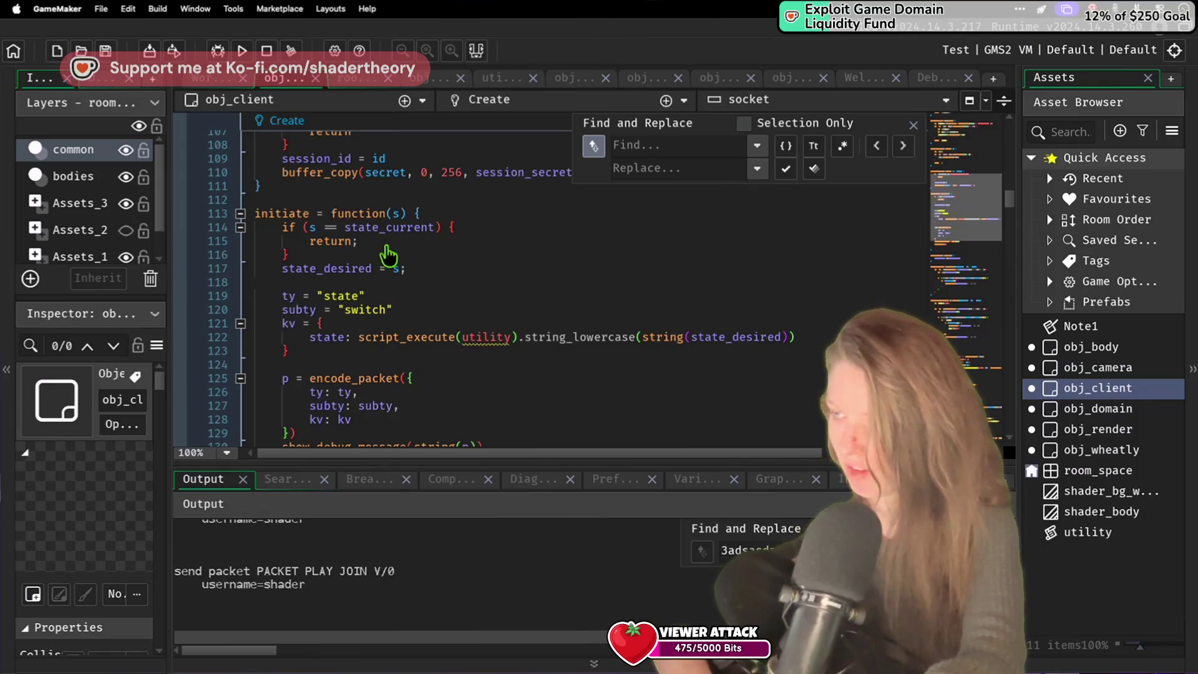
key(super+Tab)
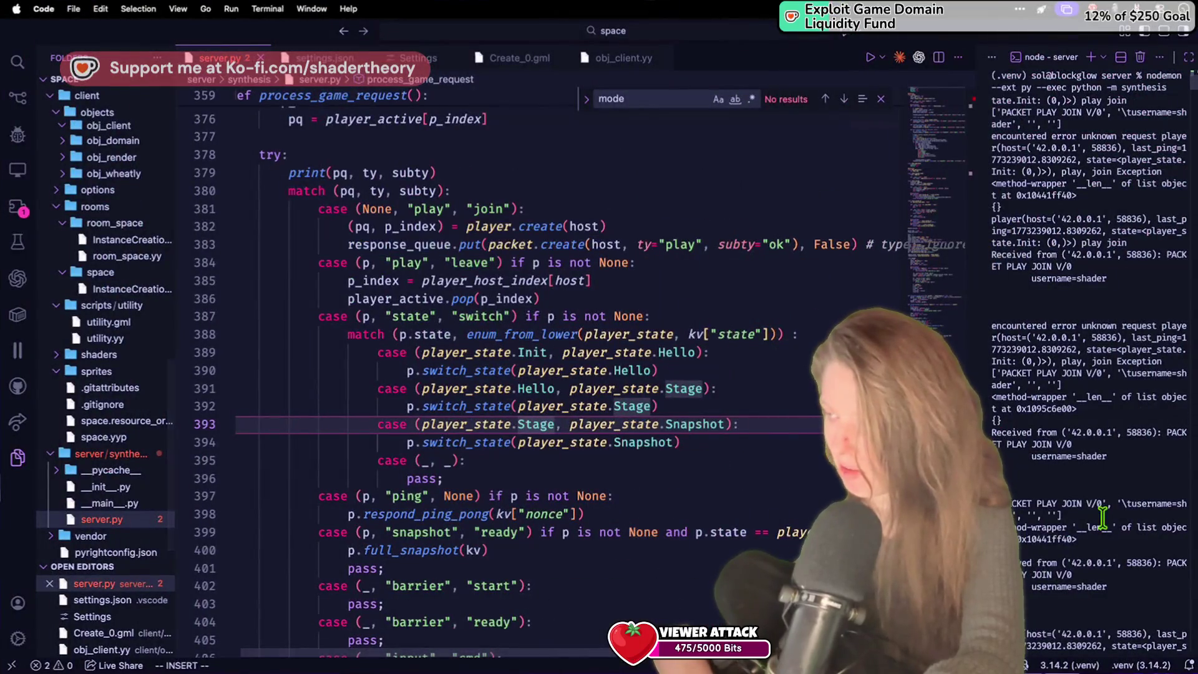
Step: Stop the synthesis server with Ctrl+C, then stop and rerun the game
click(1102, 507)
key(ctrl+c)
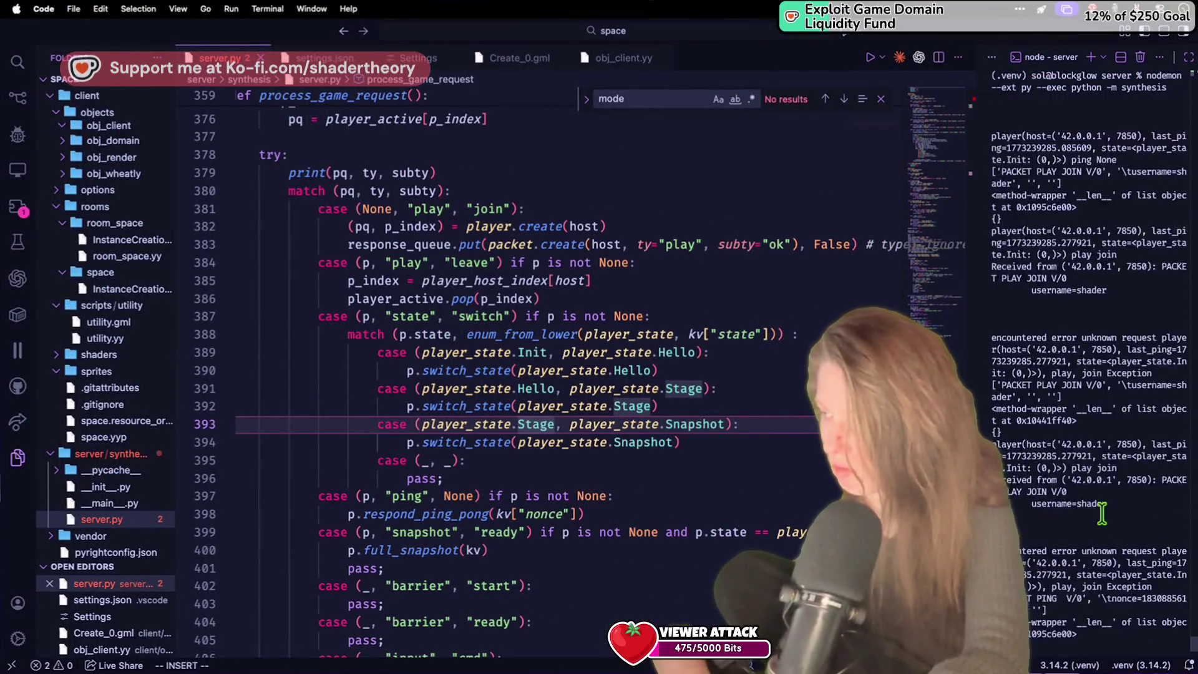
key(Up)
key(Return)
key(super+Tab)
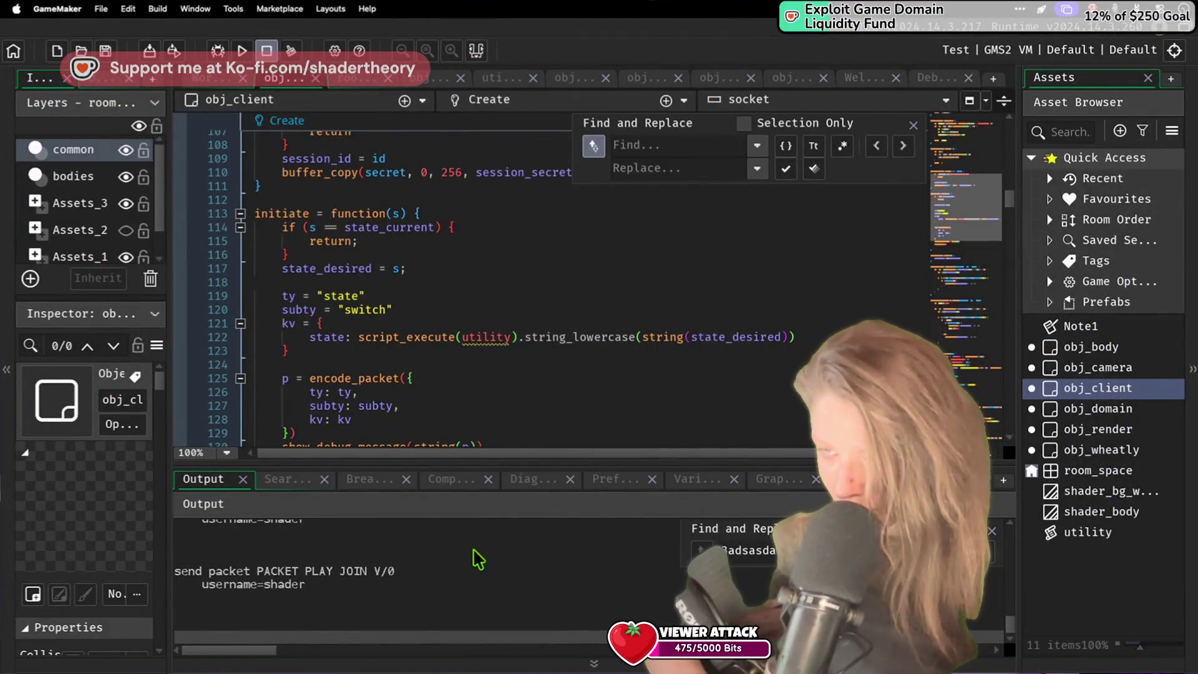
click(265, 51)
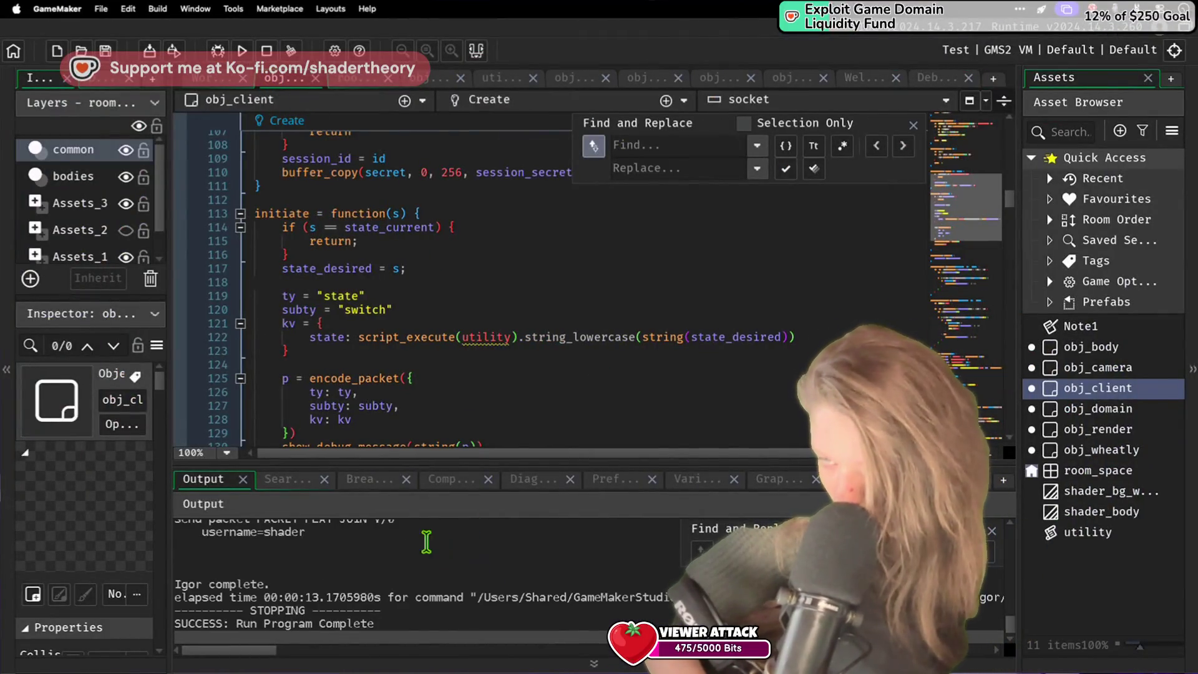
click(241, 50)
Step: Restart the server with 'nodemon --ext py --exec python -m synthesis'
key(super+Tab)
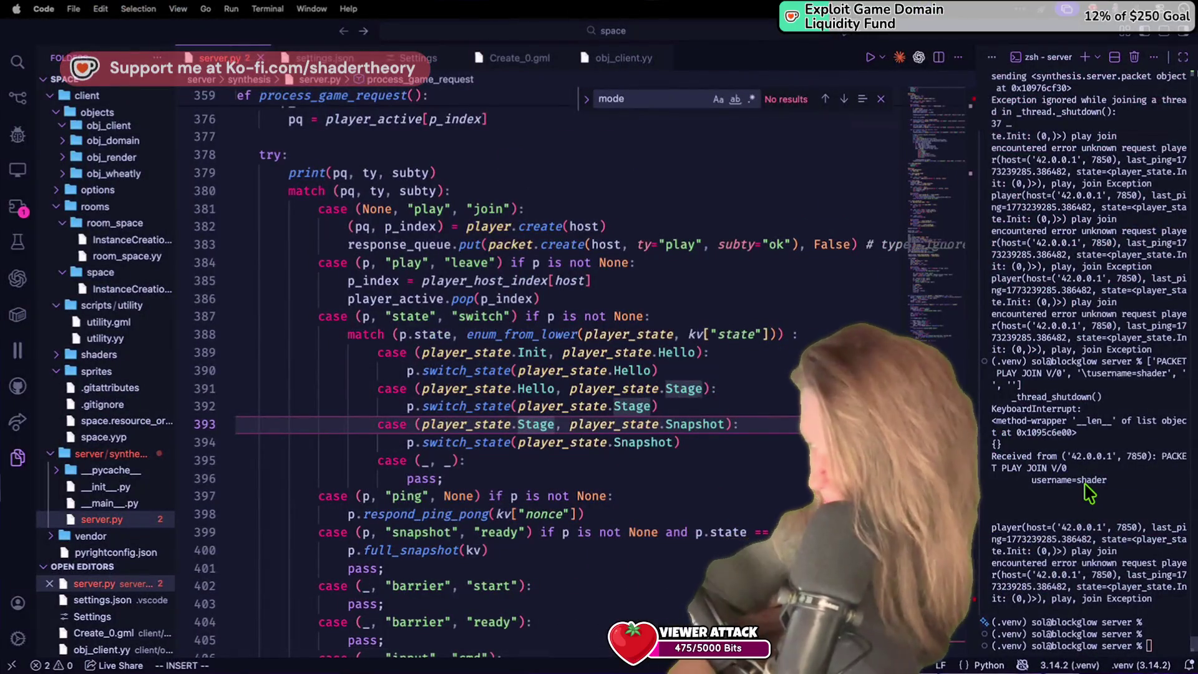
key(Up)
key(Return)
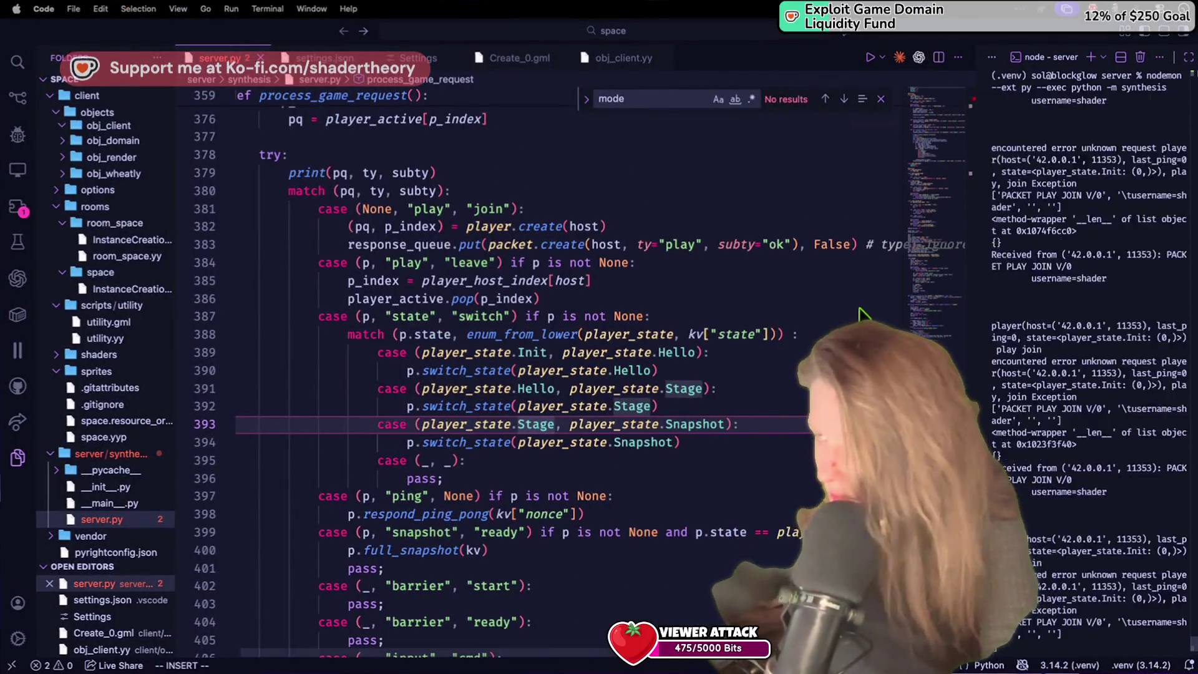
key(super+Tab)
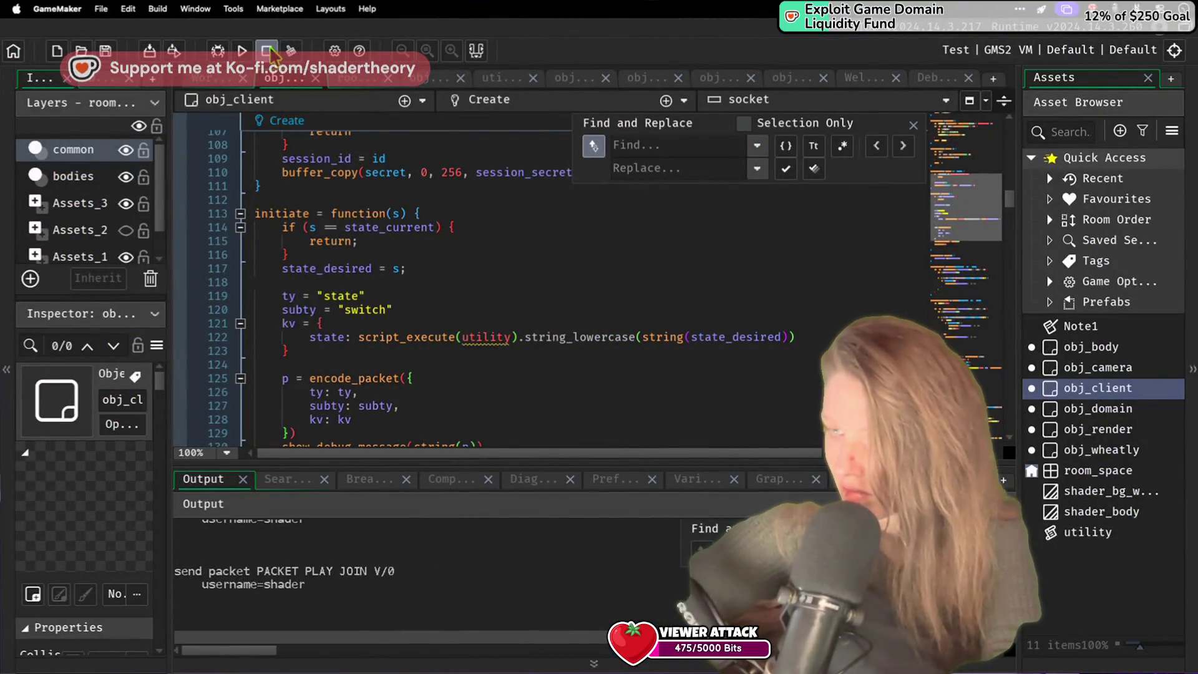
Step: Rerun the game to regenerate the packet output
click(243, 53)
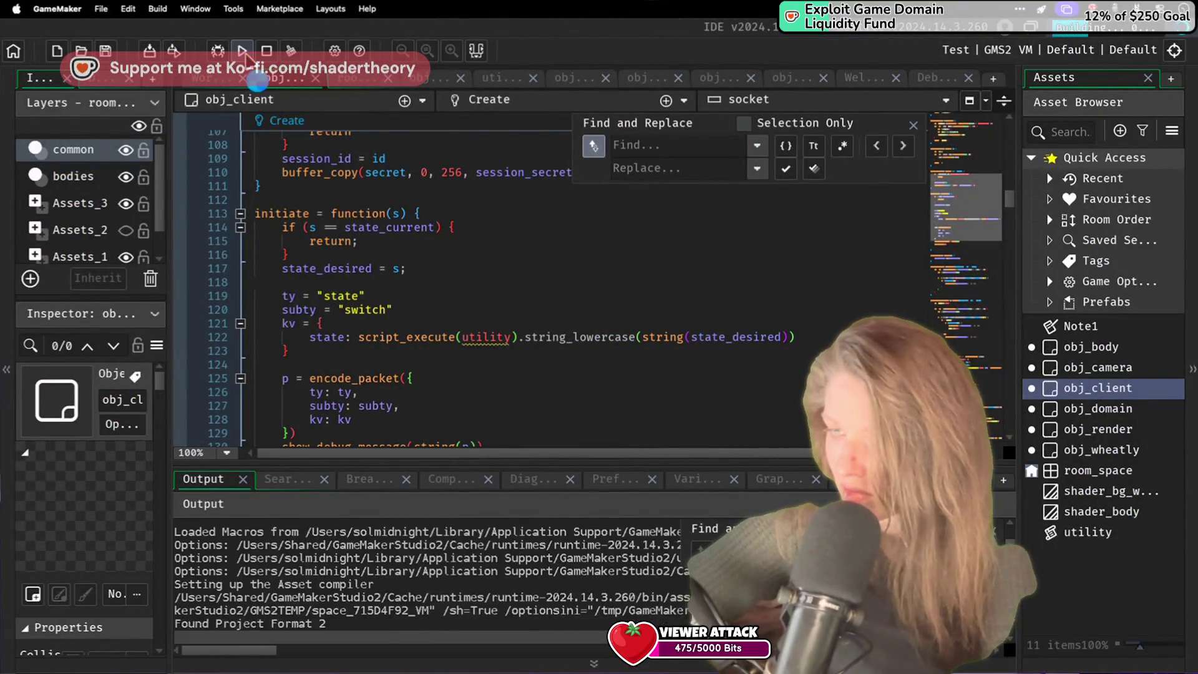
click(267, 51)
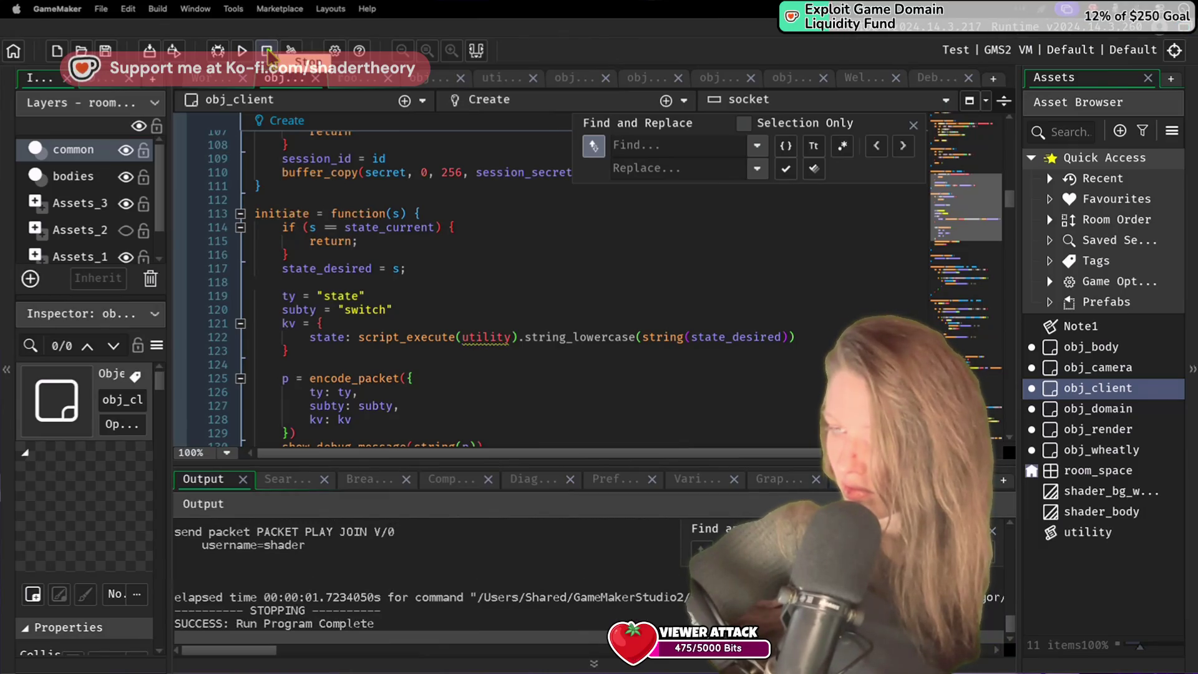
scroll(360, 574, up, 3)
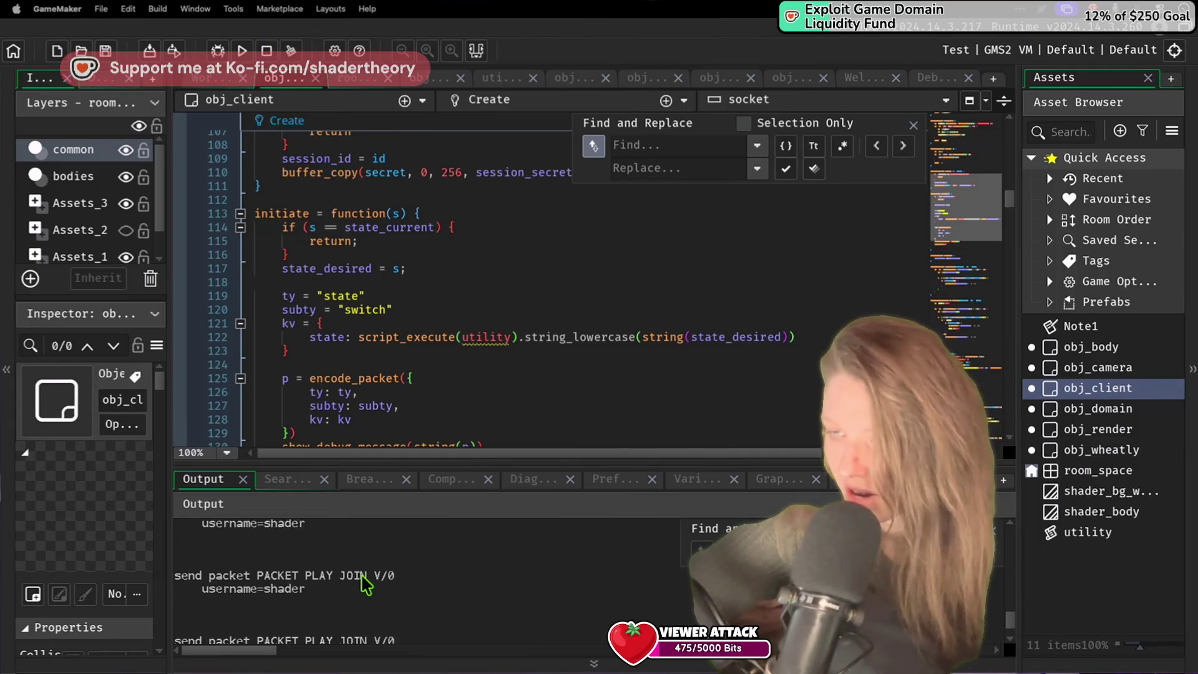
key(F5)
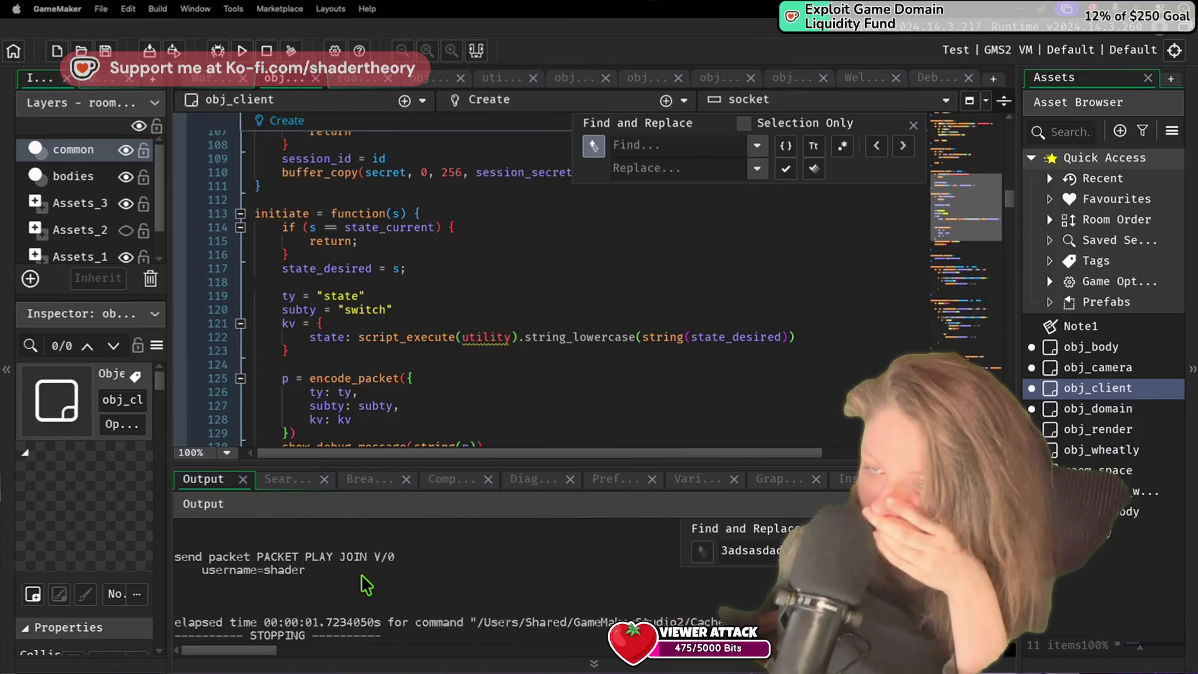
scroll(367, 585, up, 1)
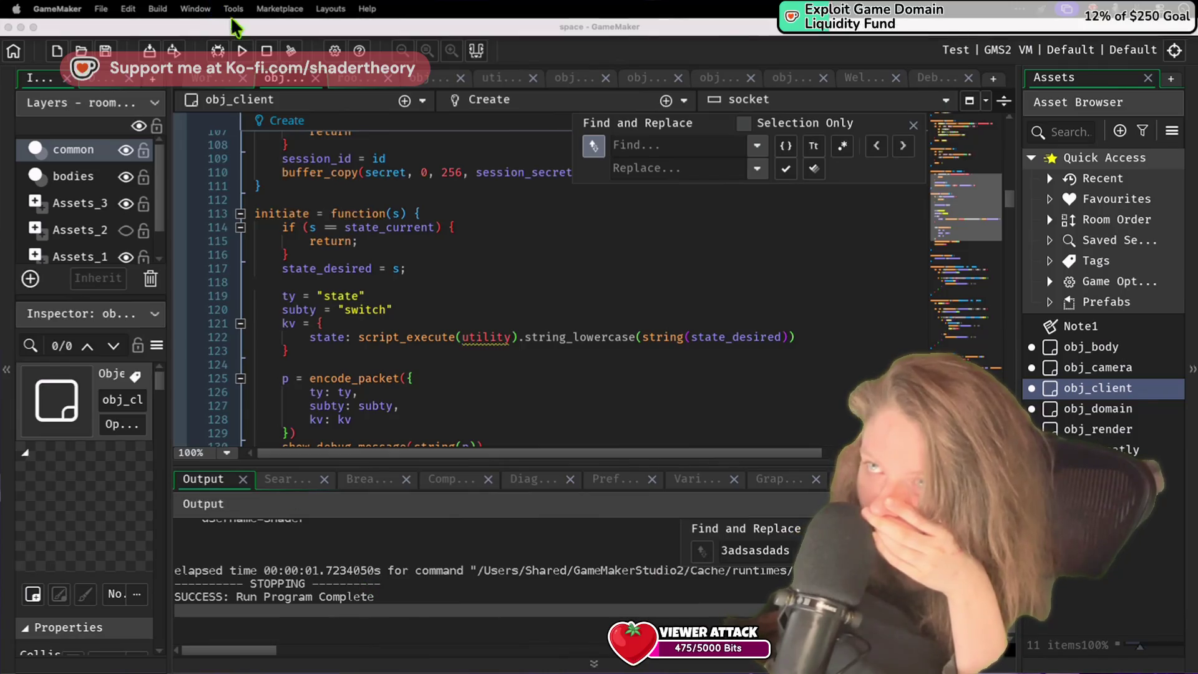
click(243, 51)
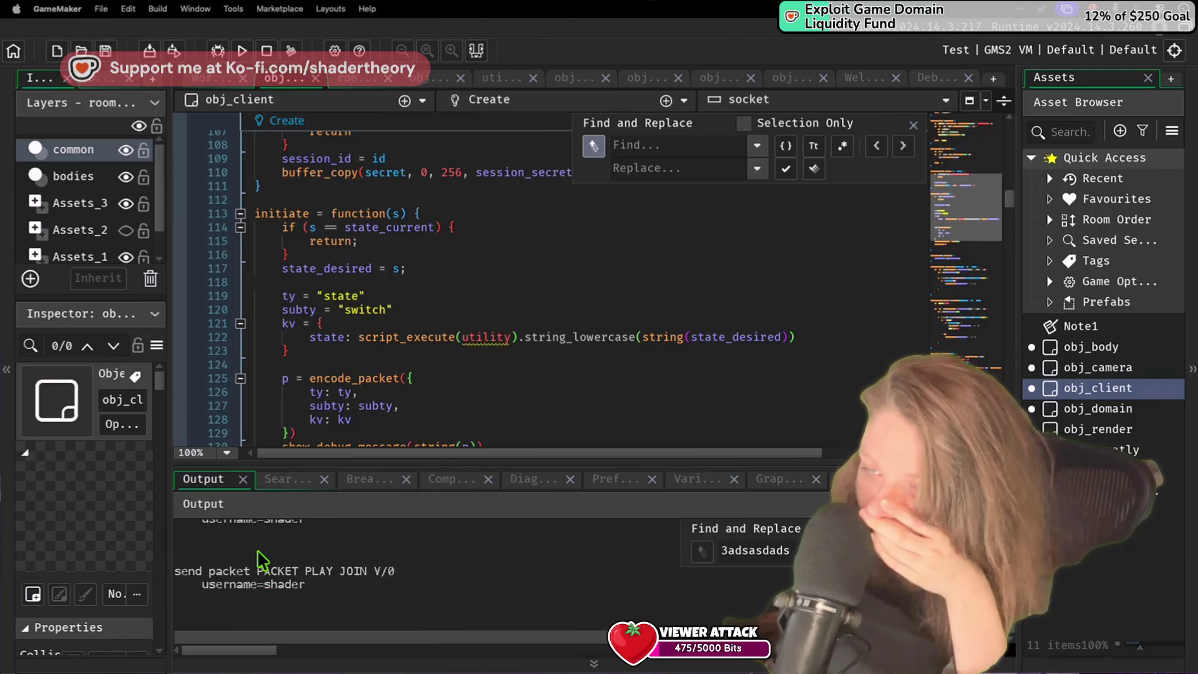
Step: Search the output for 'state=' to find the state switch packet showing state=1
double_click(781, 544)
text(state=)
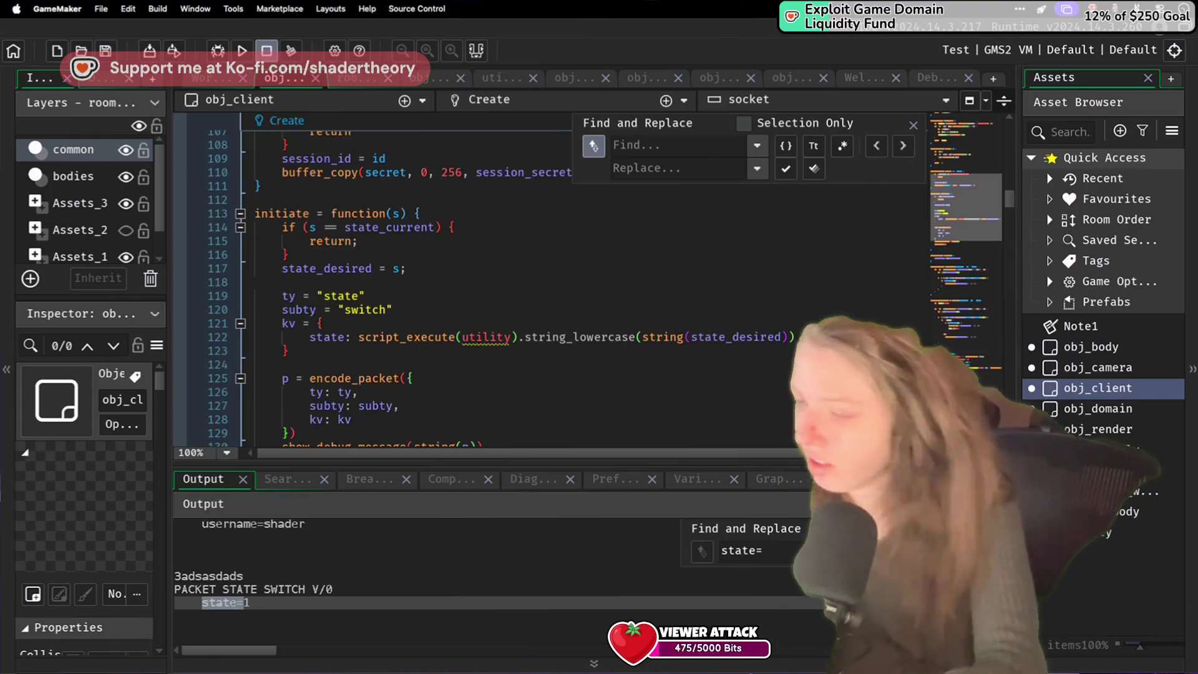
double_click(733, 337)
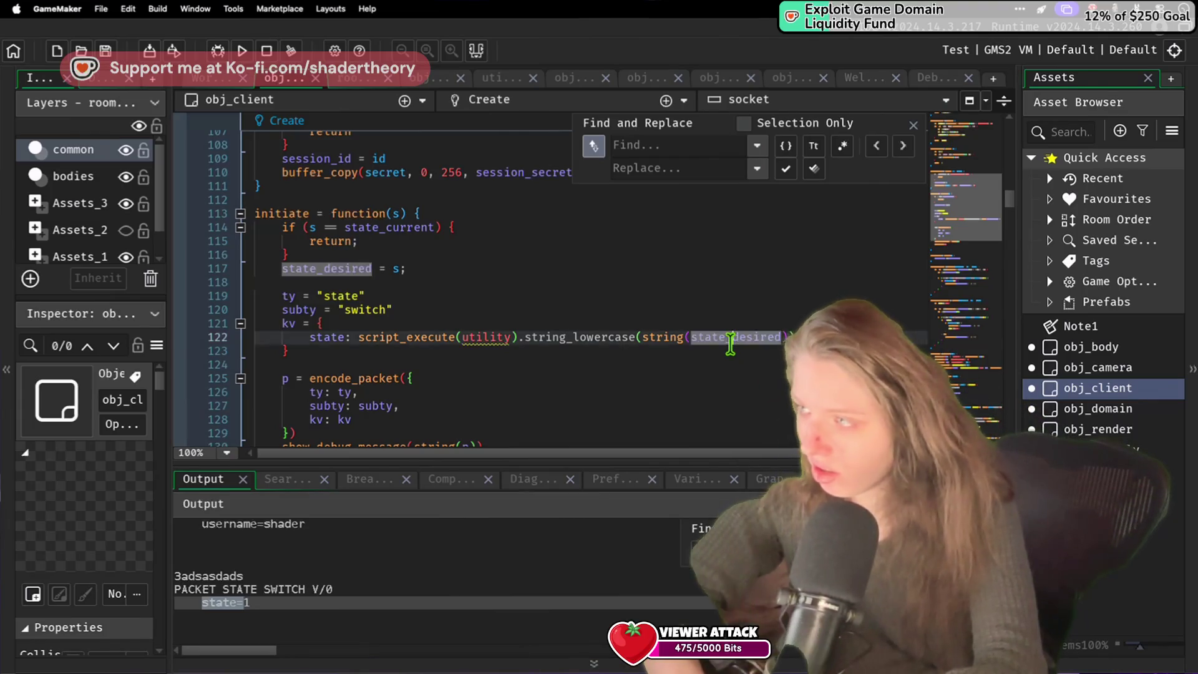
Step: Change line 122 to string(typeof(state_desired)) and rerun, giving state=int64
text(type)
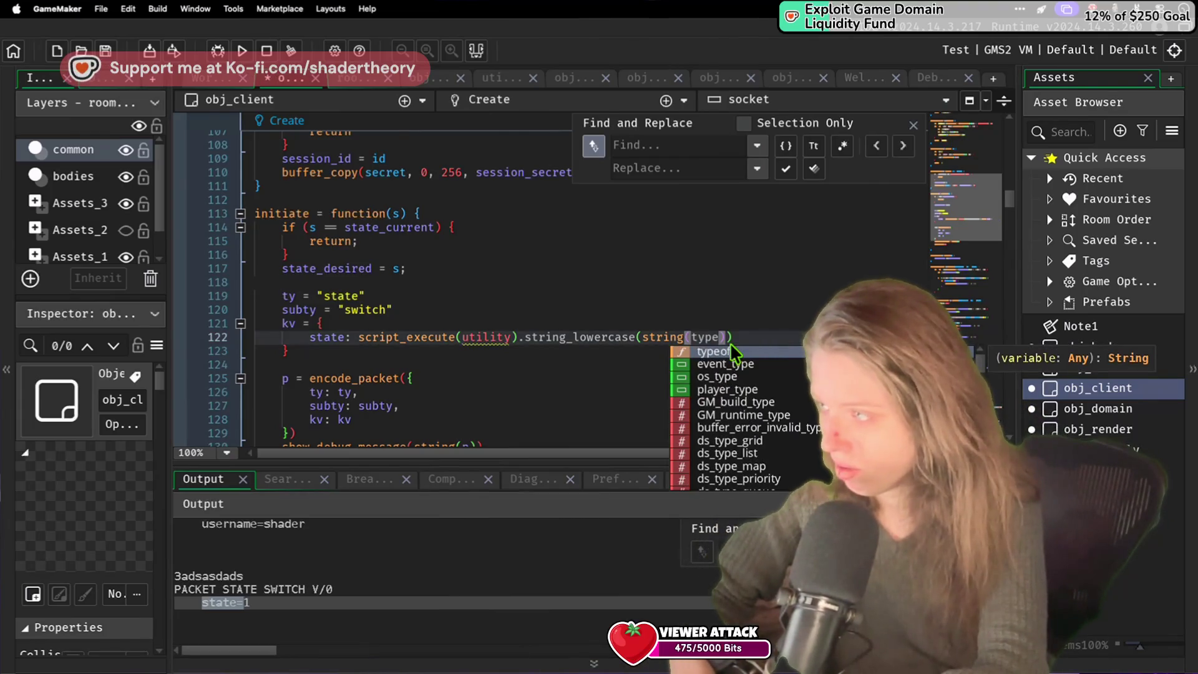
text(of)
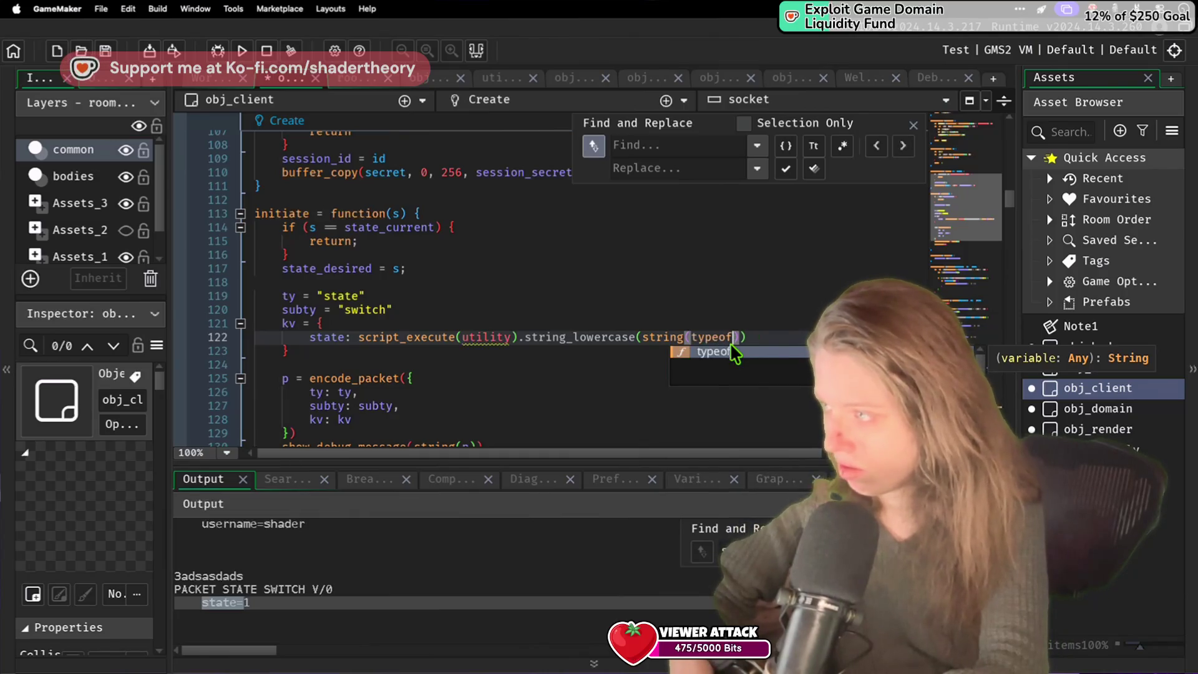
text(()
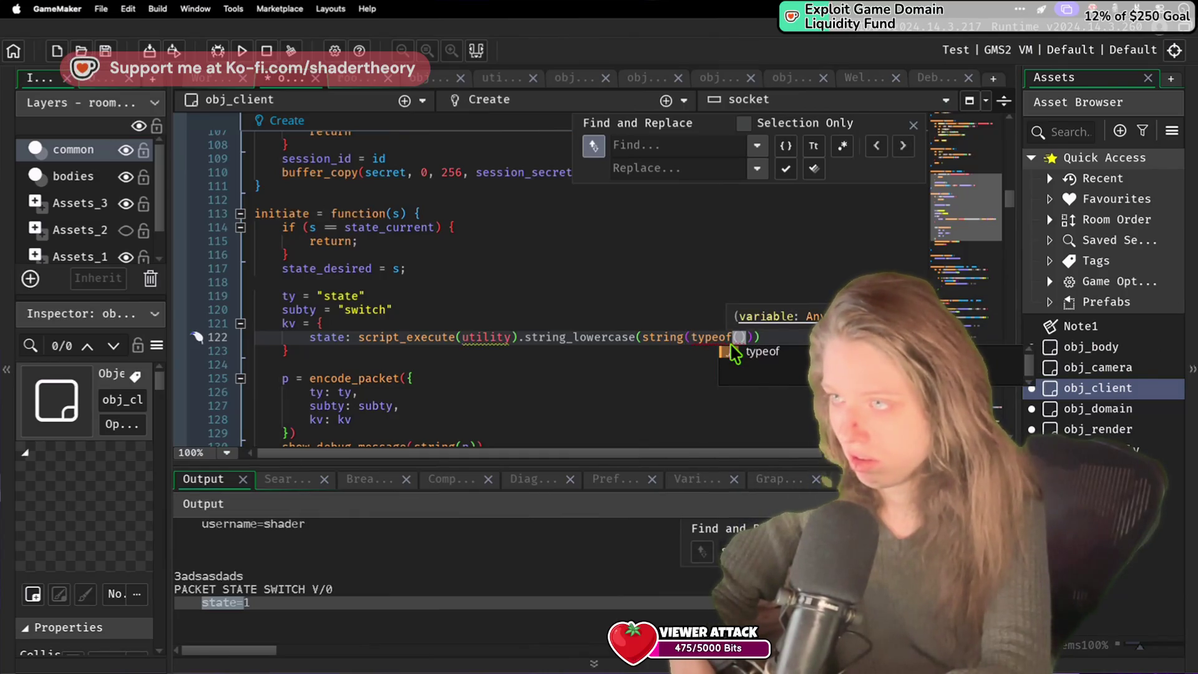
text(state_curr)
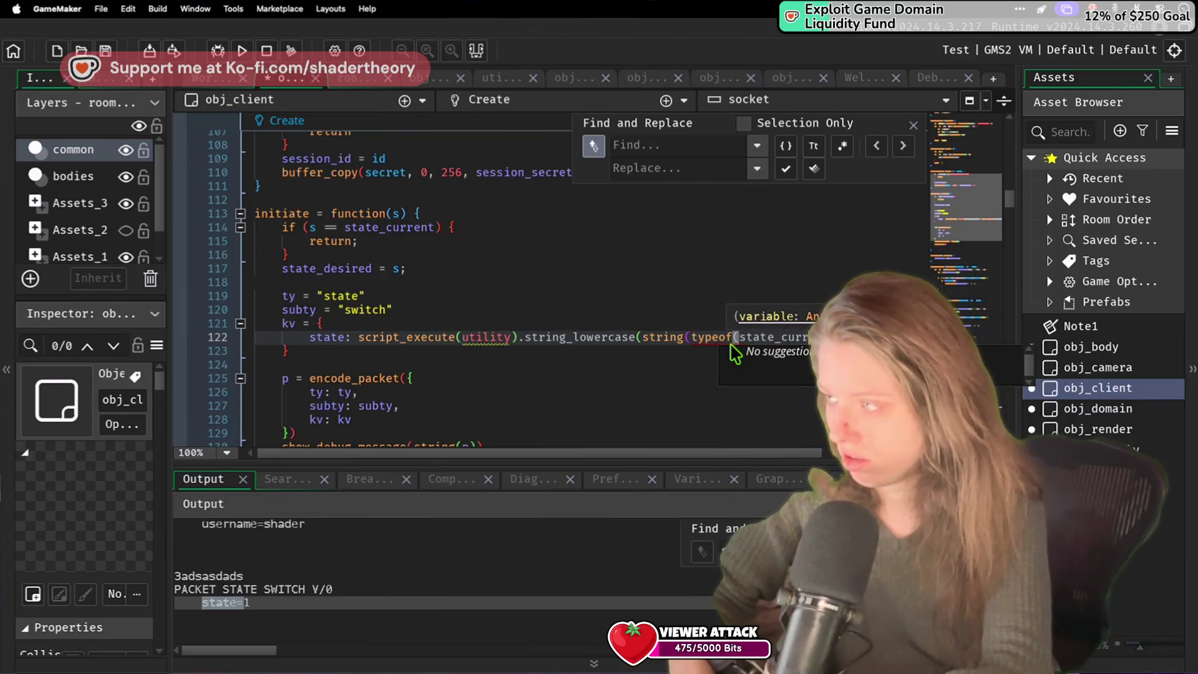
key(BackSpace)
key(BackSpace)
text(desired)
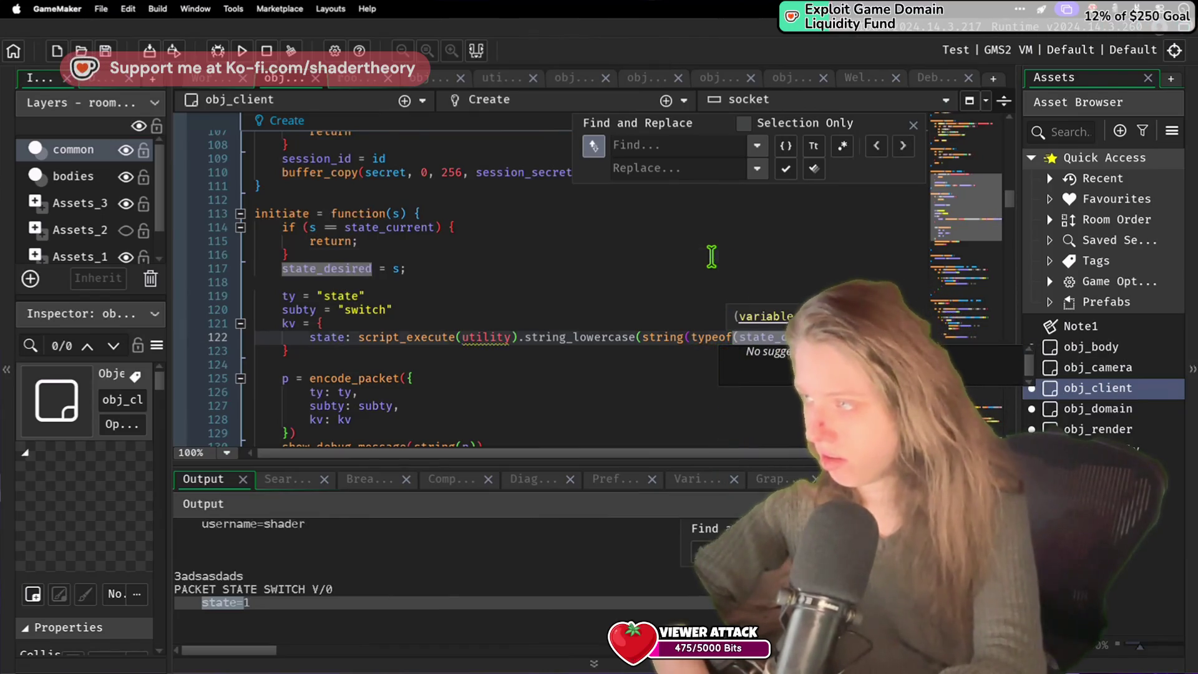
click(709, 256)
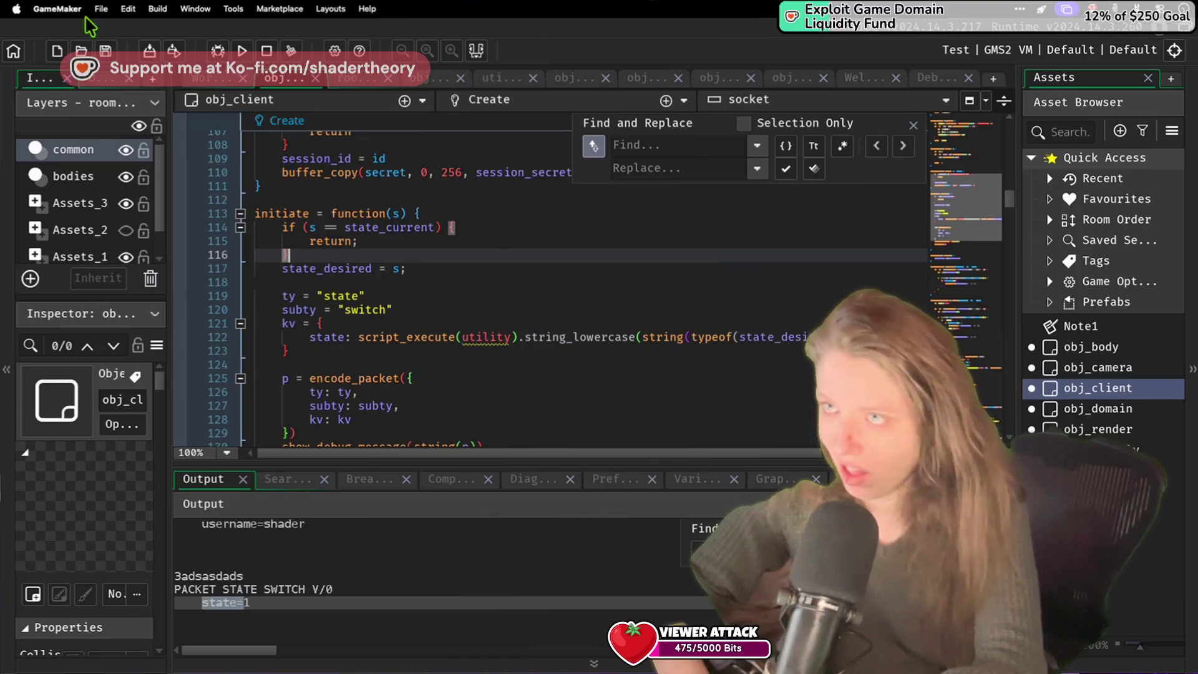
click(243, 51)
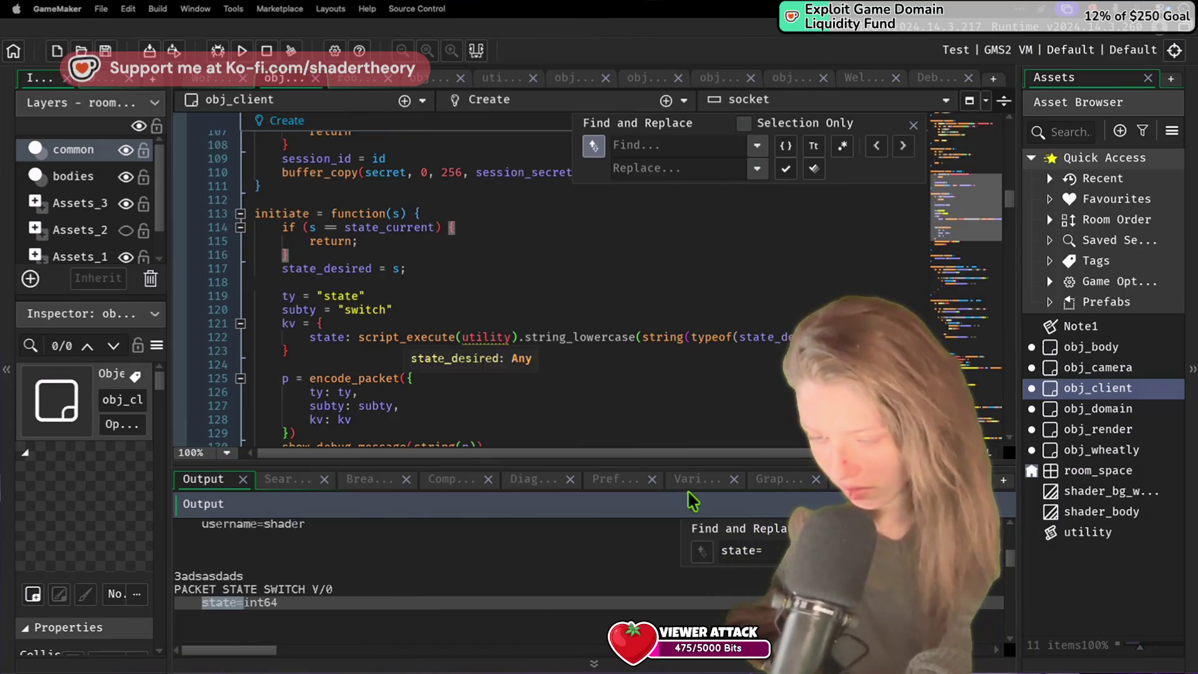
Step: Replace typeof with nameof on line 122 and rerun; output shows state=state_desired
double_click(719, 332)
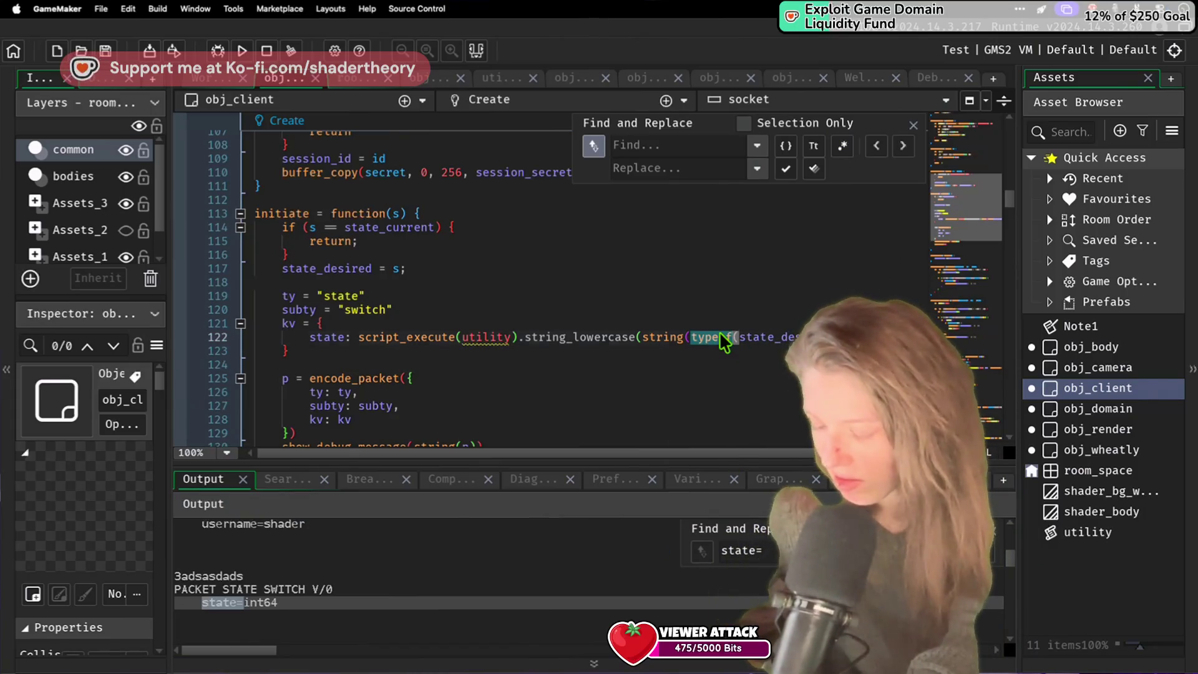
text(nameof)
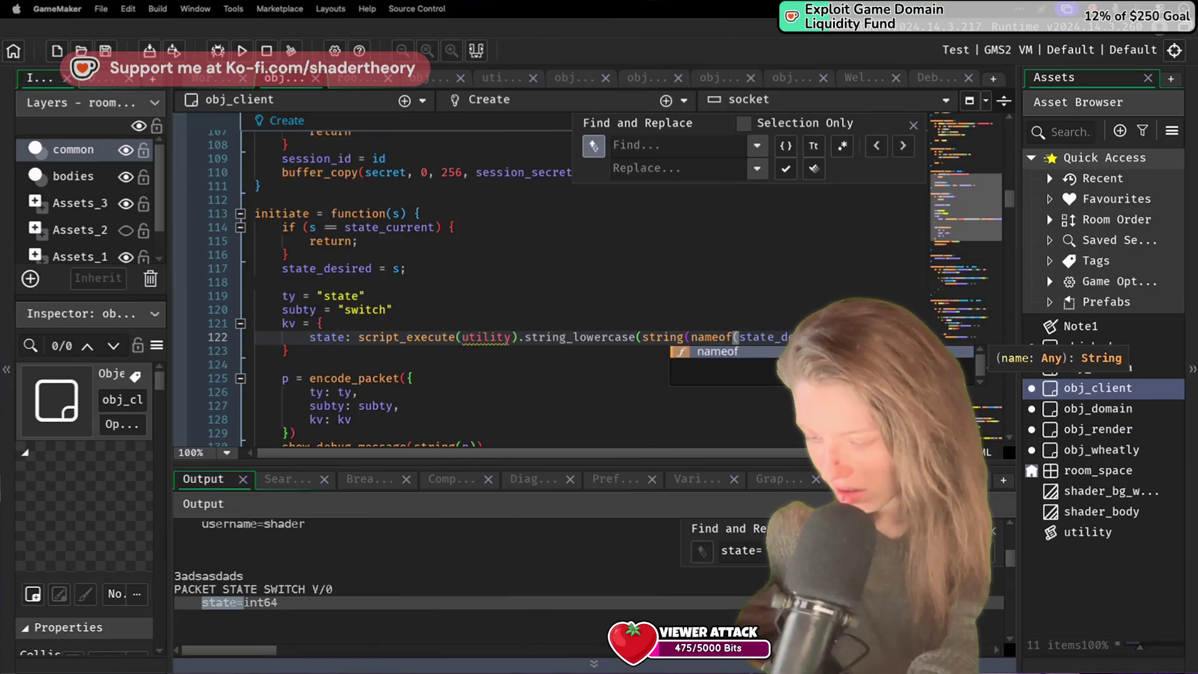
click(661, 351)
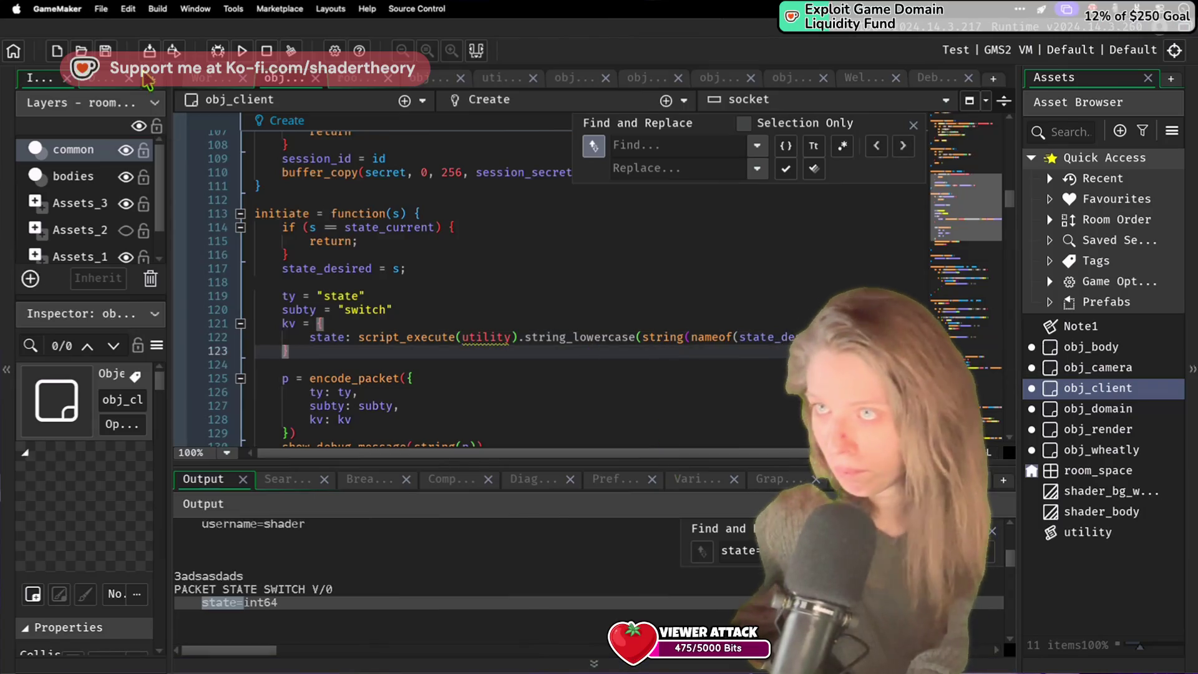
click(242, 50)
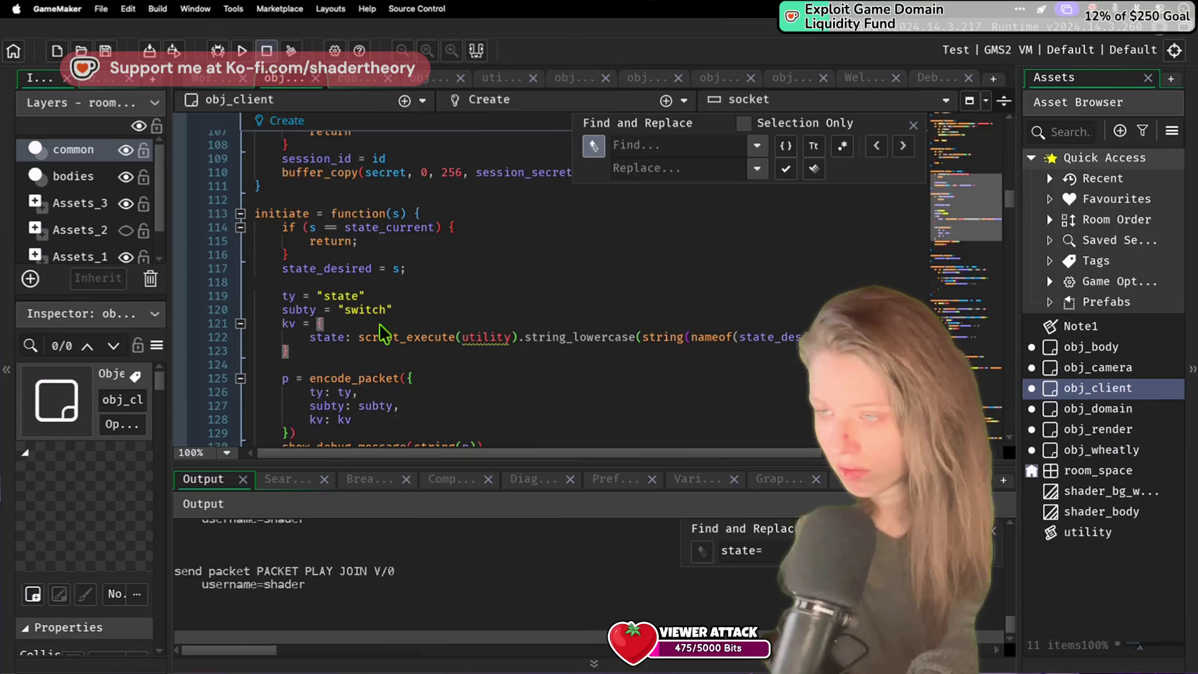
click(500, 599)
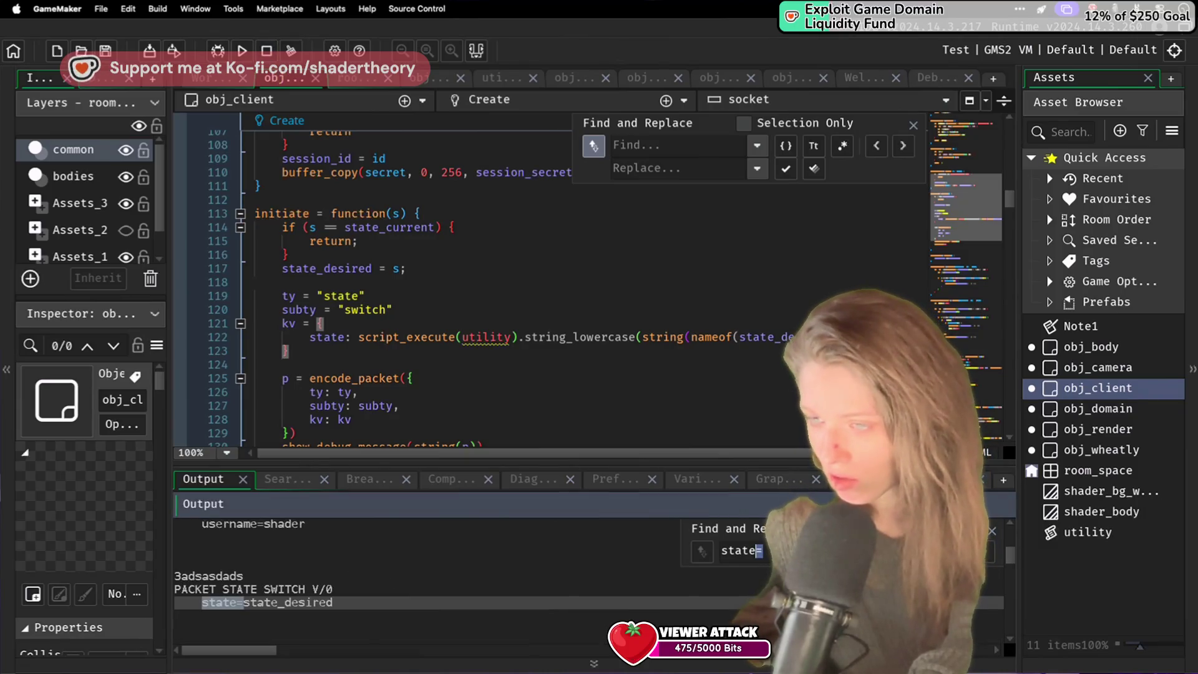
click(717, 391)
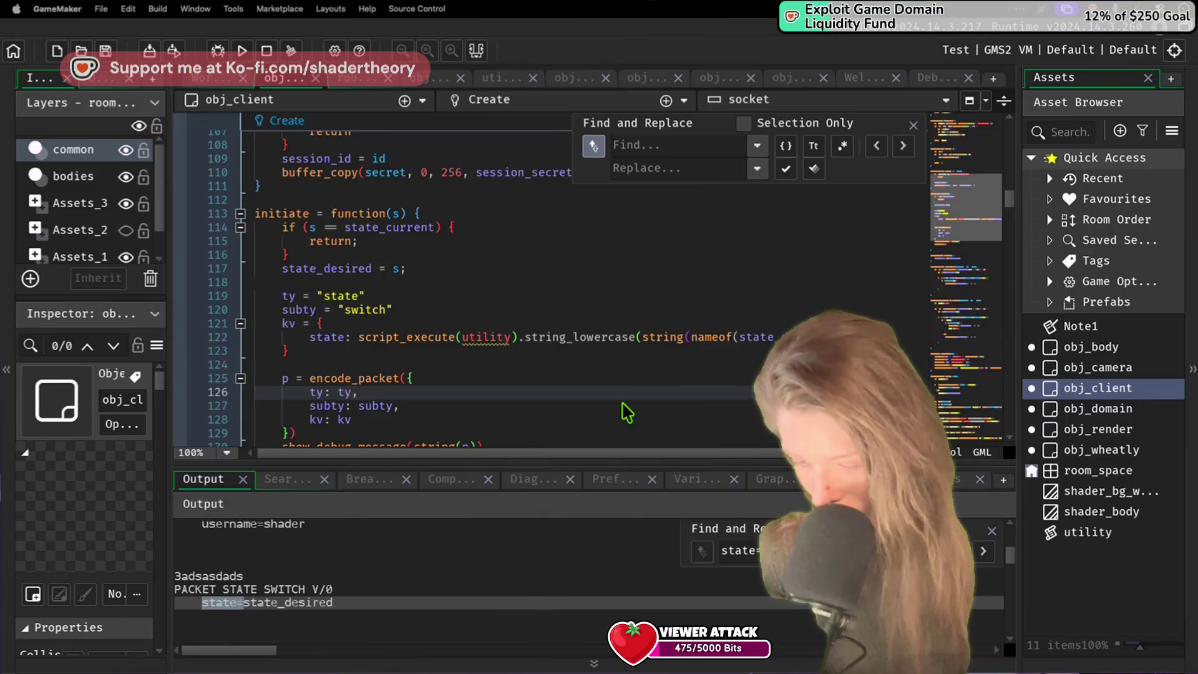
Step: On line 29 above the enum, type state_connection_lookup = ["init", "hello", "stage", "snapshot", "barrier", "play"]
scroll(623, 410, up, 20)
scroll(541, 361, down, 20)
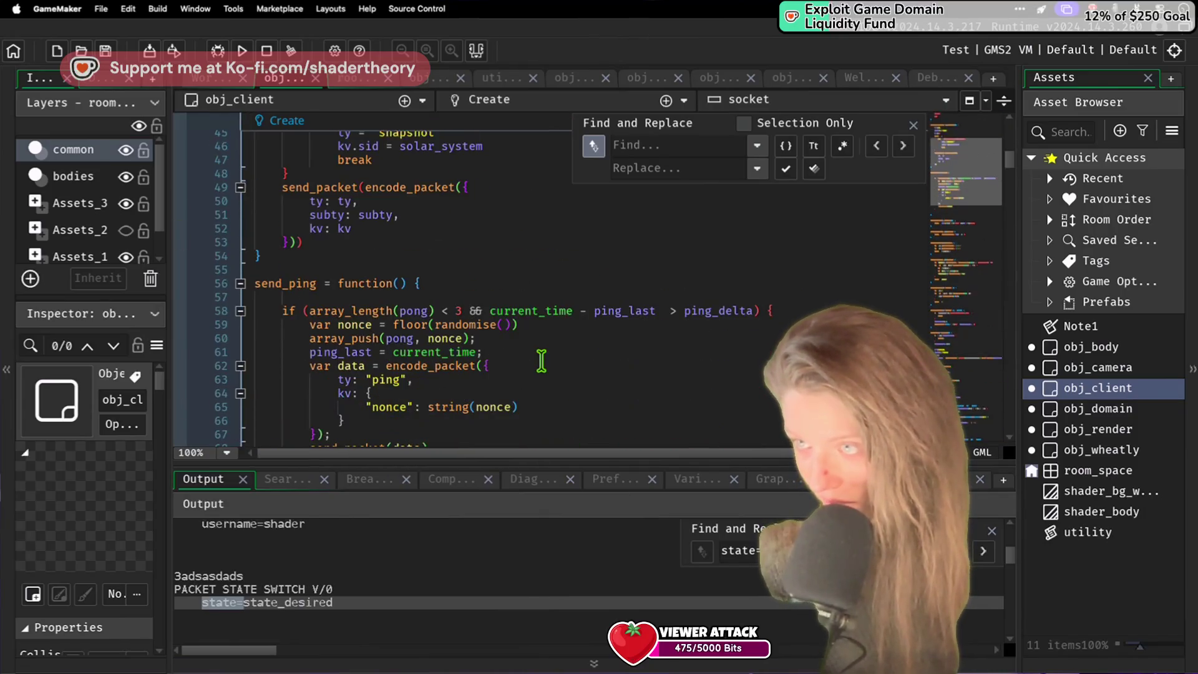
scroll(541, 361, up, 20)
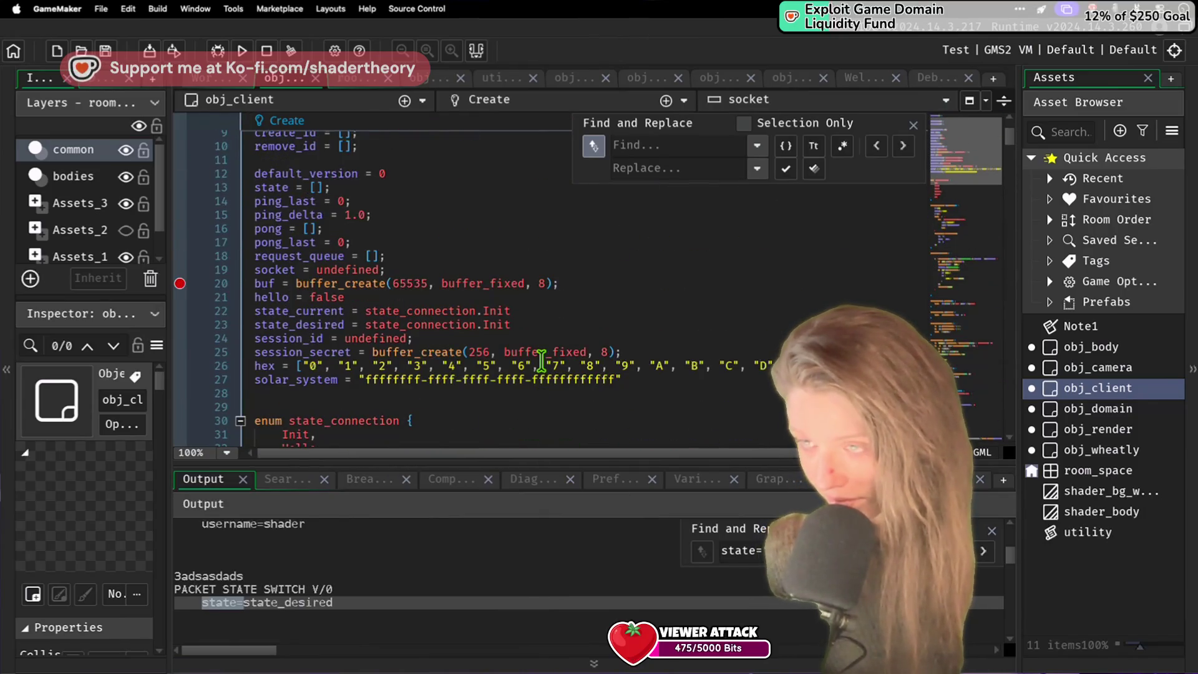
scroll(541, 361, down, 4)
click(322, 242)
text(st)
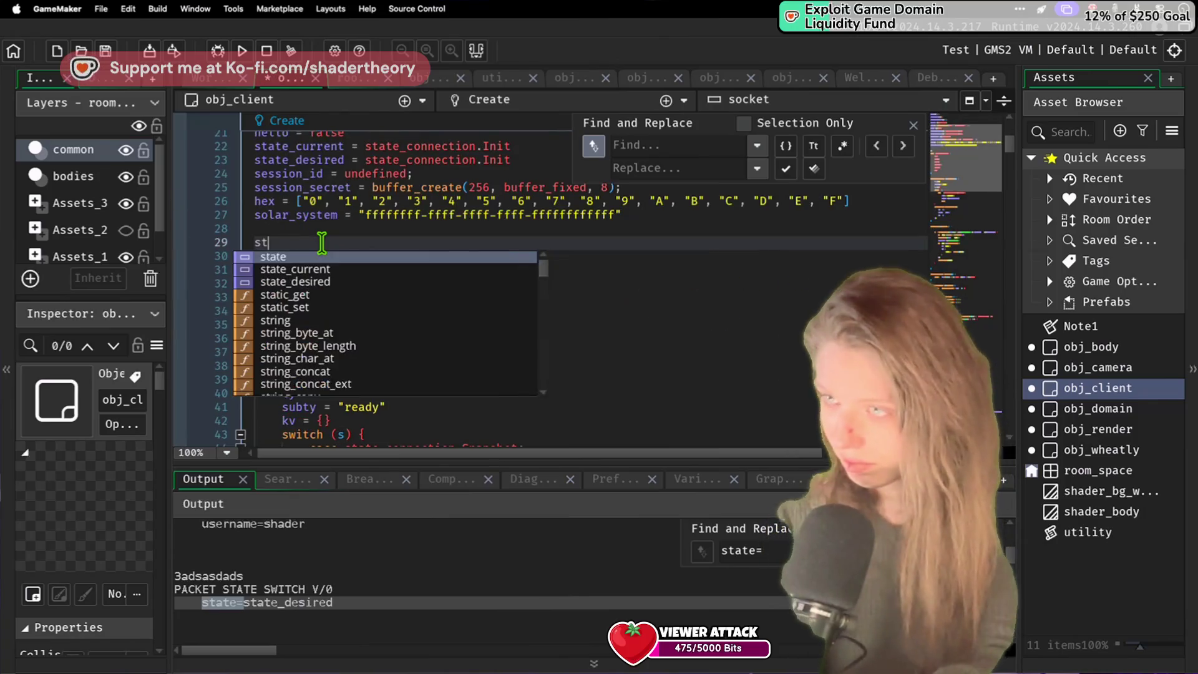
text(ate_connection_l)
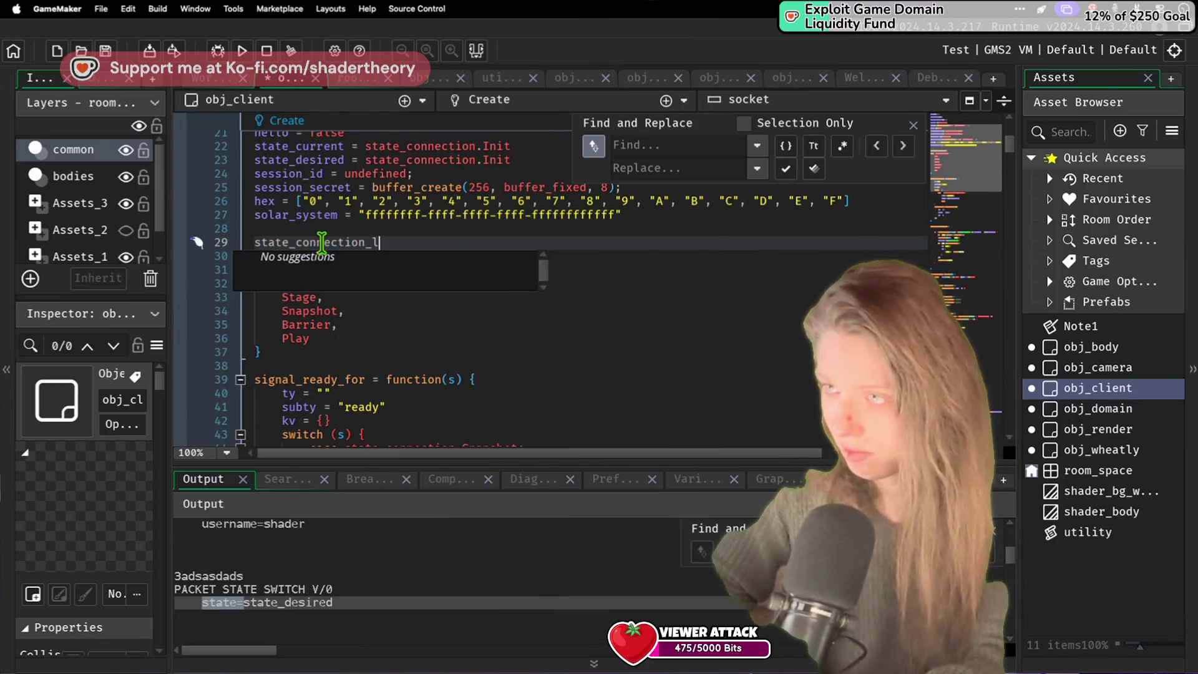
text(ookup = ["init",)
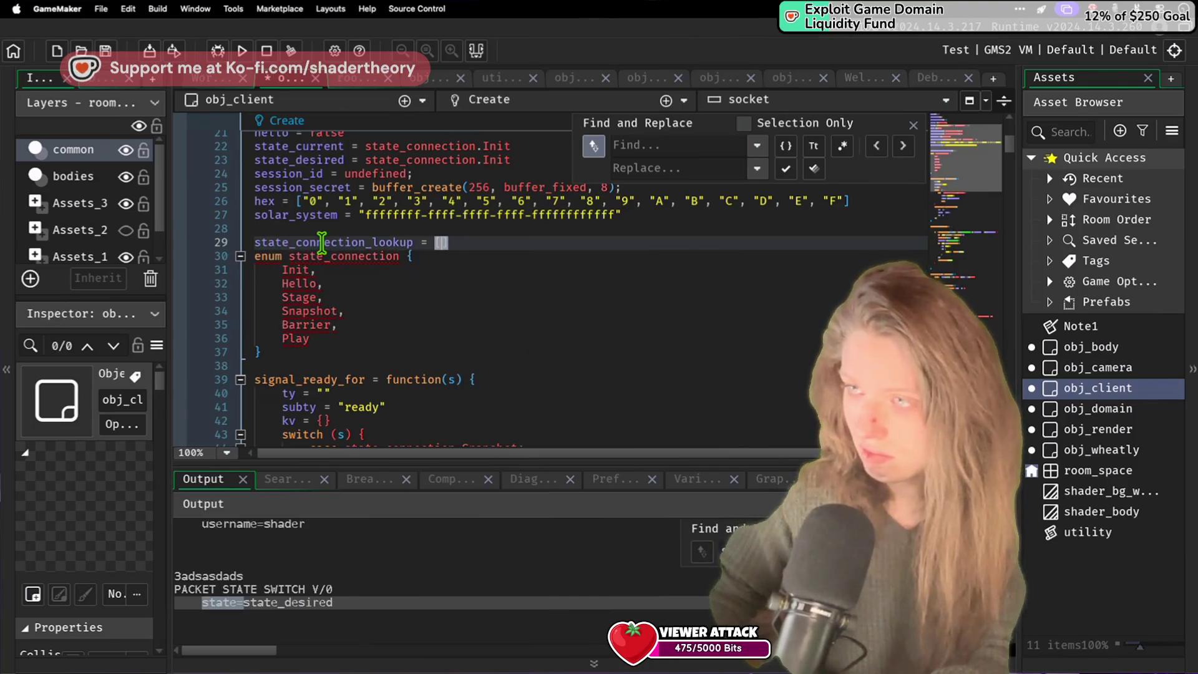
text( "hello")
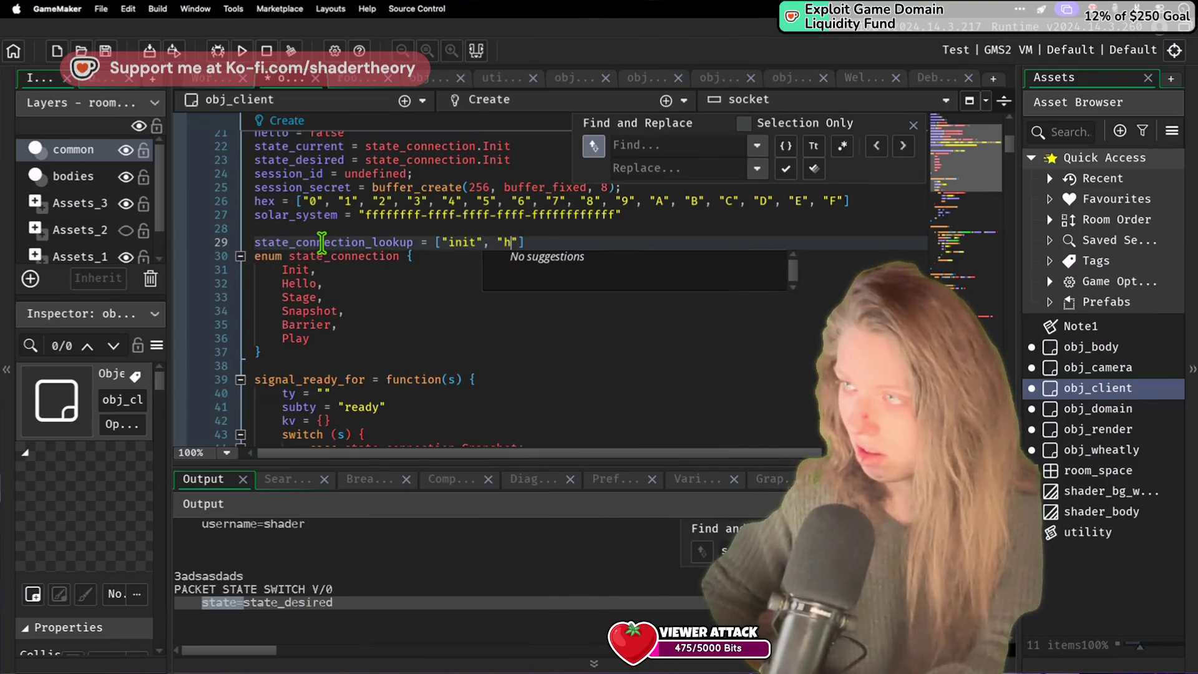
text(, "sta)
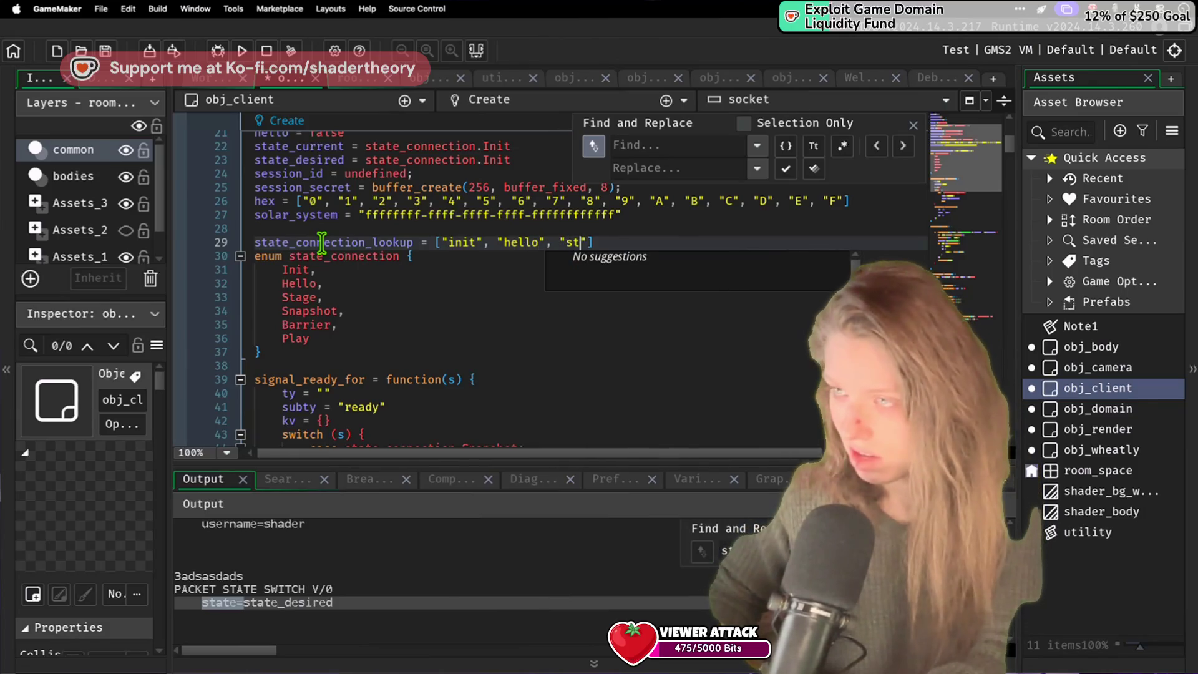
text(ge", "snapsho)
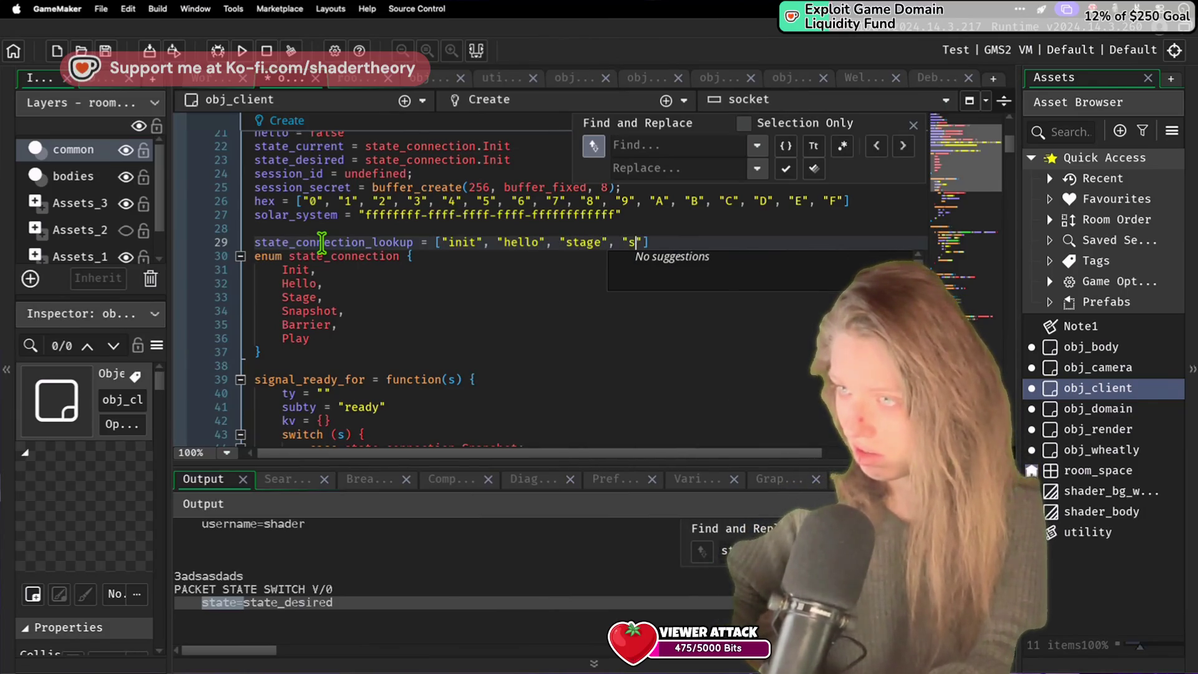
text(t", "barrier)
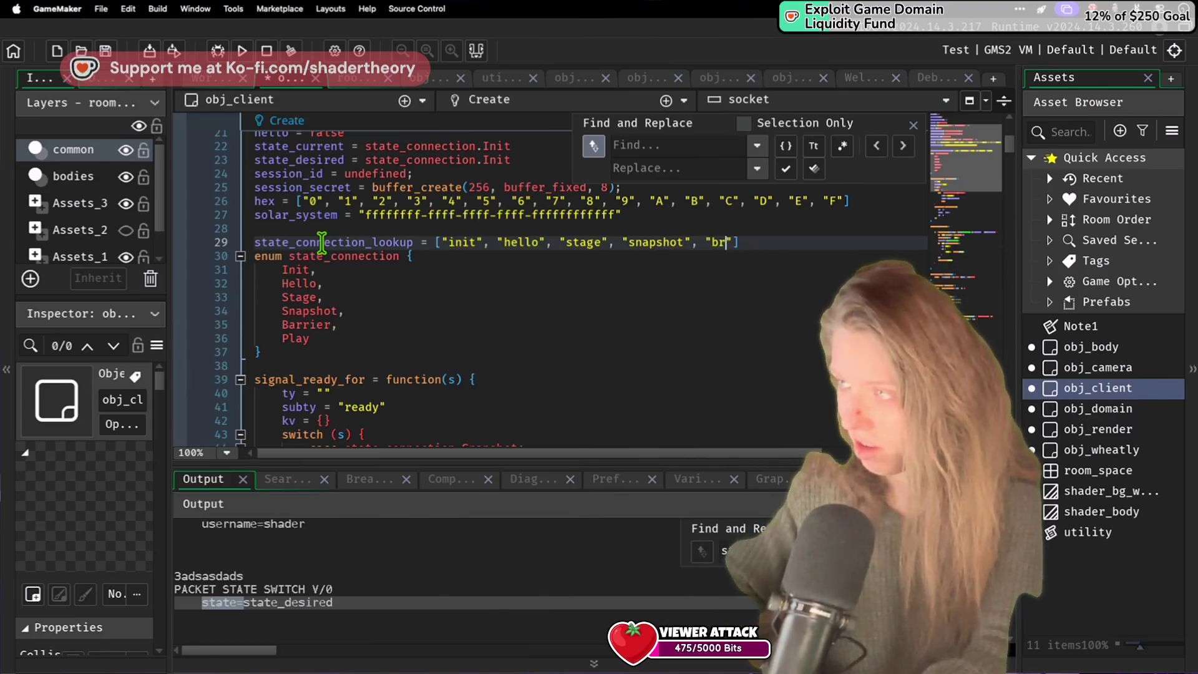
text(", "play)
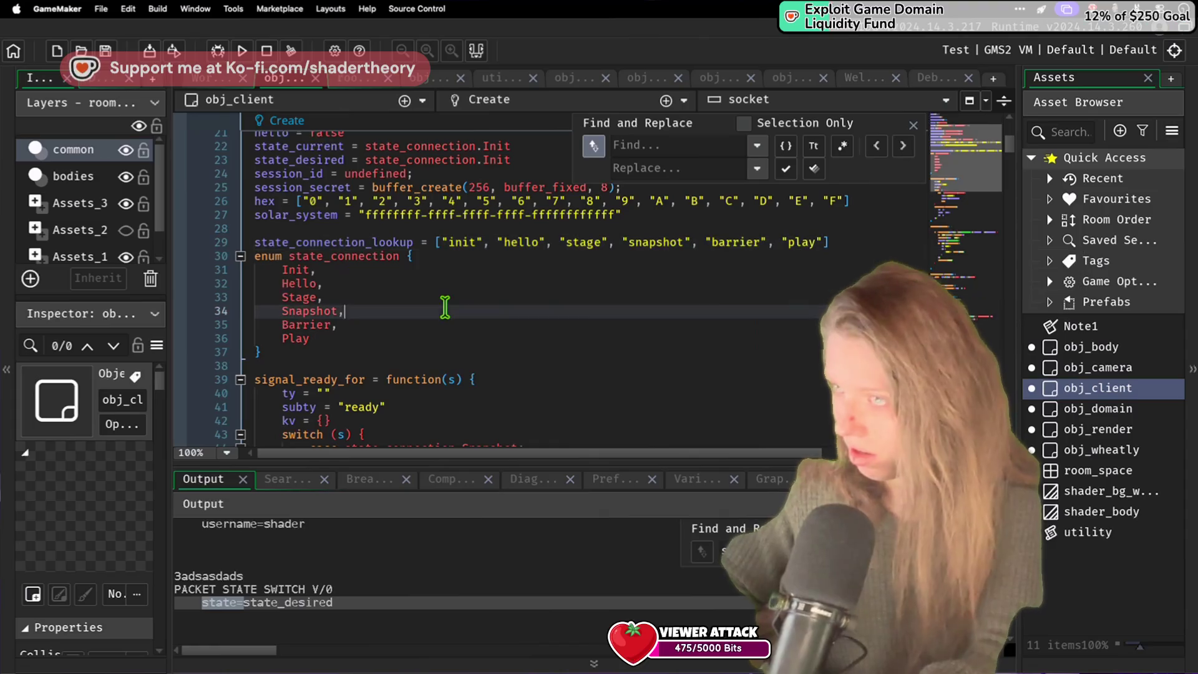
Step: Search the Create code for 'state:' to find the state-switch packet on line 122
scroll(448, 316, down, 15)
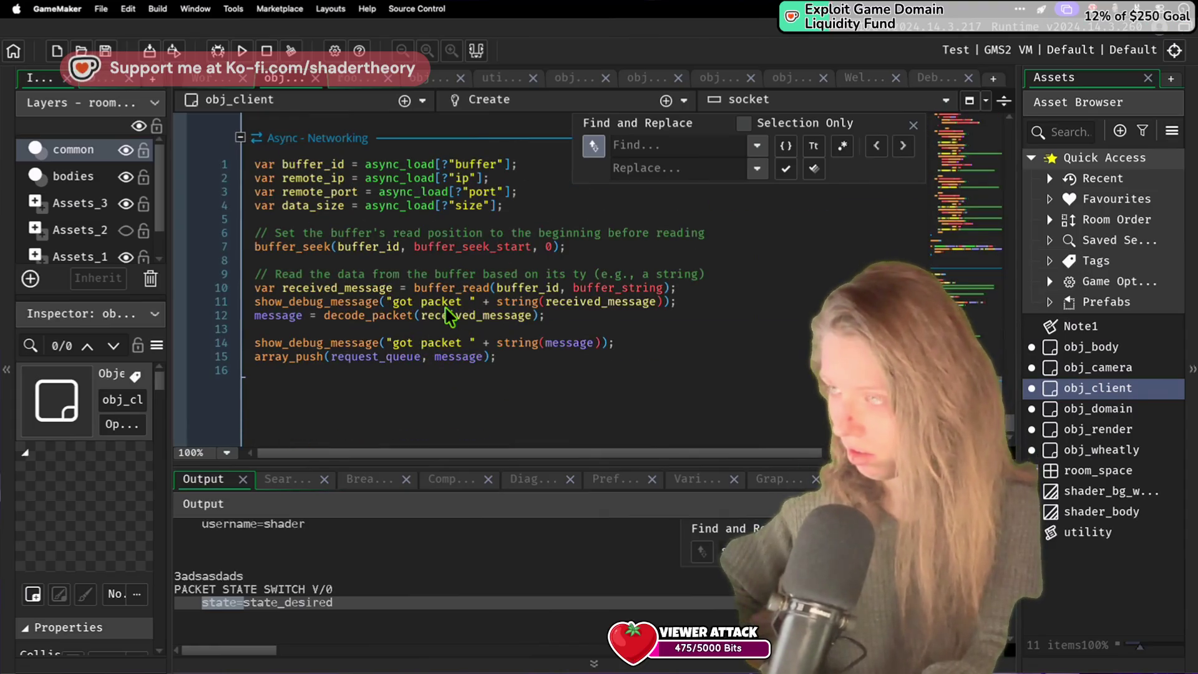
scroll(527, 375, down, 10)
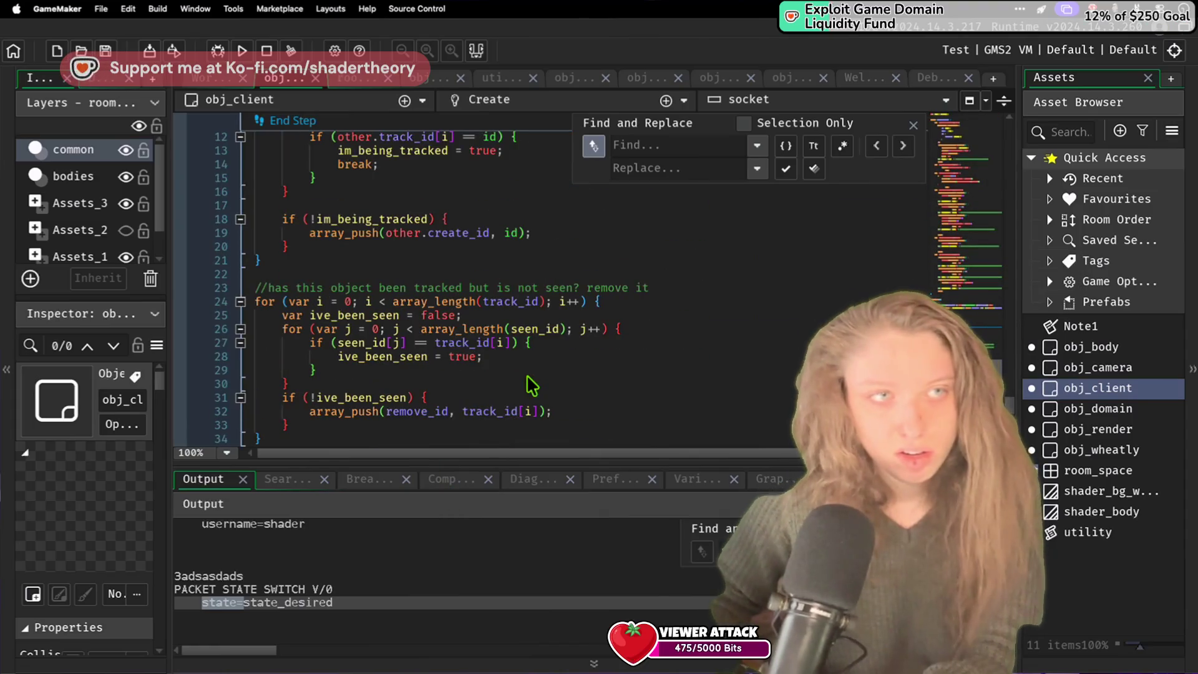
scroll(527, 375, down, 20)
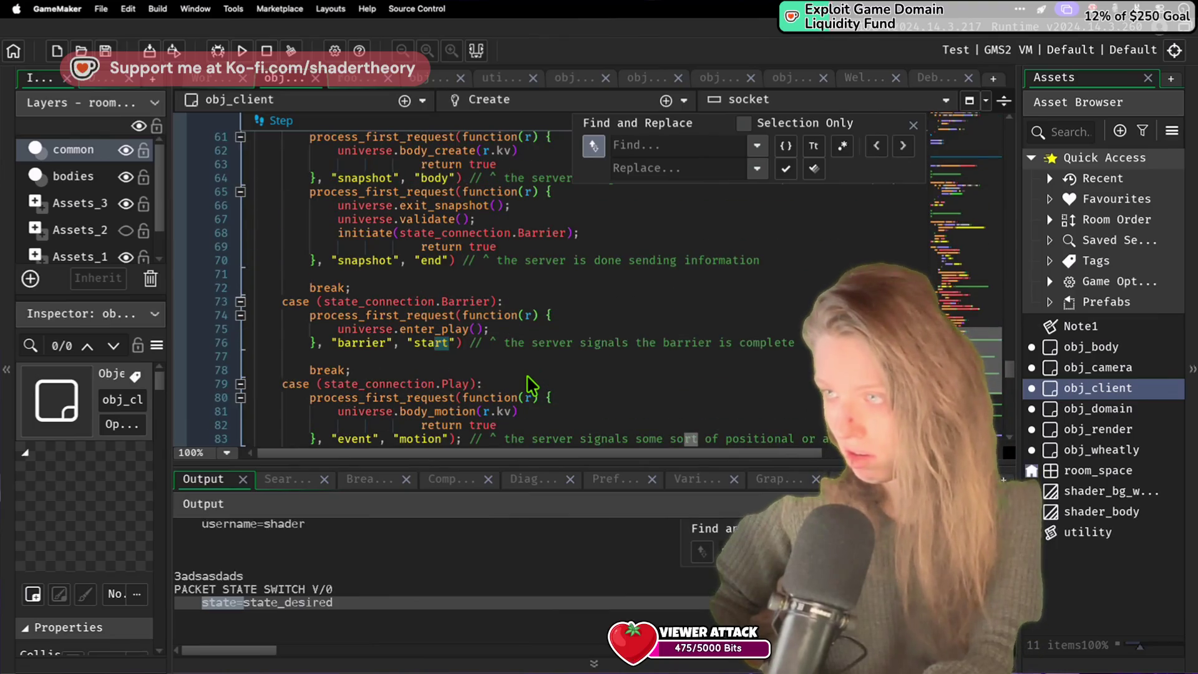
scroll(527, 375, up, 14)
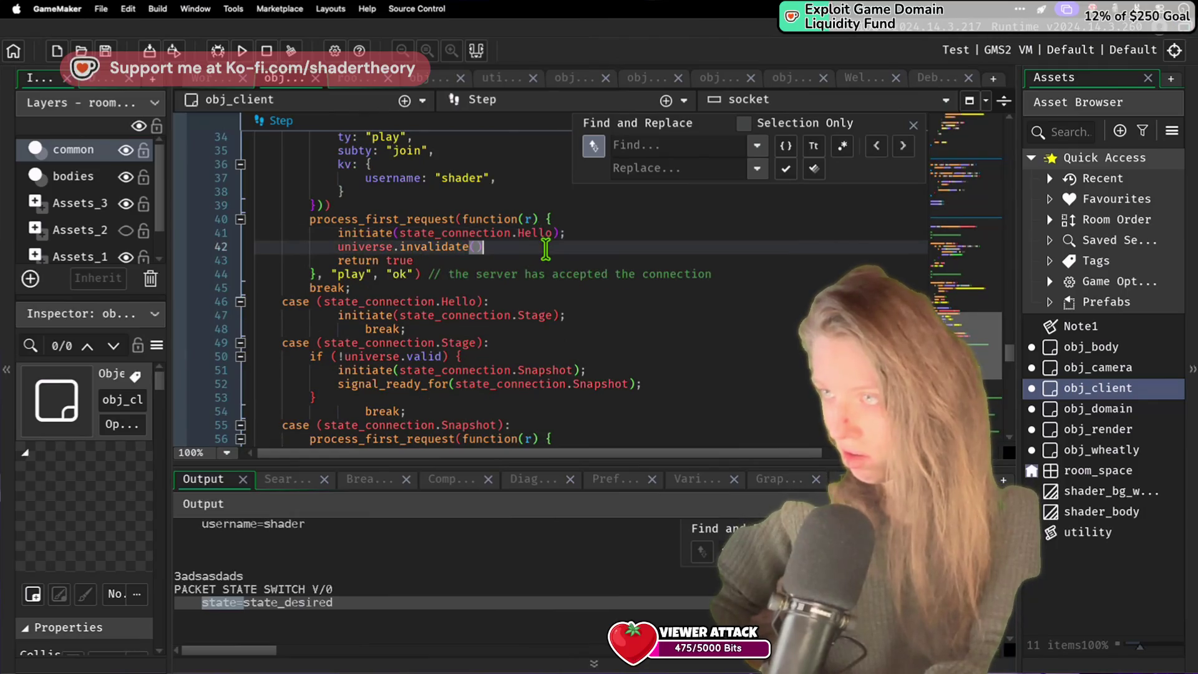
scroll(546, 248, up, 15)
scroll(547, 251, up, 20)
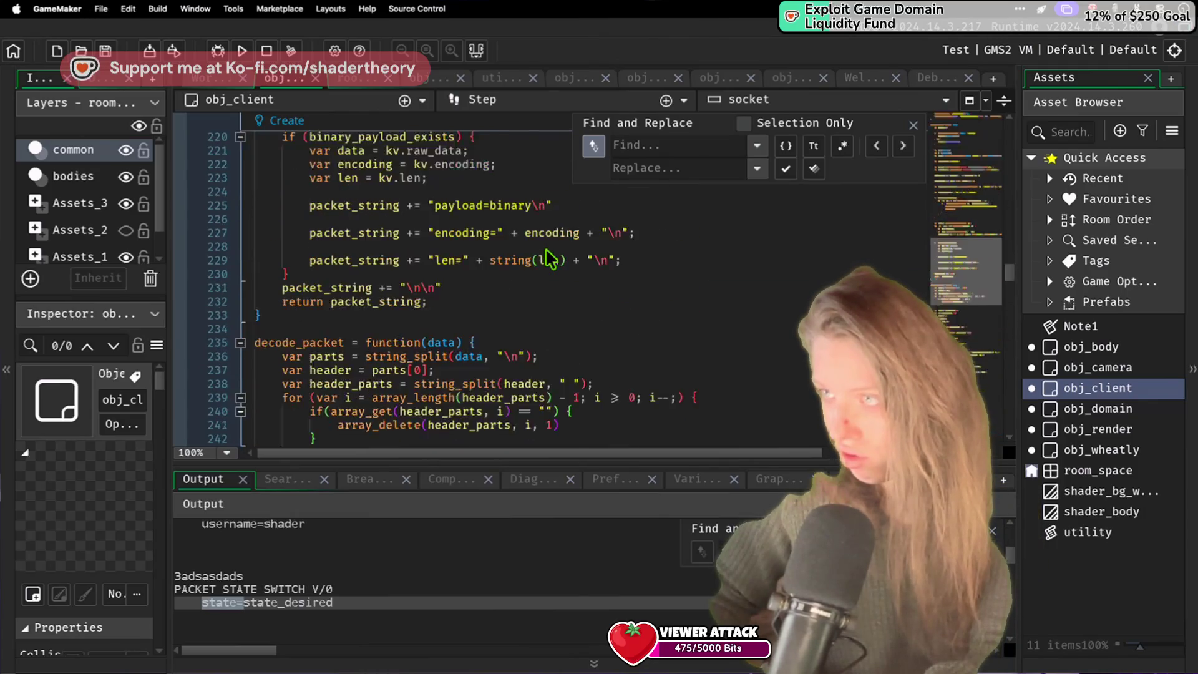
click(663, 147)
text(state?)
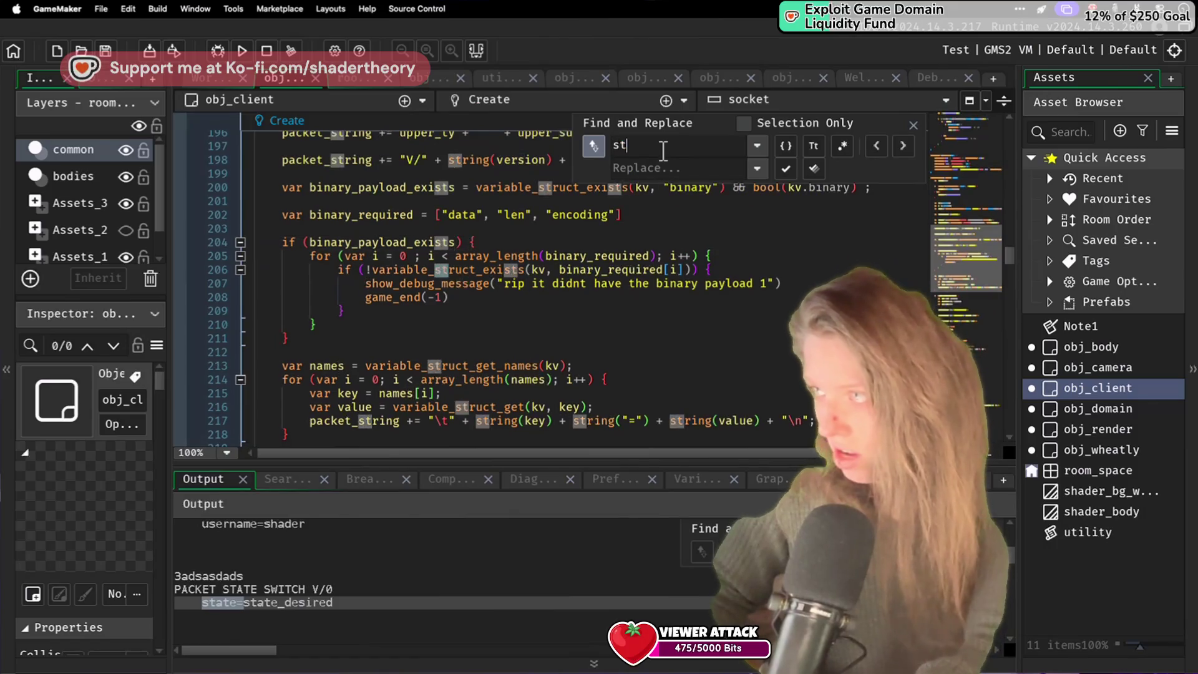
key(BackSpace)
text(:)
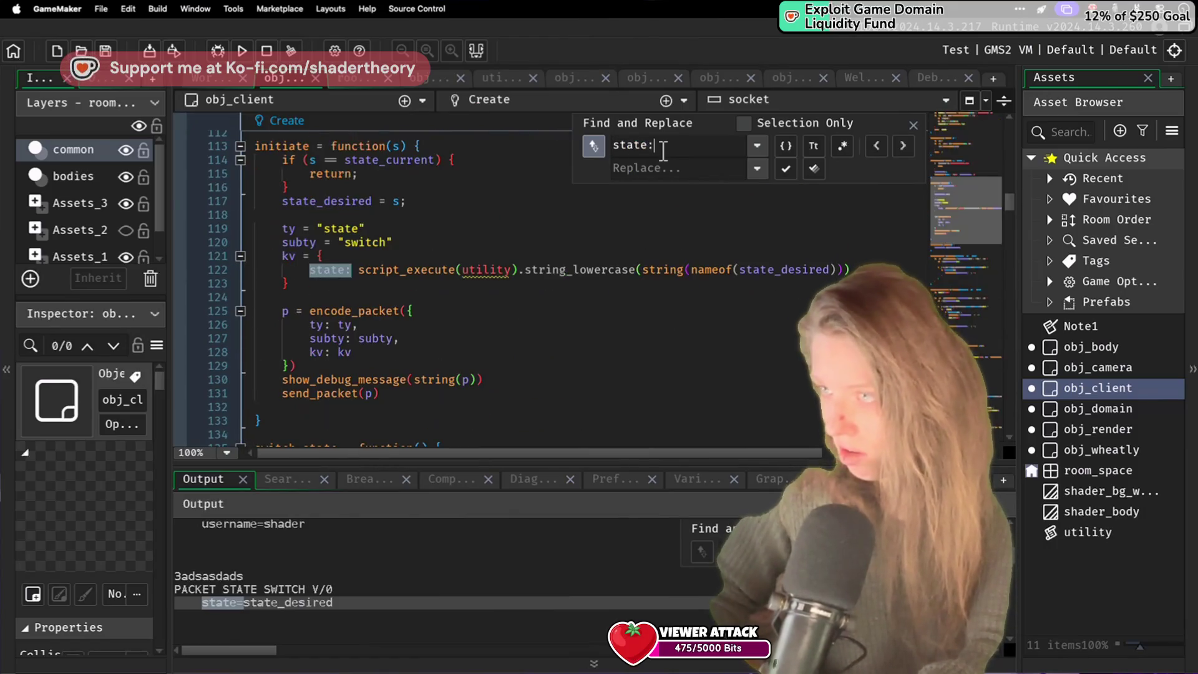
Step: Replace nameof(state_desired) with state_connection_lookup[state_desired] on line 122 and rerun the game
double_click(767, 268)
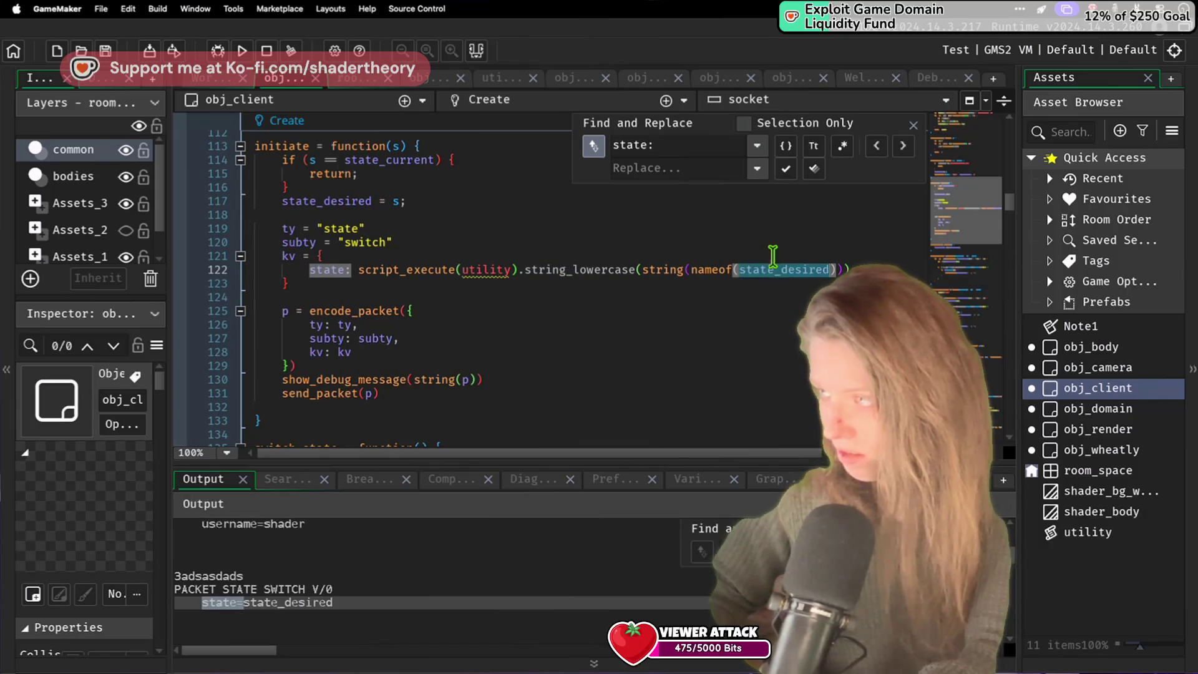
key(BackSpace)
key(BackSpace)
key(BackSpace)
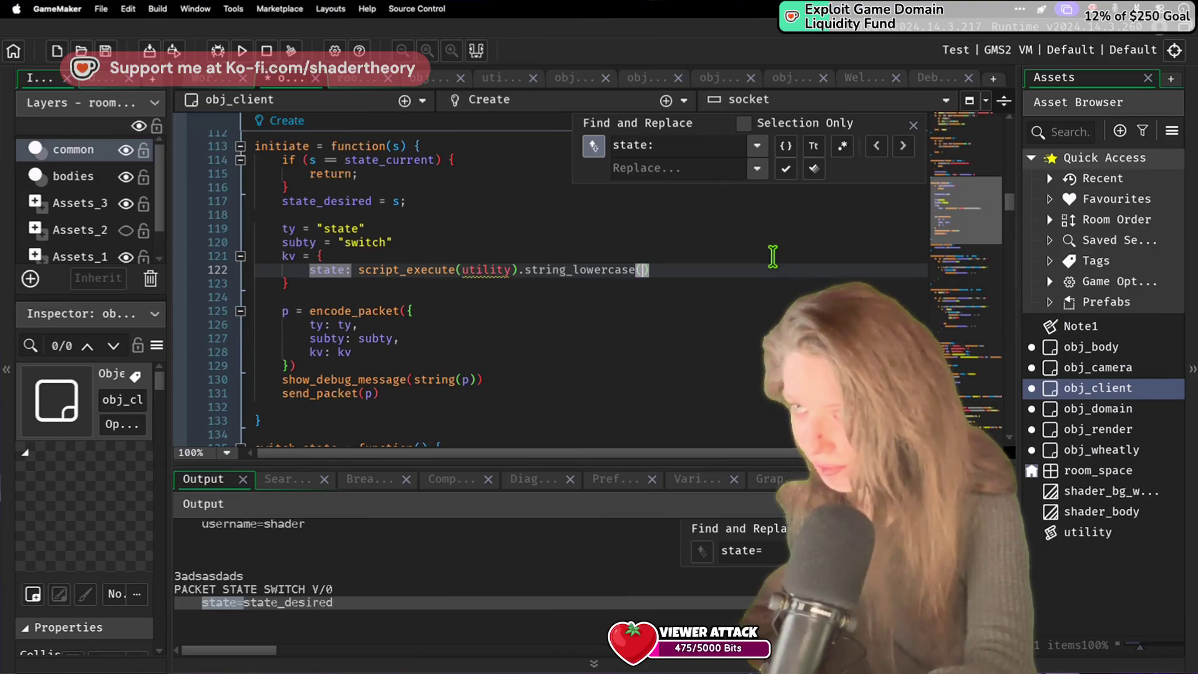
text(state_connection)
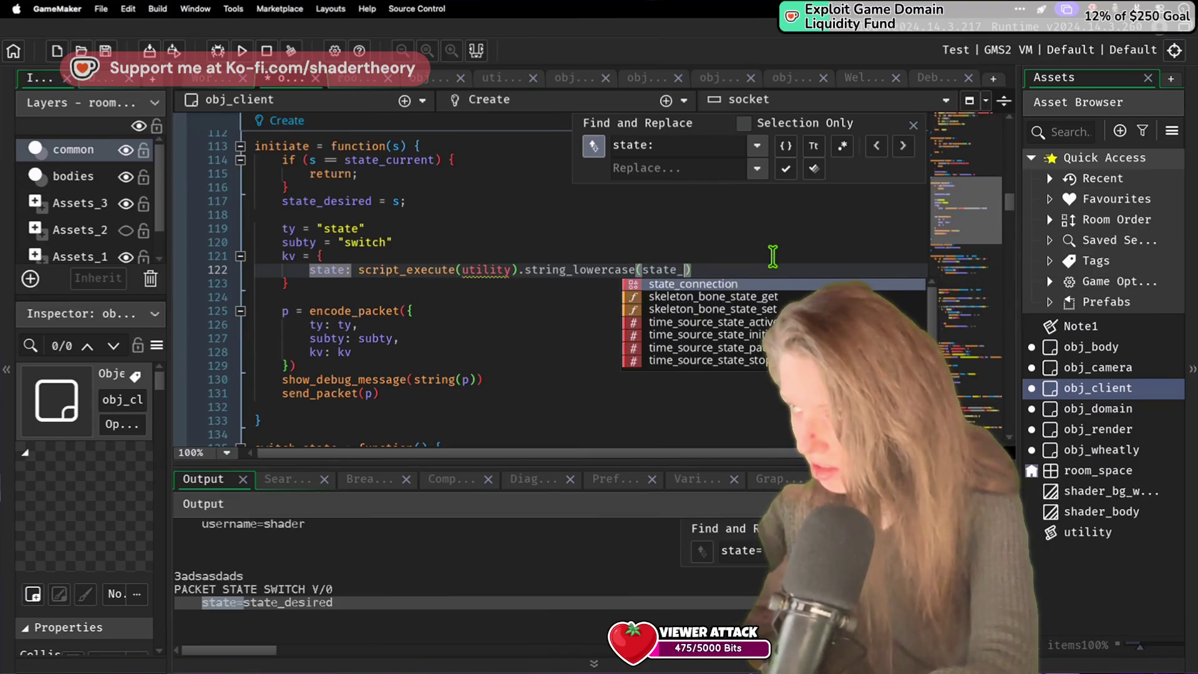
text([)
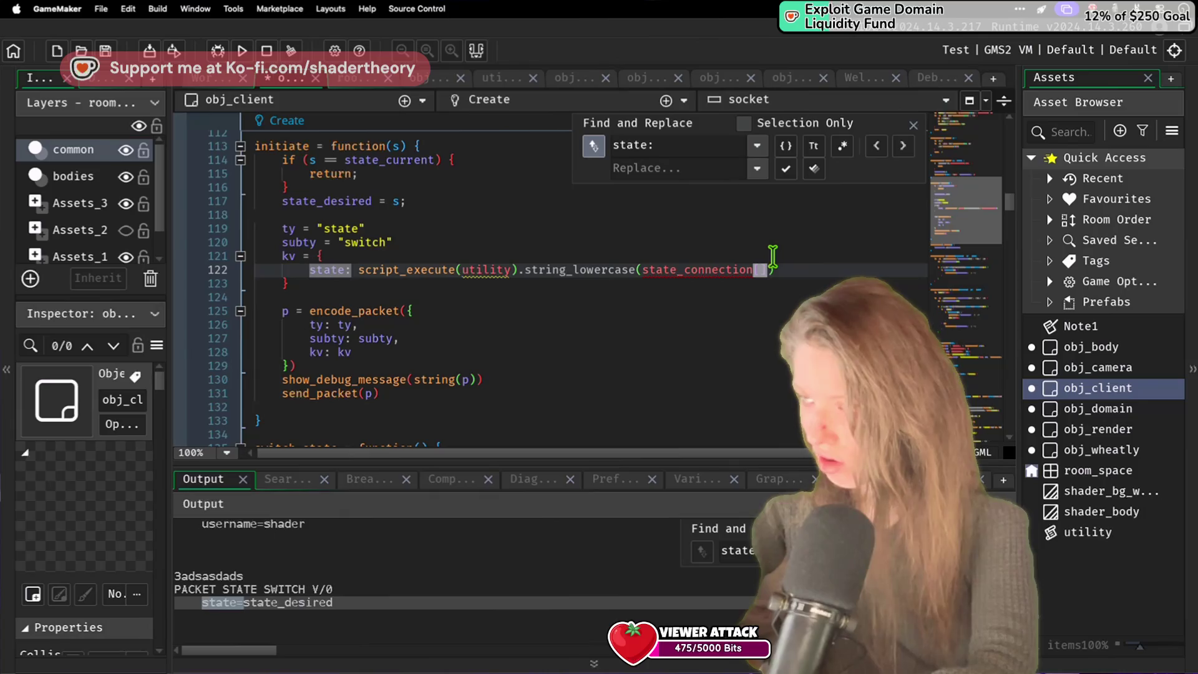
text(state_)
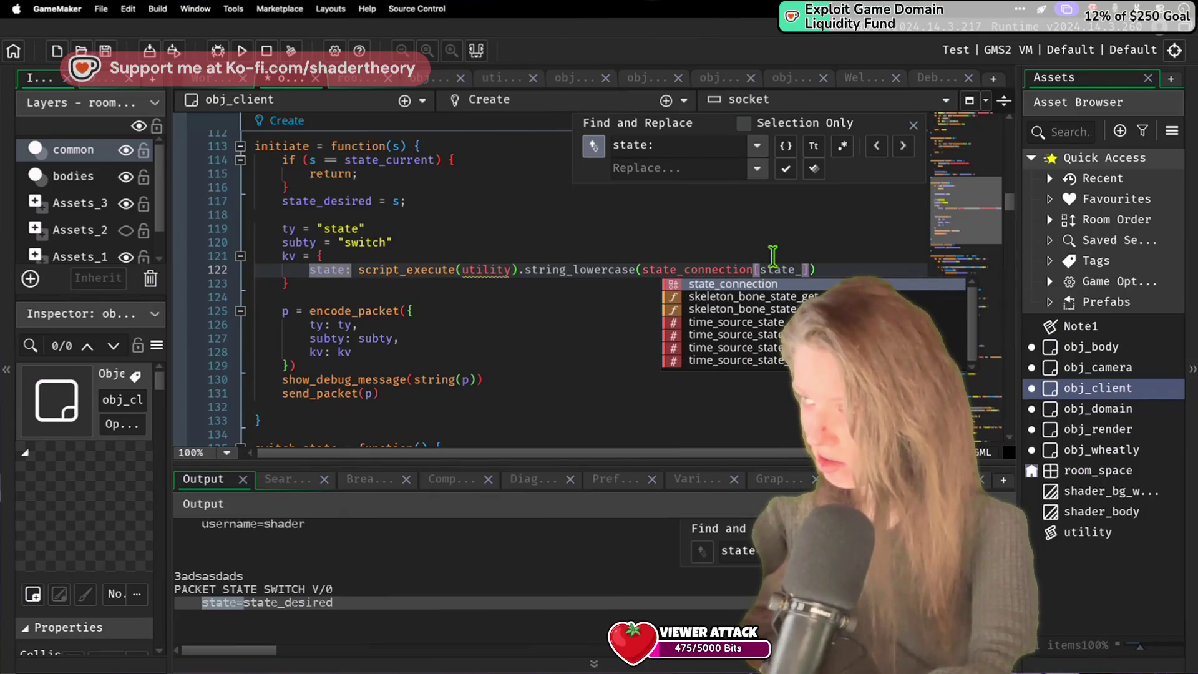
text(desired)
key(Up)
key(Up)
key(Up)
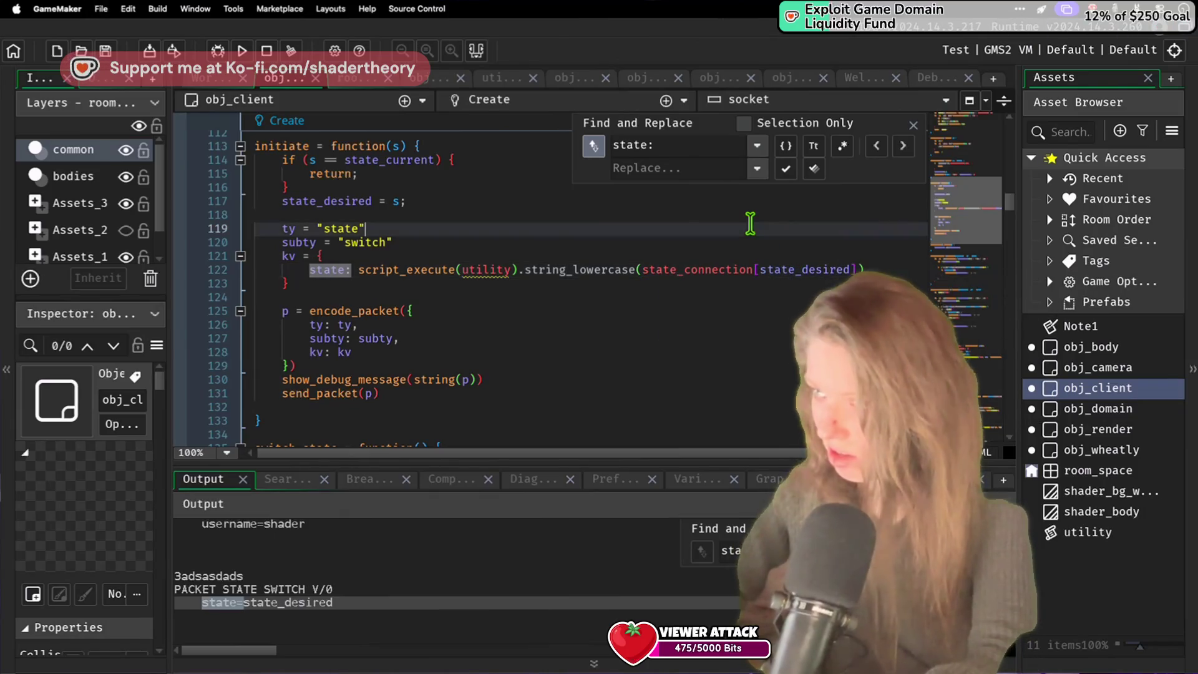
click(749, 270)
text(_look)
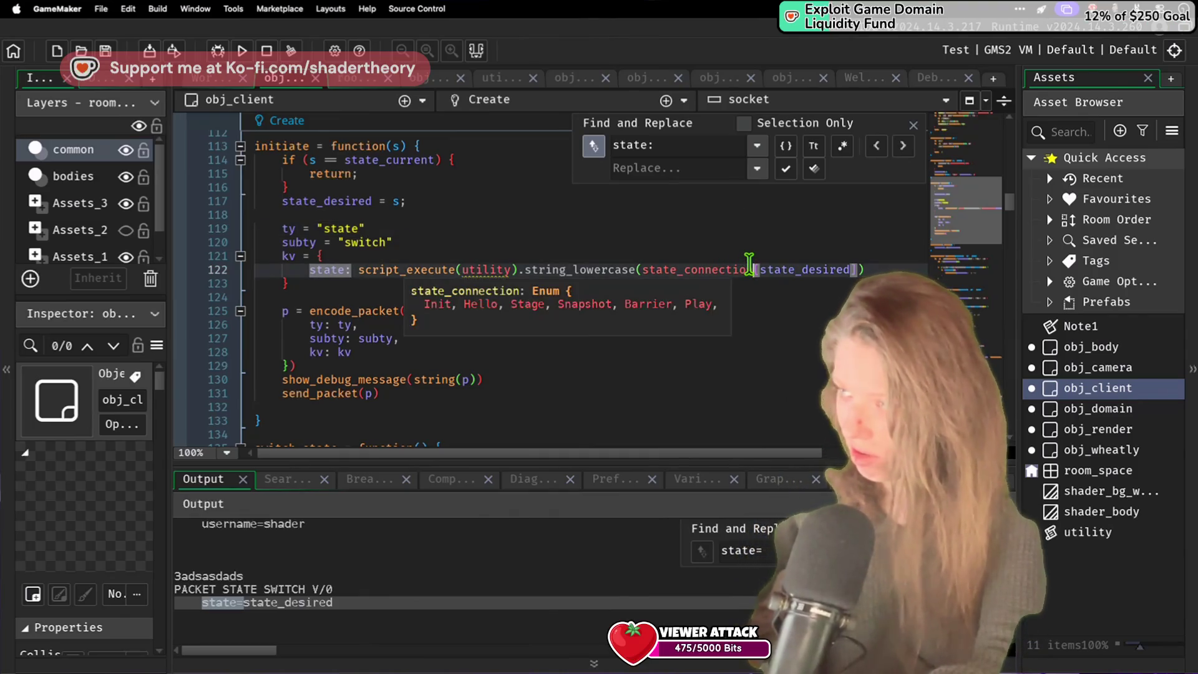
text(up)
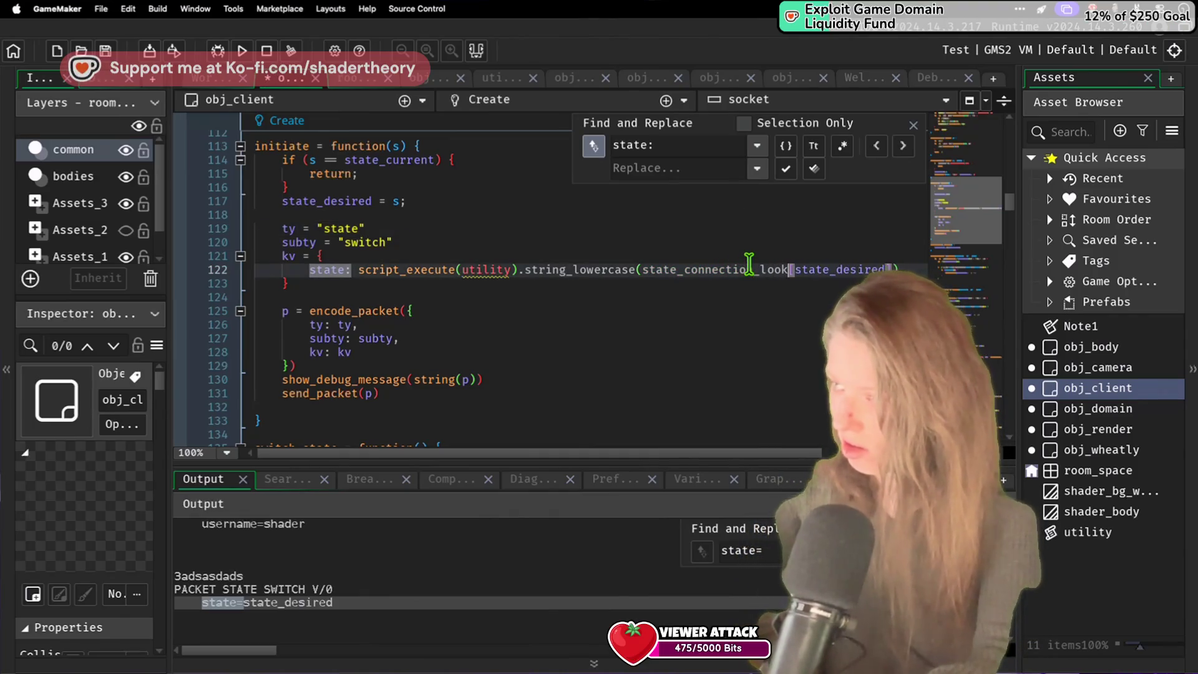
click(725, 234)
key(F5)
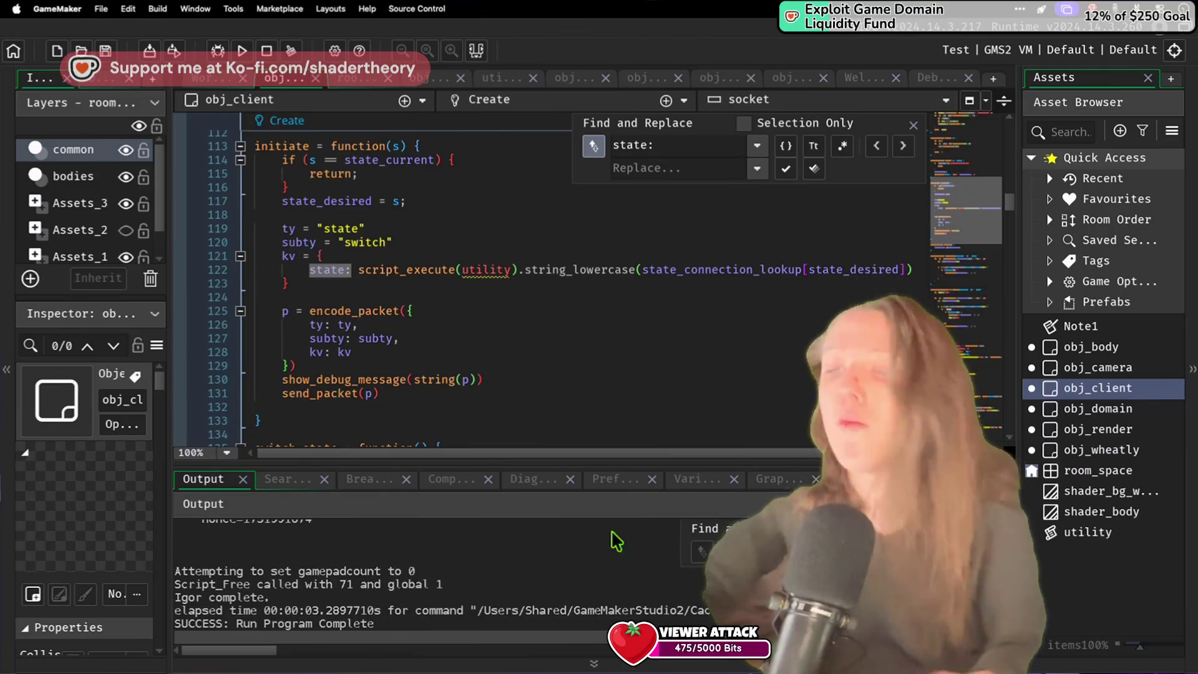
Step: Read the Output log to confirm the state switch packet now carries state=stage
scroll(538, 616, up, 3)
scroll(538, 616, down, 2)
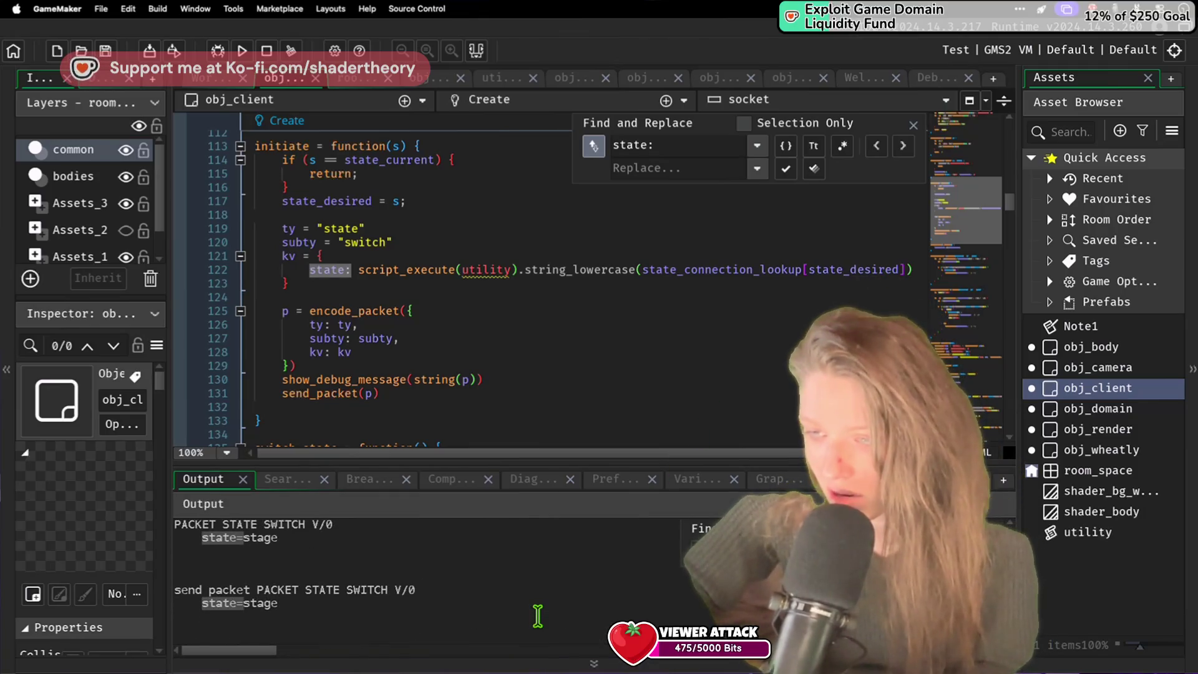
scroll(538, 616, down, 5)
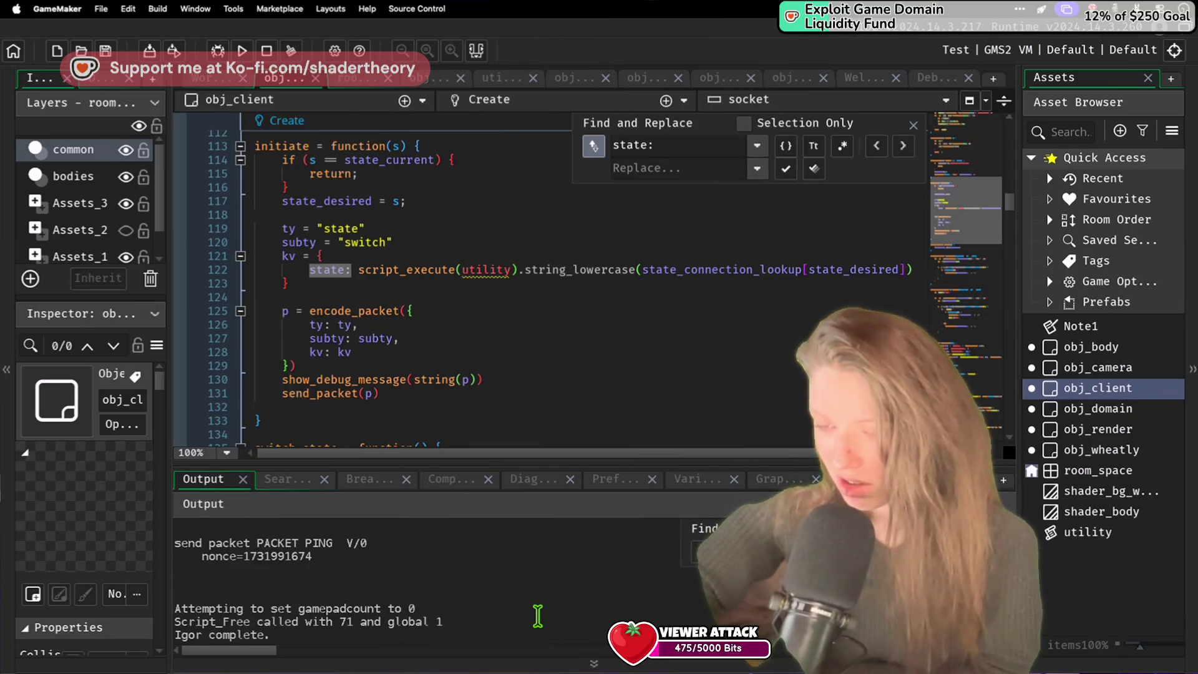
Step: Review the switch(state_current) cases in obj_client's Step event, ending at line 41
click(575, 350)
scroll(576, 350, down, 20)
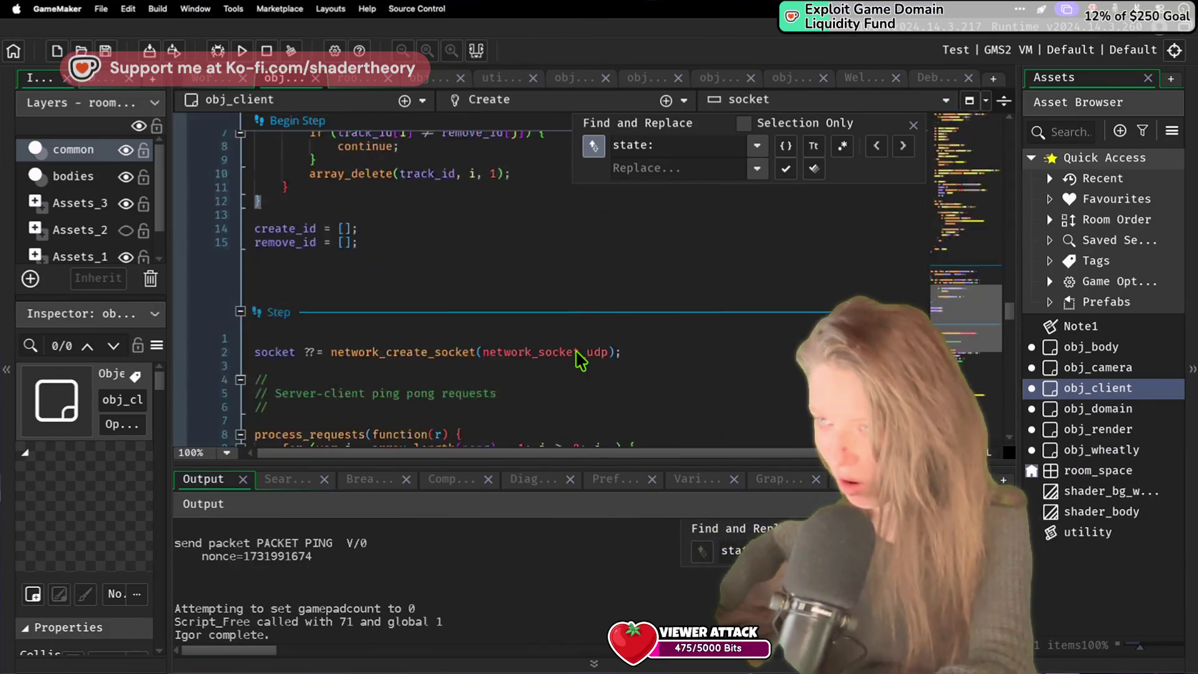
scroll(580, 360, up, 9)
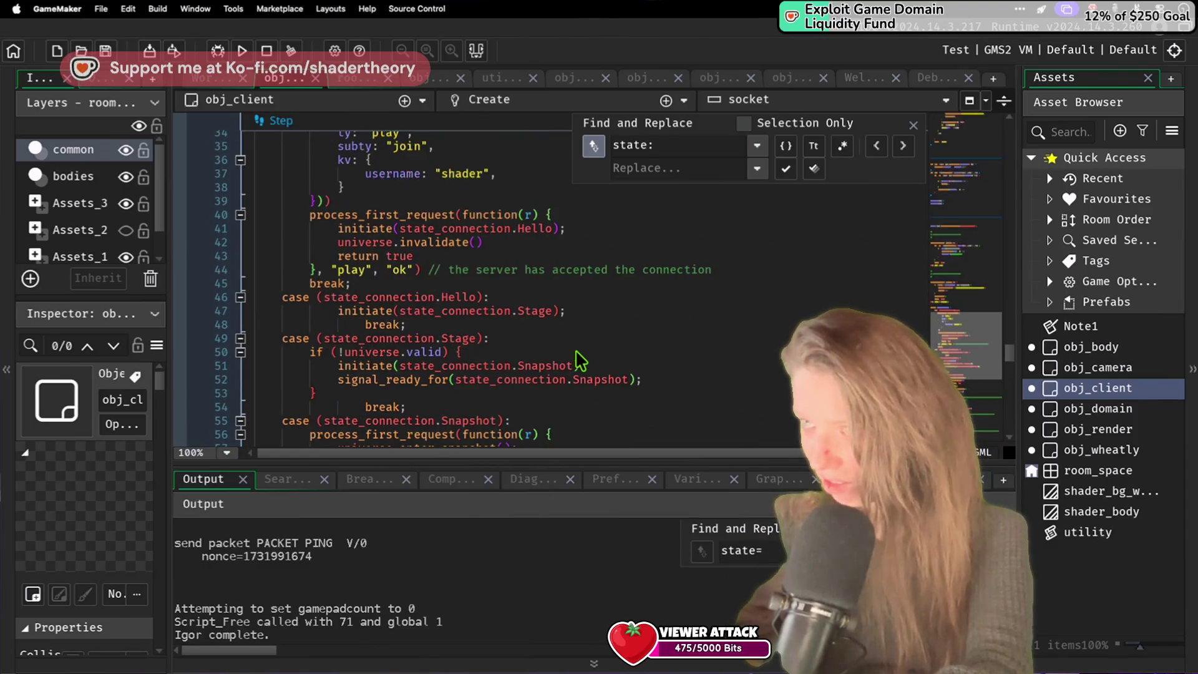
scroll(573, 276, up, 2)
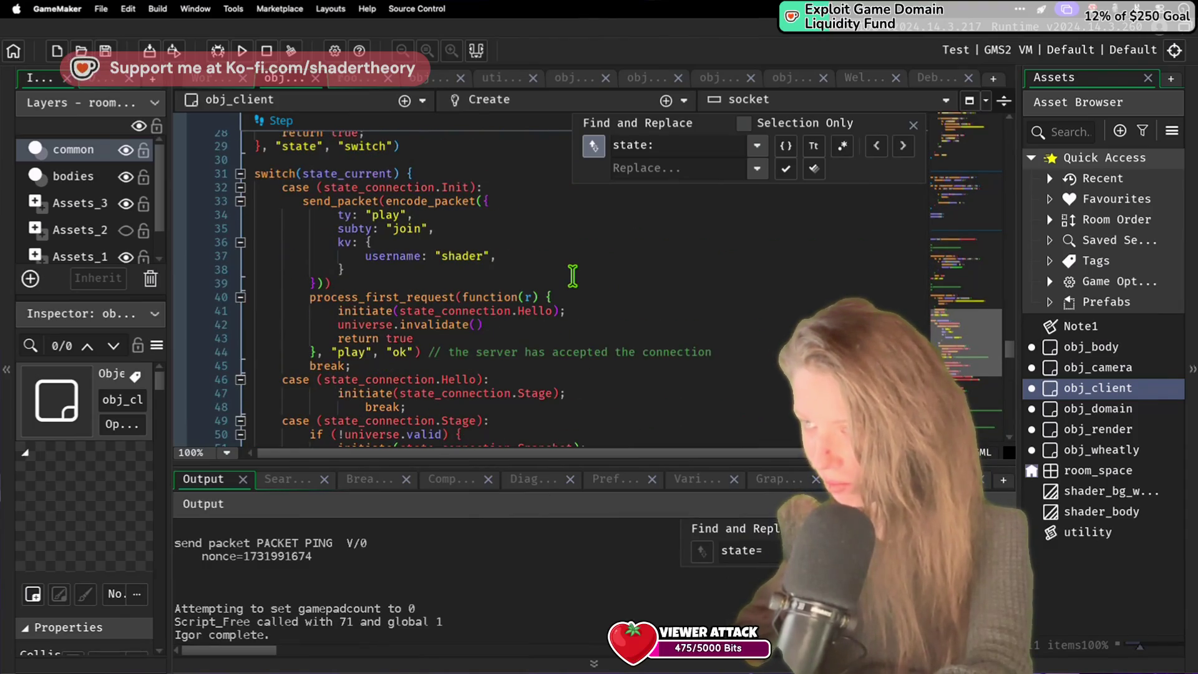
scroll(572, 275, down, 1)
click(572, 275)
text(g)
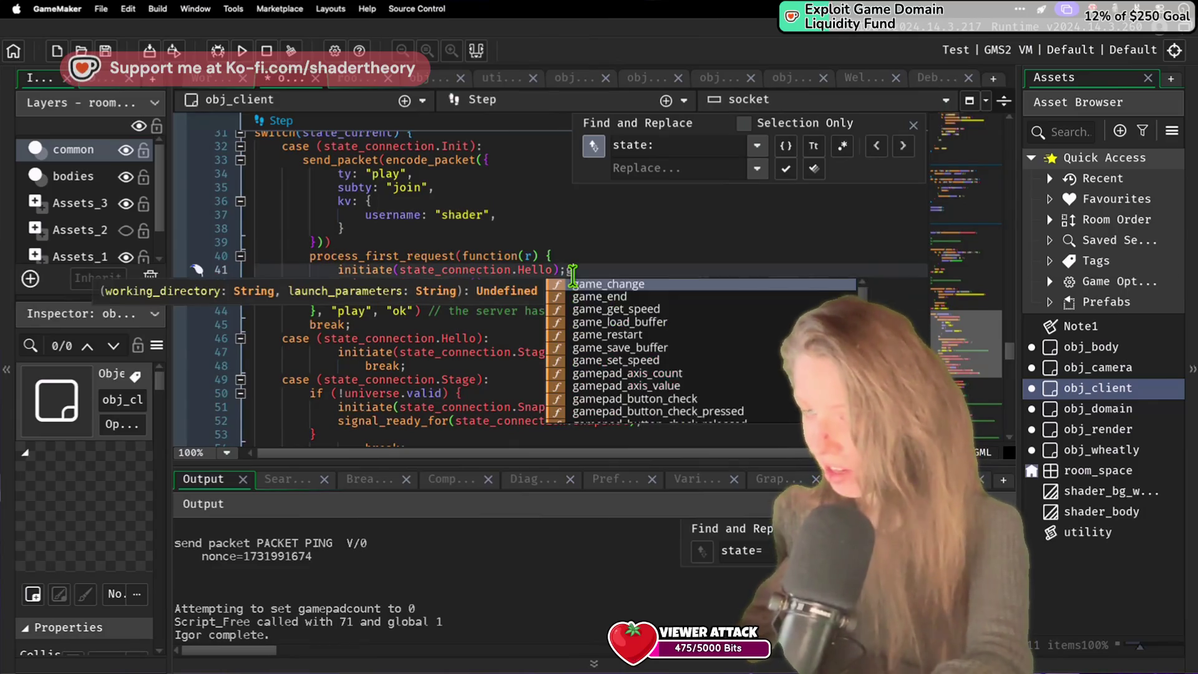
text(a)
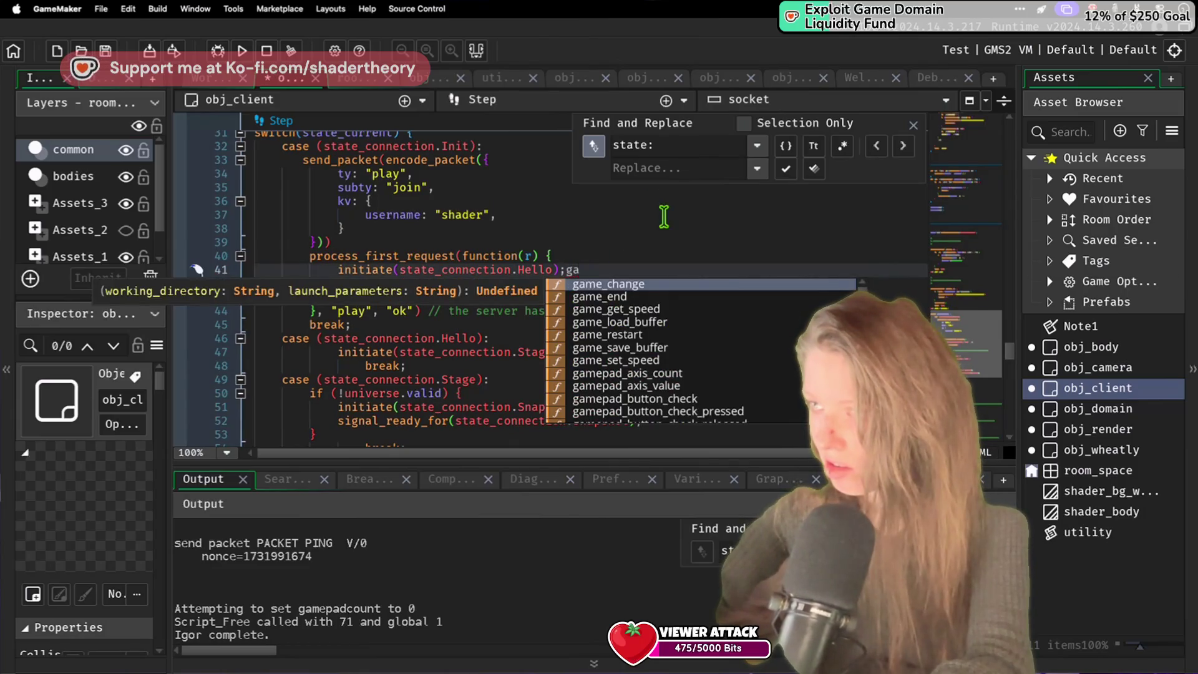
Step: Remove the stray 'ga' and search for game_end, stepping through matches back to line 25
key(BackSpace)
key(BackSpace)
click(665, 148)
text(game_ex)
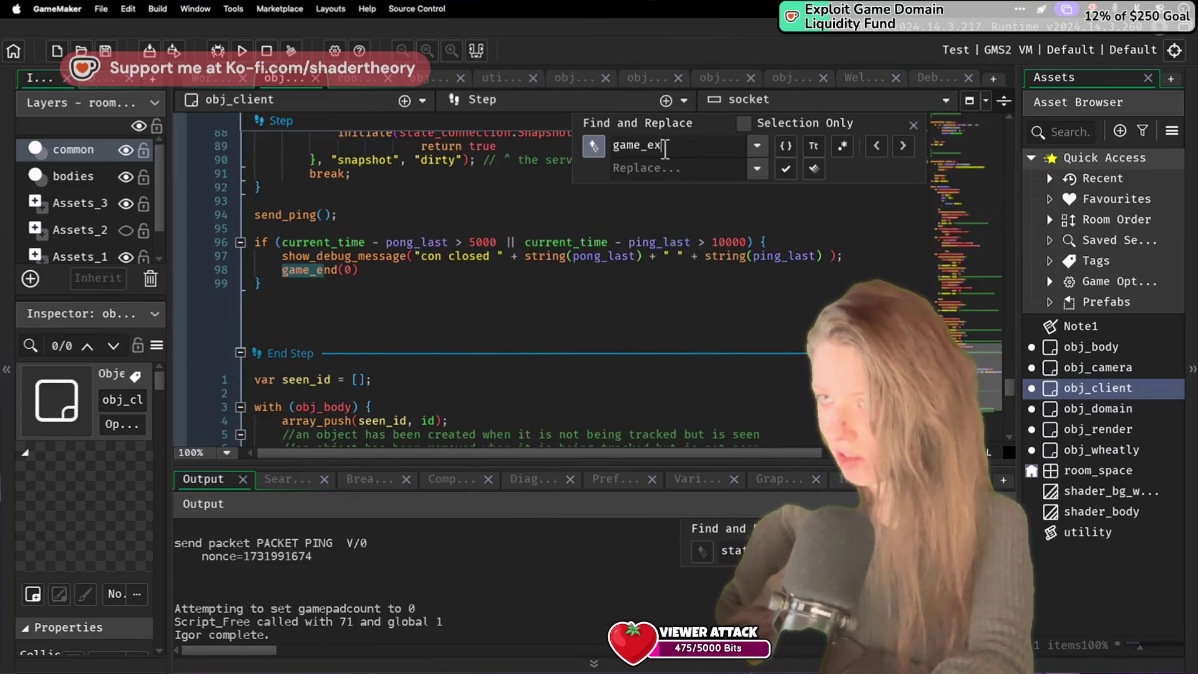
key(Return)
text(nd)
key(Return)
key(Return)
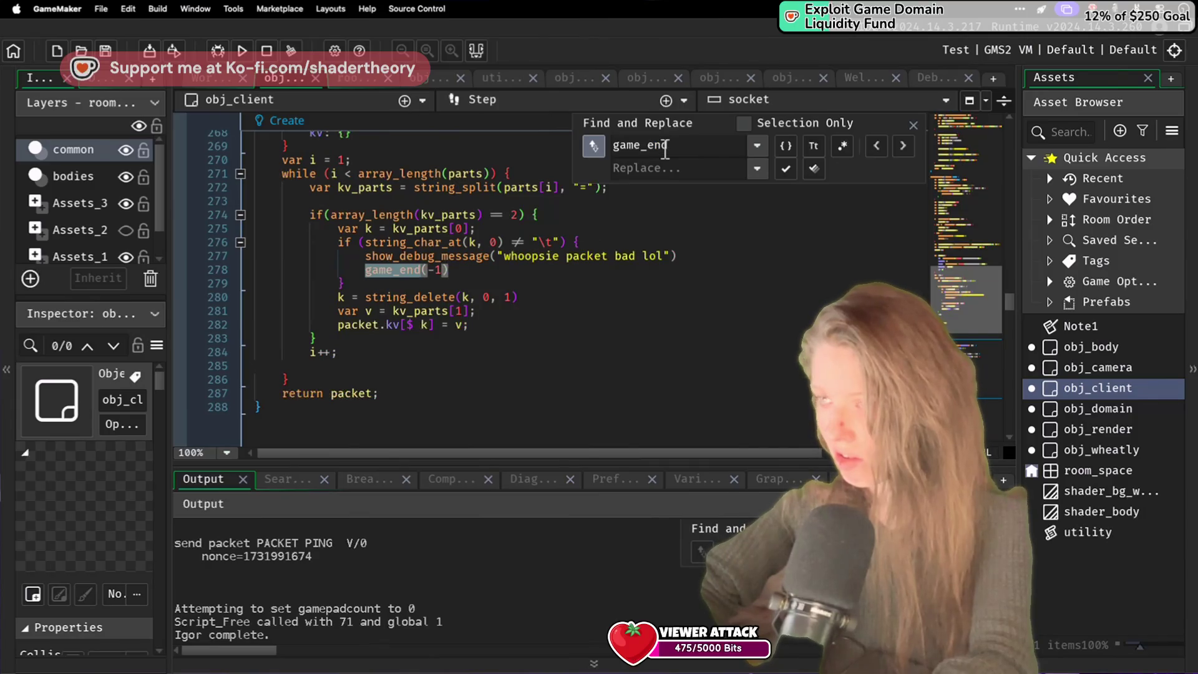
key(shift+Return)
key(shift+Return)
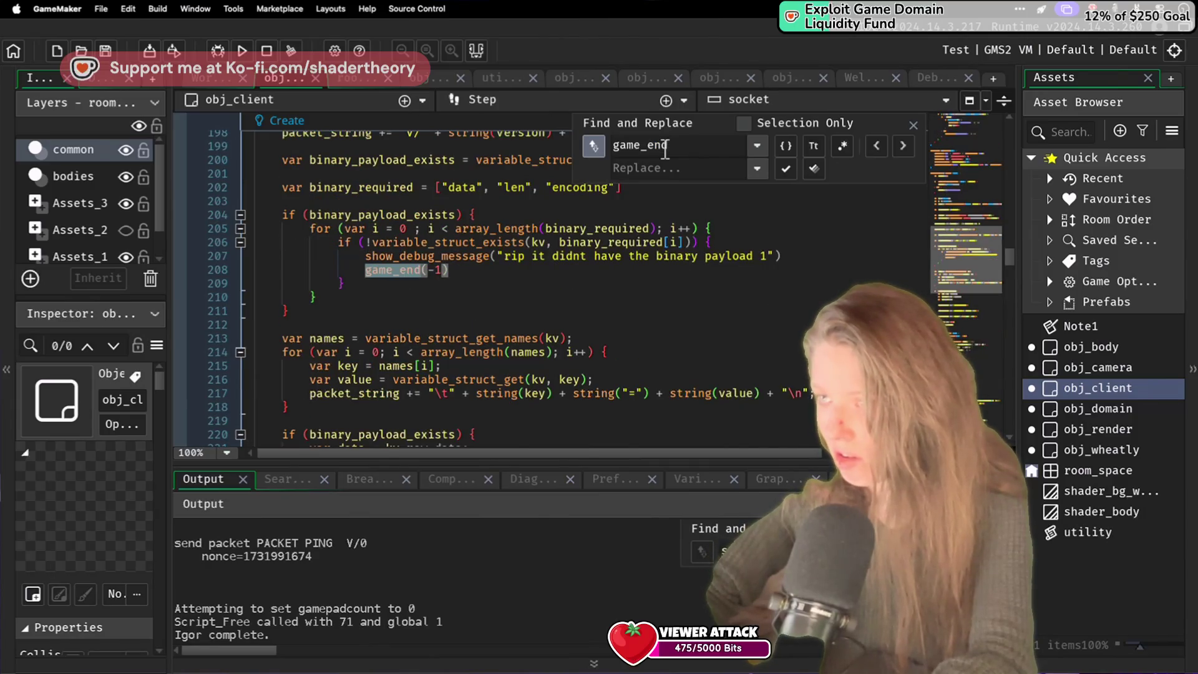
key(shift+Return)
key(shift+Return)
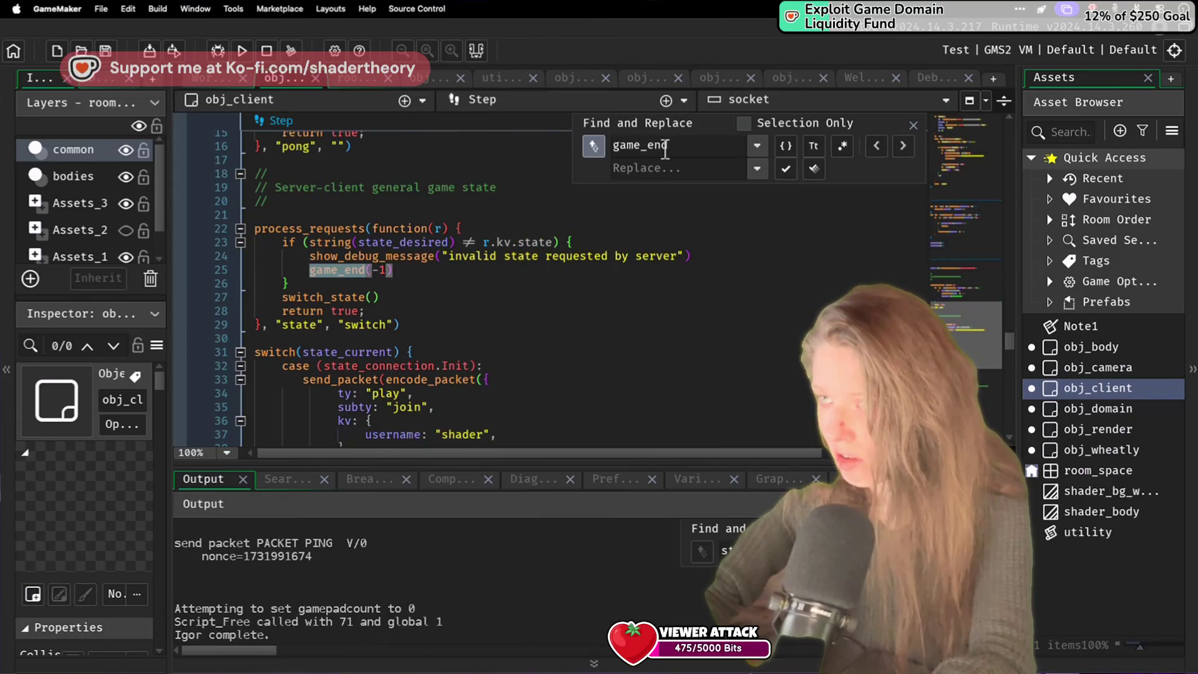
key(shift+Return)
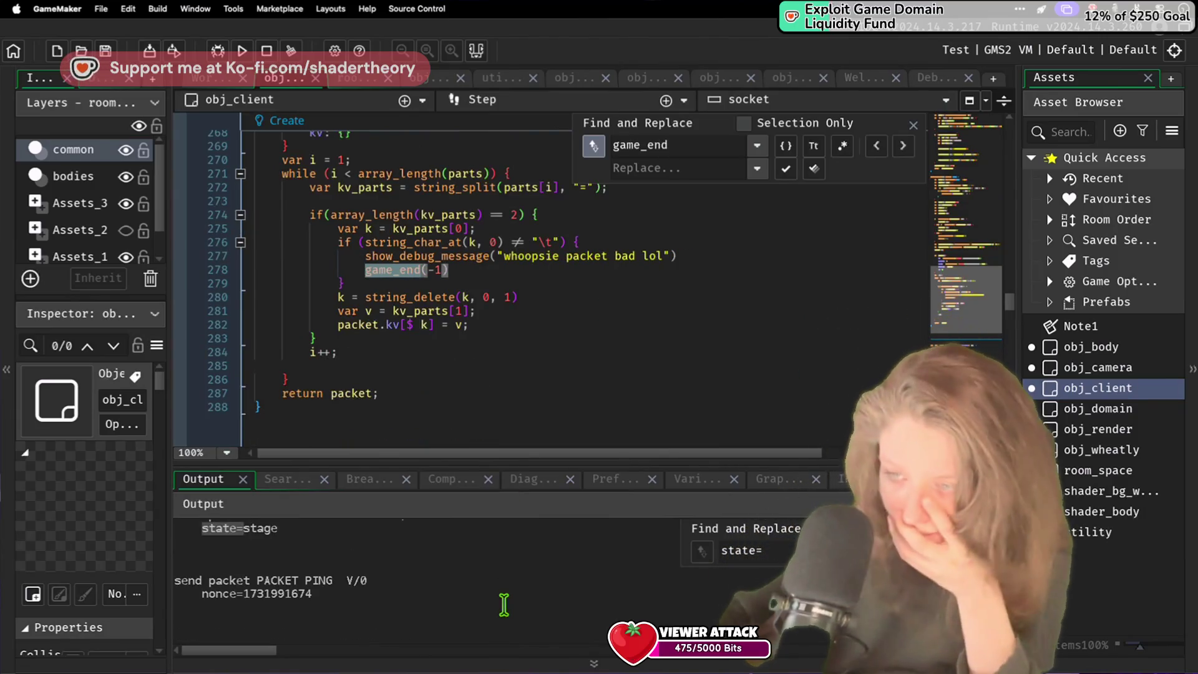
Step: Inspect the packet parser code around line 279 that calls game_end(-1) after 'whoopsie packet bad lol'
click(553, 298)
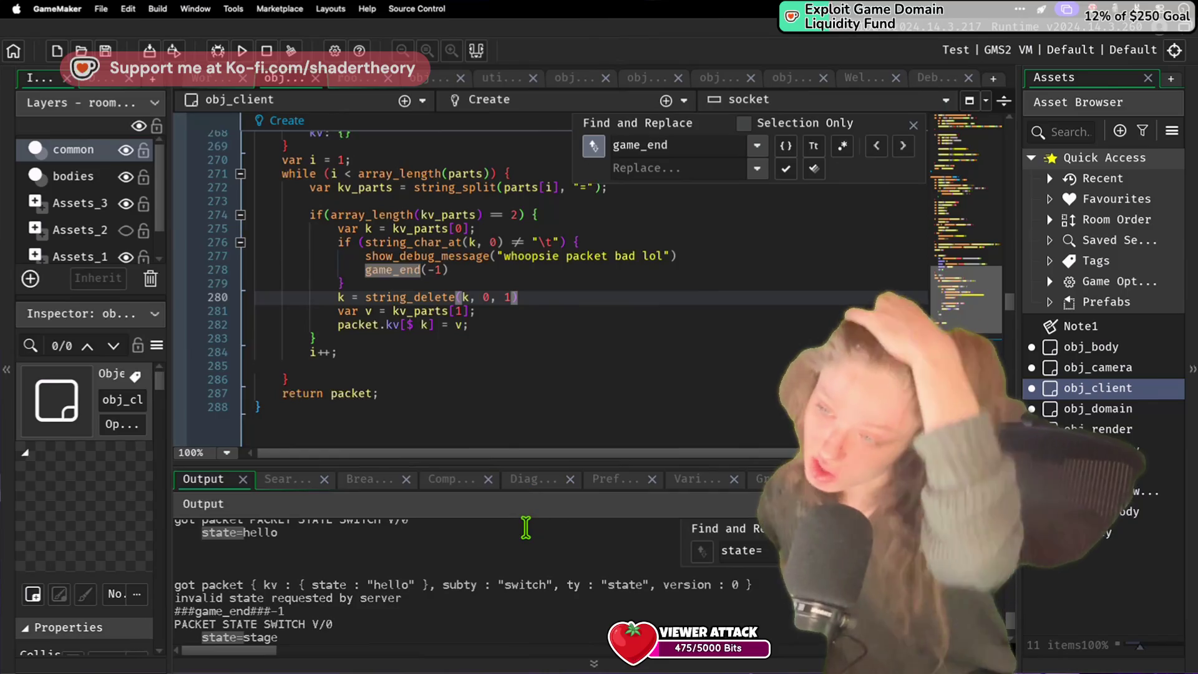
scroll(535, 562, up, 2)
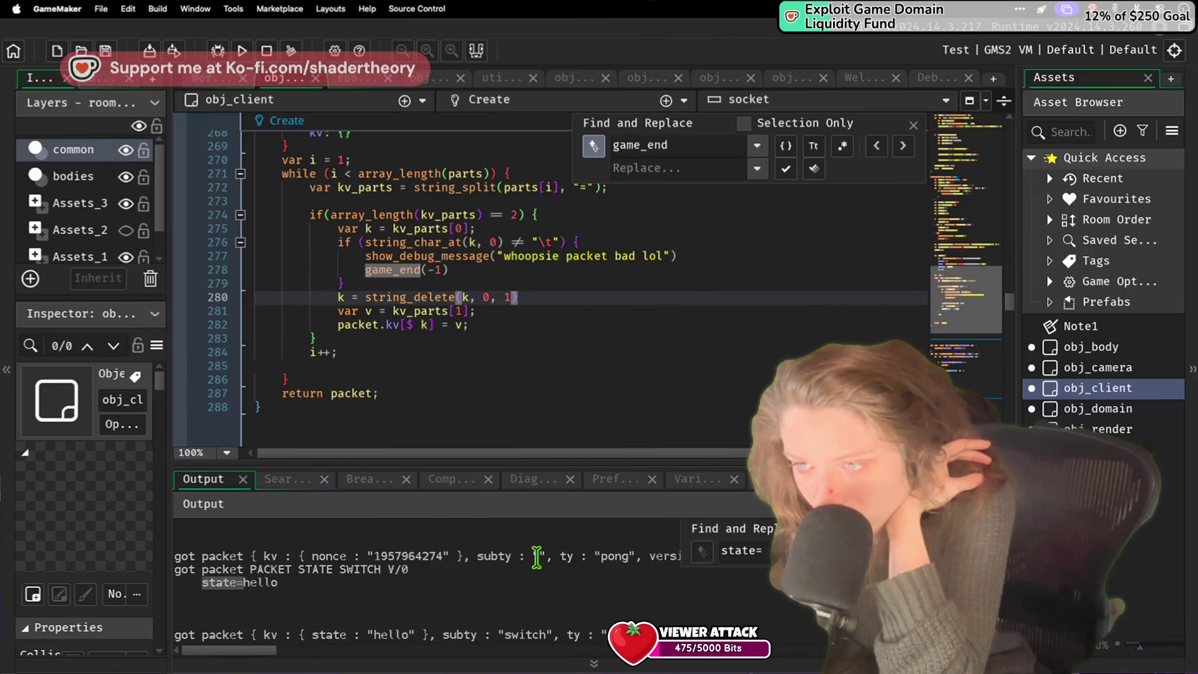
click(564, 284)
text(st)
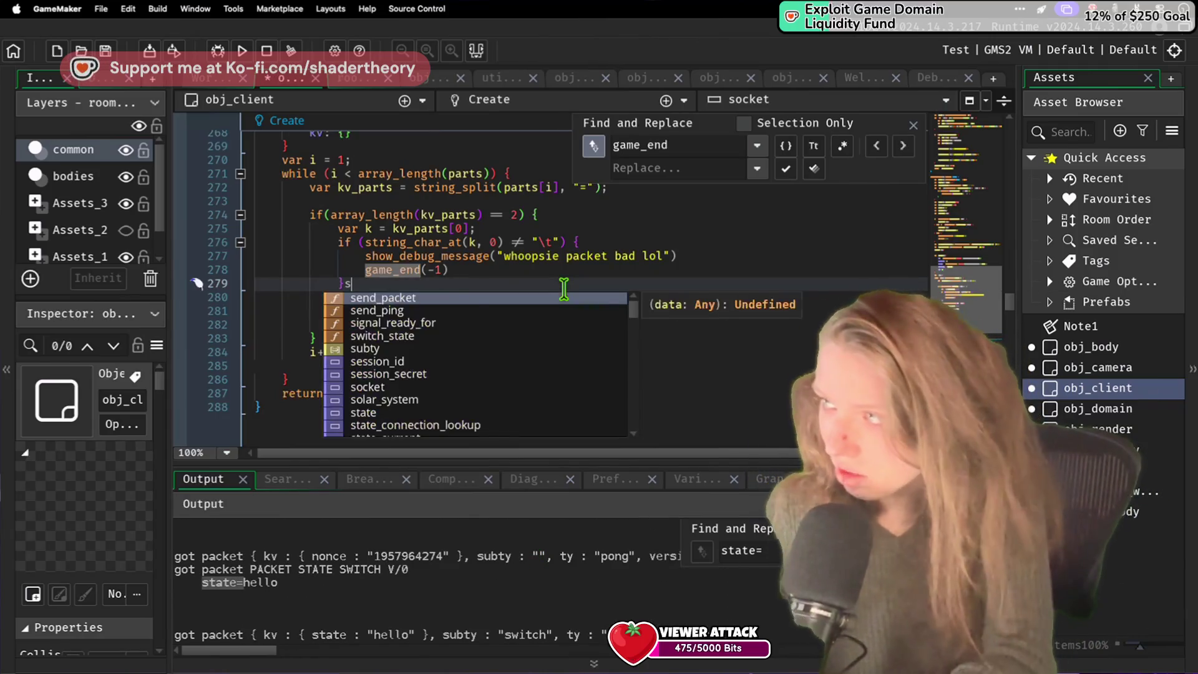
key(Escape)
double_click(660, 144)
text(state)
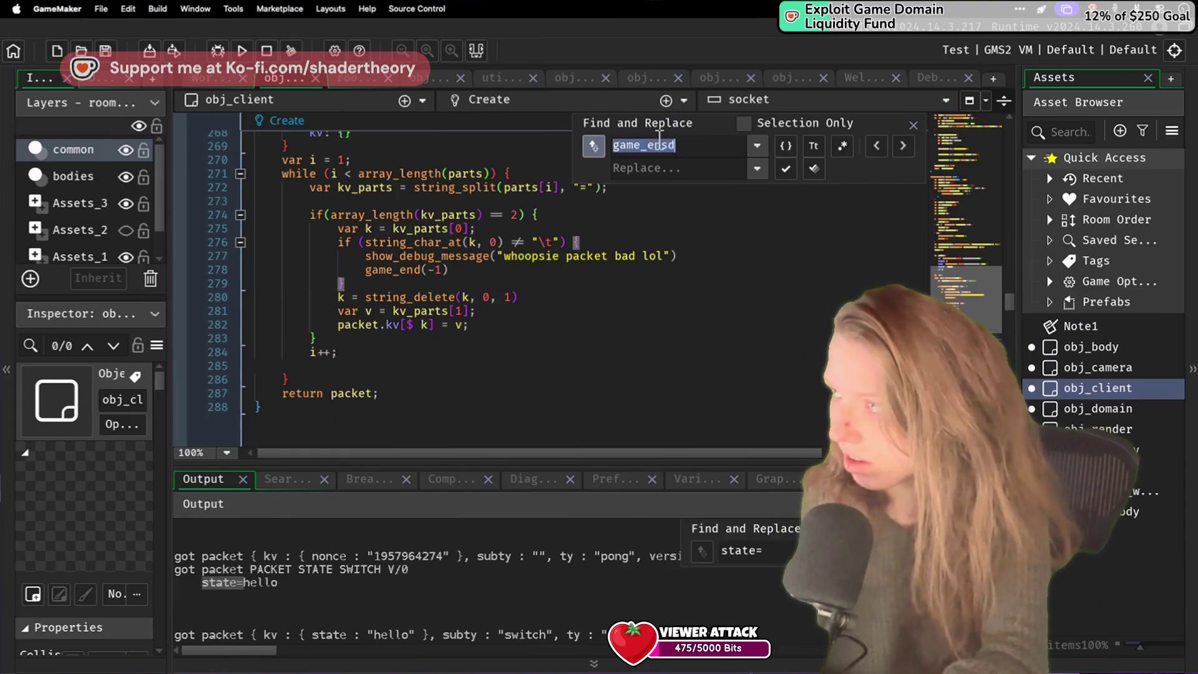
key(Return)
key(BackSpace)
text(tatt)
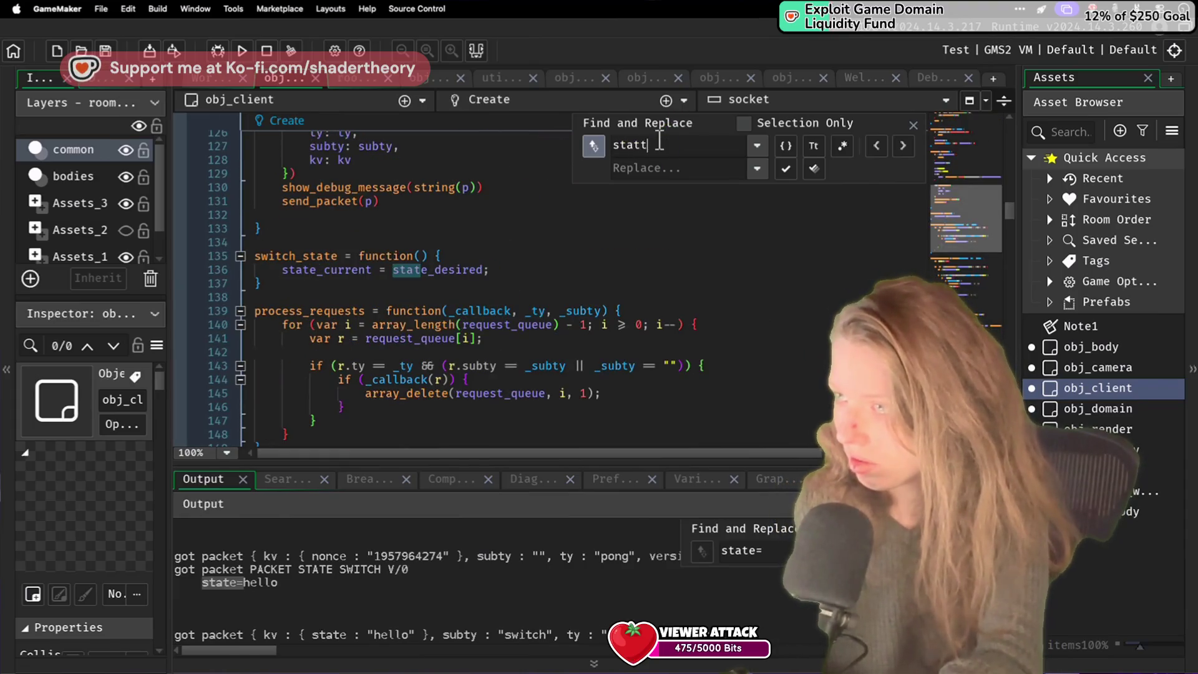
key(BackSpace)
text(e_de)
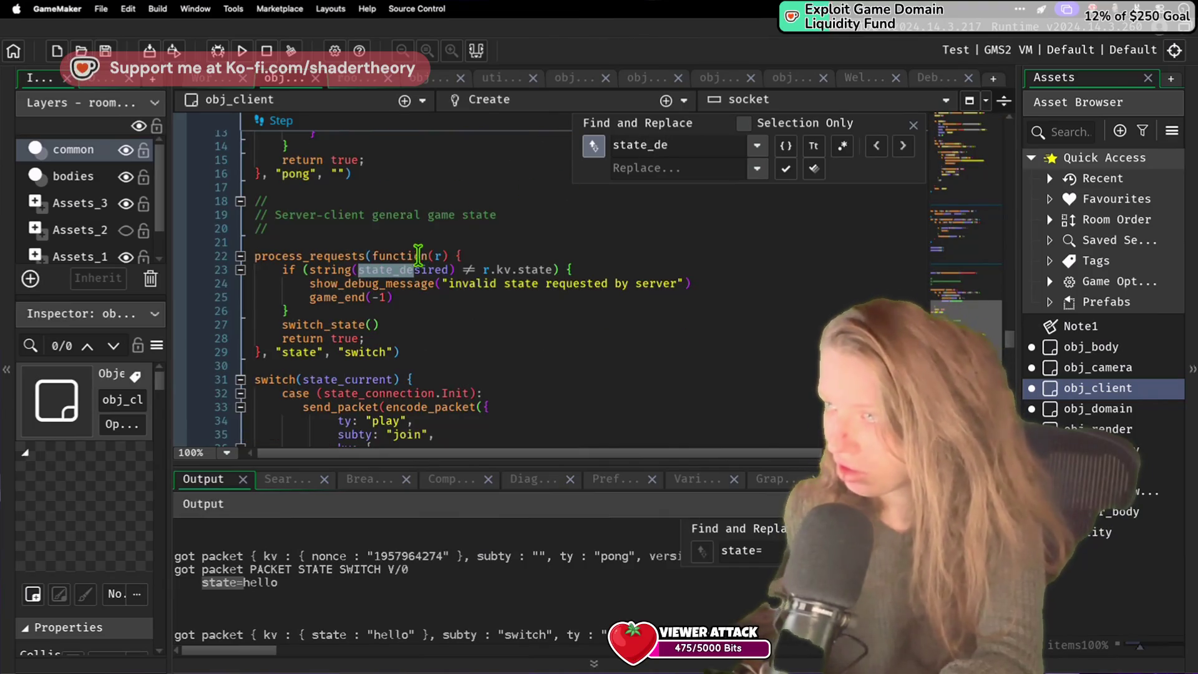
text(state_current)
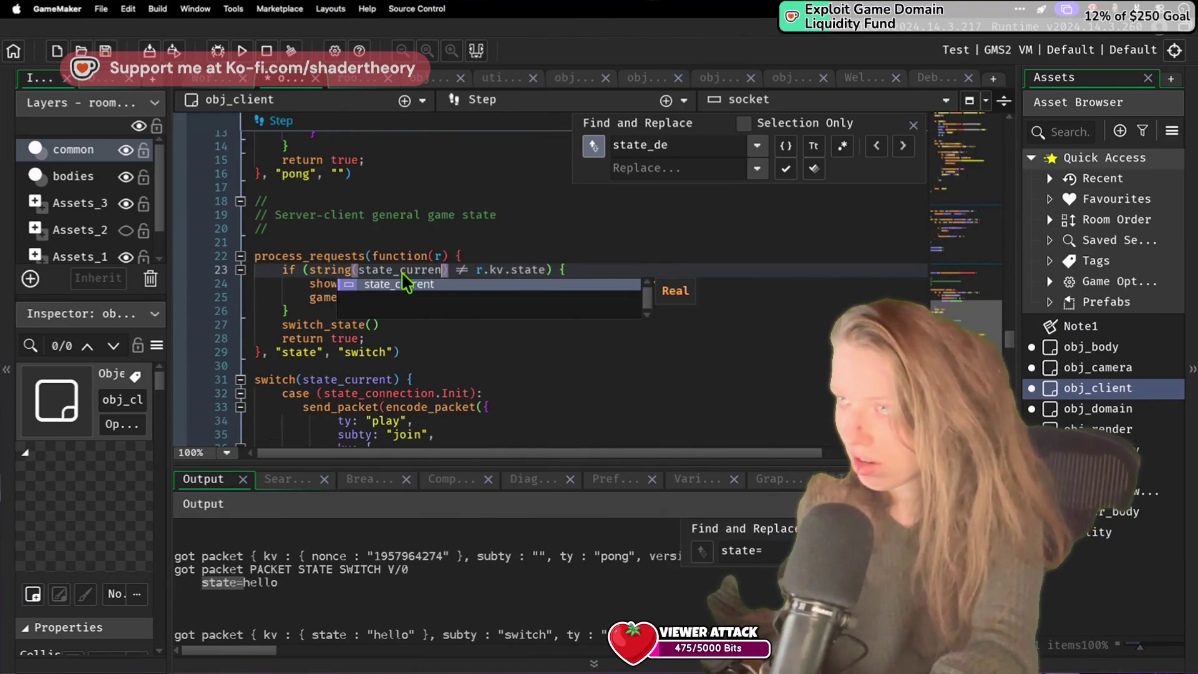
click(465, 236)
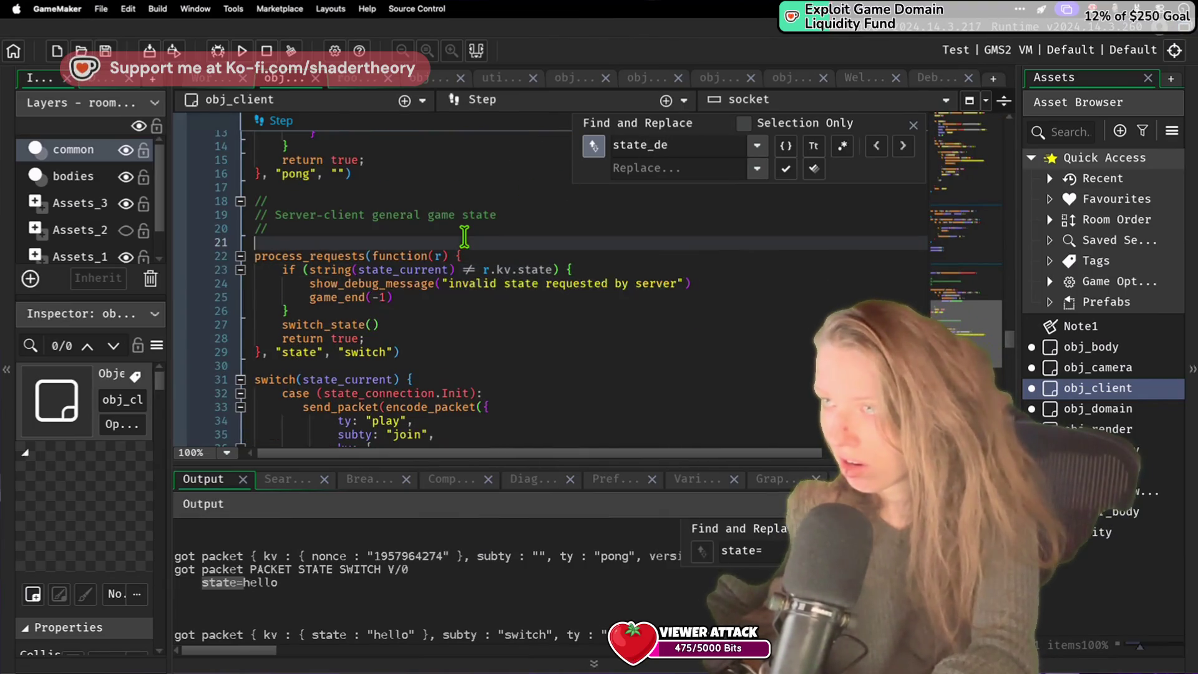
click(459, 311)
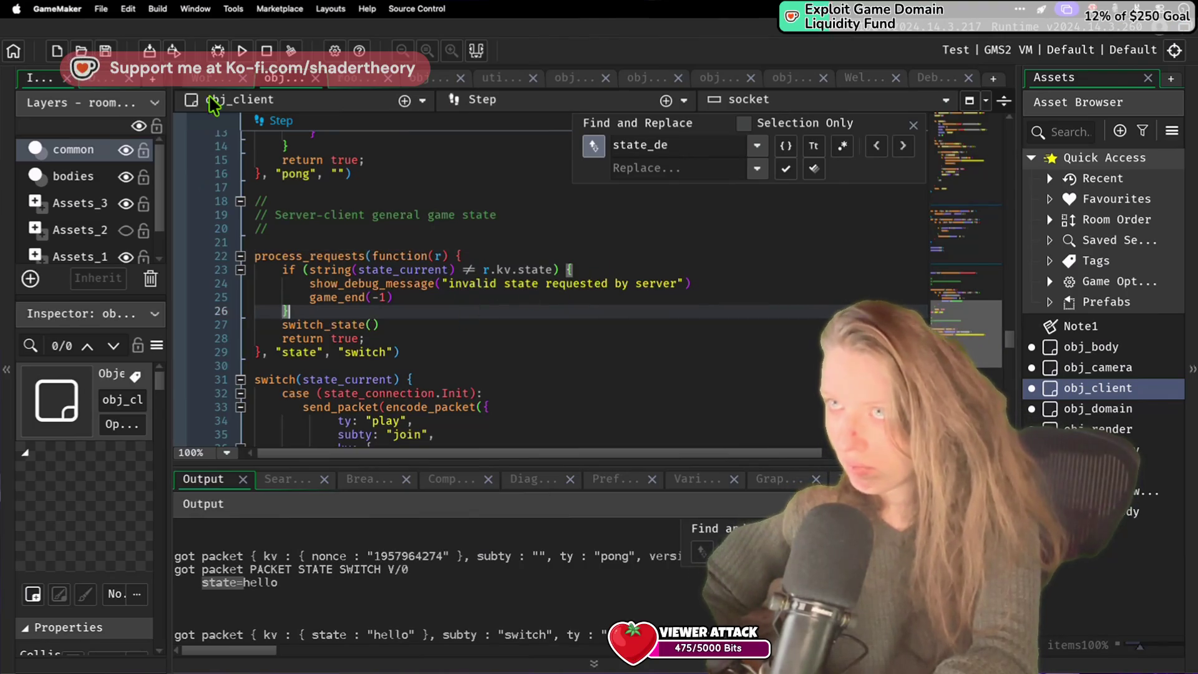
click(243, 50)
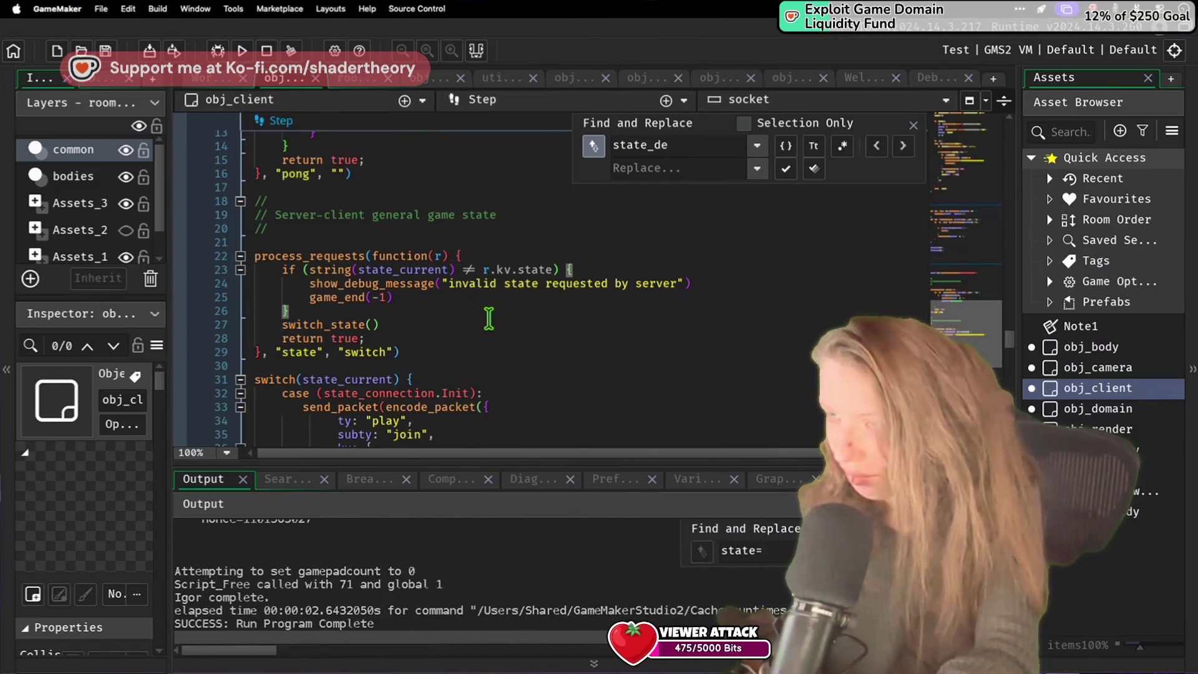
scroll(416, 626, up, 3)
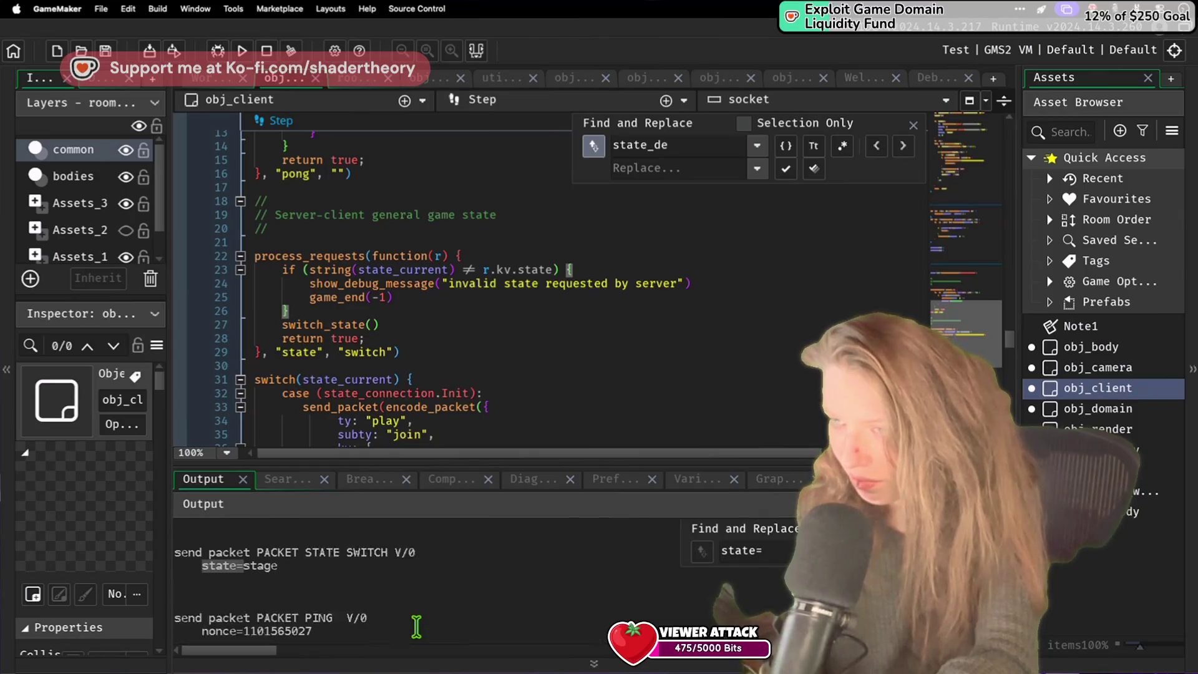
scroll(416, 626, down, 10)
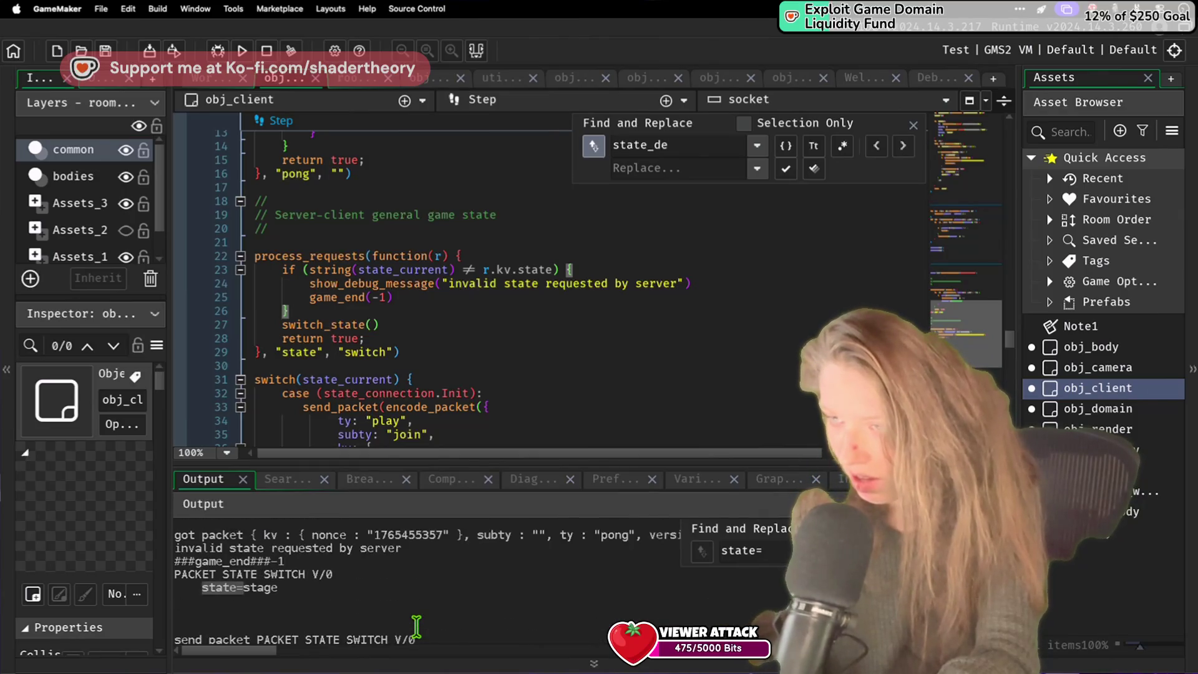
scroll(417, 626, up, 1)
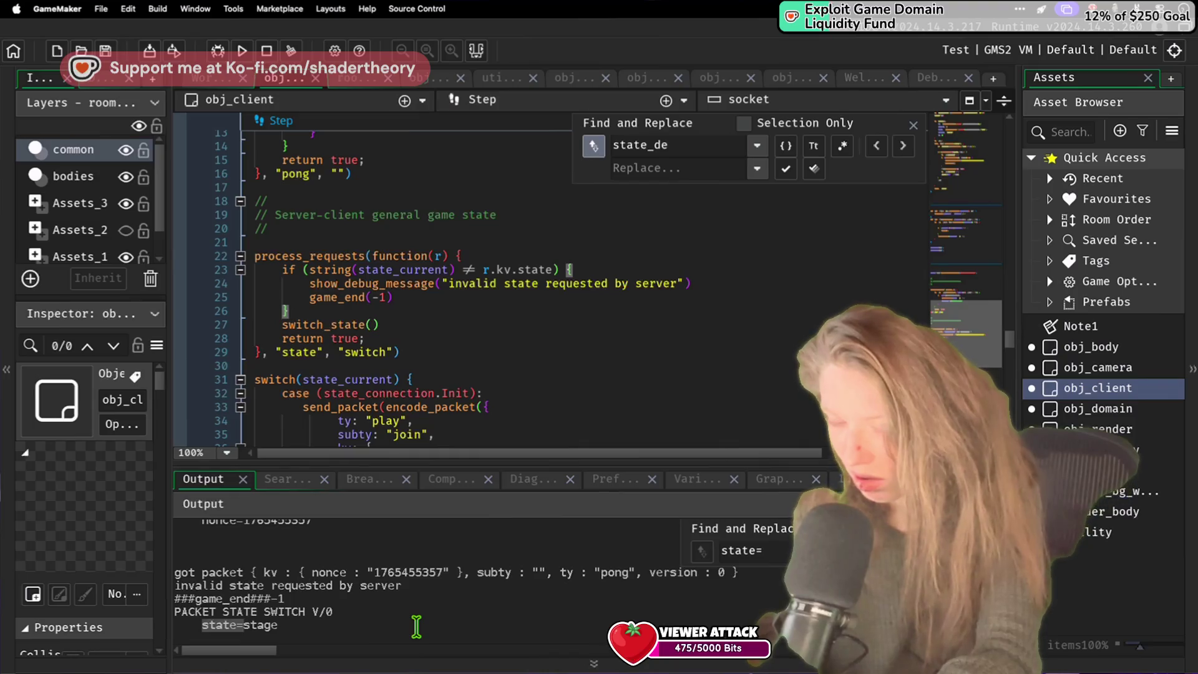
scroll(416, 627, up, 5)
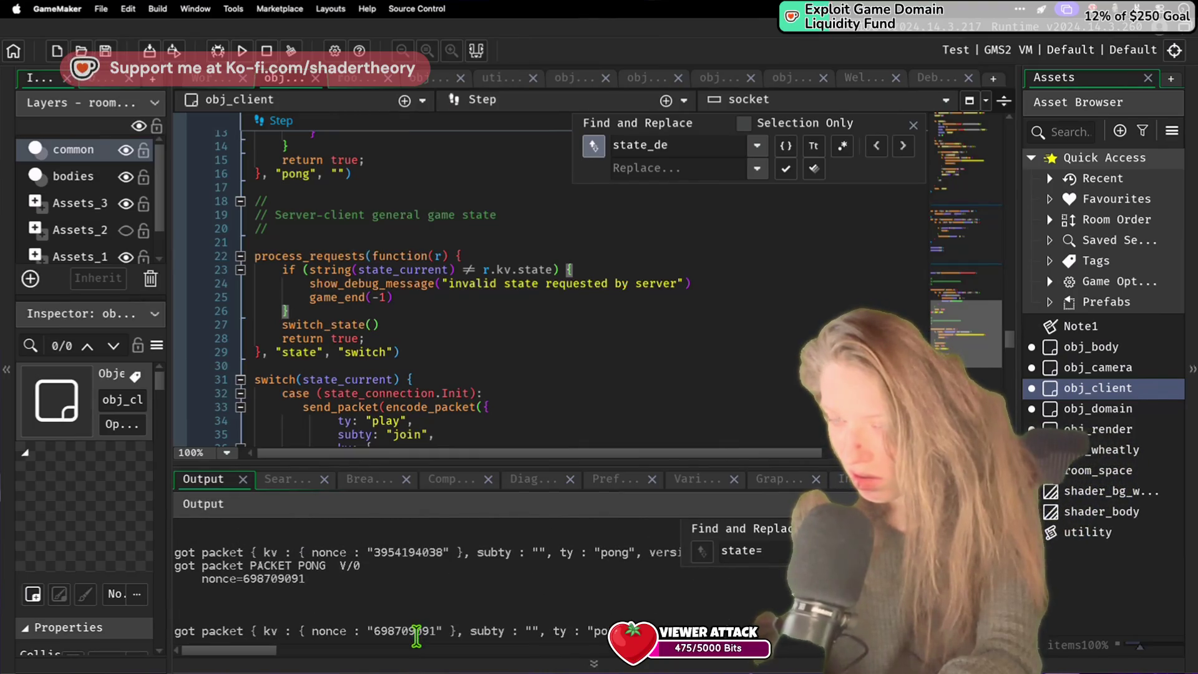
scroll(416, 637, up, 3)
scroll(416, 637, down, 1)
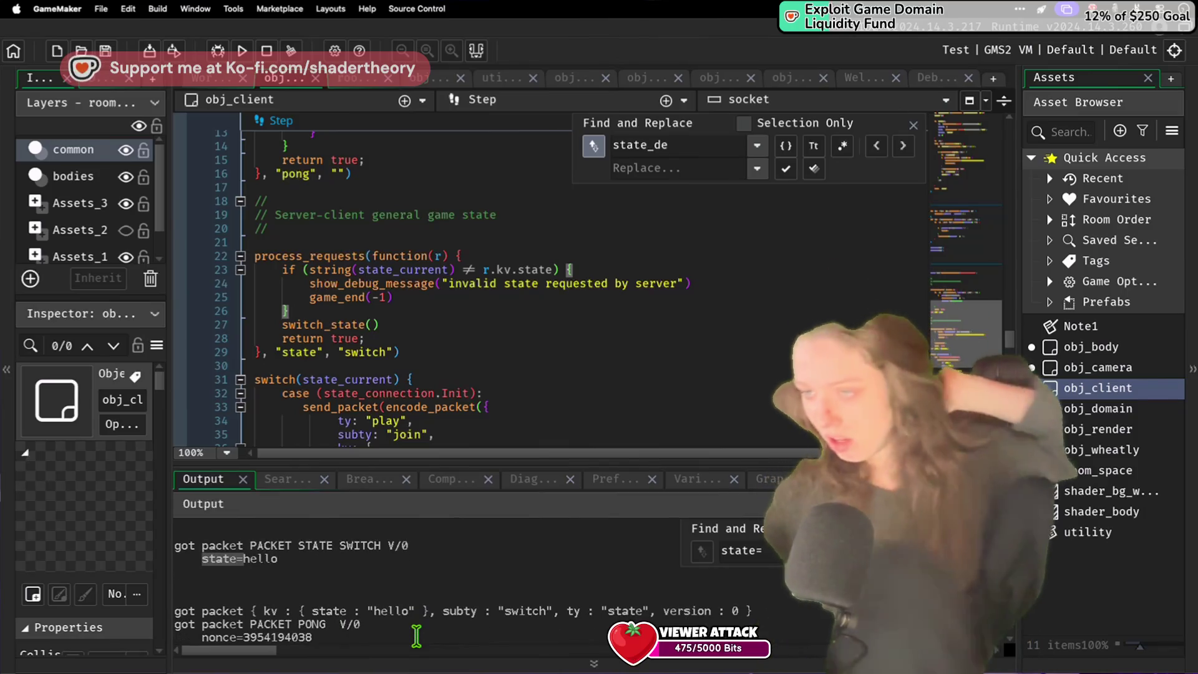
scroll(416, 637, down, 4)
scroll(416, 636, down, 3)
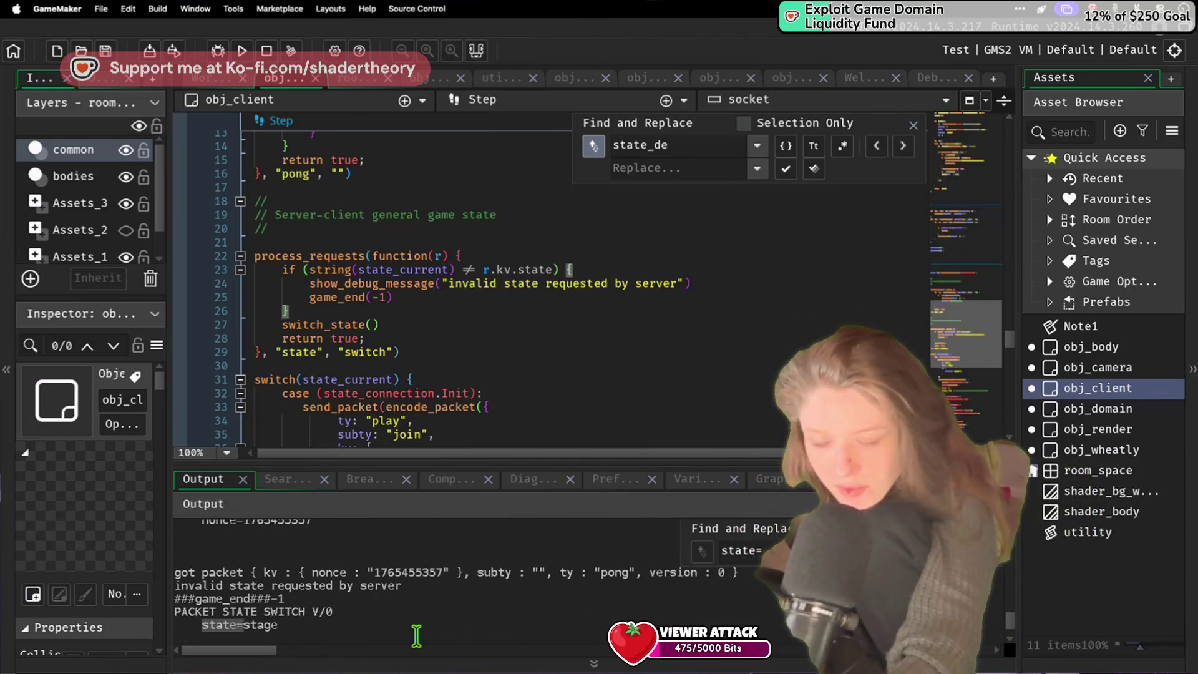
Step: Change the line 23 comparison from string(state_current) to state_connection_lookup[state_desired]
click(682, 282)
text(+)
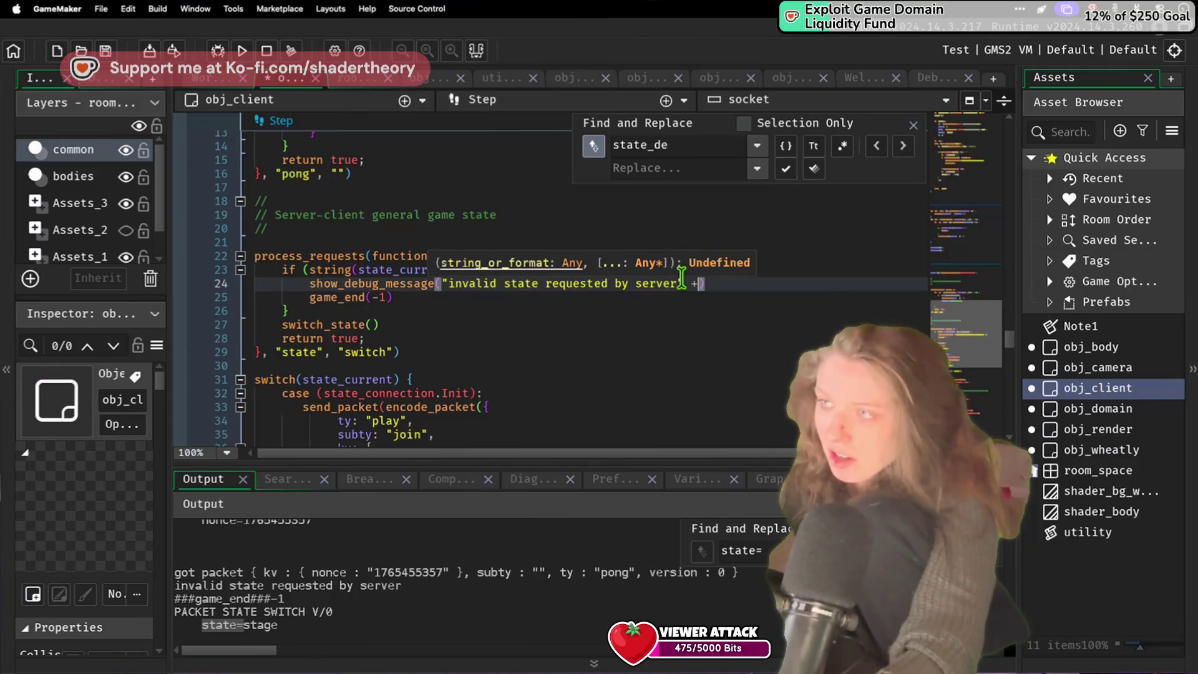
text( string)
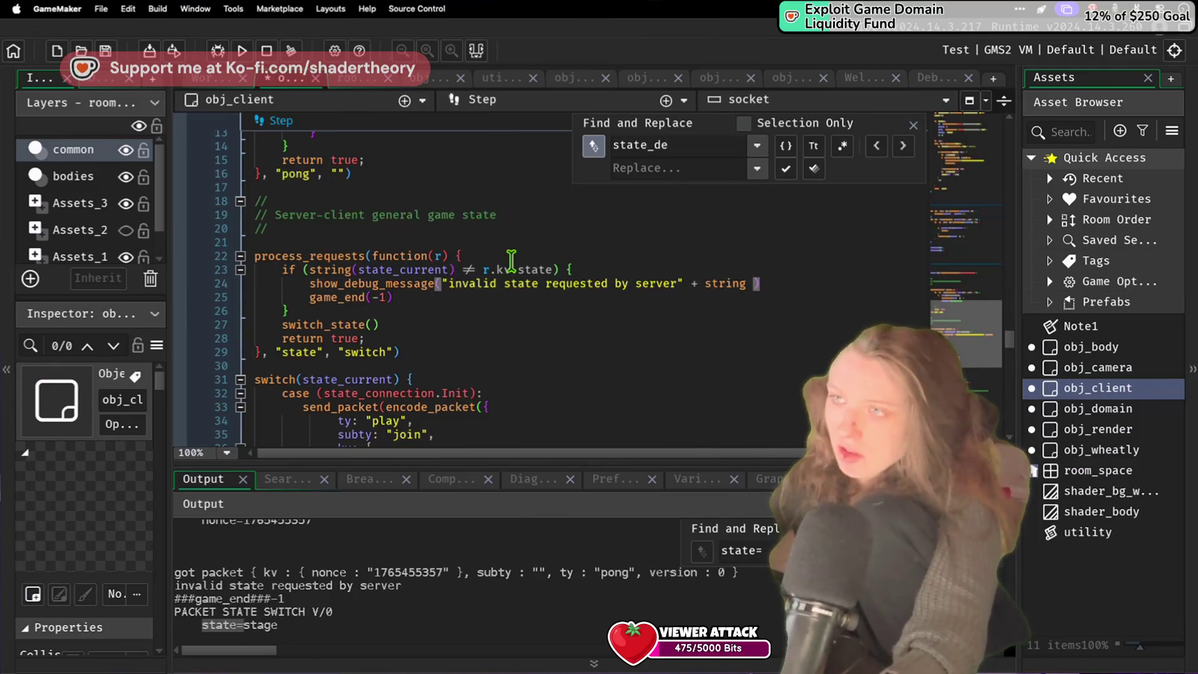
drag(460, 271, 323, 275)
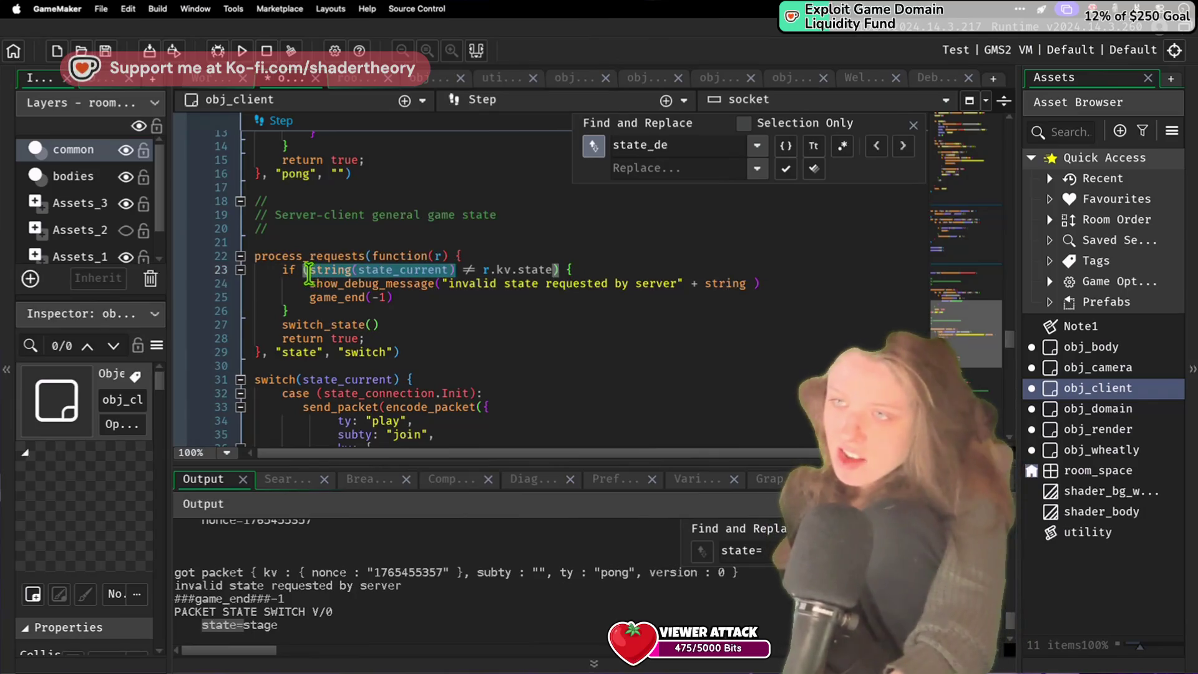
key(BackSpace)
text(look)
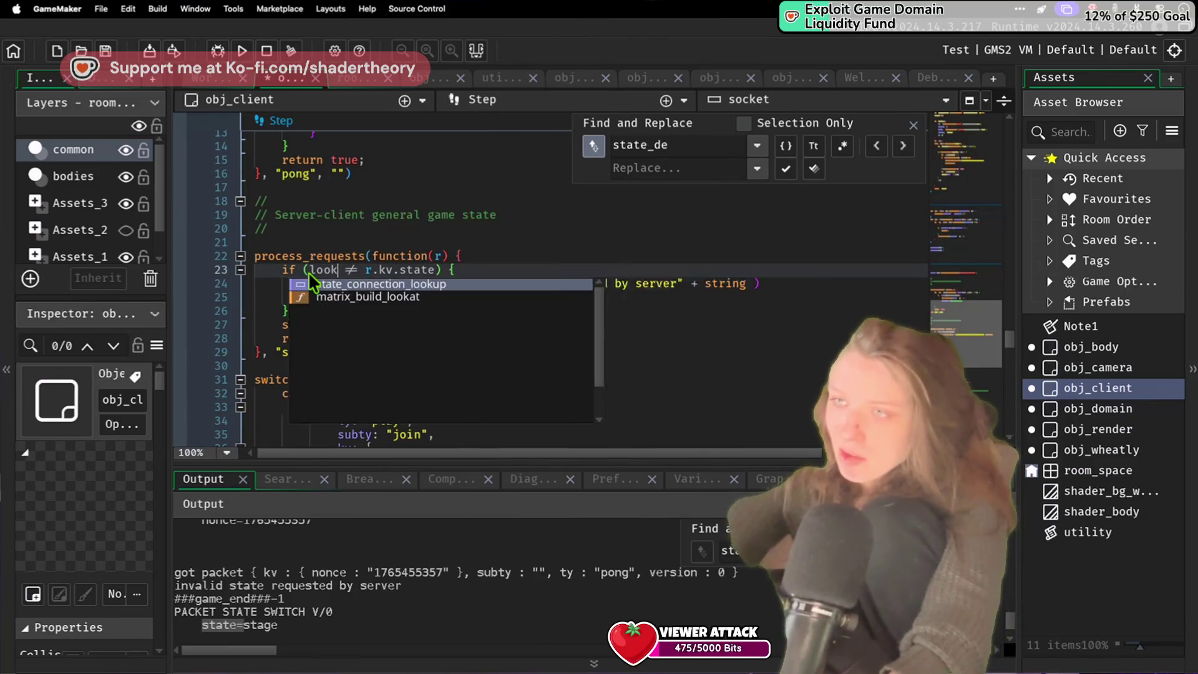
key(Return)
text([)
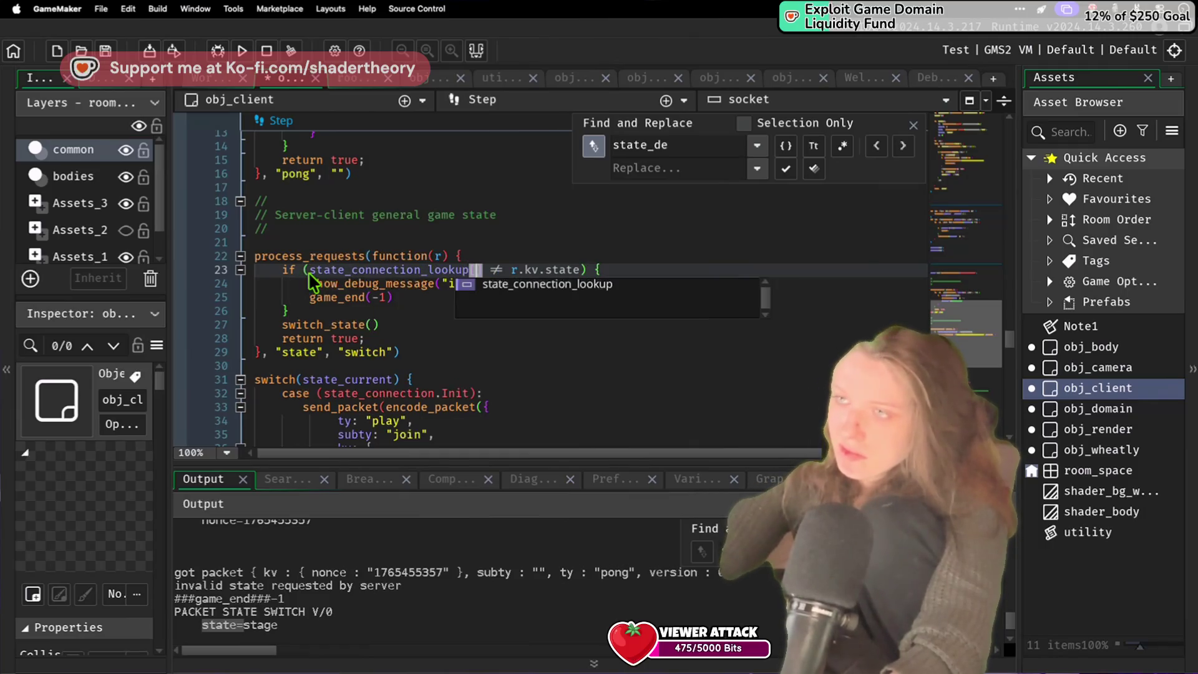
text(state_de)
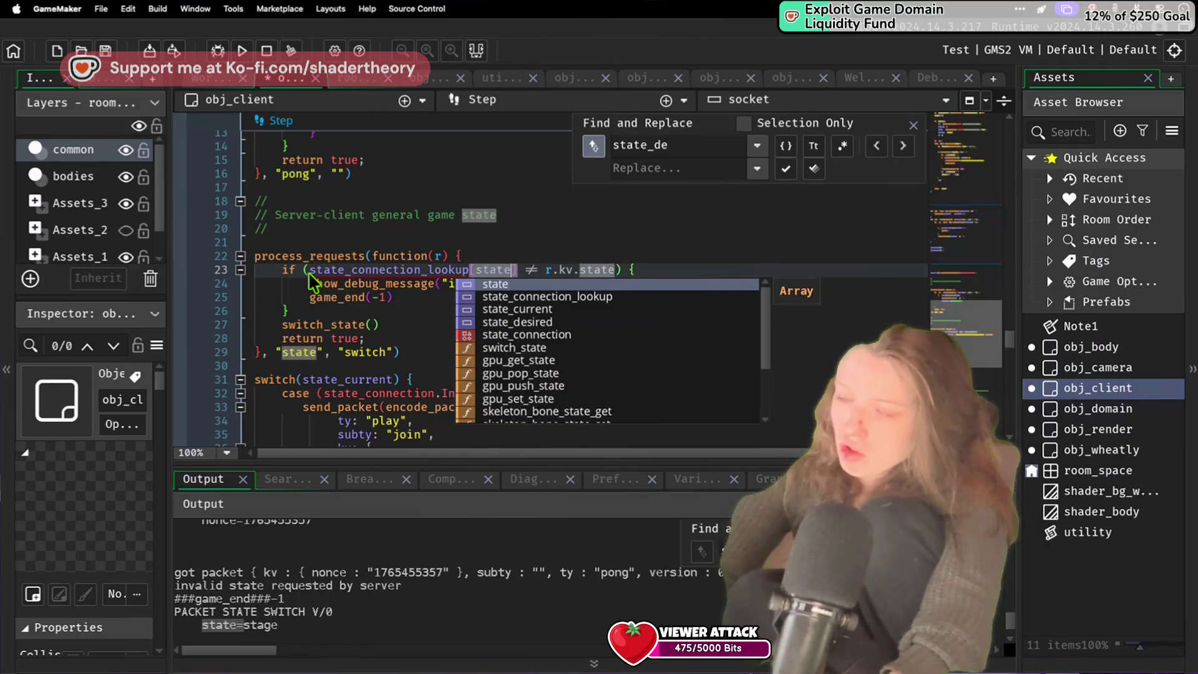
key(Return)
Step: Move the lookup into a new state_desired_str variable assigned on a line before the if check
click(455, 215)
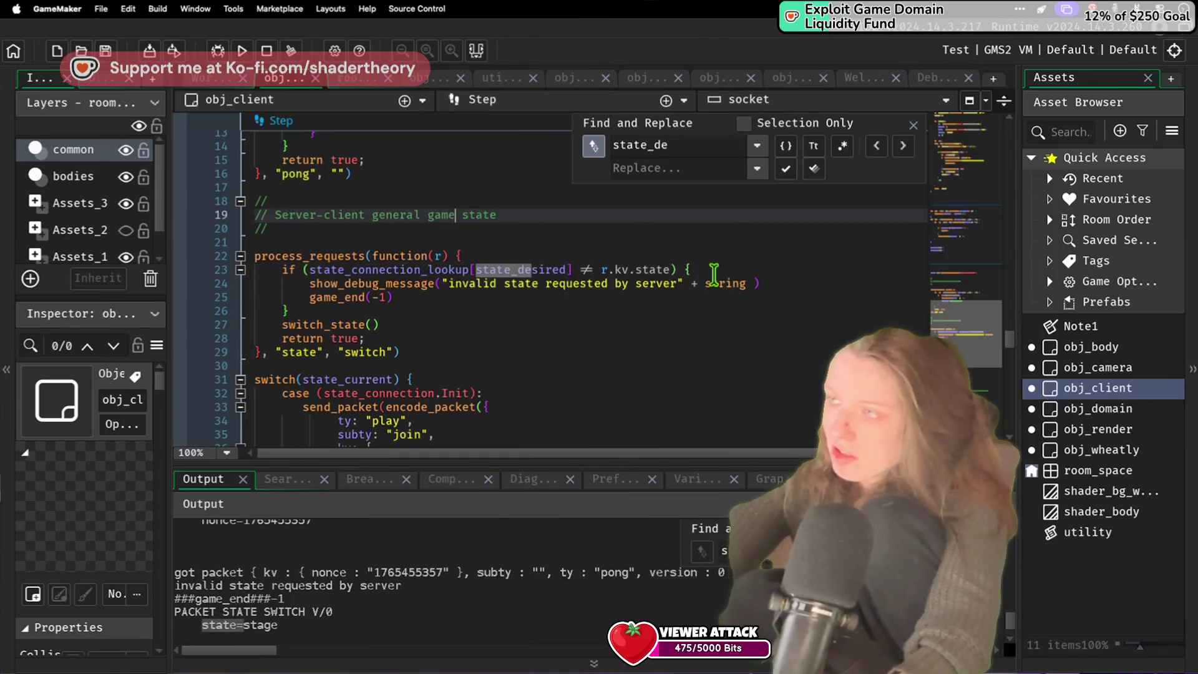
click(751, 283)
text(()
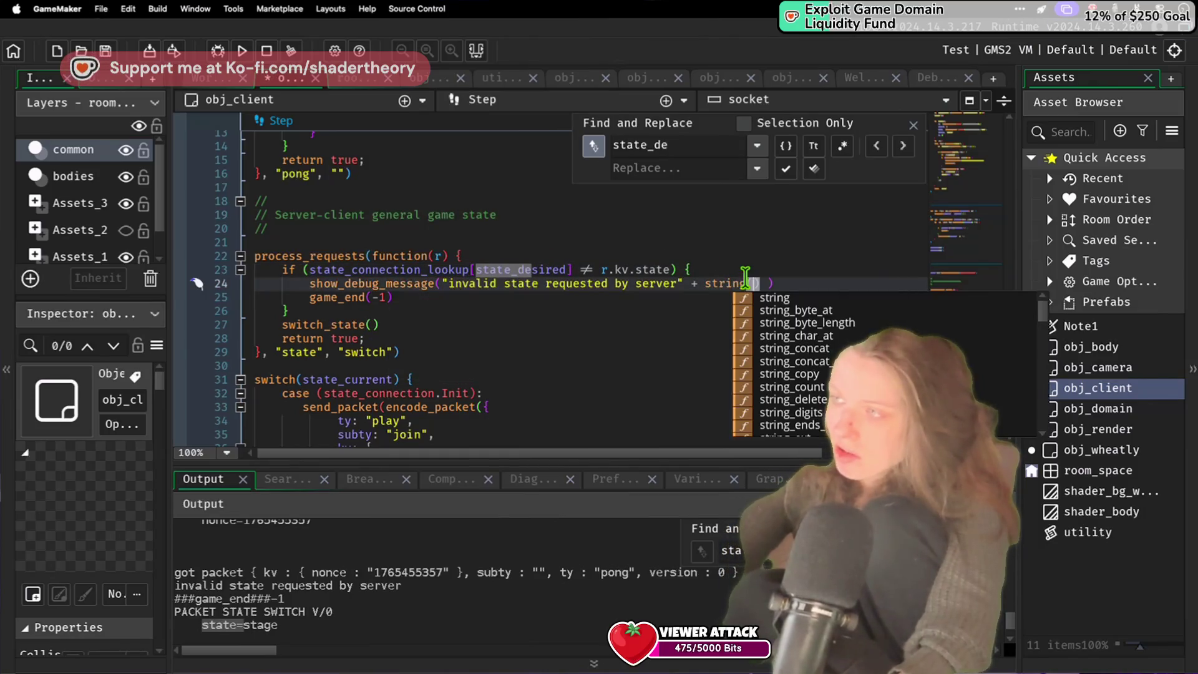
mouse_move(570, 263)
mouse_down()
mouse_move(390, 297)
mouse_move(310, 269)
mouse_up()
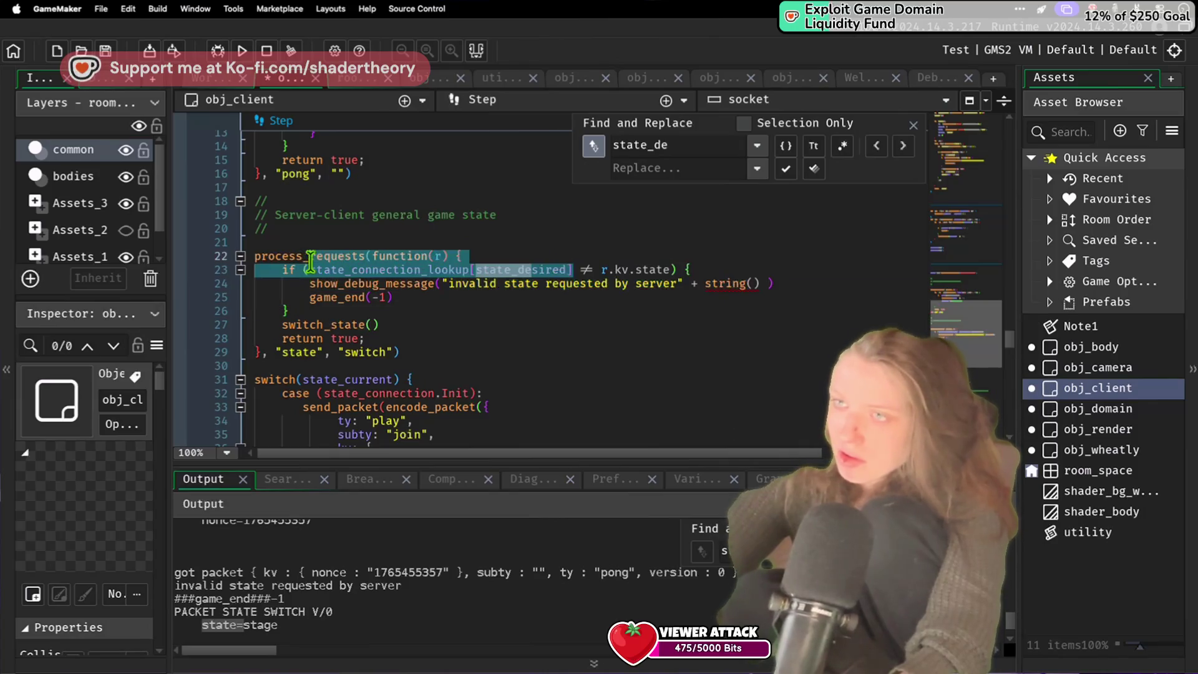
text(sta)
key(BackSpace)
text(desired_str)
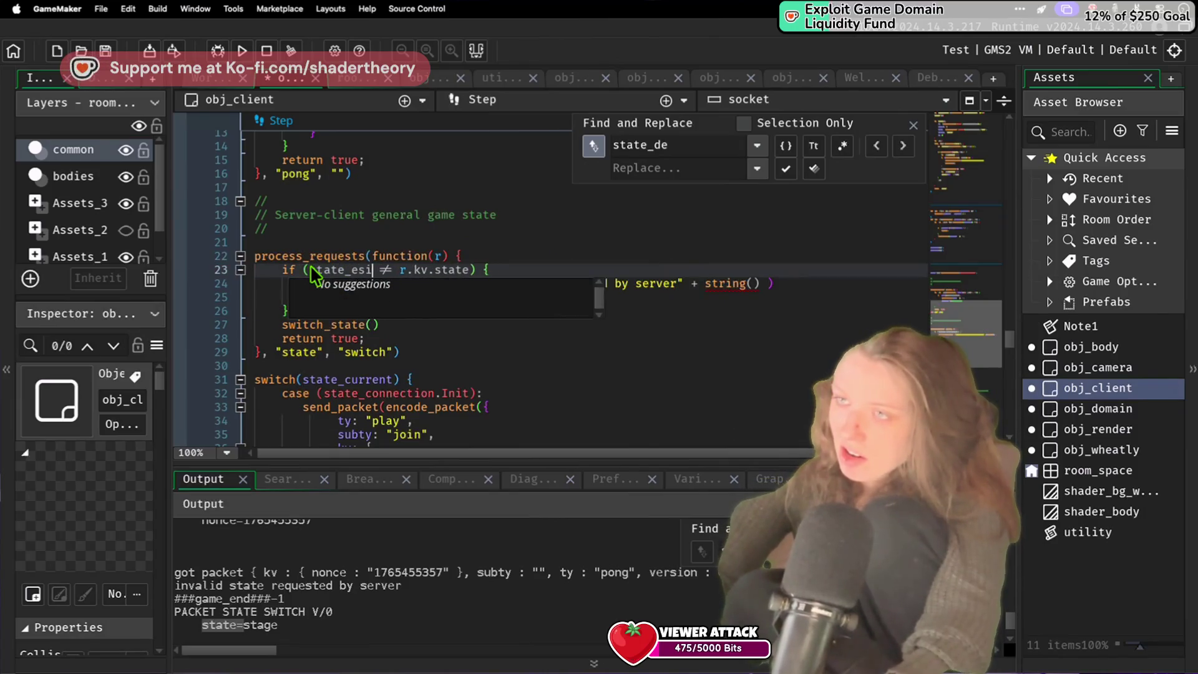
click(465, 256)
key(Return)
text(state_Des)
key(ctrl+z)
key(ctrl+z)
key(ctrl+z)
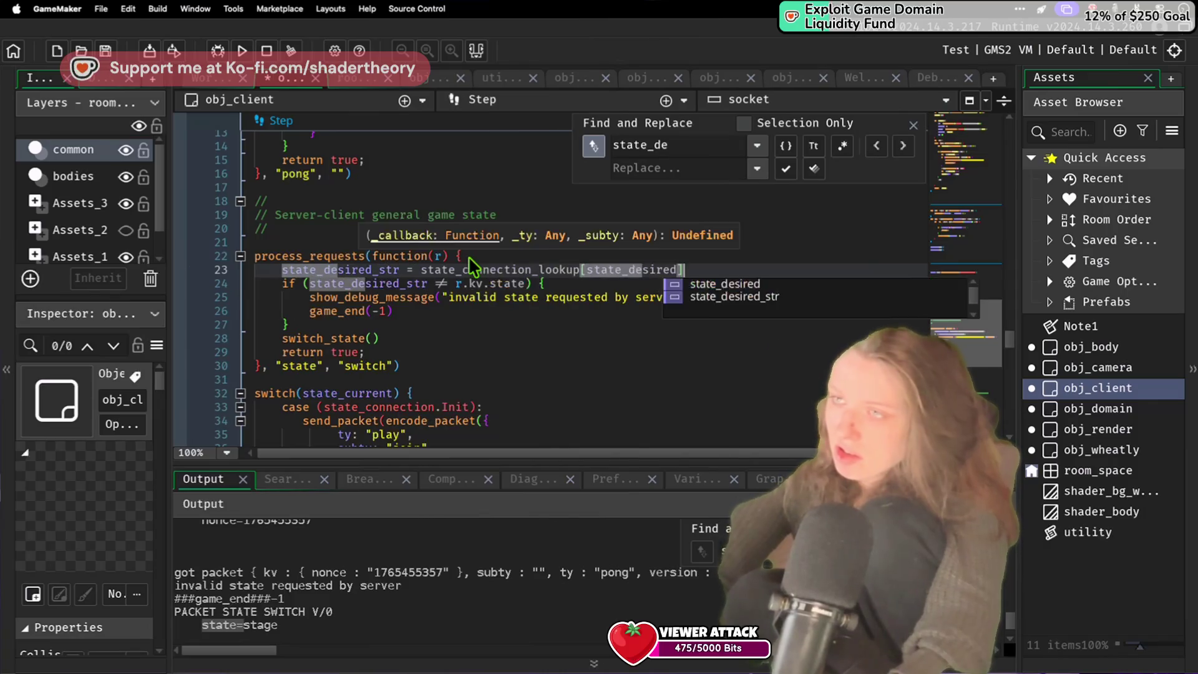
Step: Append state_desired_str + " " + r.kv.state to the invalid-state debug message
click(693, 317)
click(751, 297)
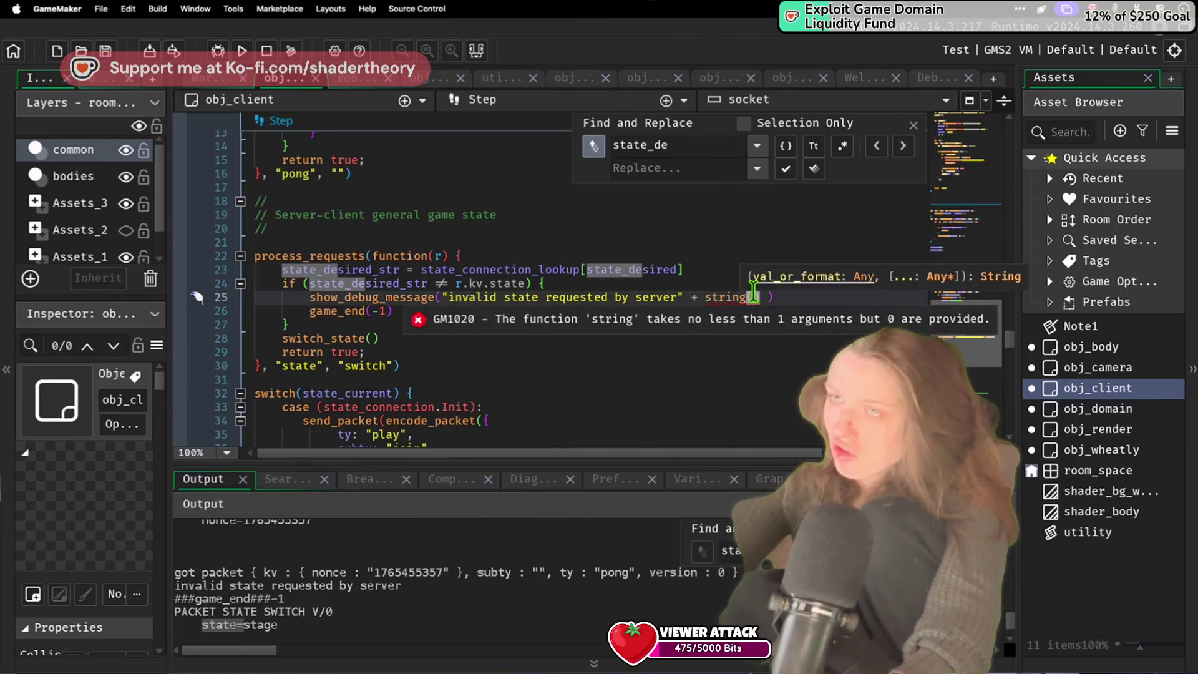
text(tate_des)
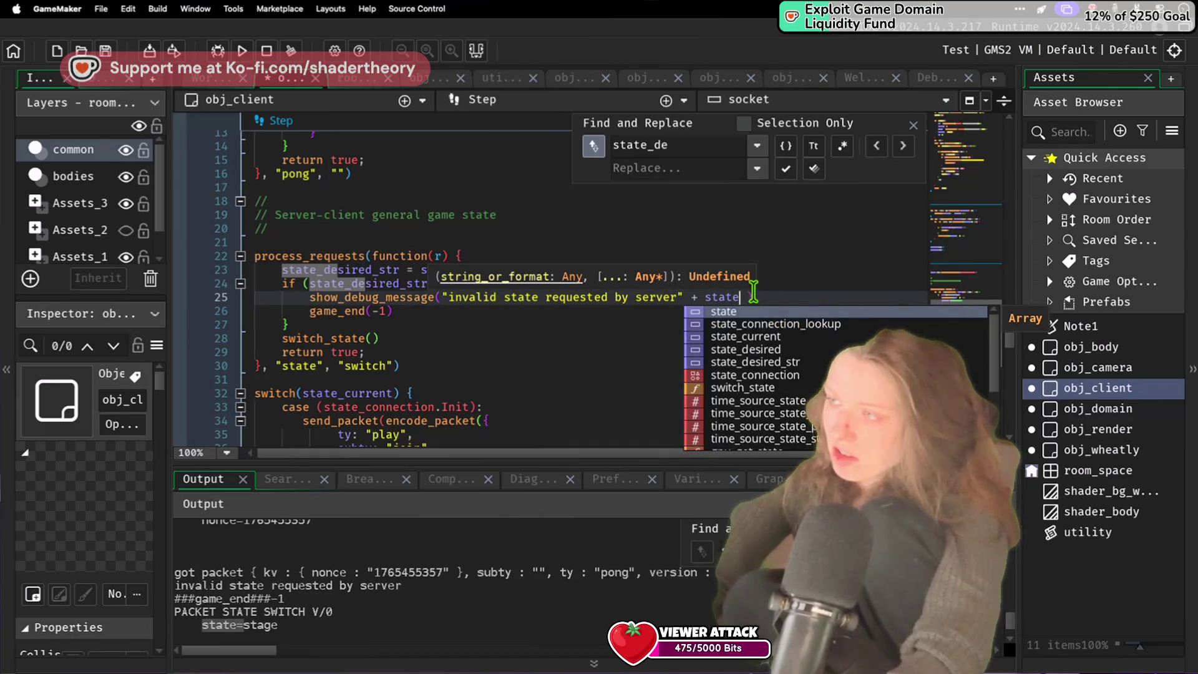
text(ired_str =)
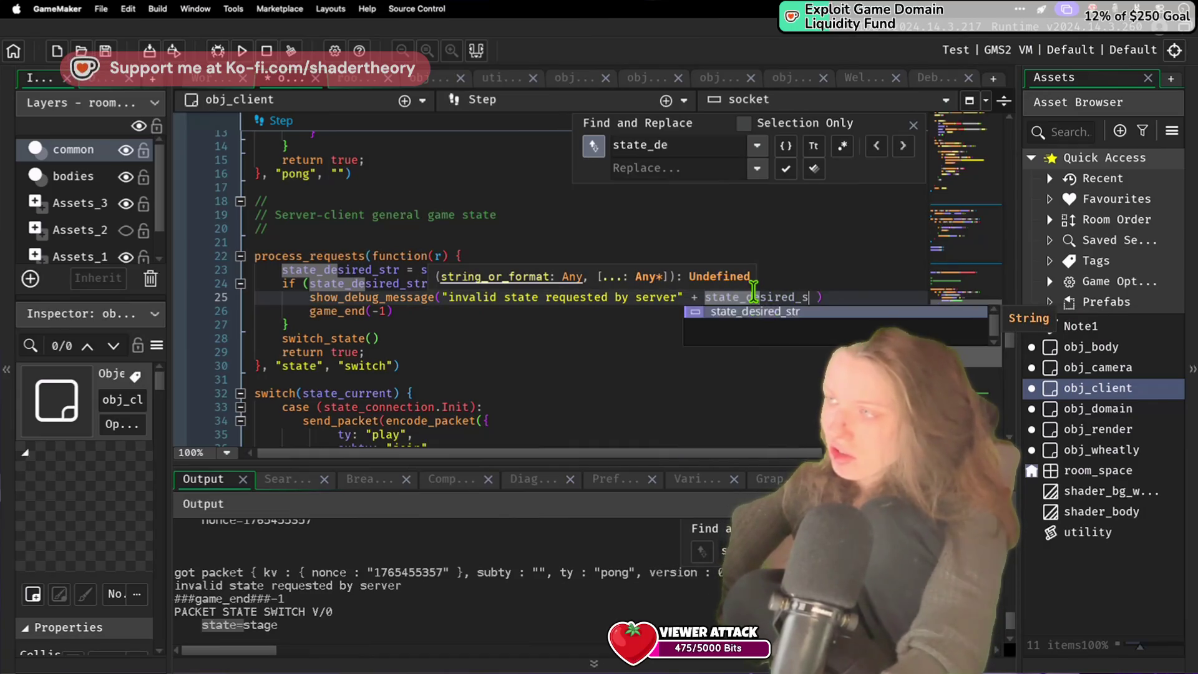
key(BackSpace)
key(BackSpace)
text(+ )
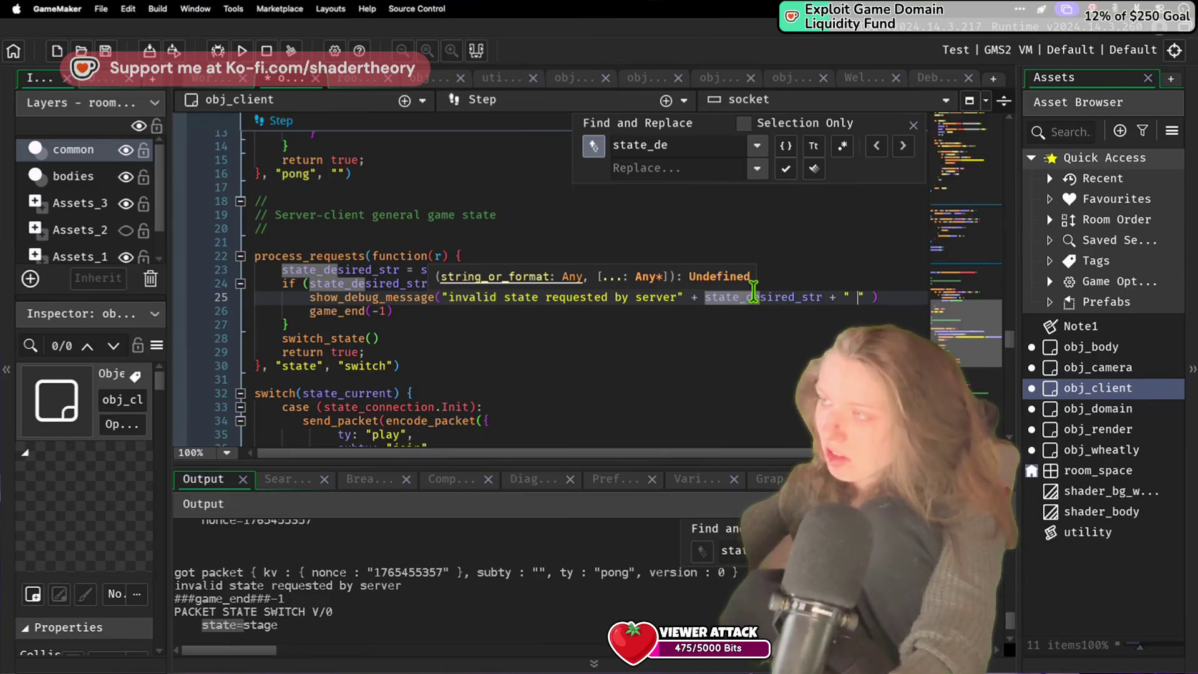
text(" " + )
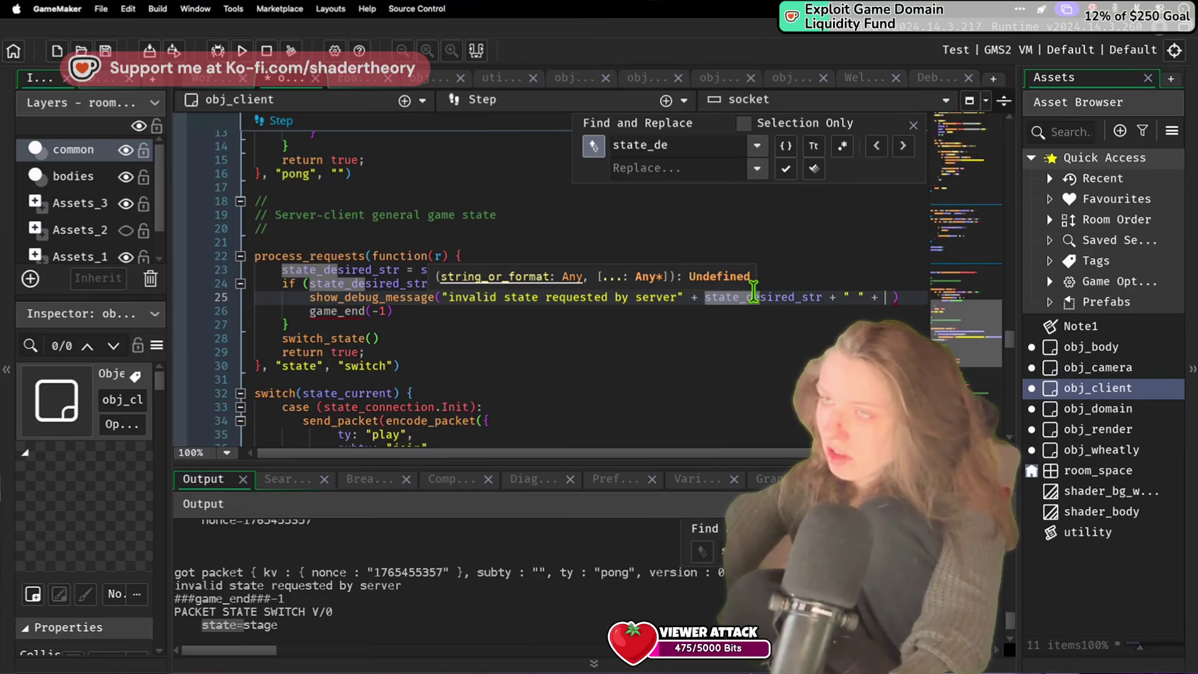
text(r.kv)
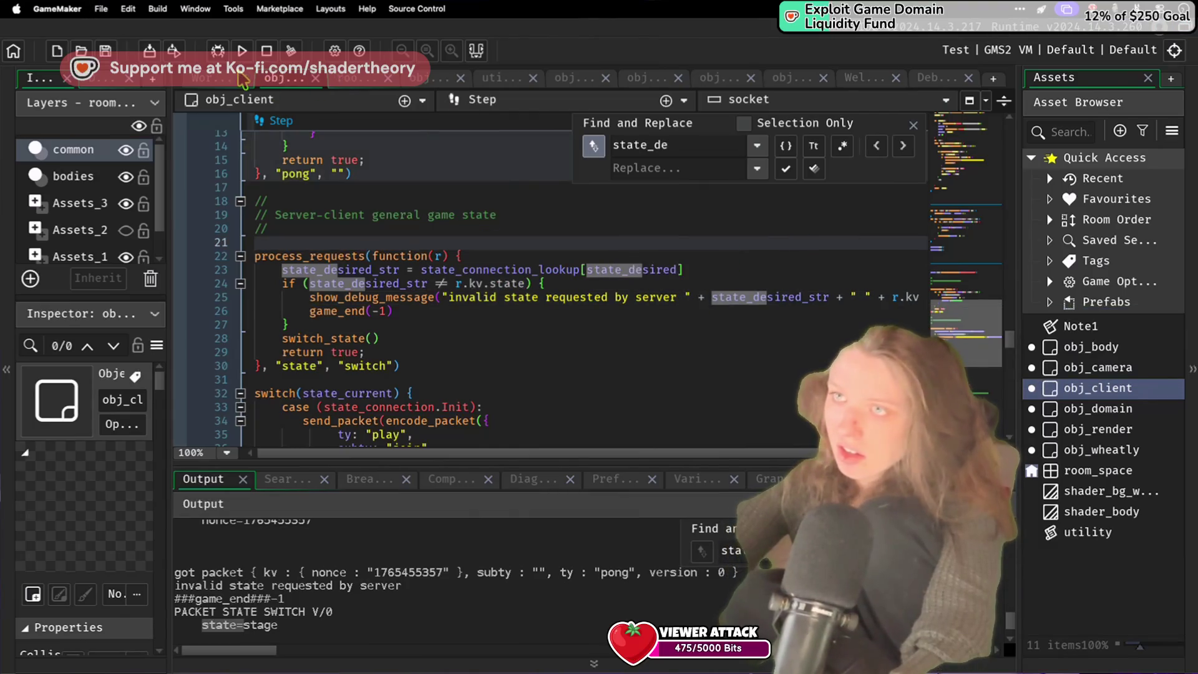
Step: Rerun the game, confirm PACKET SNAPSHOT BEGIN and BODY in the output, then stop it
click(242, 51)
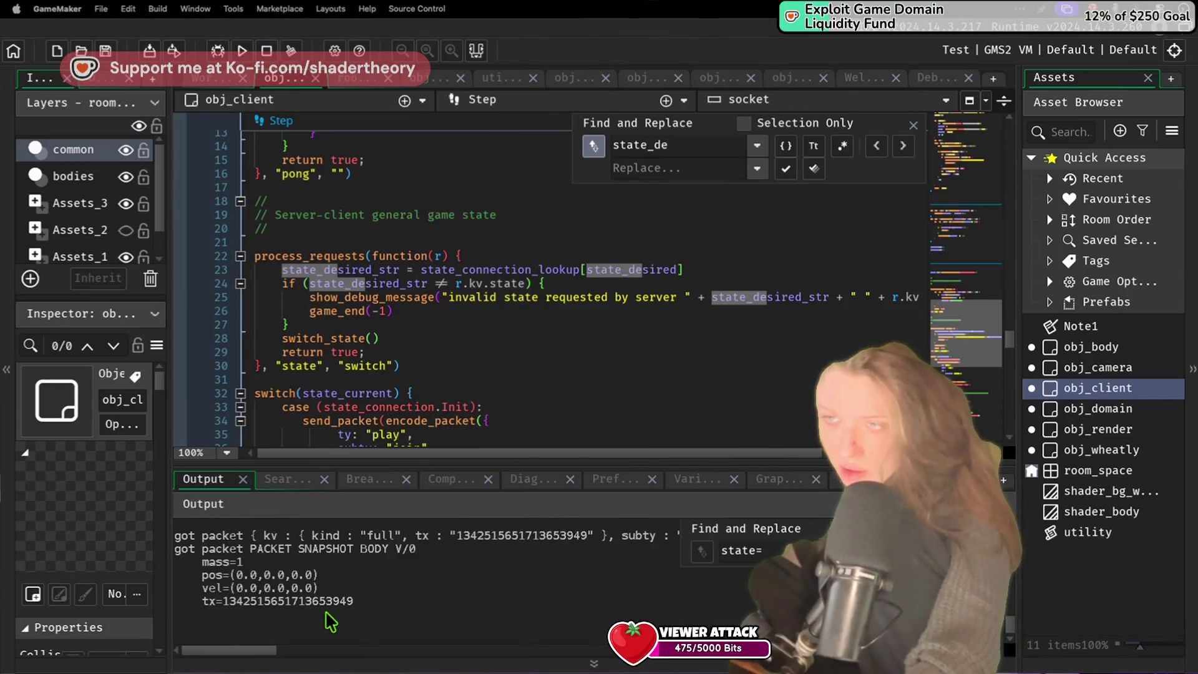
click(328, 602)
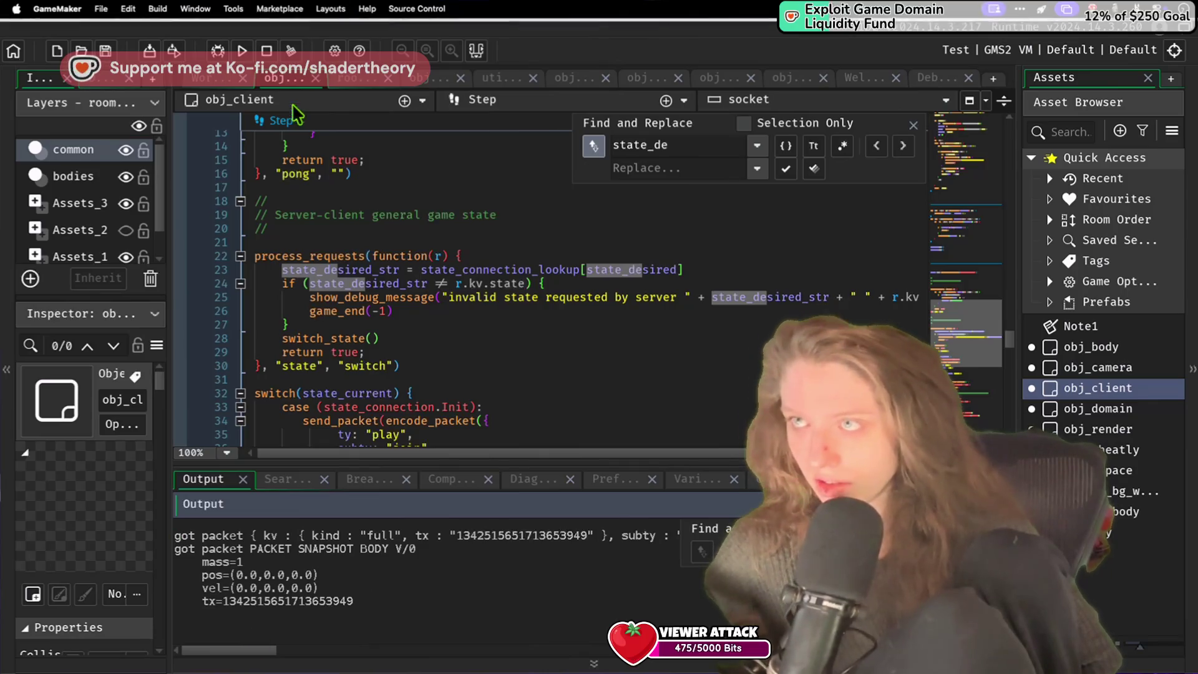
click(266, 51)
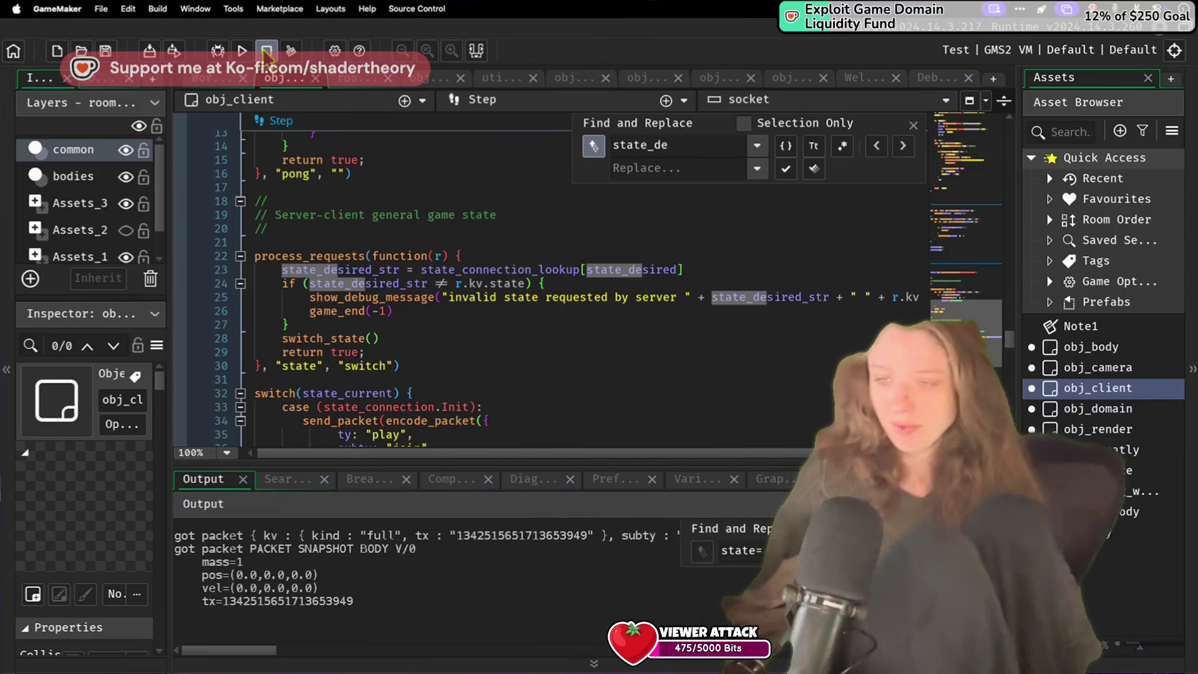
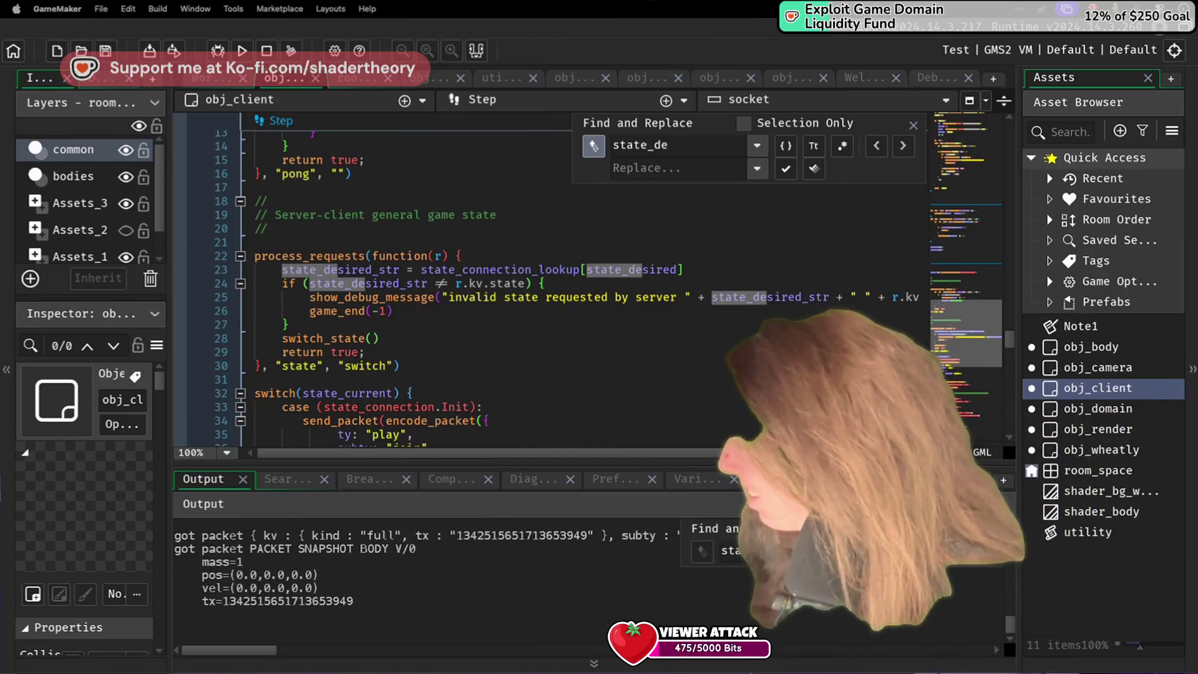
Step: Place the caret on line 22's process_requests call, then on blank line 31
click(198, 256)
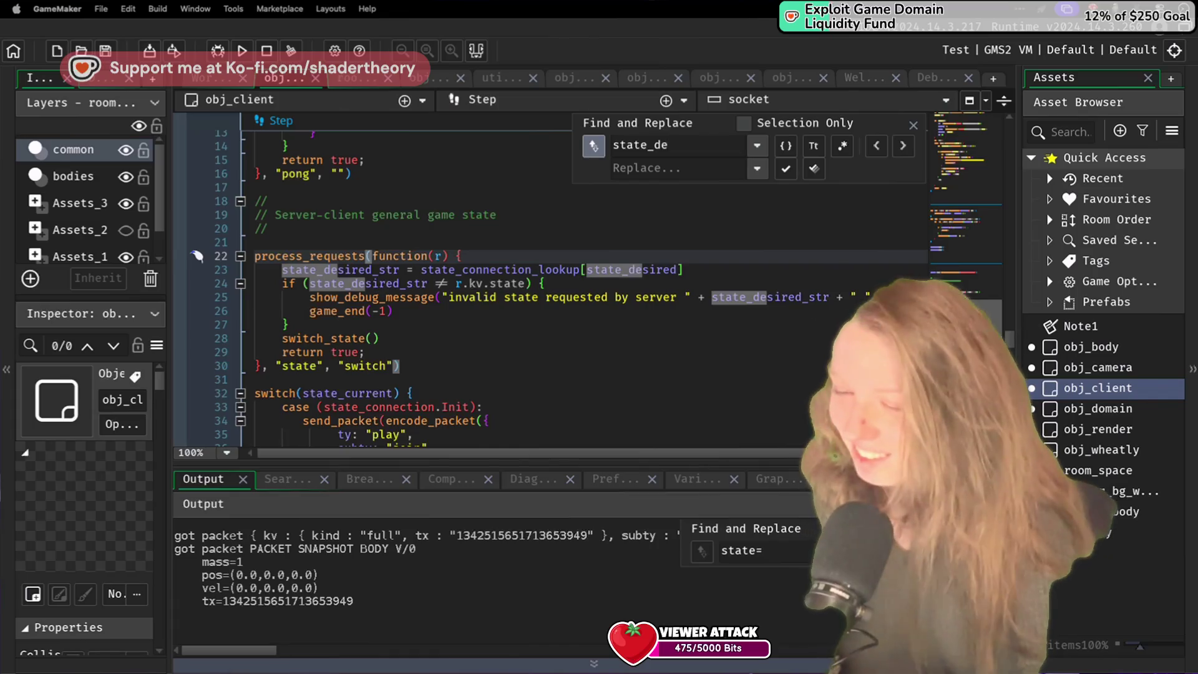
click(499, 407)
click(503, 379)
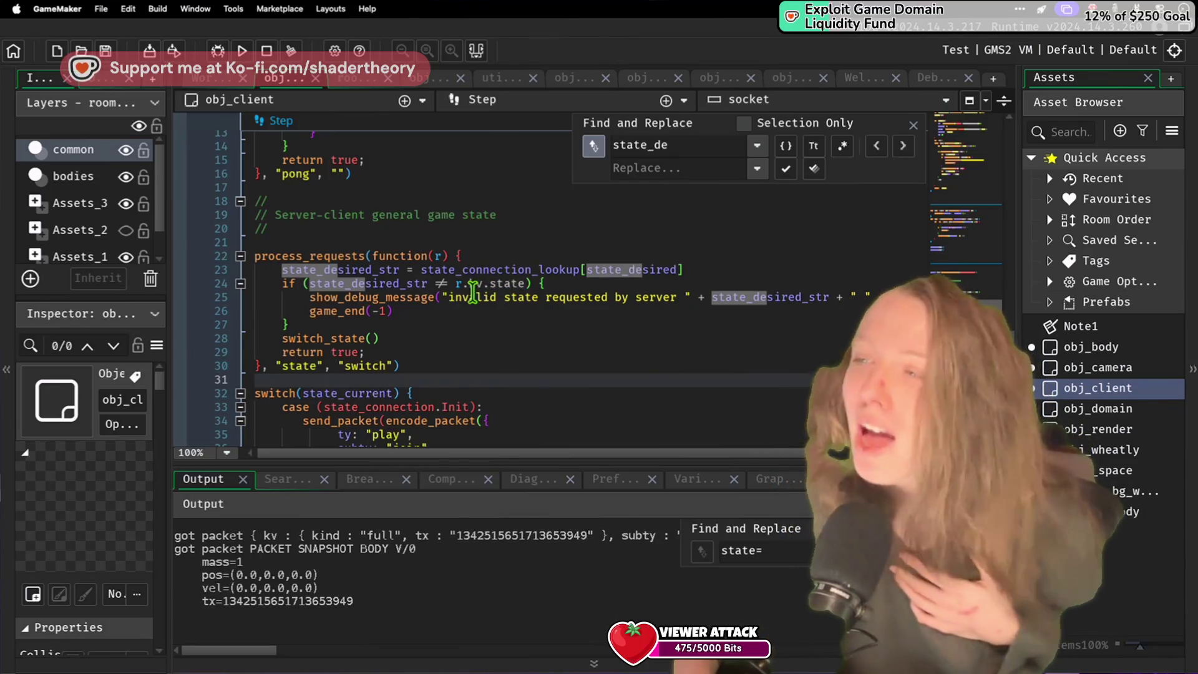
mouse_move(474, 288)
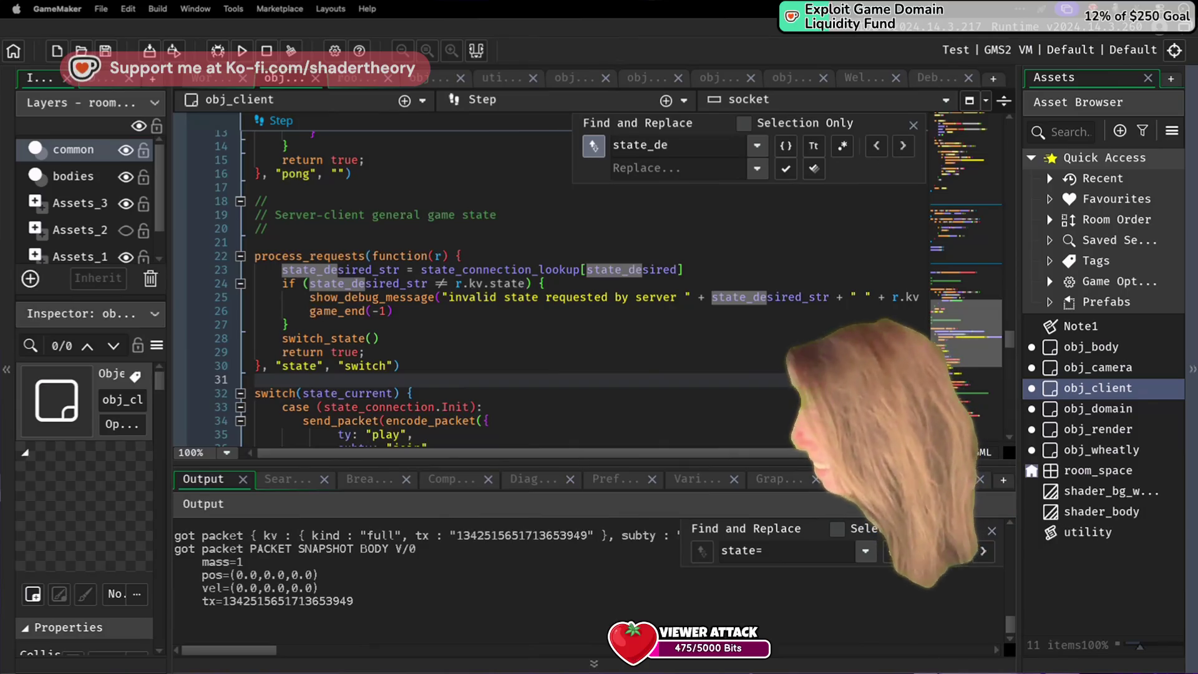
Step: Check the line 32 switch, line 24's state check and Begin Step line 15
click(657, 393)
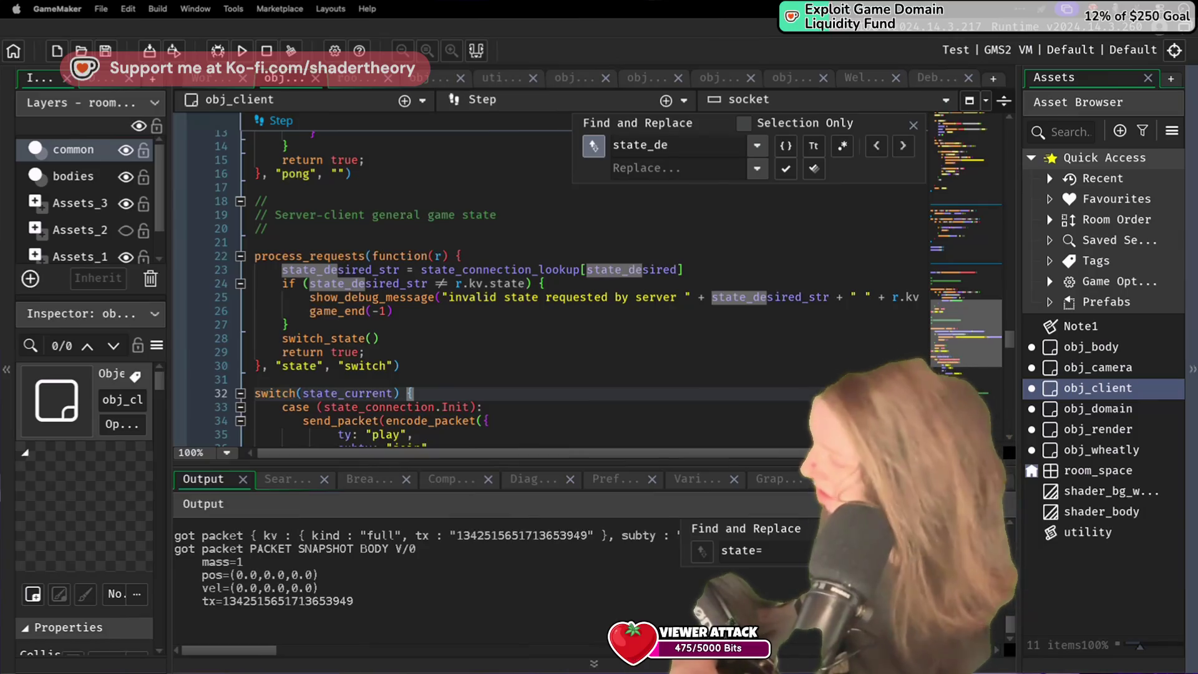
click(743, 284)
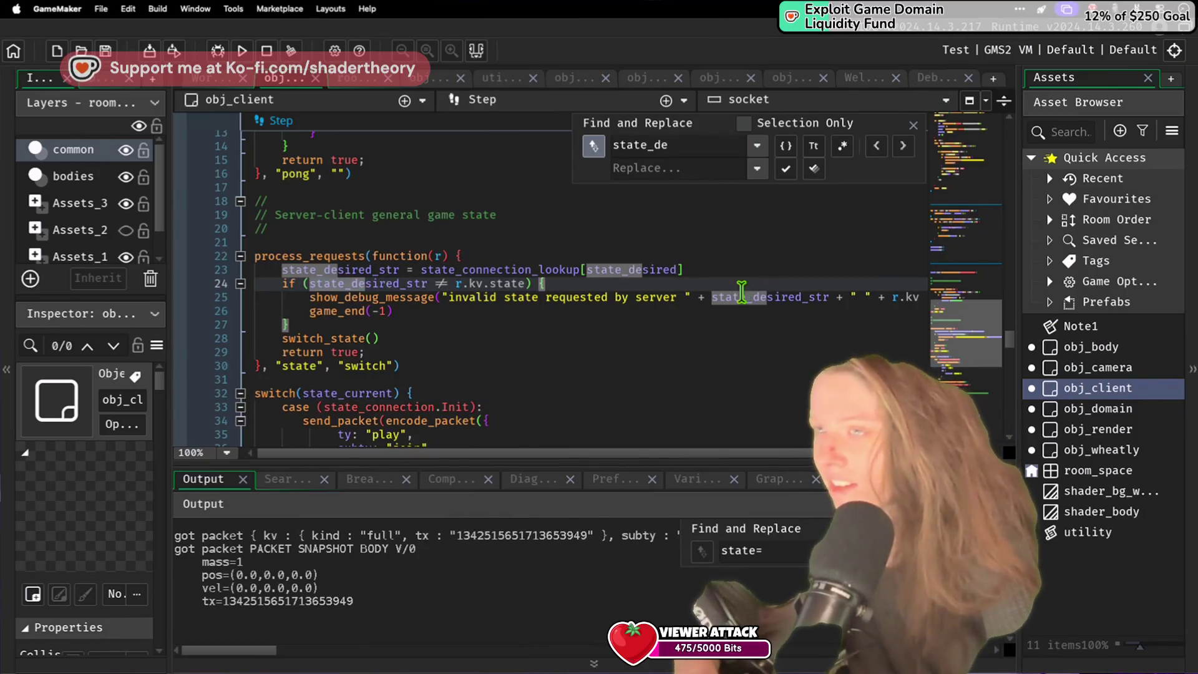
scroll(745, 302, up, 9)
click(747, 302)
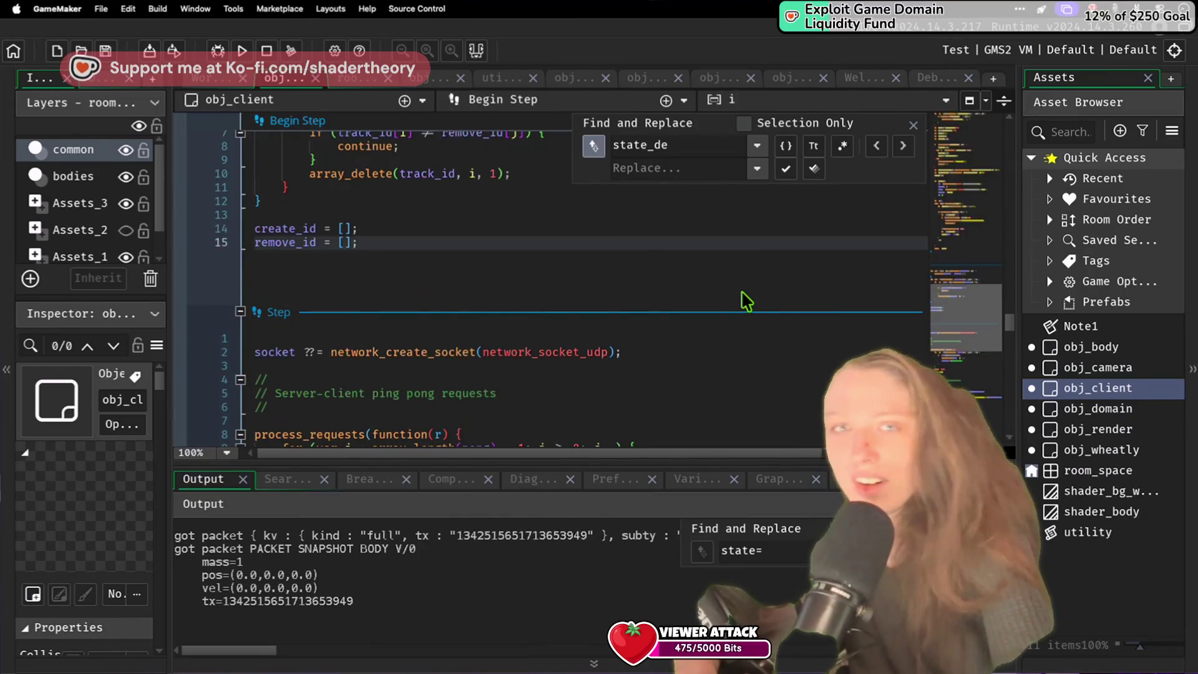
click(613, 327)
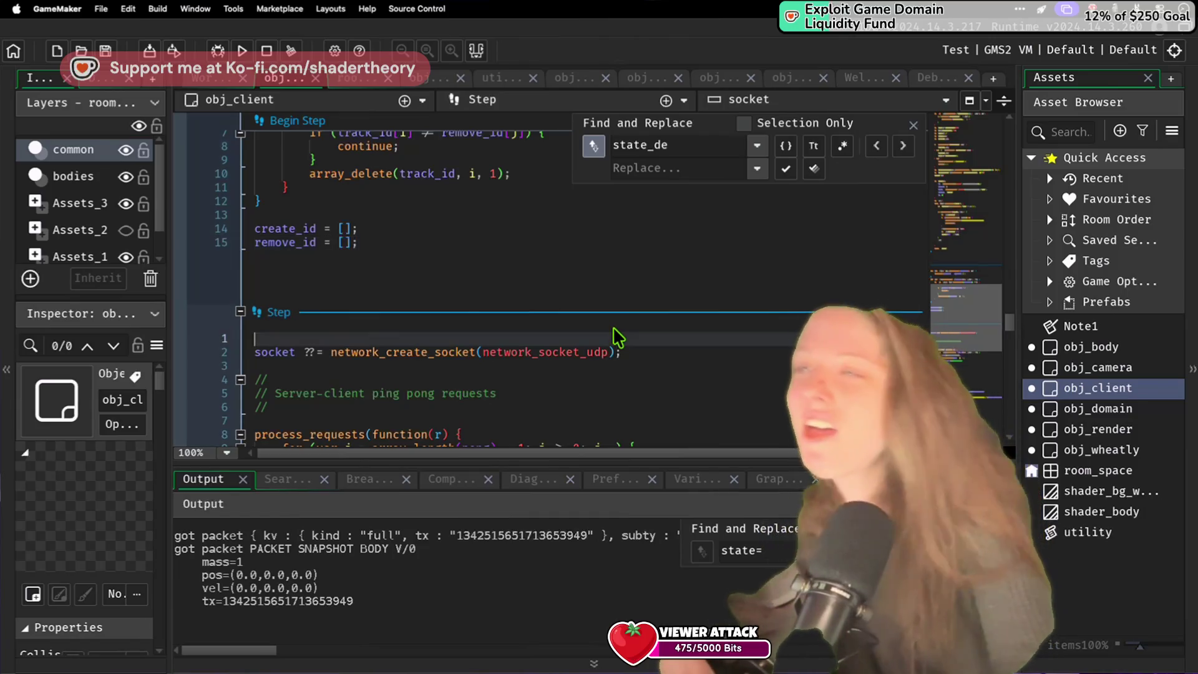
Step: Scroll through the code and place the caret on line 88 of the Create code
scroll(612, 327, up, 7)
scroll(578, 316, up, 15)
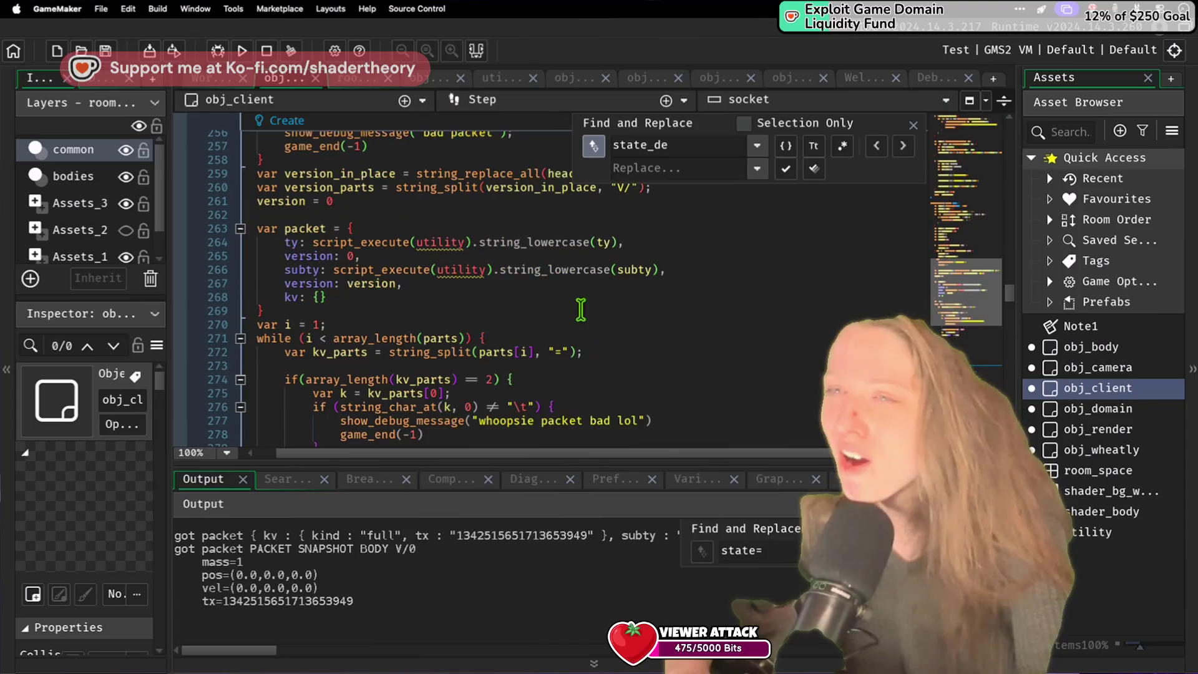
scroll(581, 308, up, 20)
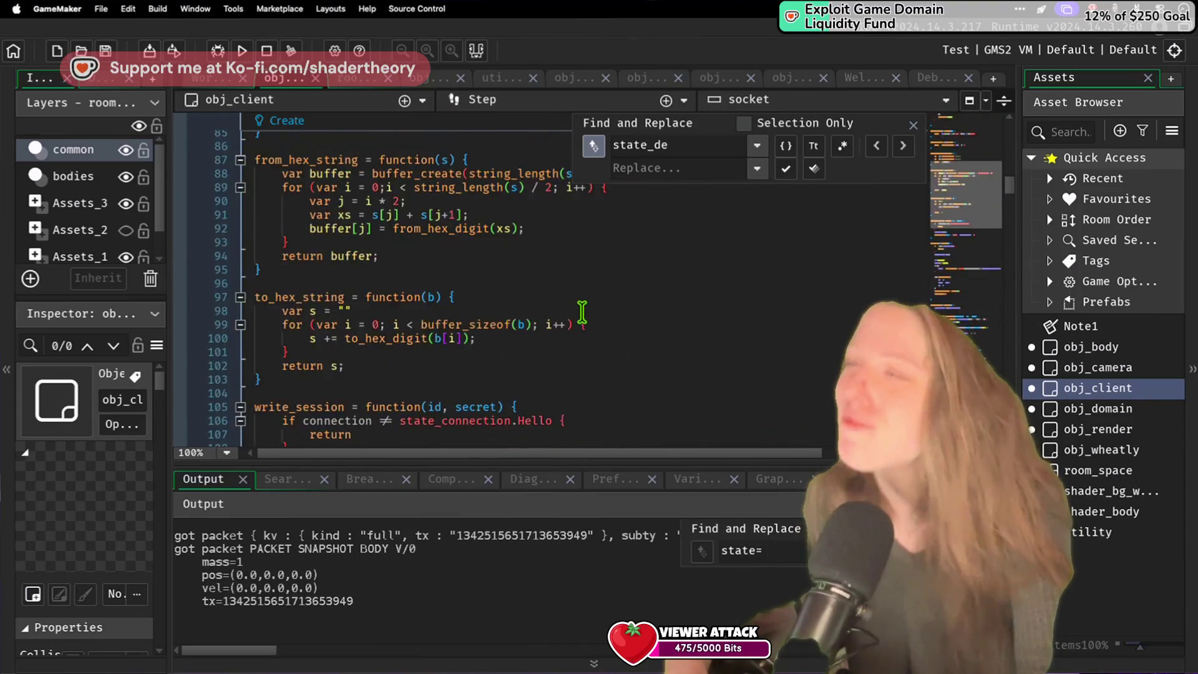
scroll(581, 312, down, 2)
scroll(581, 312, right, 3)
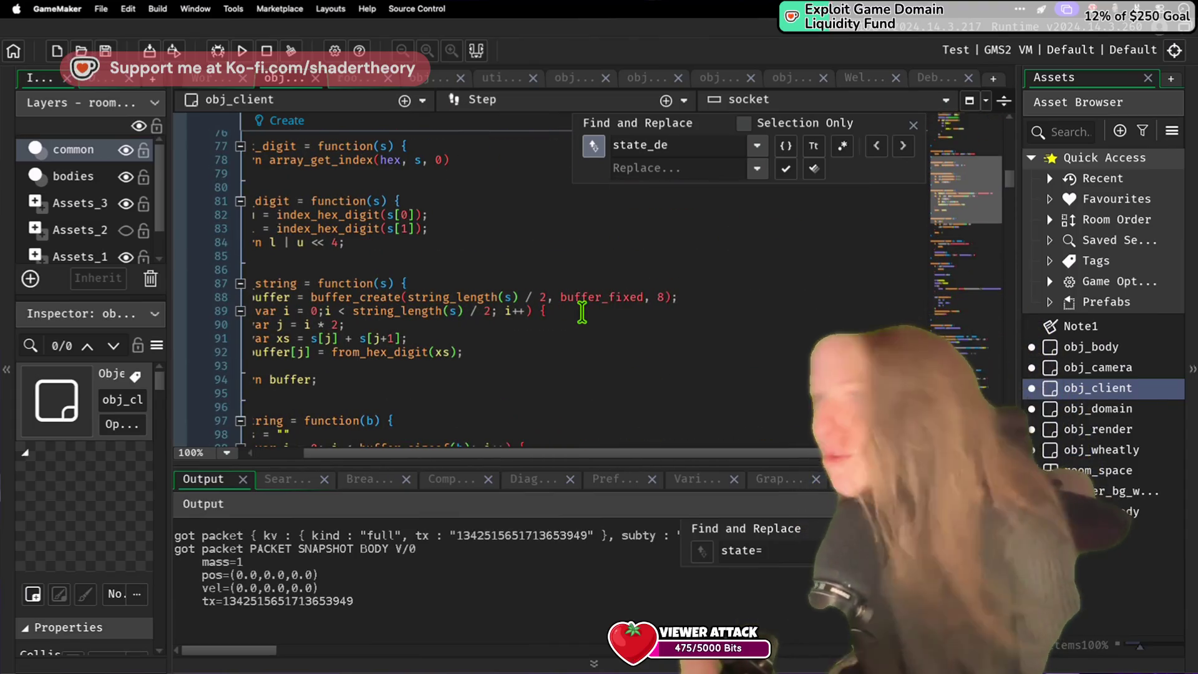
click(580, 298)
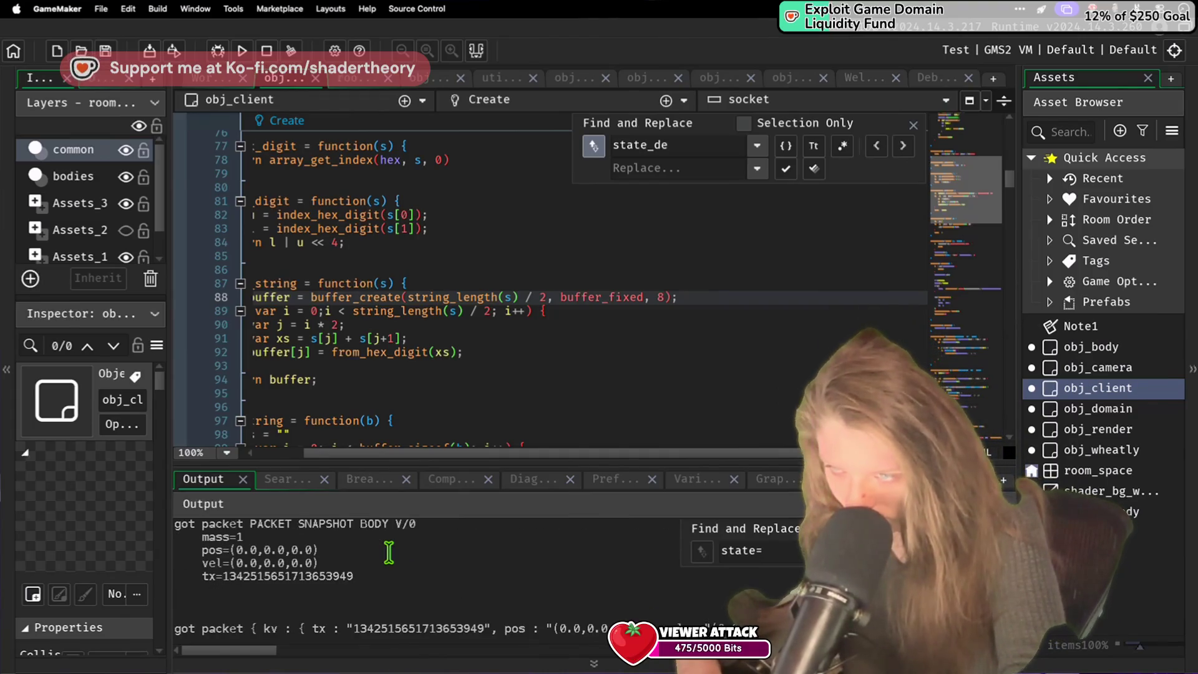
scroll(448, 341, down, 20)
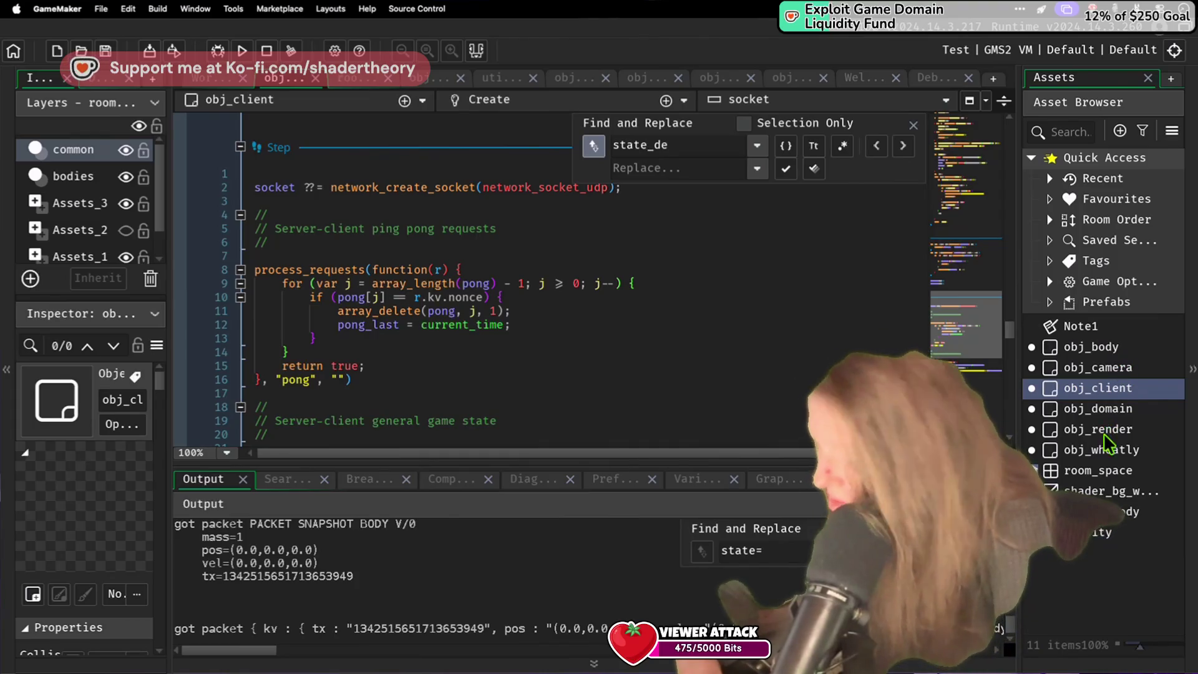
Step: Open obj_domain's Create event code after briefly switching back to obj_client's Step code
double_click(1113, 411)
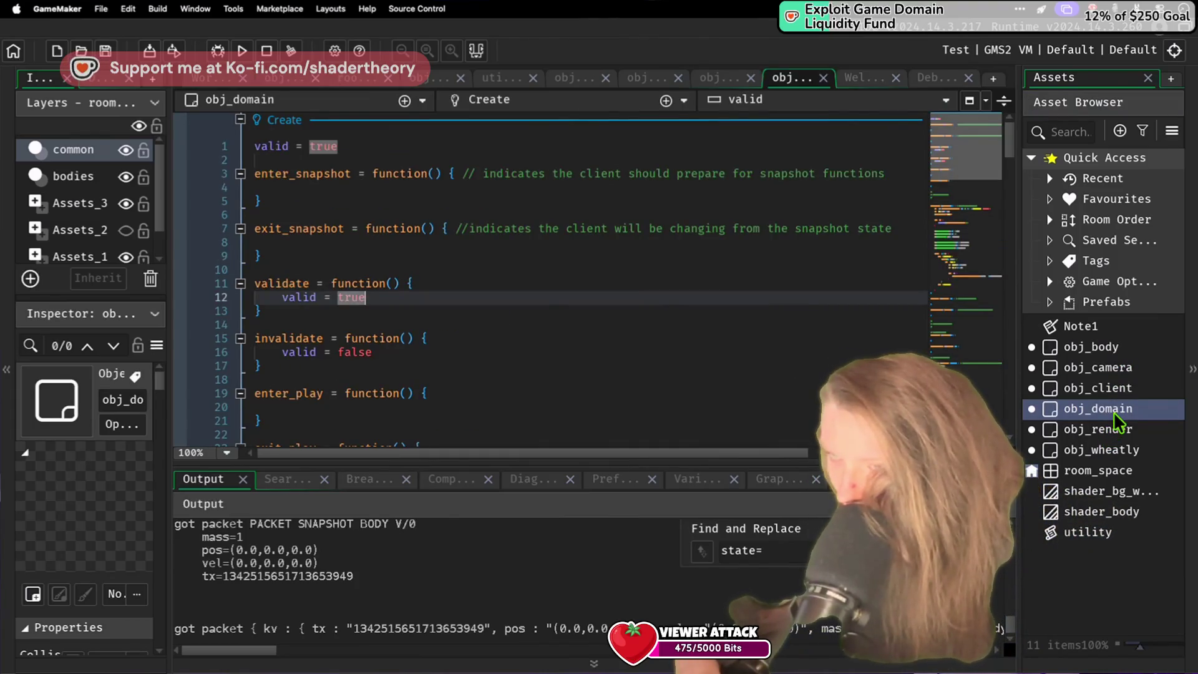
double_click(1129, 393)
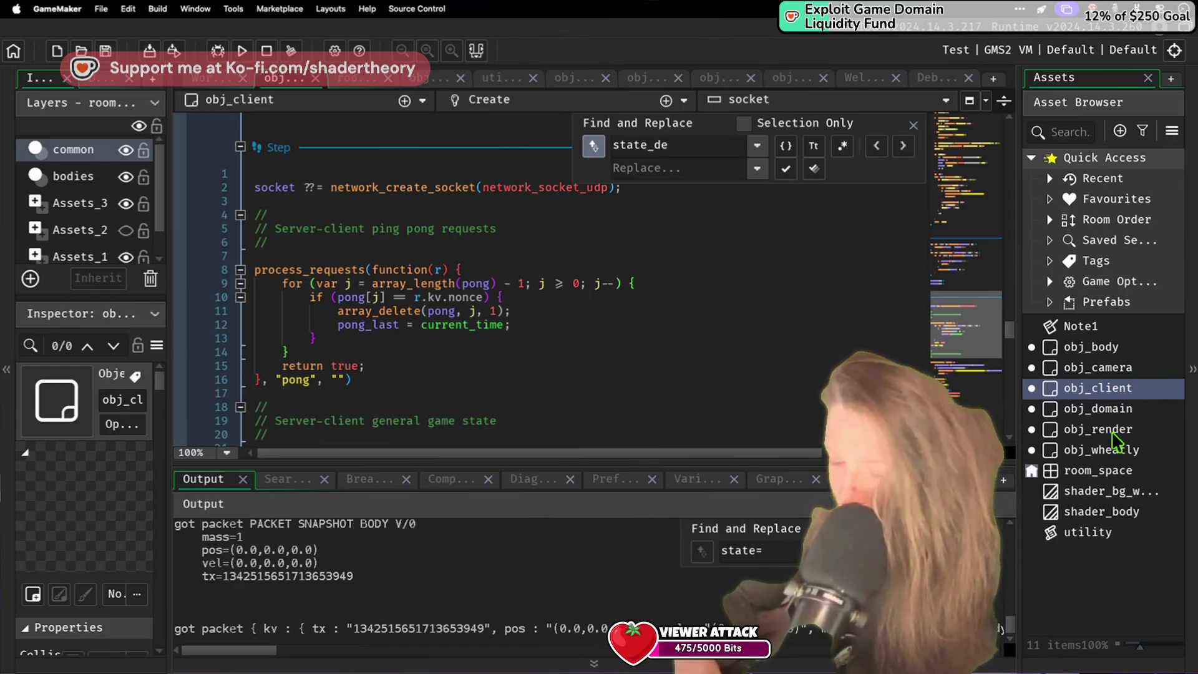
double_click(1130, 410)
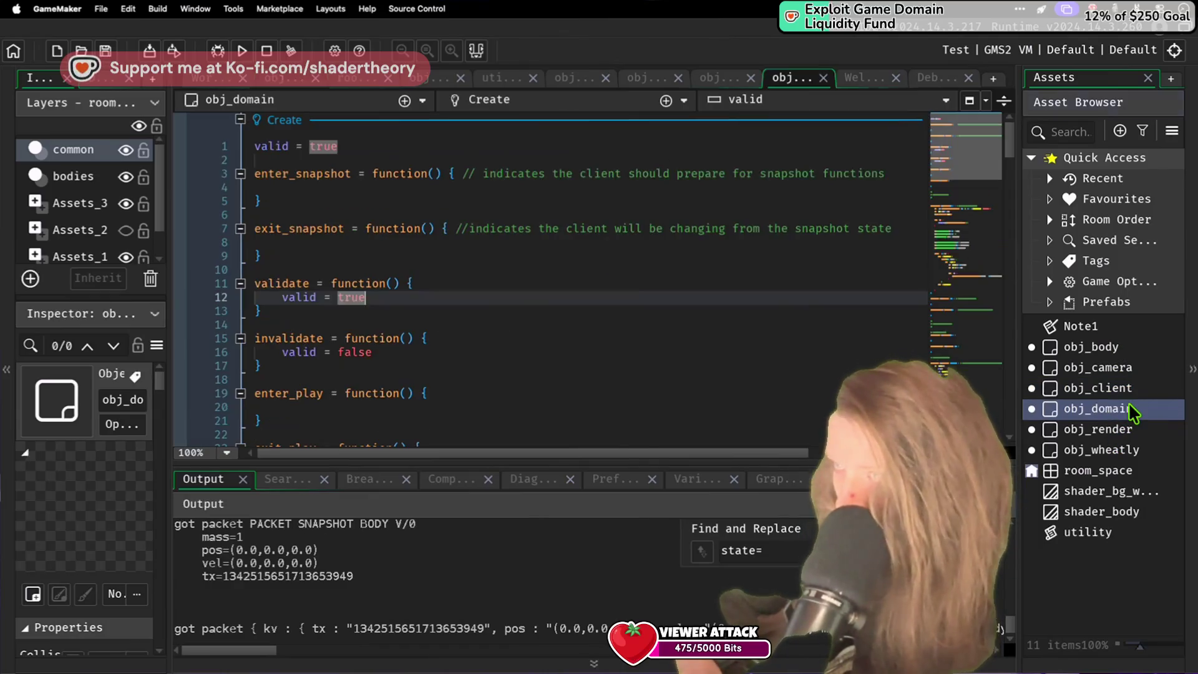
Step: Place the caret after the star case's circle fixture call on line 57
scroll(789, 279, down, 15)
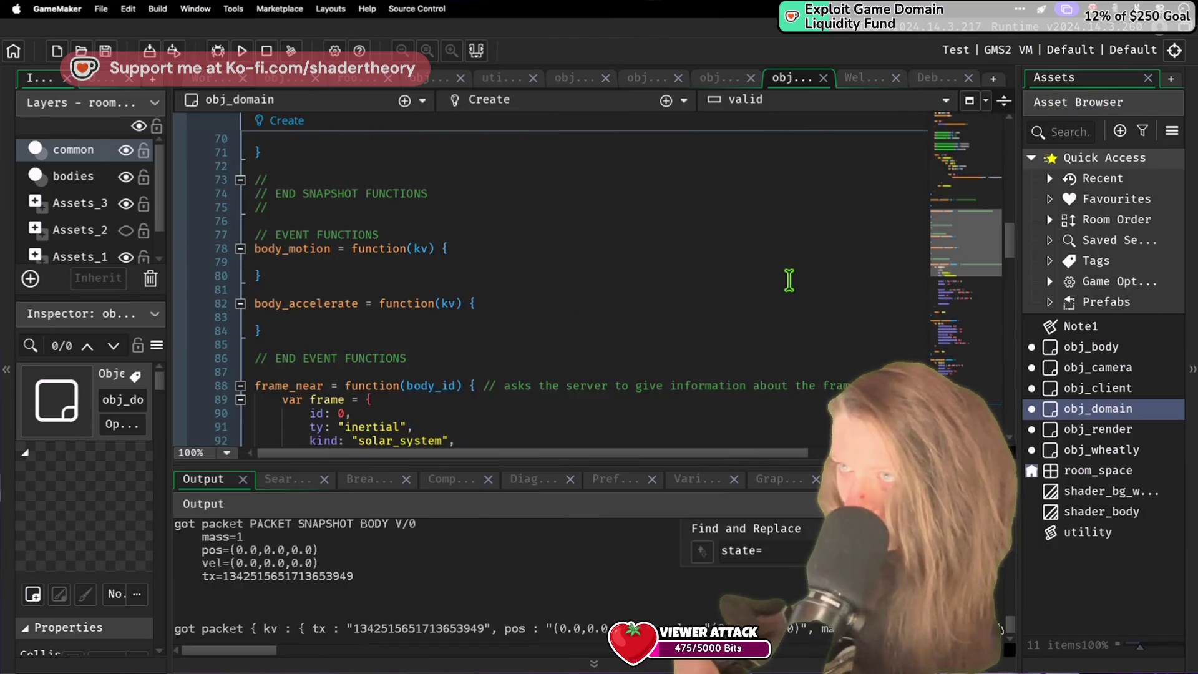
scroll(789, 280, up, 3)
scroll(789, 280, up, 5)
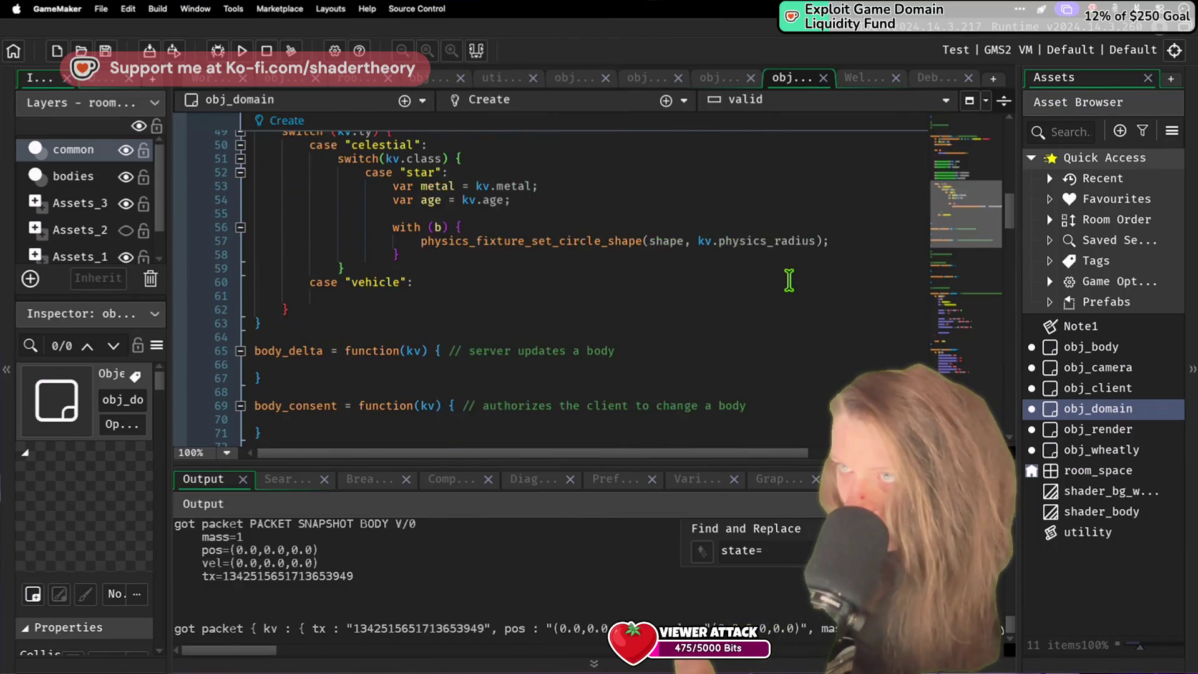
scroll(788, 280, up, 10)
scroll(788, 280, down, 5)
scroll(789, 280, down, 4)
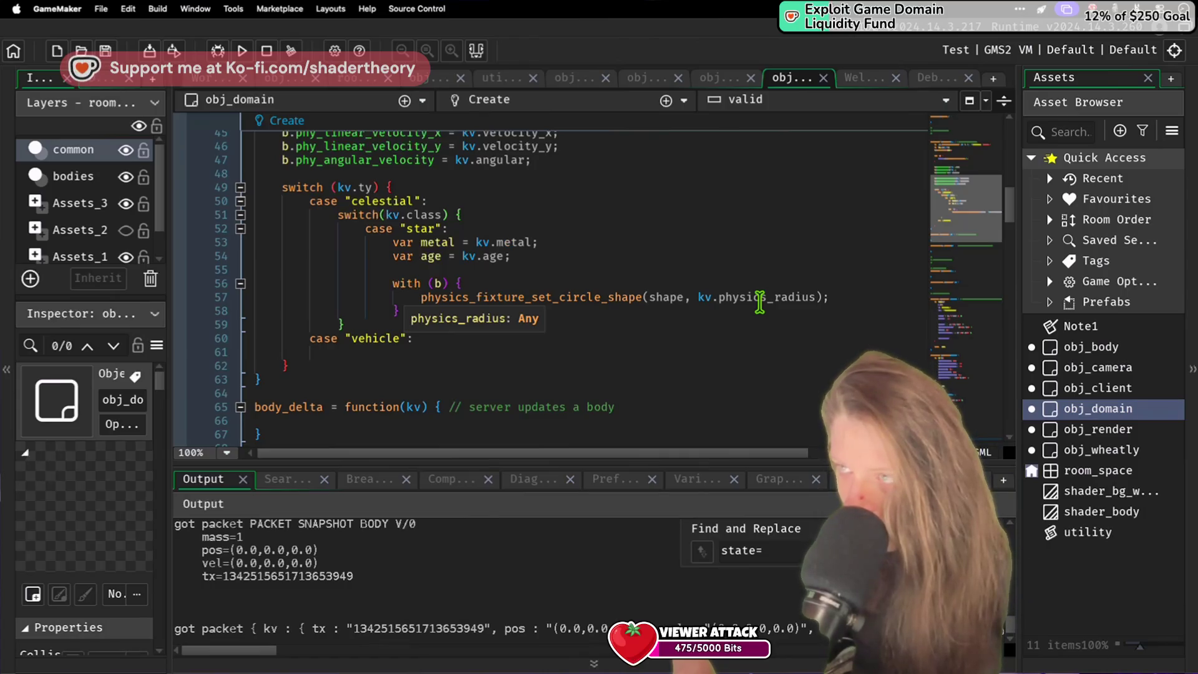
click(843, 299)
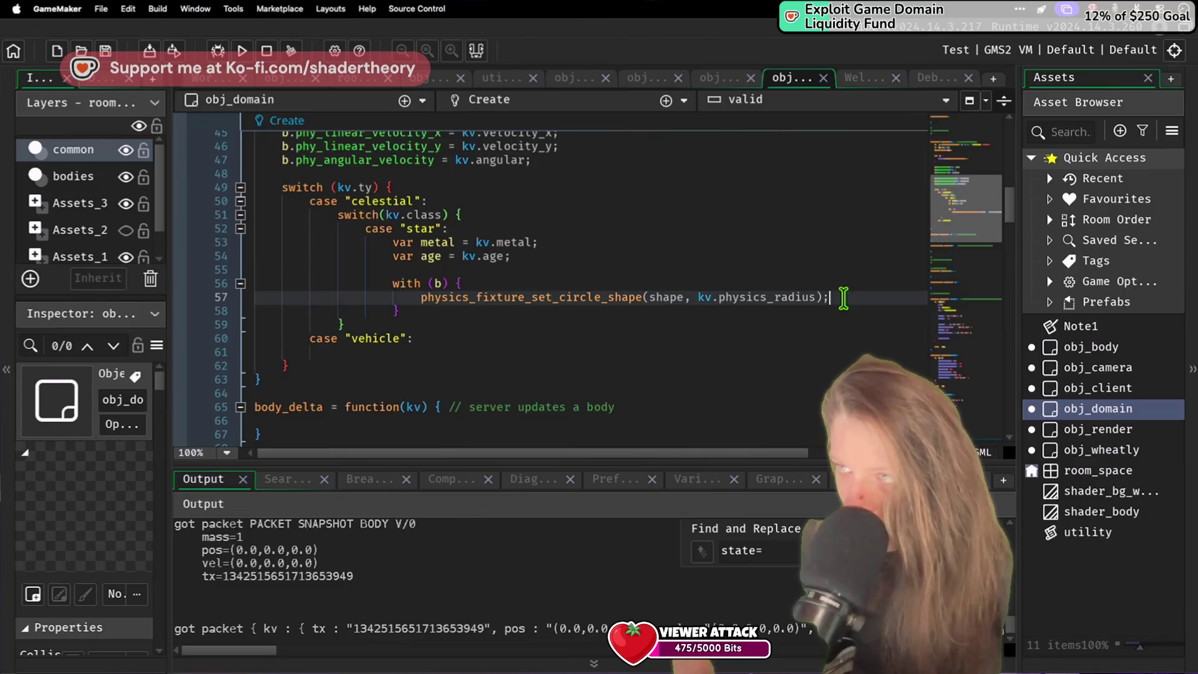
Step: Discard a half-typed line after the circle fixture, save, and return to line 57
key(Return)
text(ph)
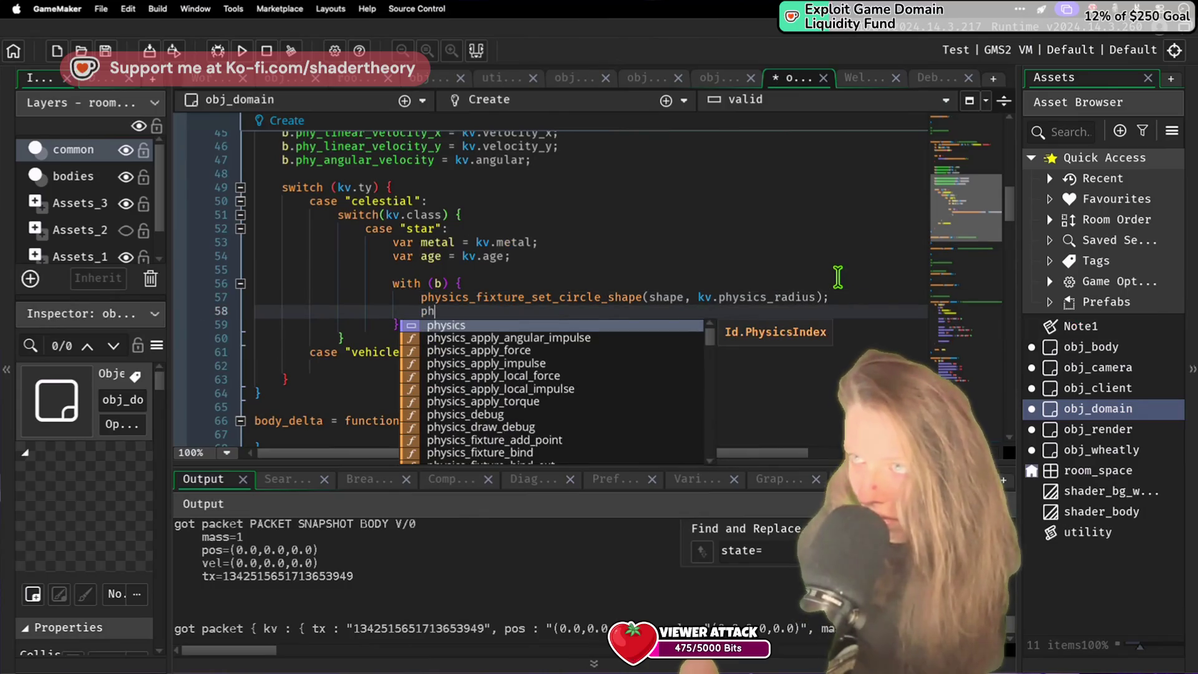
text(ysic)
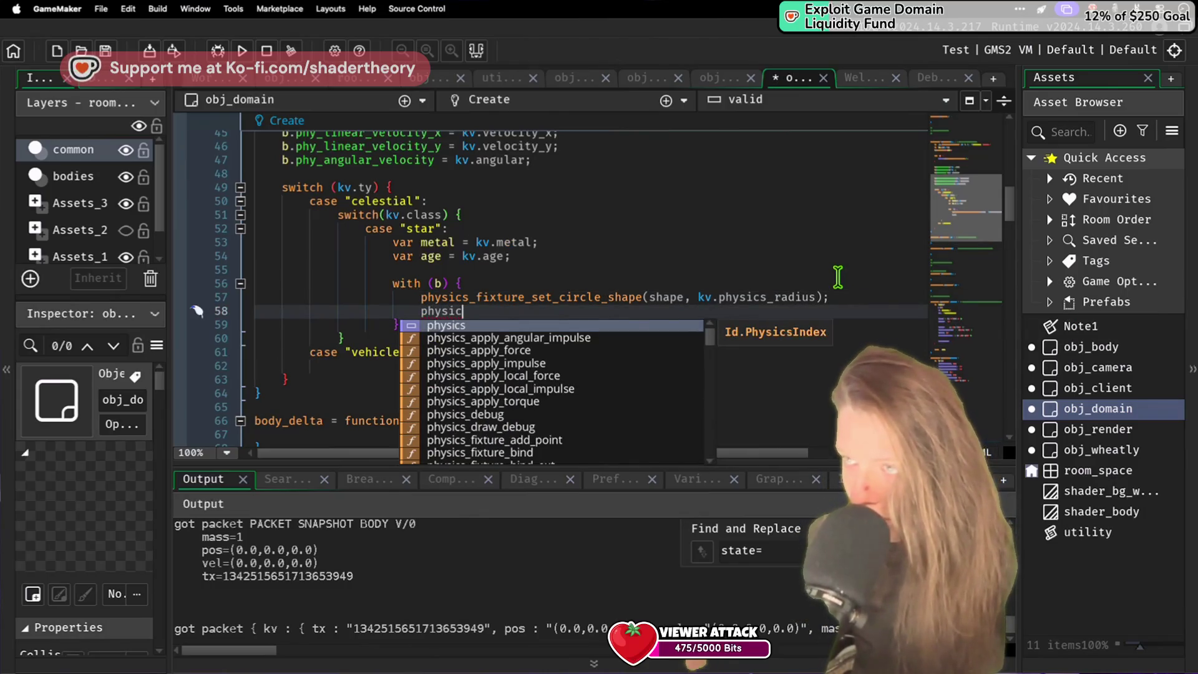
key(ctrl+d)
key(ctrl+s)
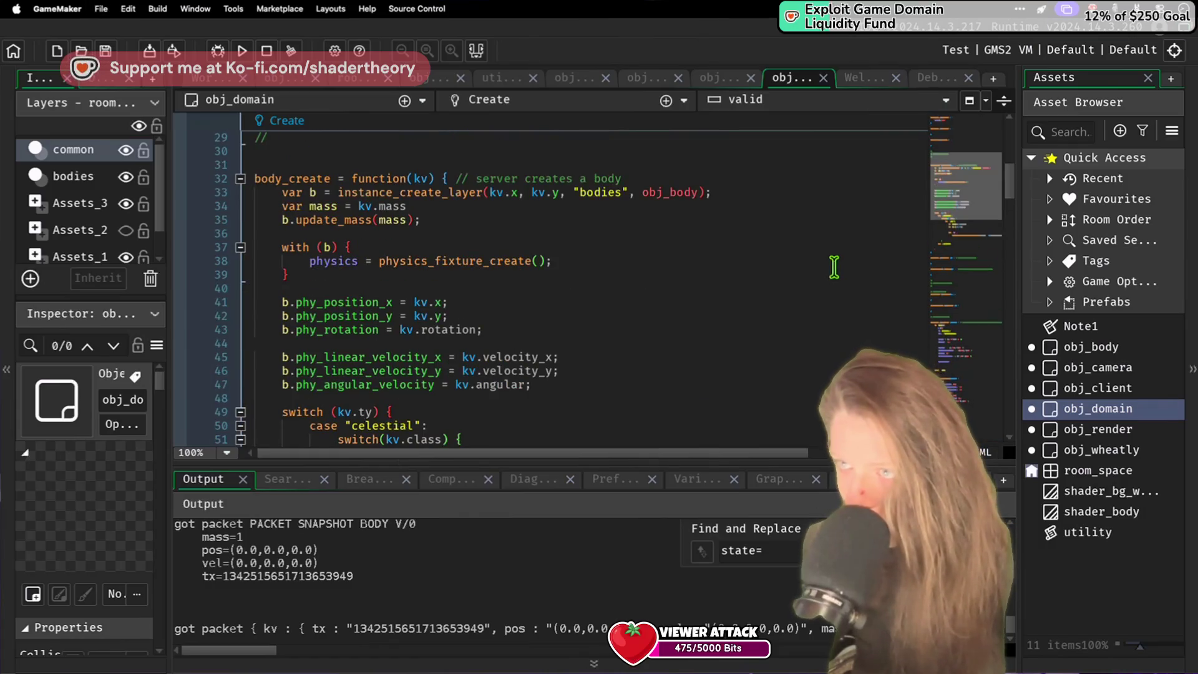
click(824, 352)
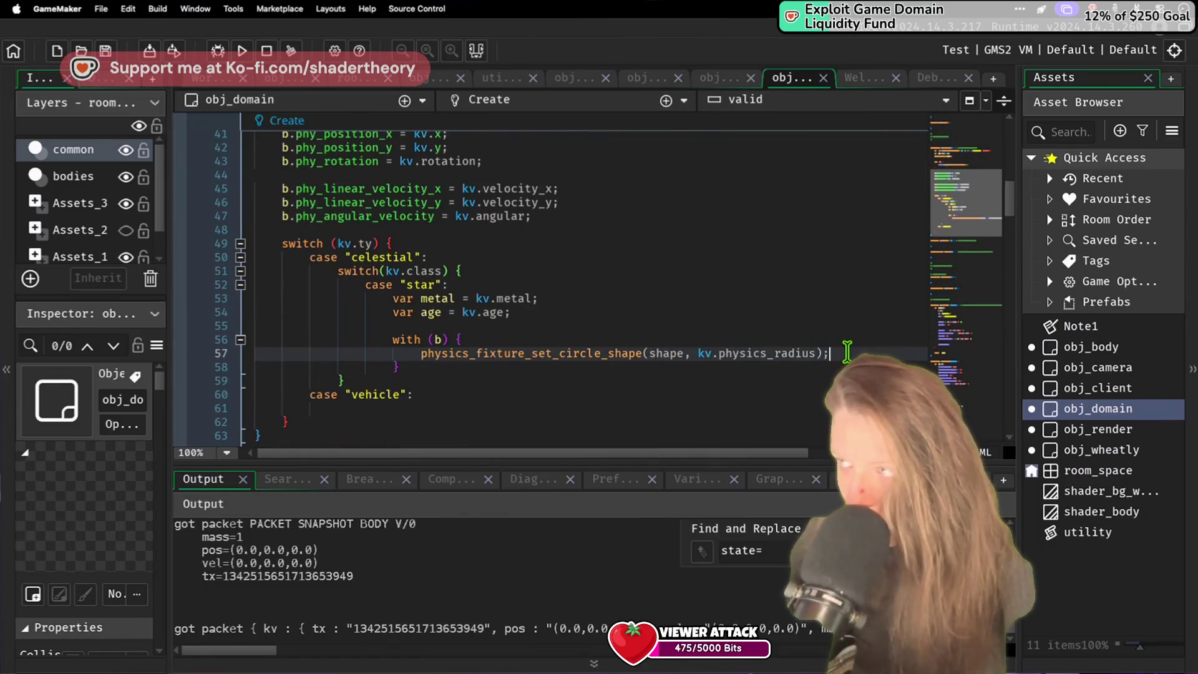
scroll(847, 351, down, 2)
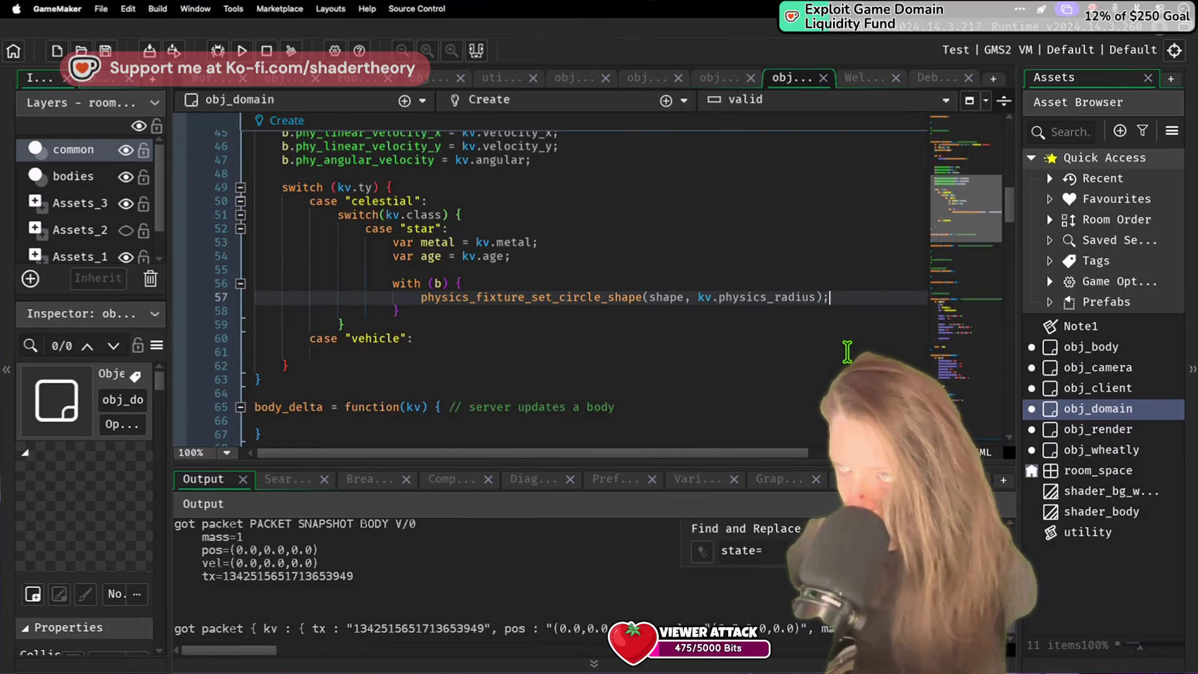
scroll(847, 352, up, 3)
scroll(847, 352, up, 3)
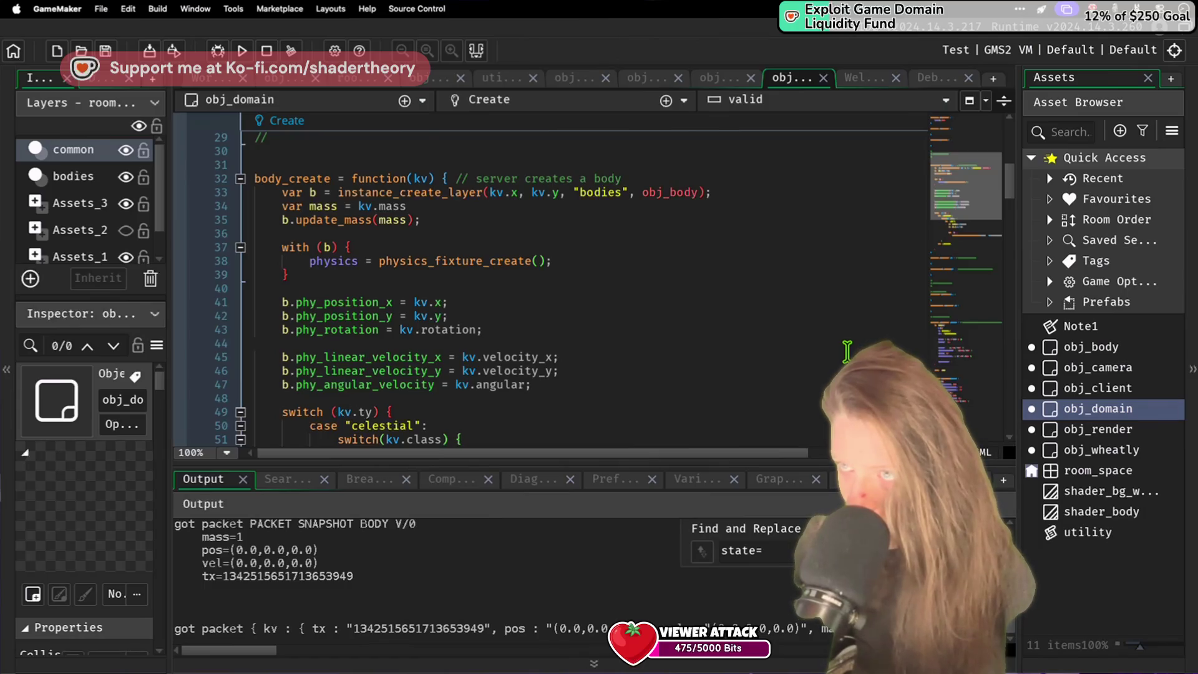
scroll(847, 351, down, 3)
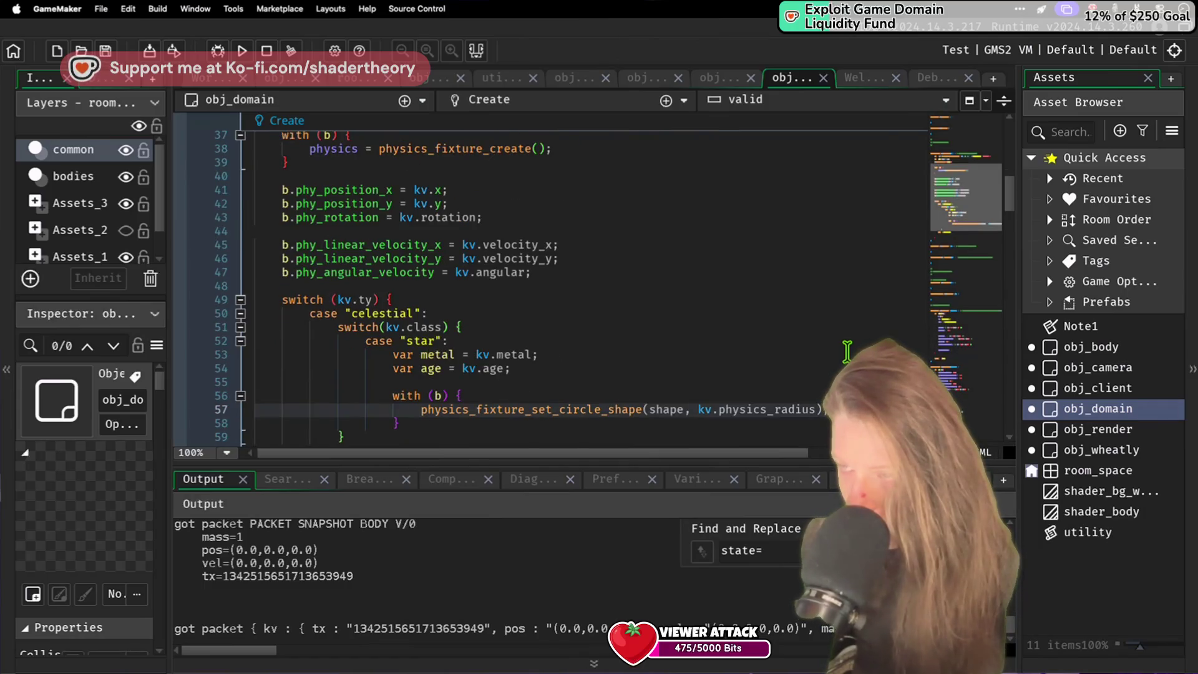
Step: Add b.dirty = true below the circle shape call and save
key(Return)
key(Return)
text(b.)
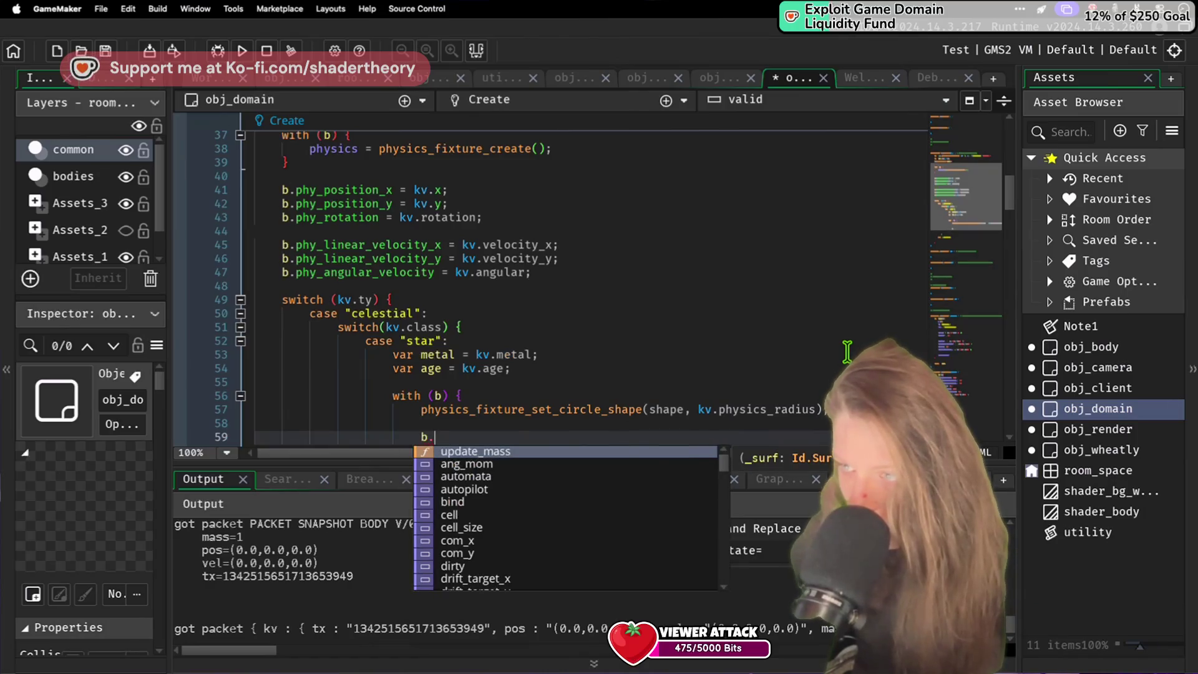
key(Down)
key(Down)
key(Down)
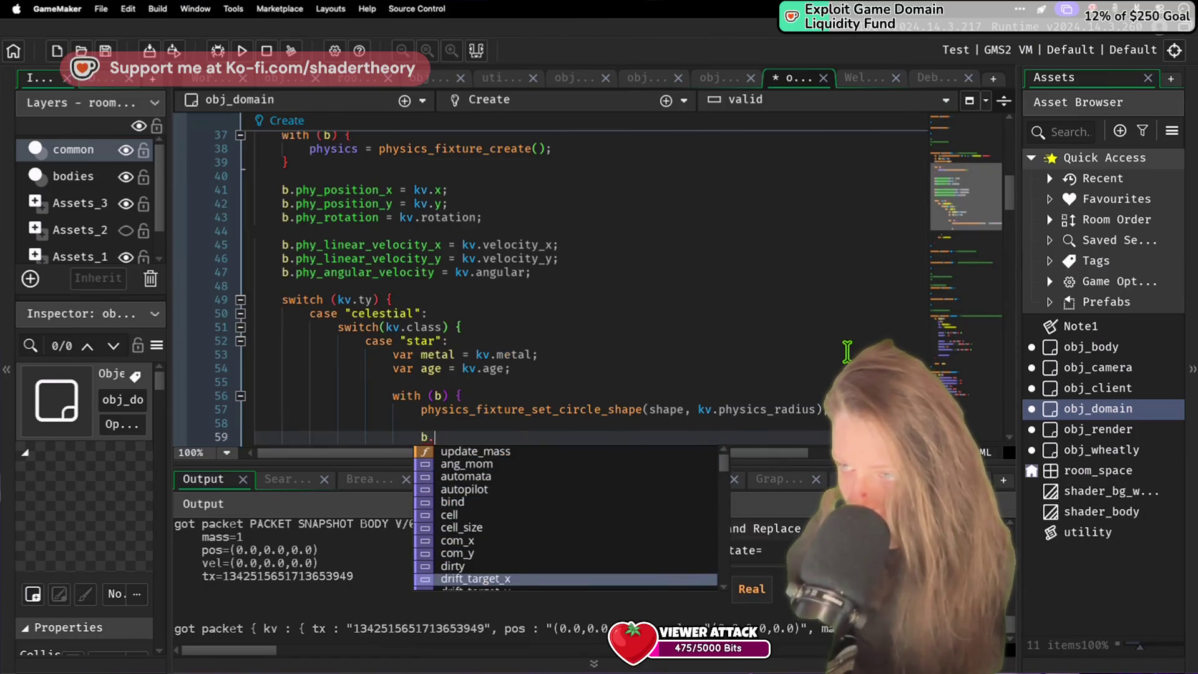
key(Up)
key(Return)
text(= true)
key(super+s)
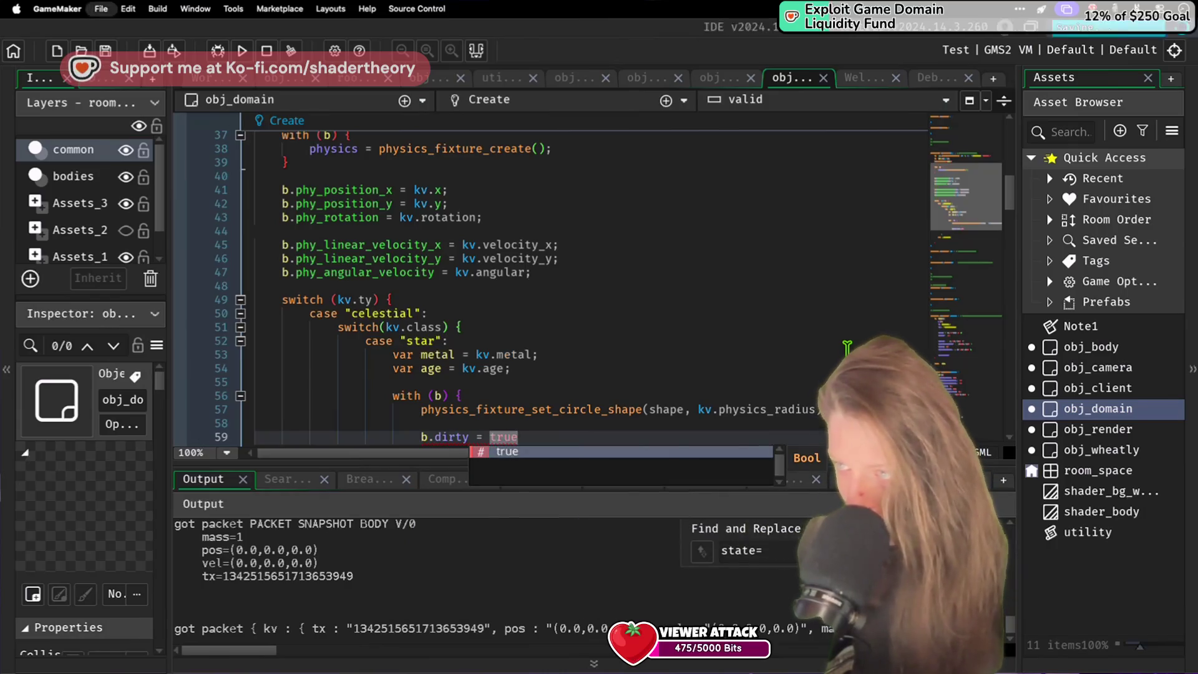
Step: Start another b. line and move the member suggestion toward automata
key(Return)
key(Return)
text(b)
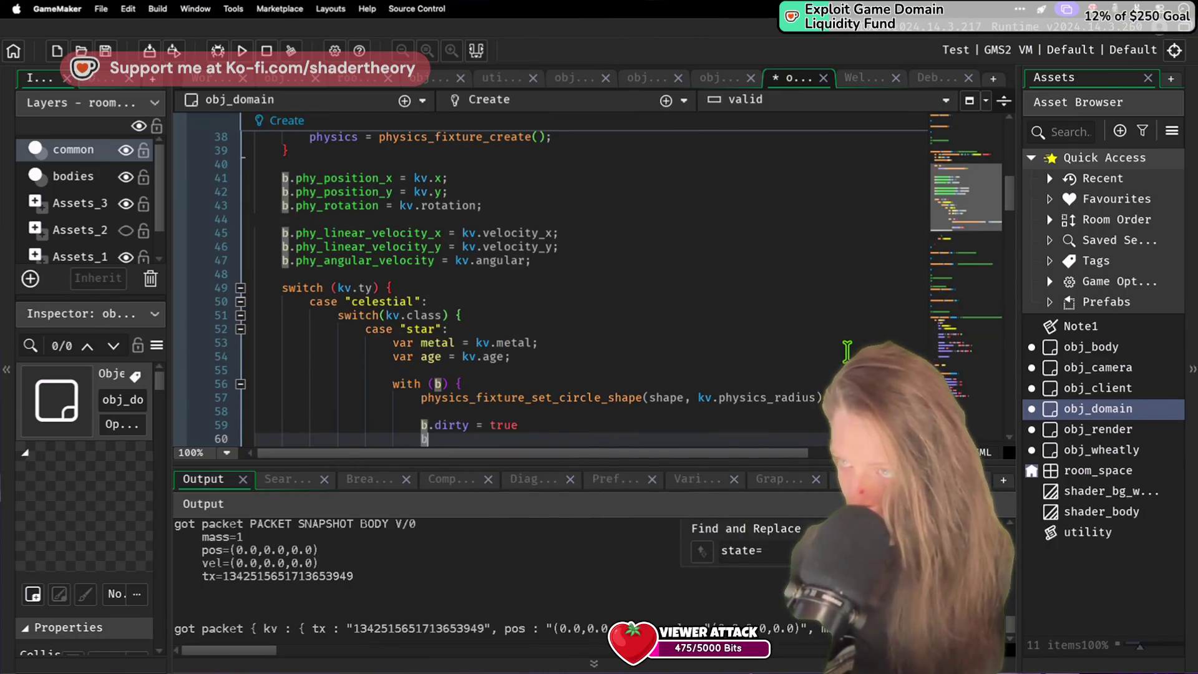
text(.)
key(Up)
key(Down)
key(Down)
key(Down)
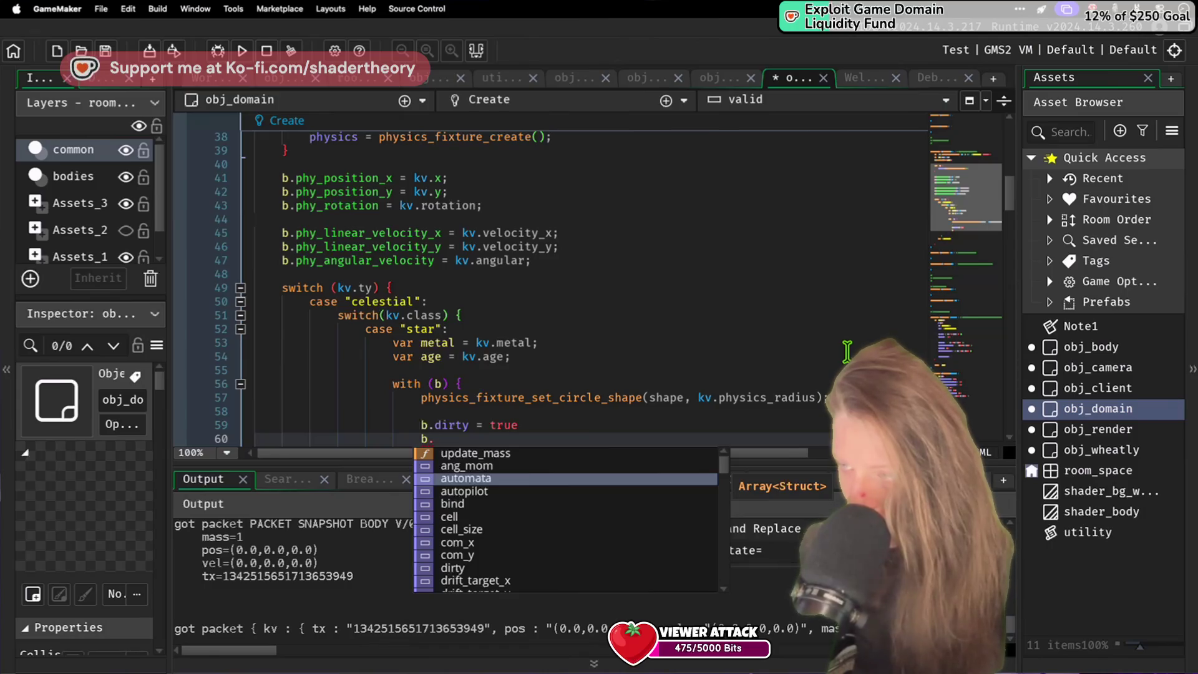
double_click(1098, 347)
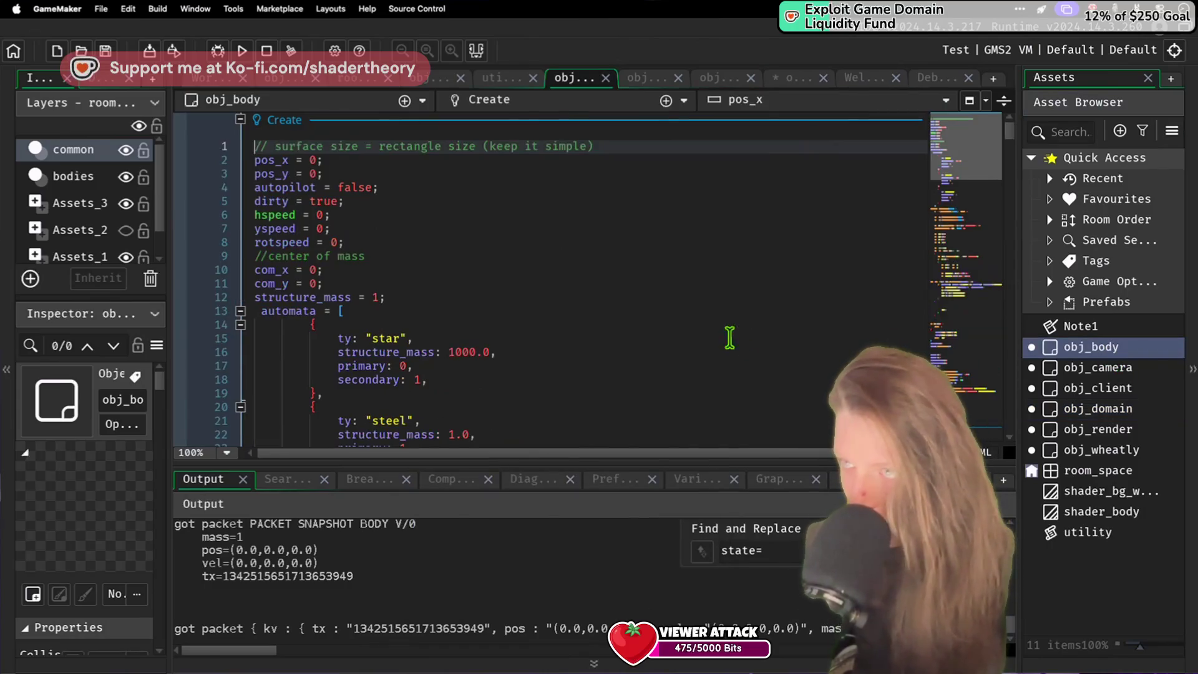
scroll(717, 331, down, 20)
scroll(703, 326, up, 20)
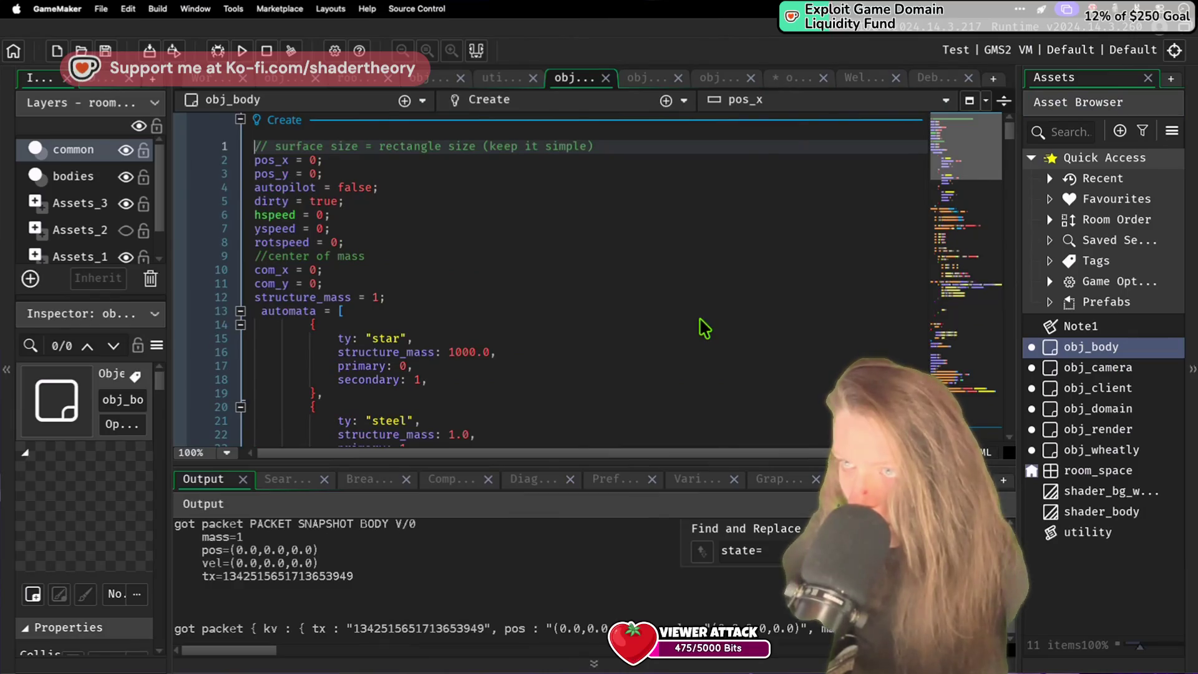
scroll(703, 326, down, 15)
scroll(703, 326, down, 5)
scroll(703, 325, up, 20)
scroll(705, 327, down, 20)
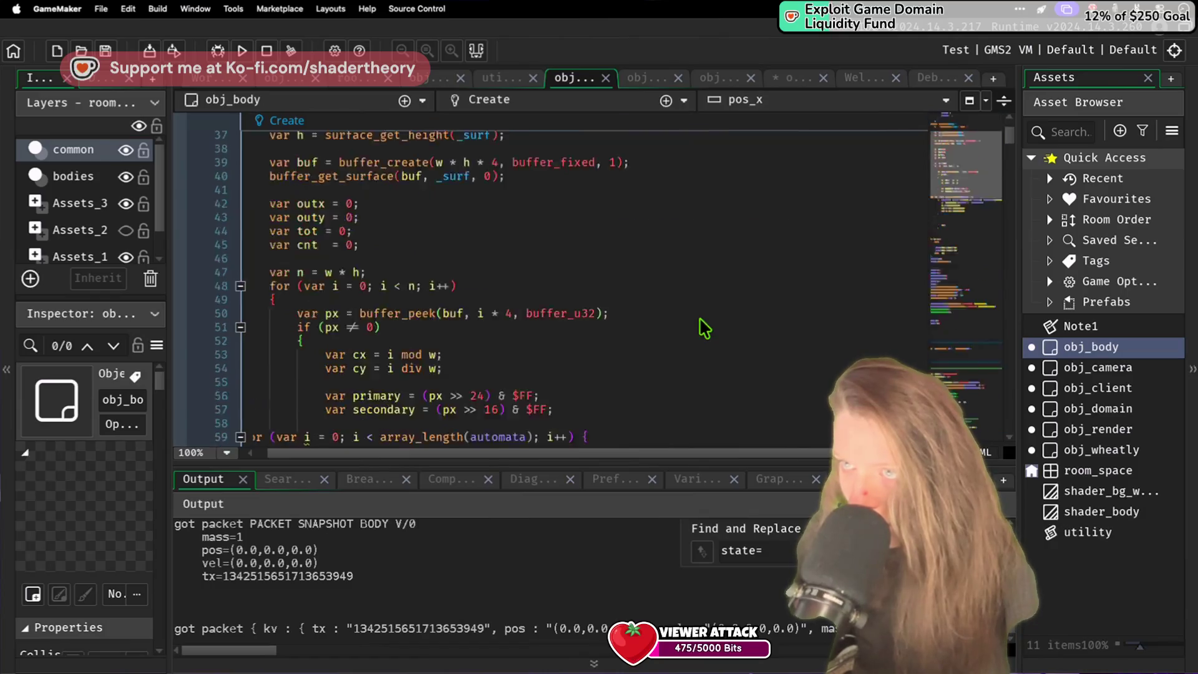
scroll(704, 327, up, 11)
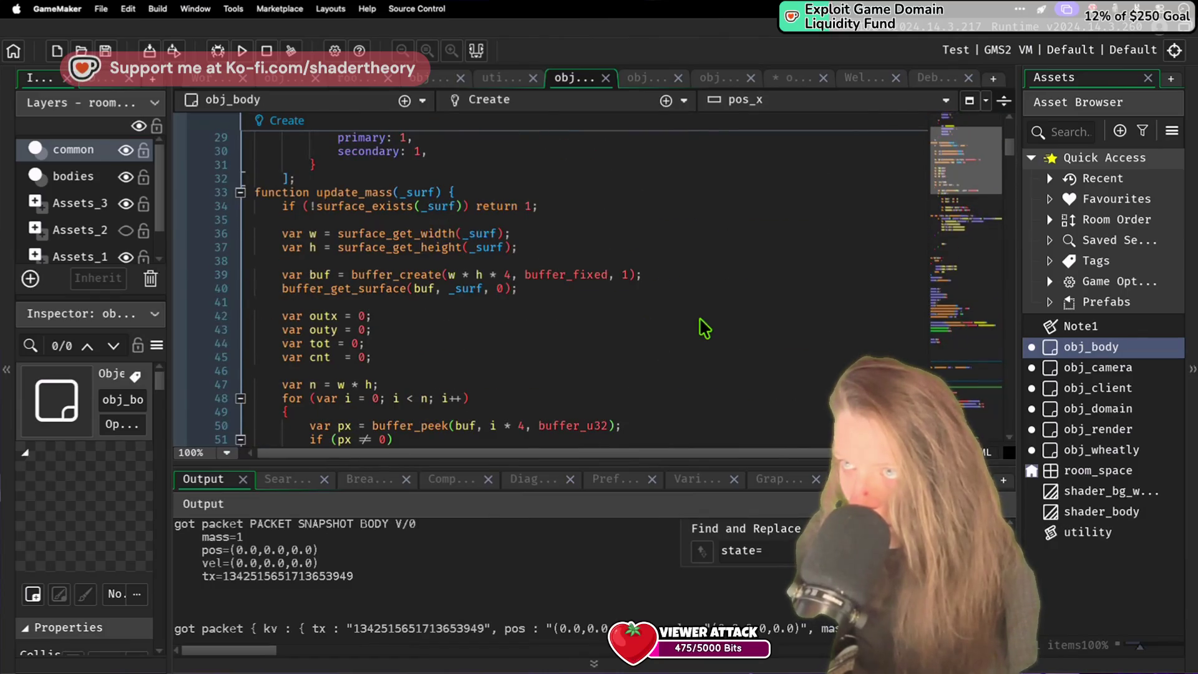
scroll(704, 327, down, 20)
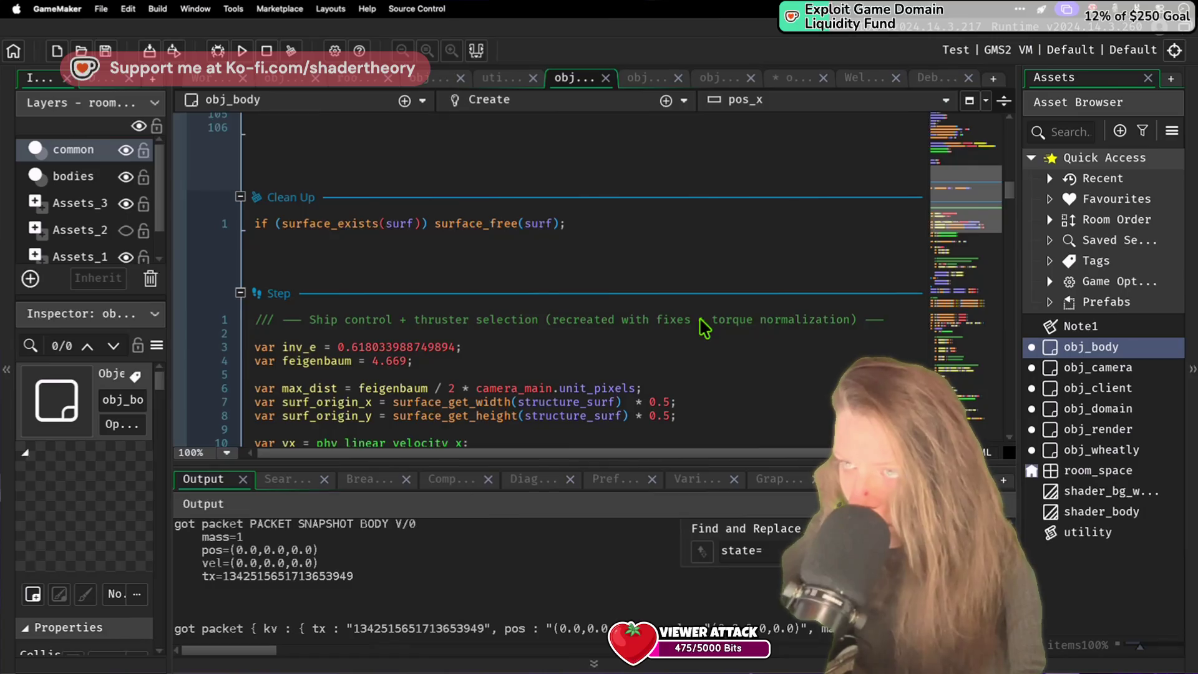
scroll(704, 327, up, 20)
scroll(704, 327, down, 14)
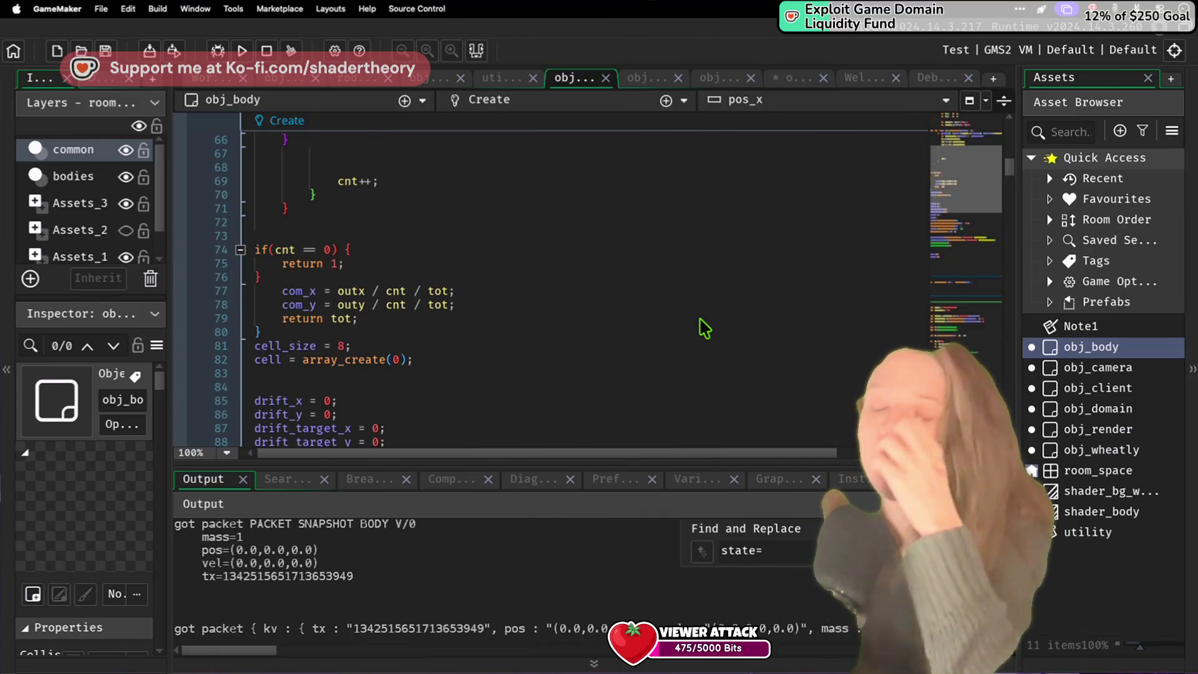
scroll(596, 408, down, 2)
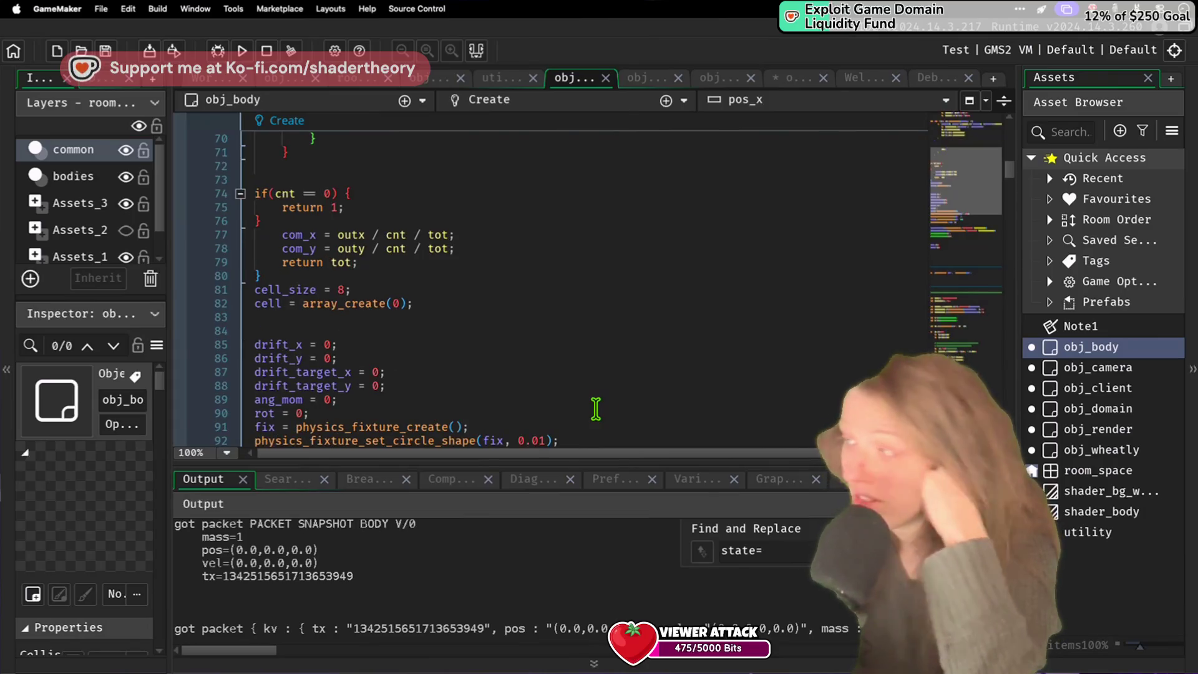
click(1119, 457)
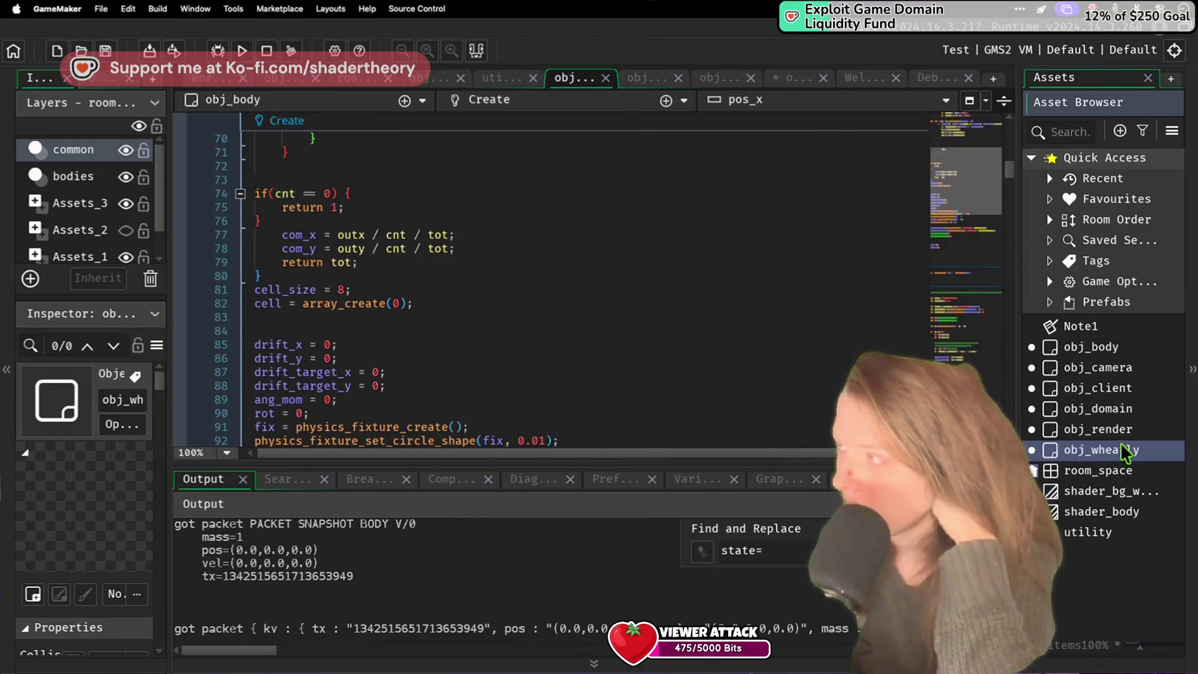
double_click(1124, 392)
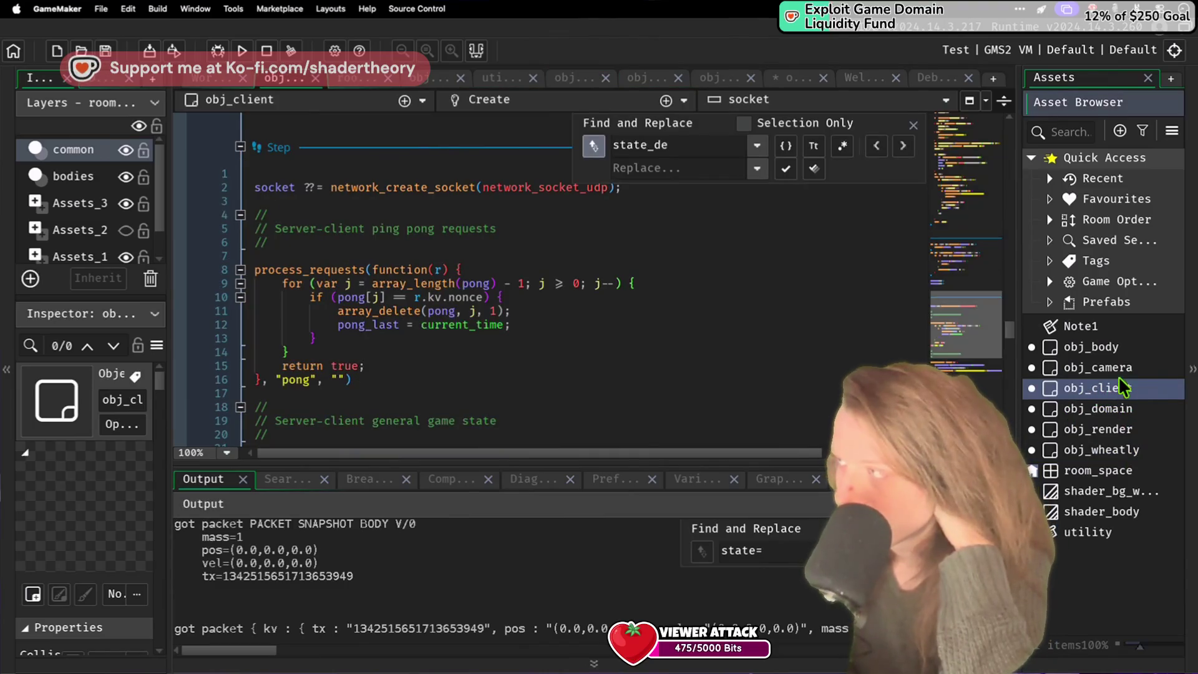
double_click(1121, 370)
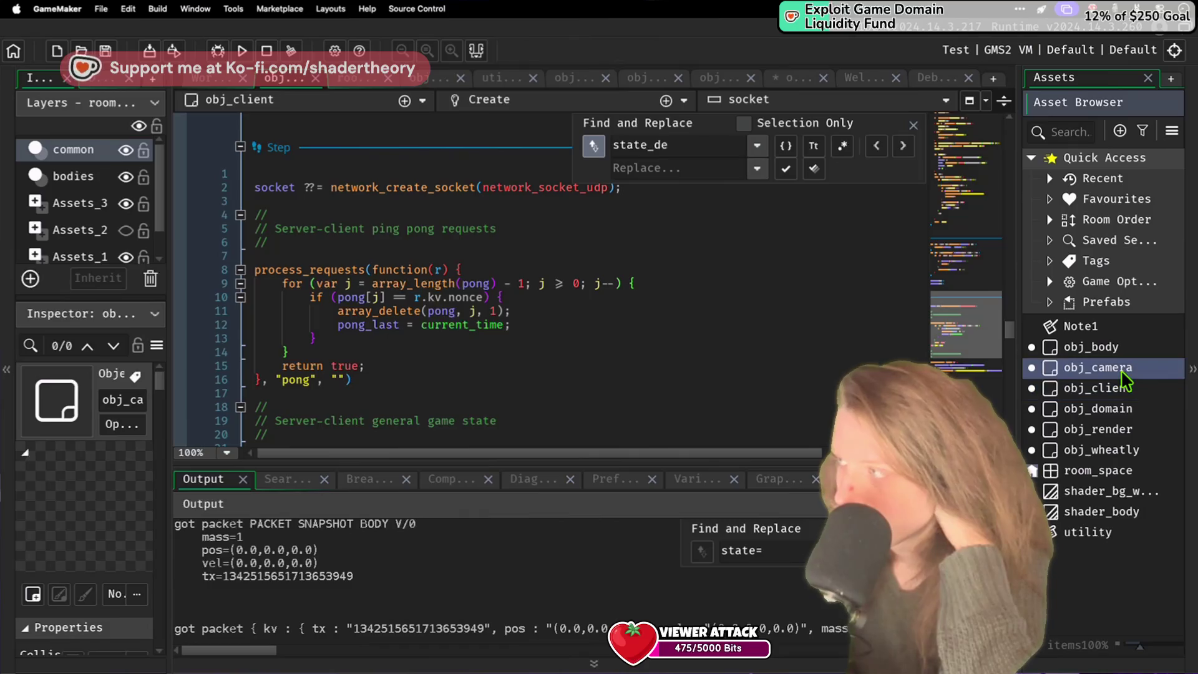
double_click(1111, 401)
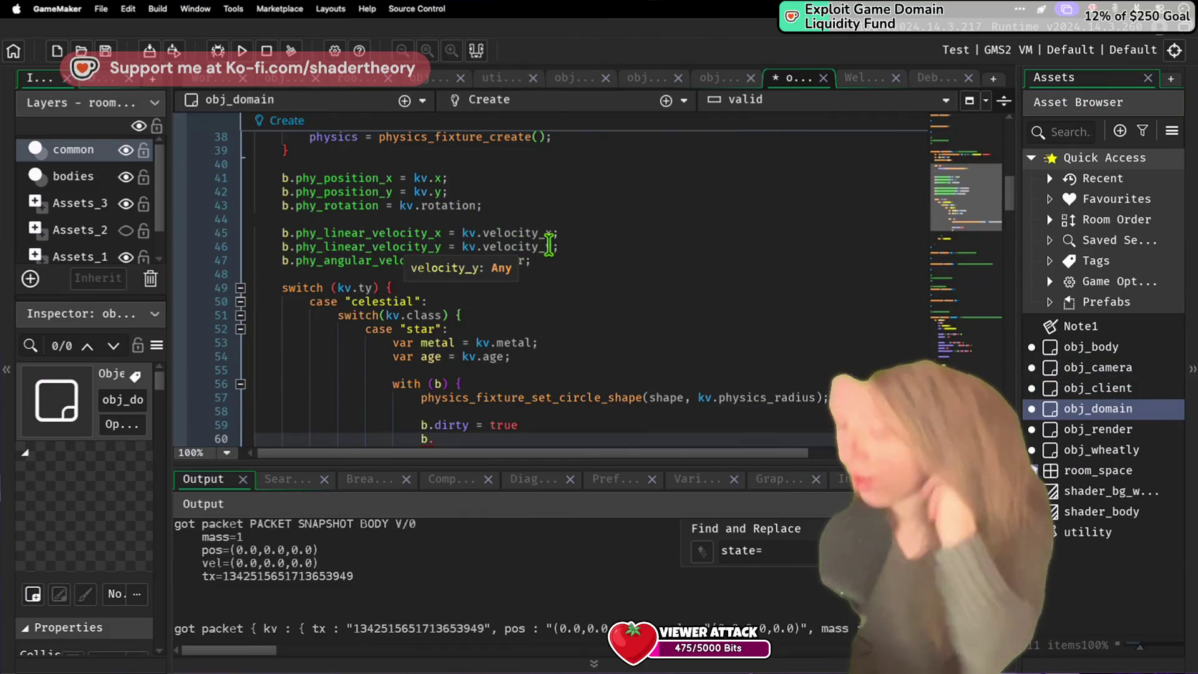
Step: Assign b.cell = array_create(10000); for the star body
text(cell =)
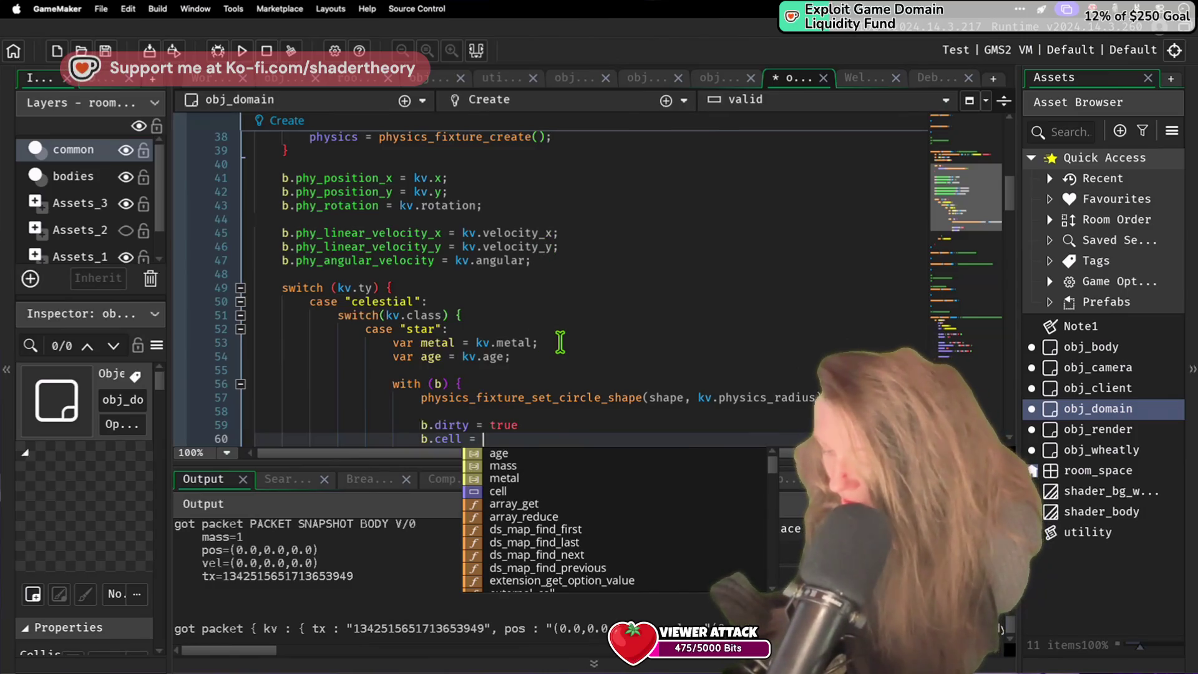
text(array_cre)
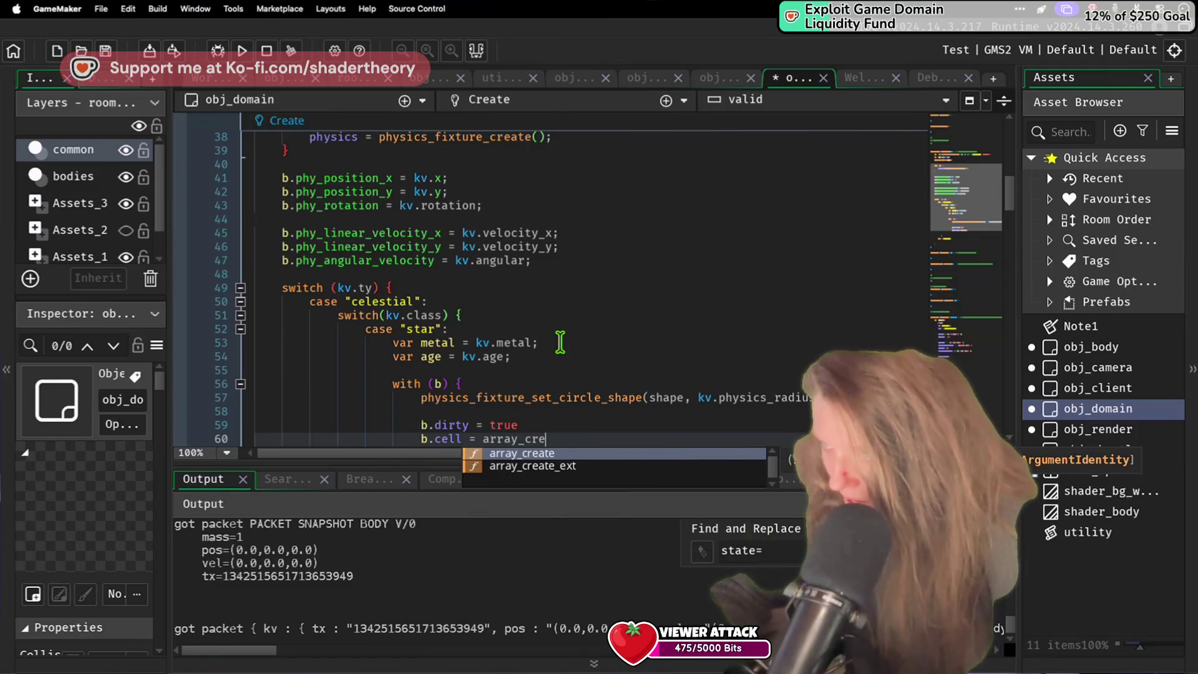
key(Return)
text(10000);)
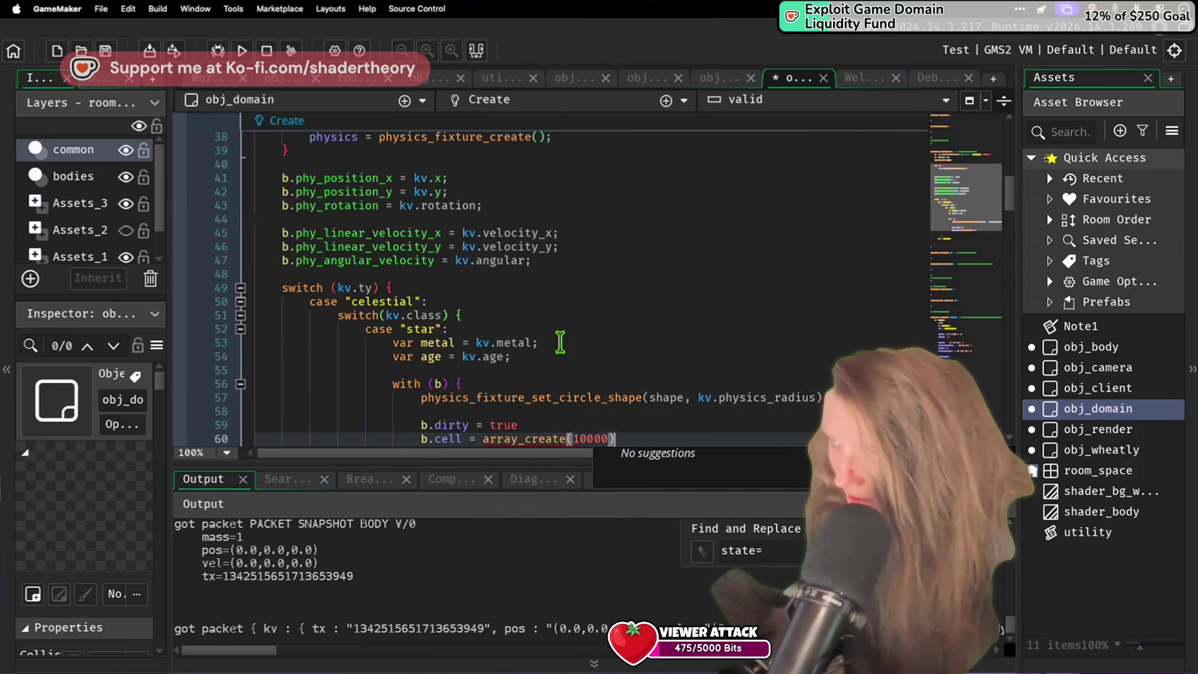
key(Return)
Step: Start a b.cell line below the array assignment, rechecking the array size
text(b.)
key(BackSpace)
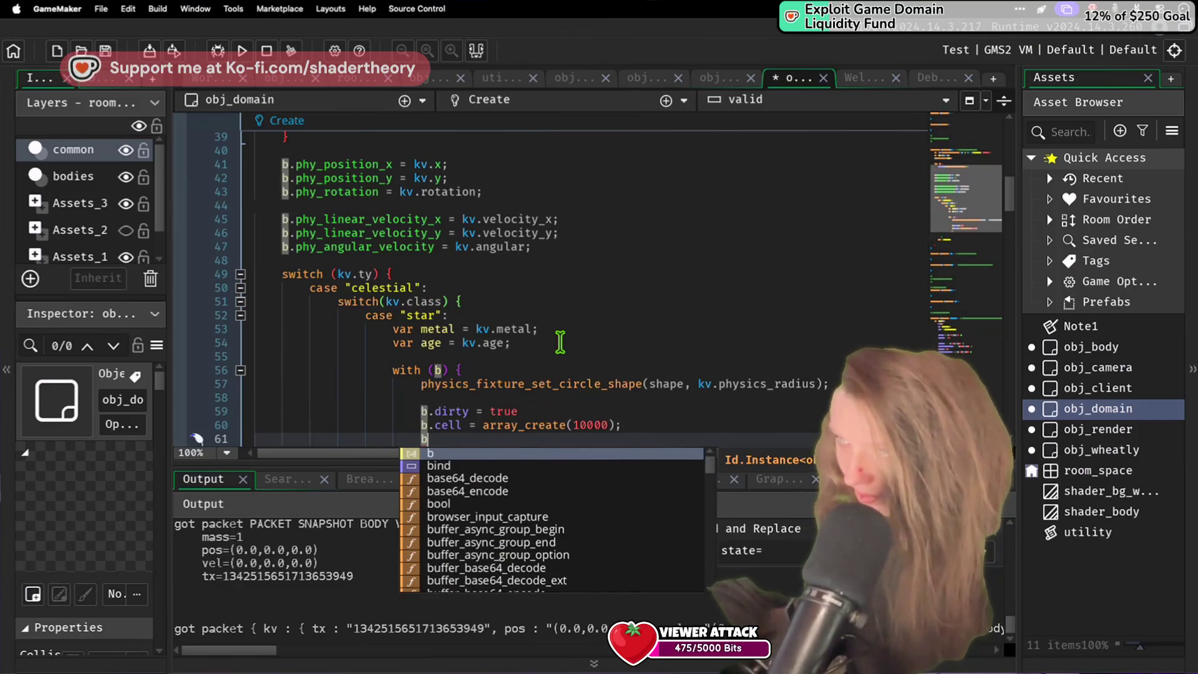
click(600, 423)
key(Down)
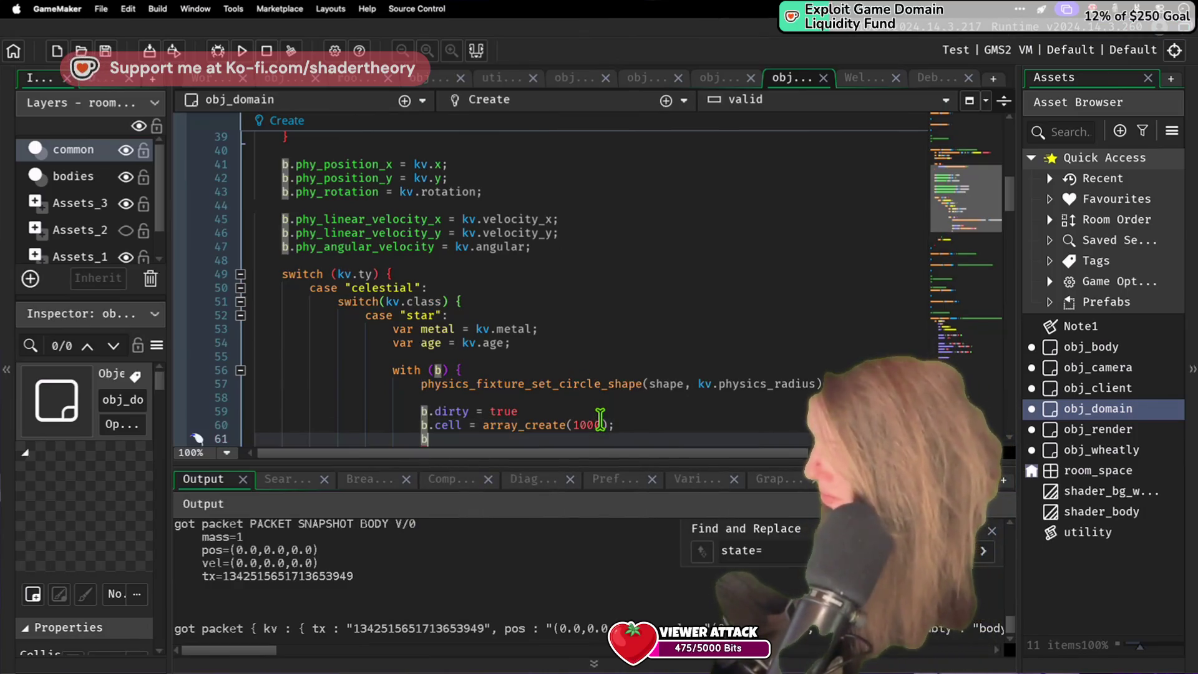
text(.)
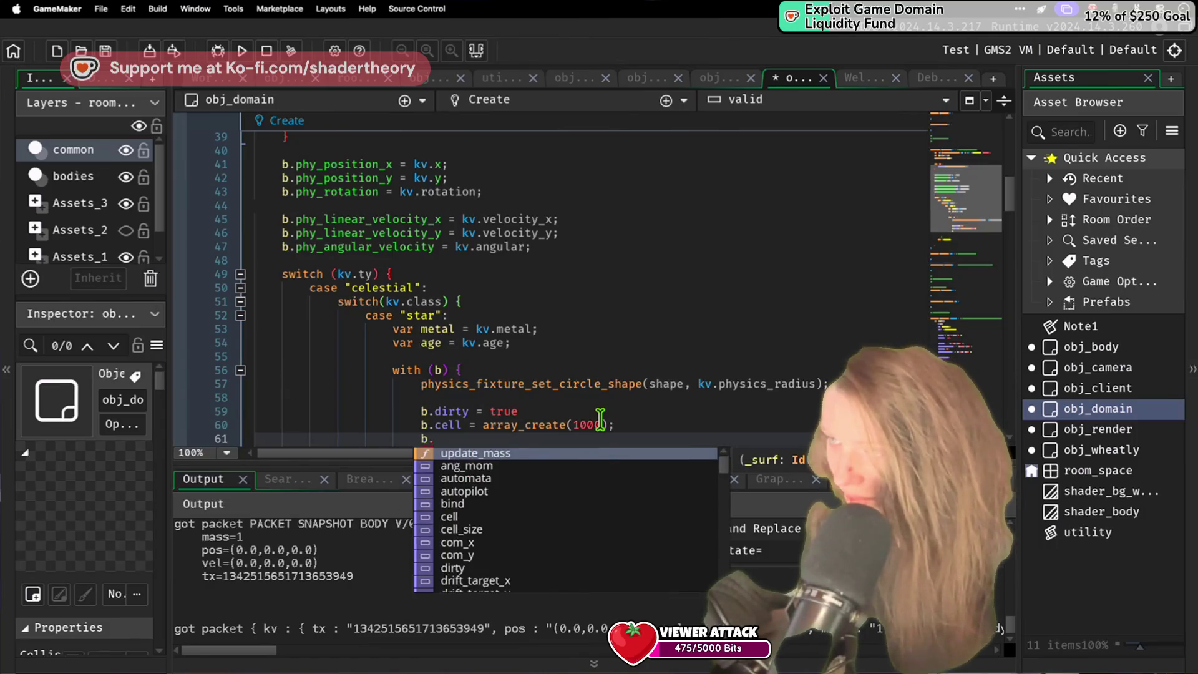
text(cel)
key(Return)
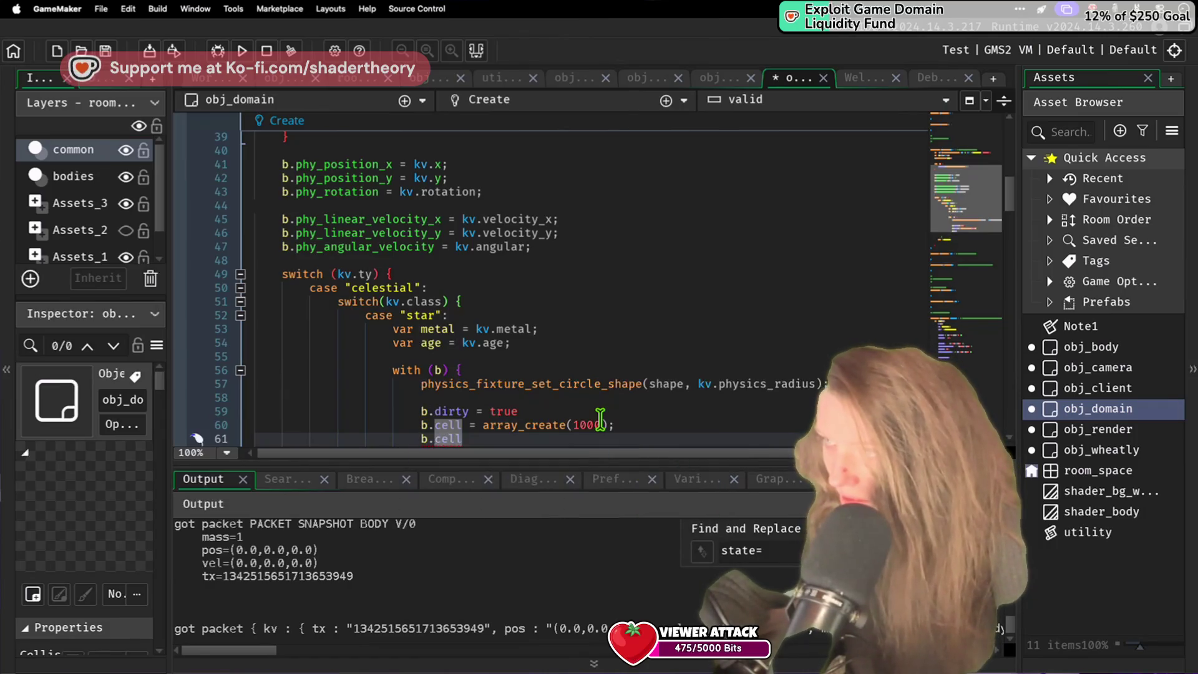
Step: Replace it with nested for loops running x and y from -r to r
key(BackSpace)
key(BackSpace)
key(BackSpace)
text(for ()
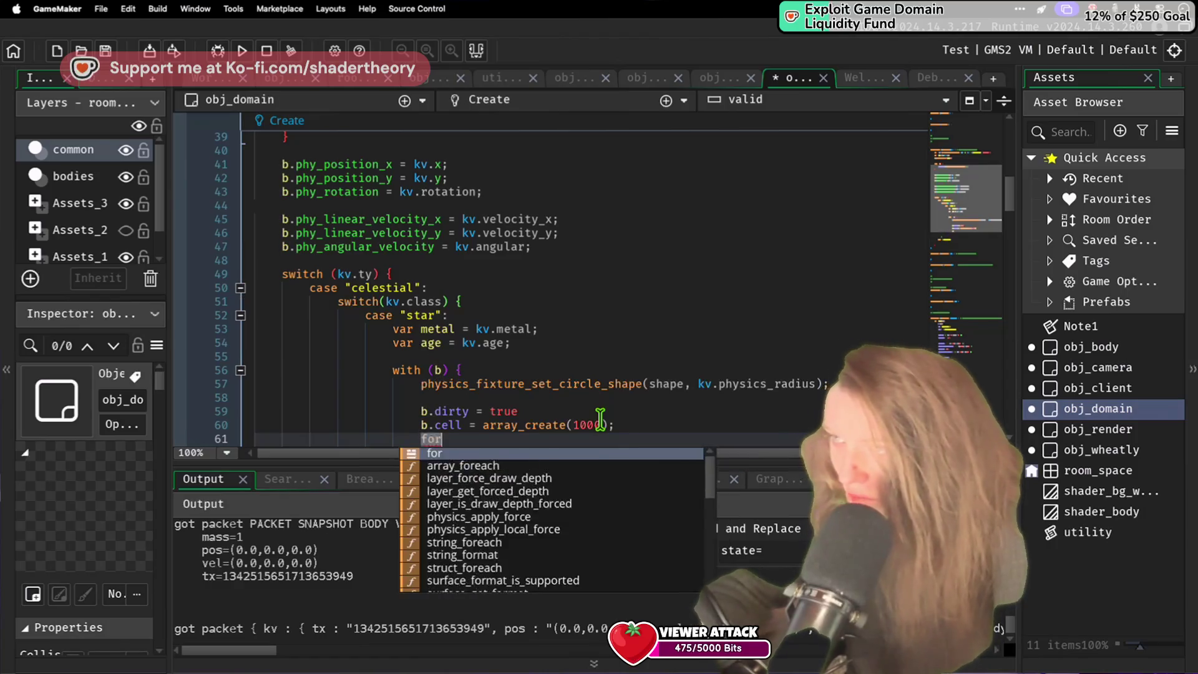
key(BackSpace)
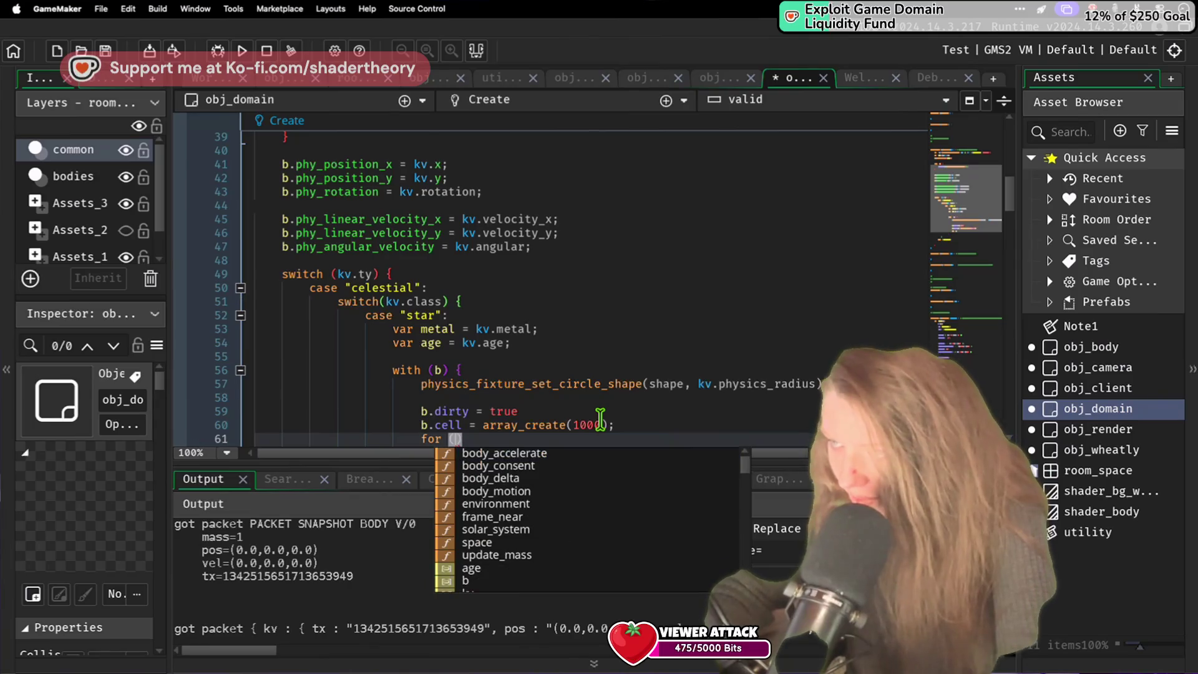
text(var x)
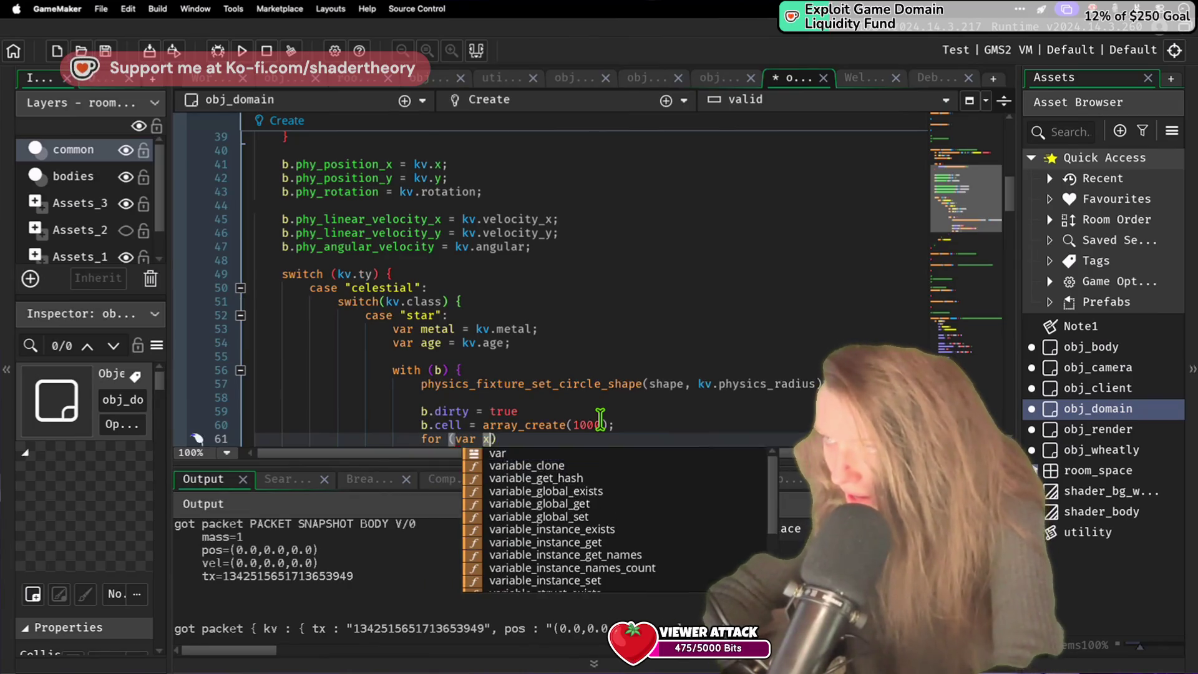
text( = -)
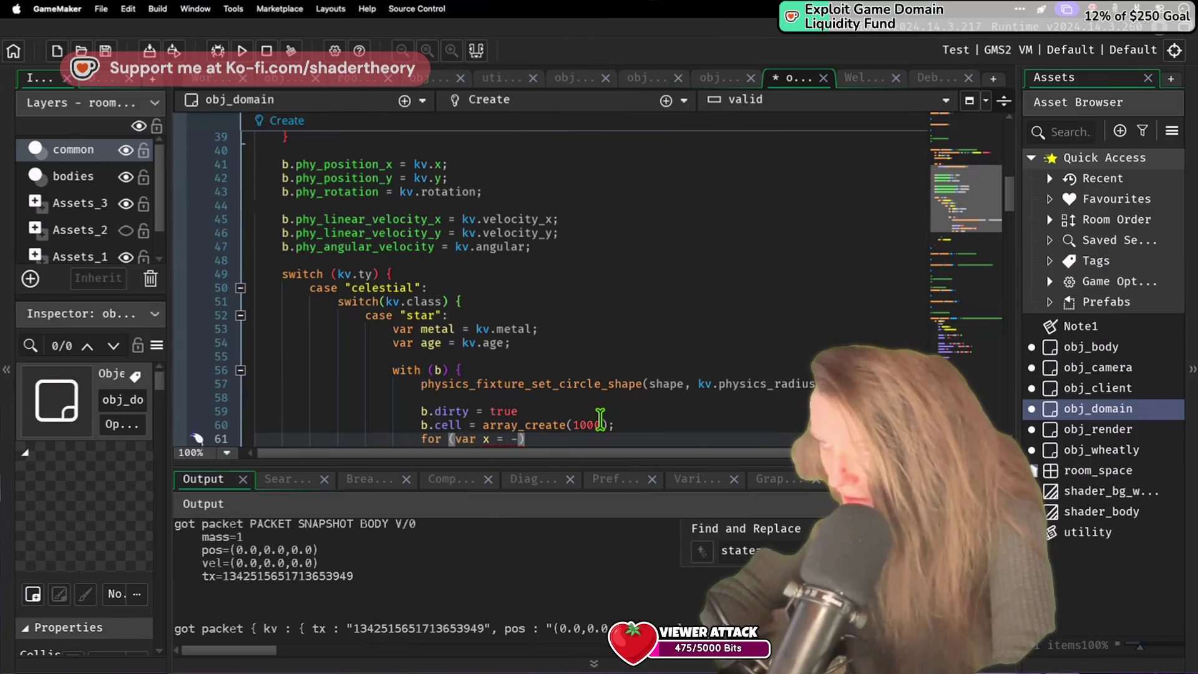
text(r; )
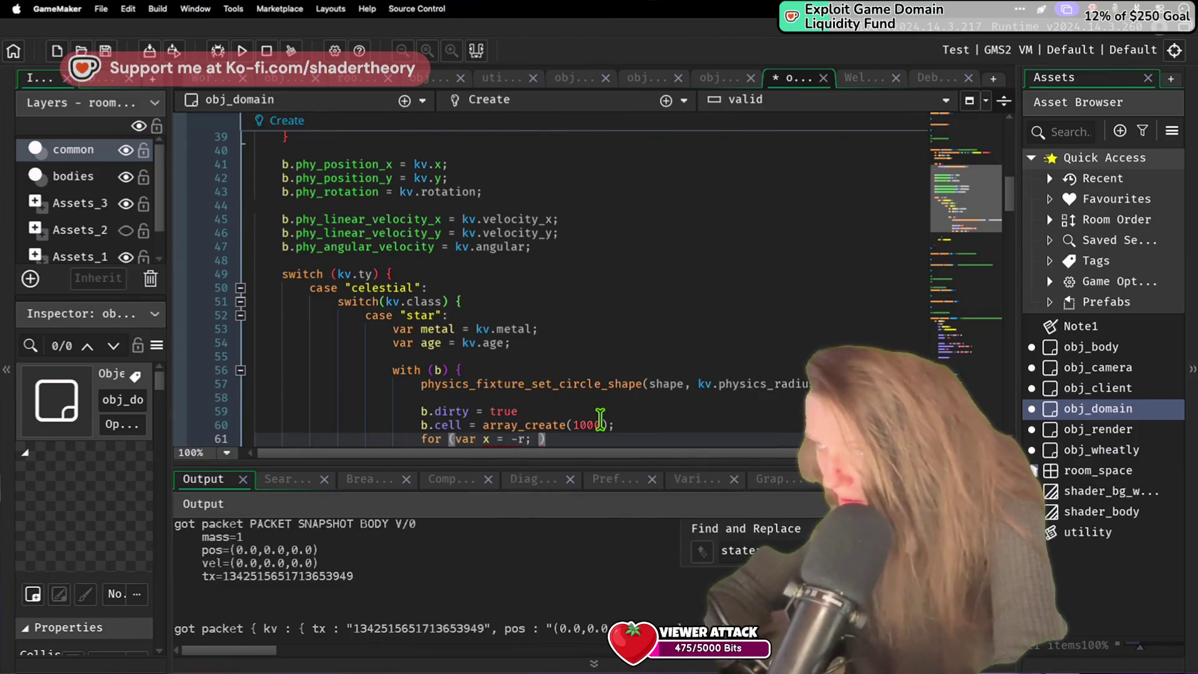
text(x <= r; )
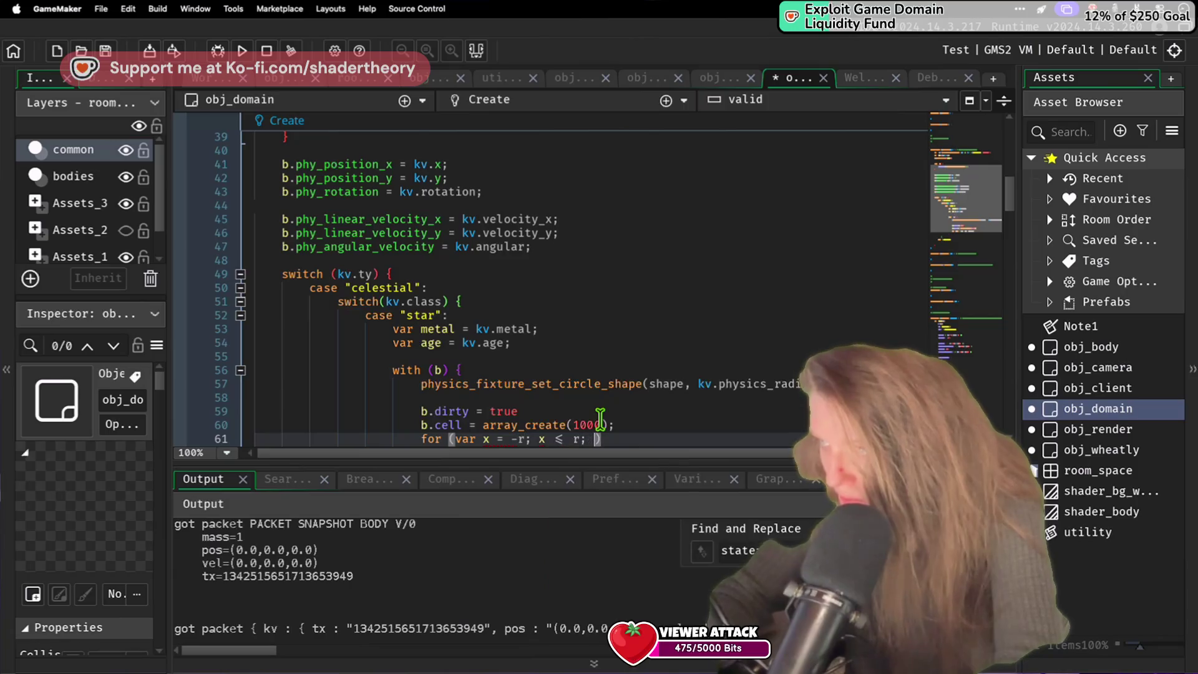
text(x++))
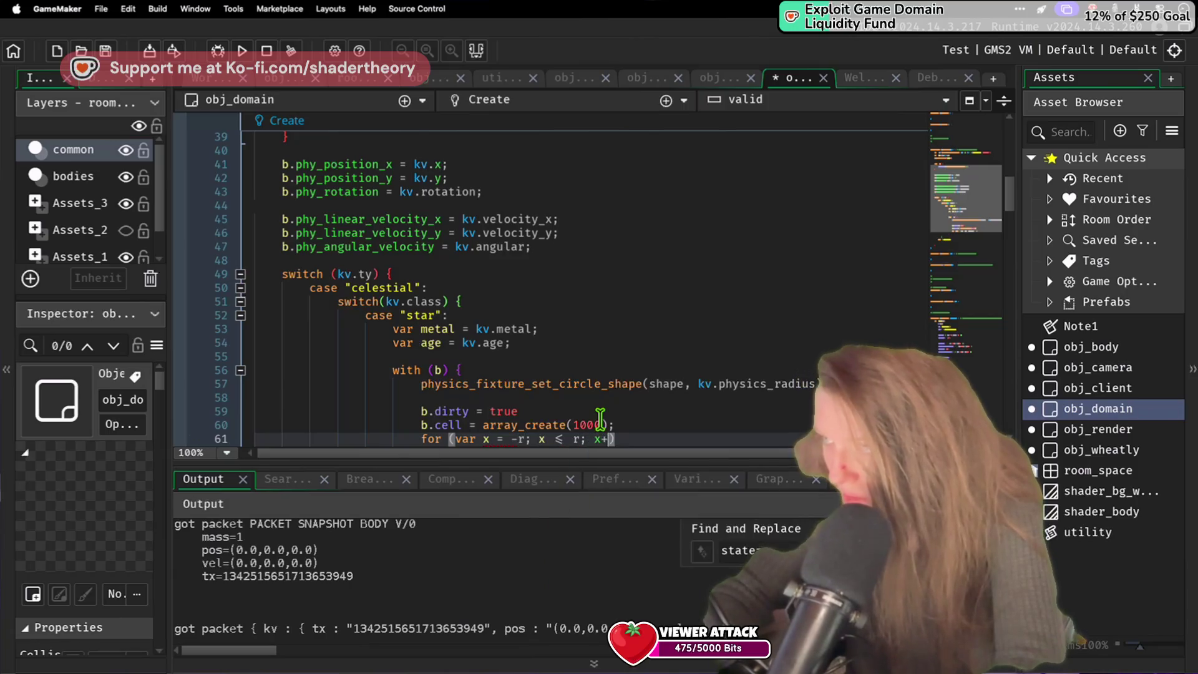
text( {)
key(Return)
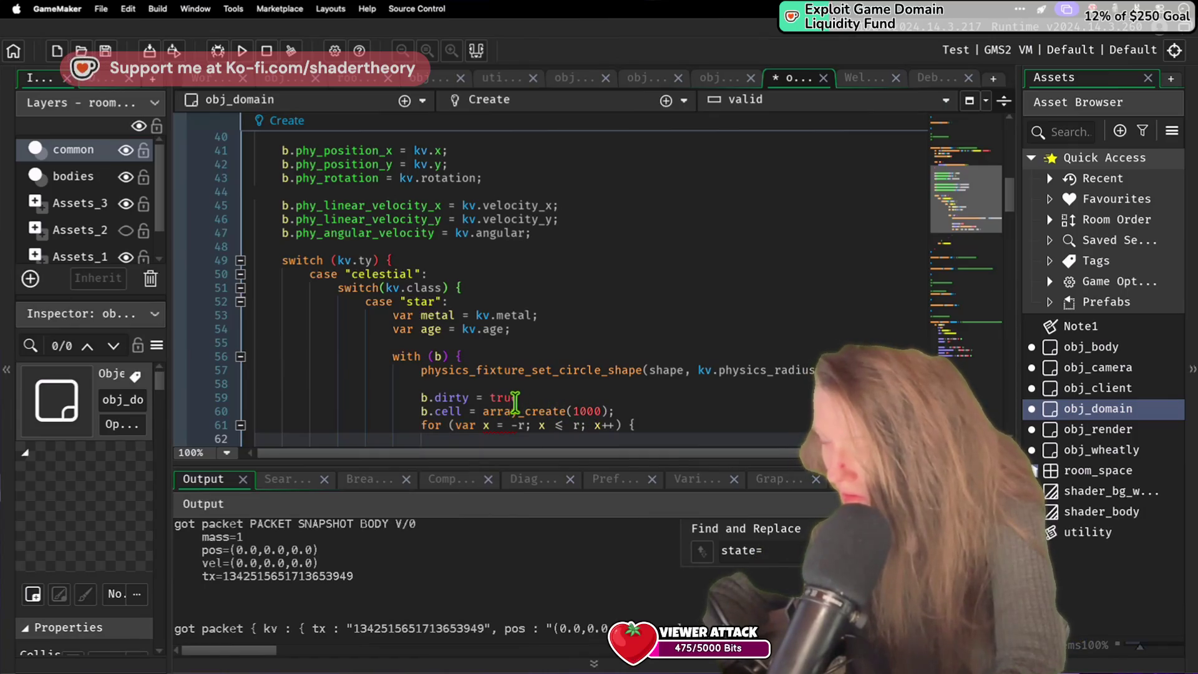
text(for (var y = )
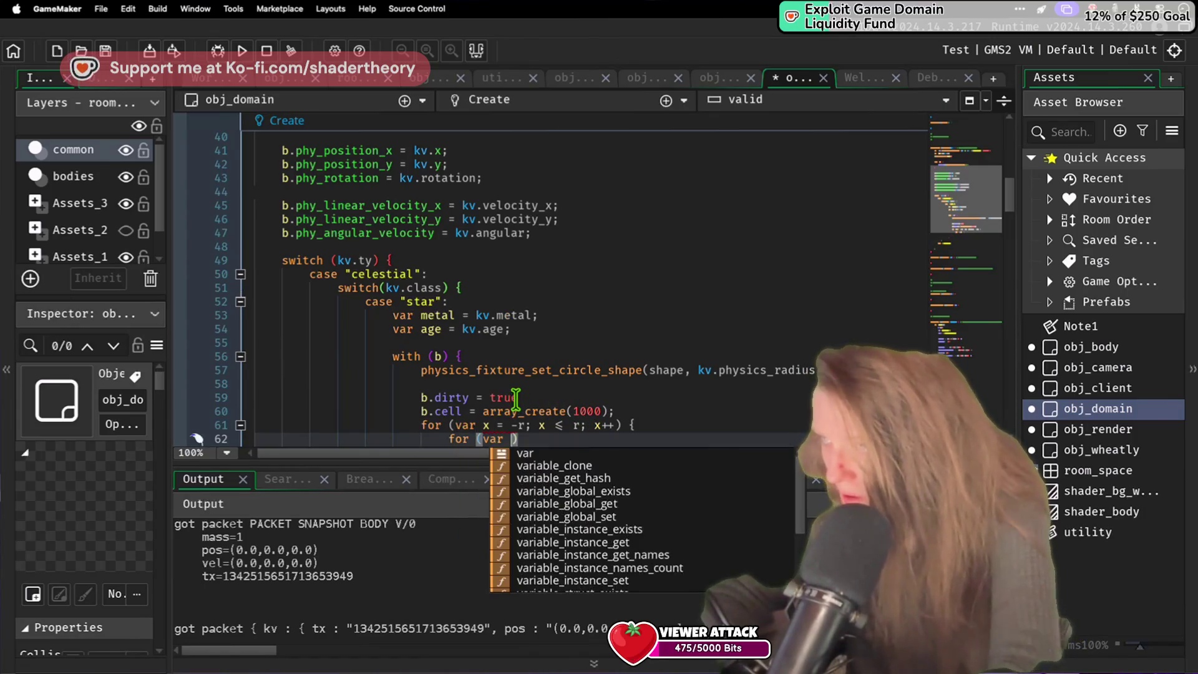
text(-r; y)
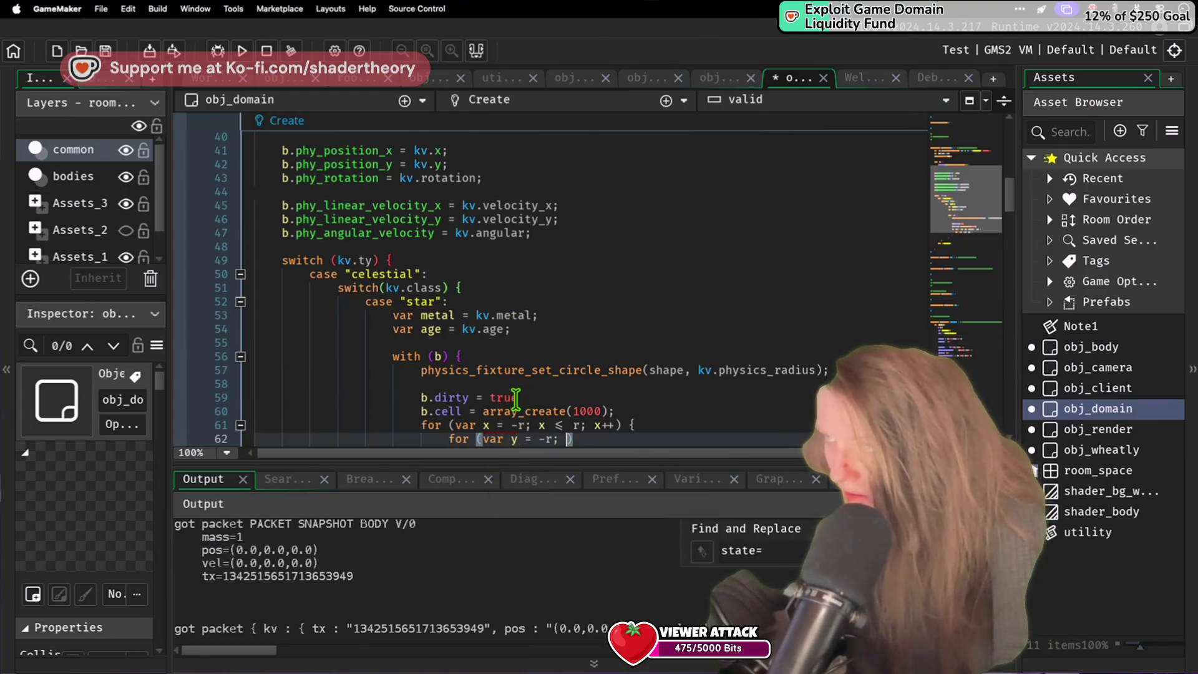
text( <= r; )
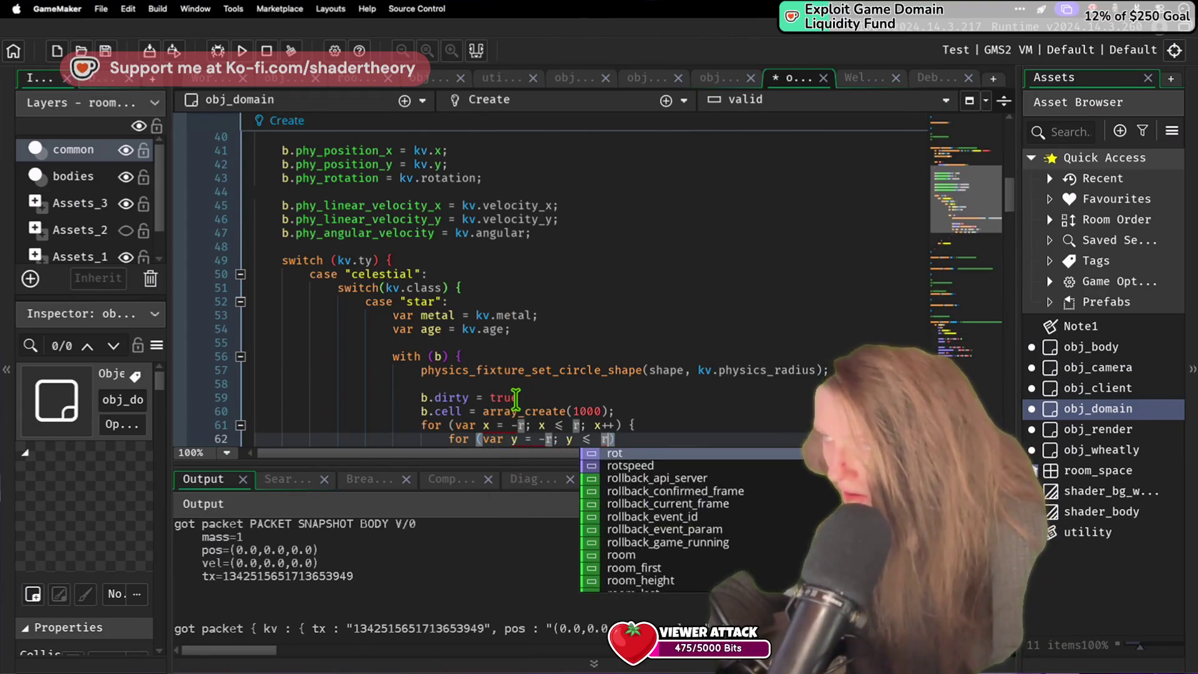
text(y++))
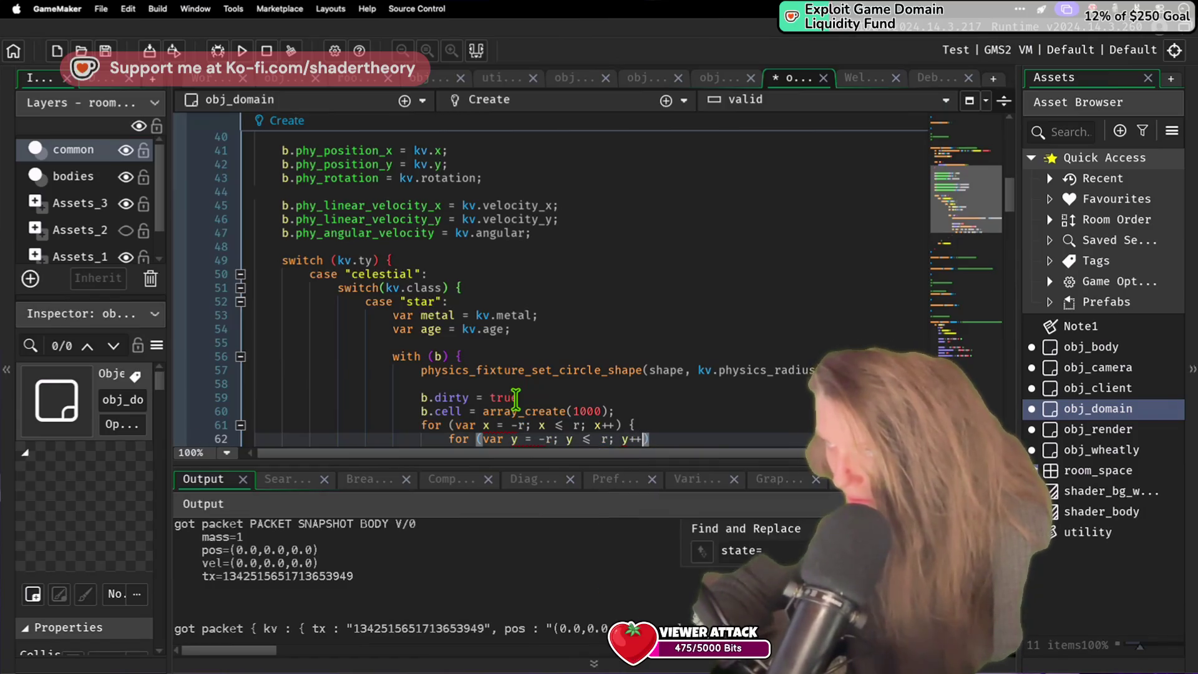
text( {)
key(Return)
scroll(515, 397, down, 4)
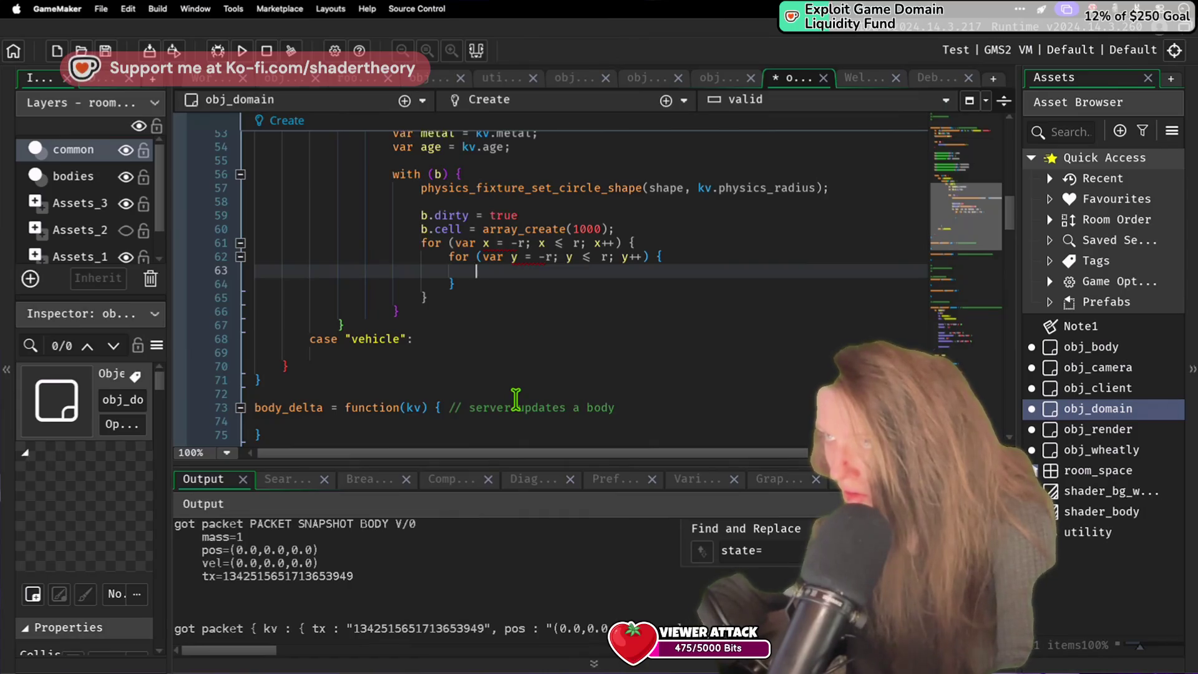
Step: Compute var s = sqrt(x * x + y * y); and open an if s < r { block
text(var s)
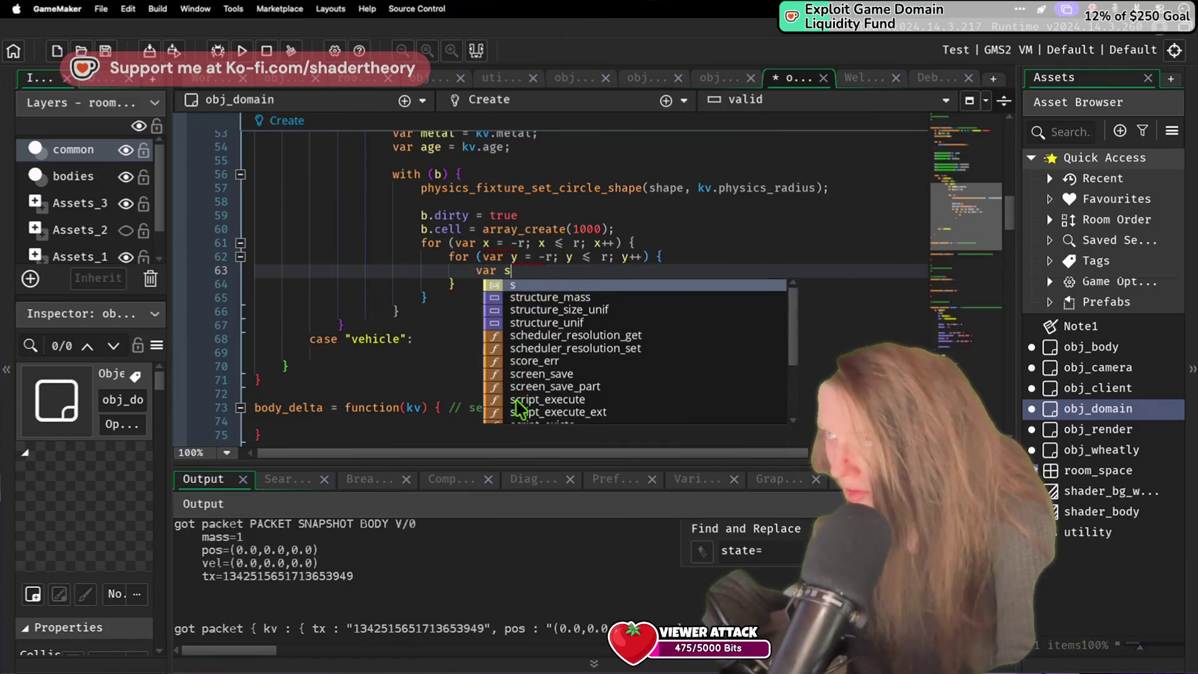
text( = sqrt()
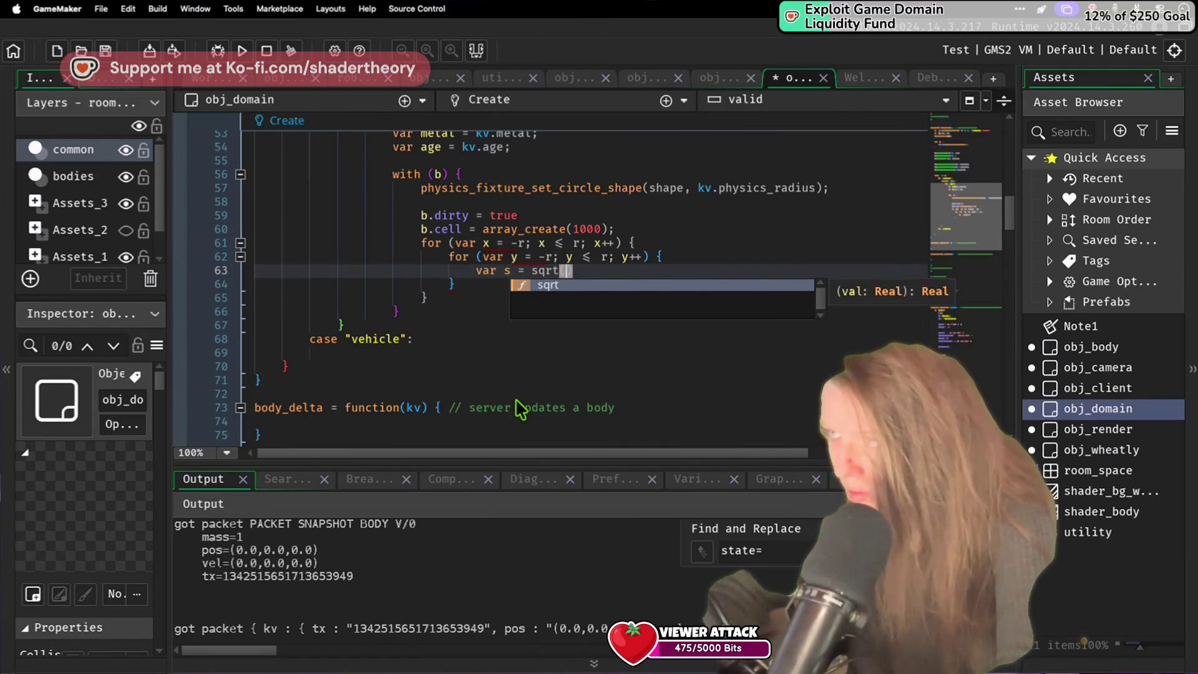
text(x * x + y * y)p)
key(BackSpace)
text(;)
key(Return)
text(if s < r {)
key(Return)
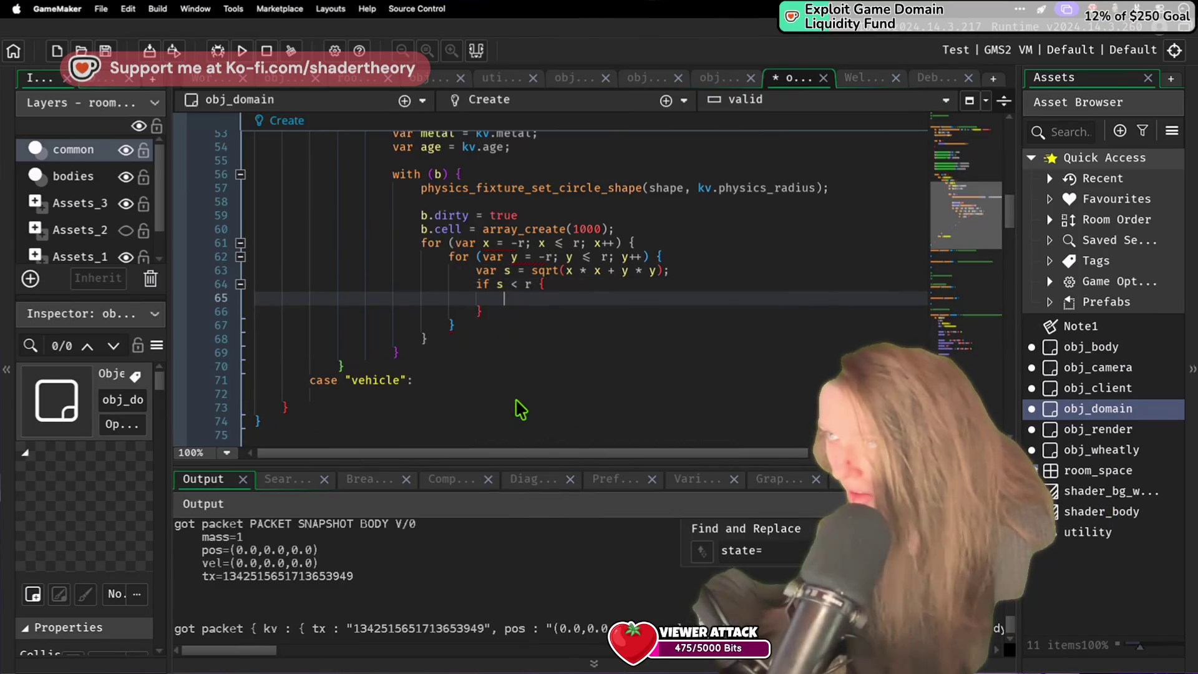
Step: Inside the check, set i = x + r; and h = y + r above b.cell[
text(b.cell[)
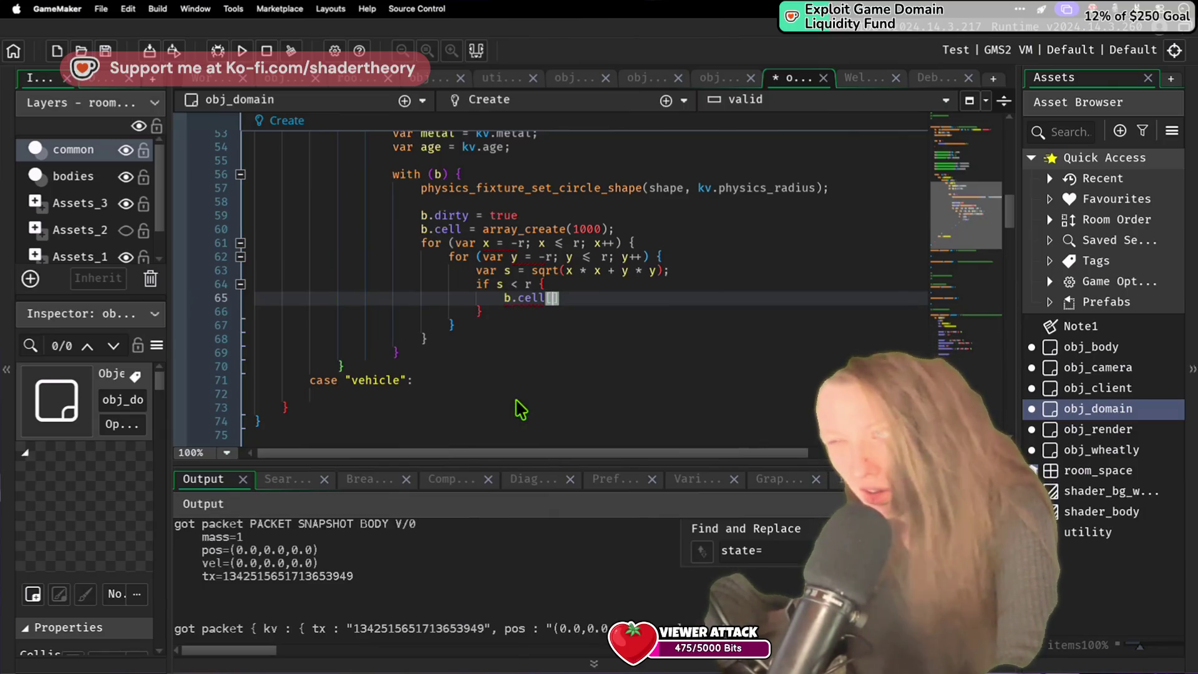
key(Home)
key(Return)
key(Up)
text(i)
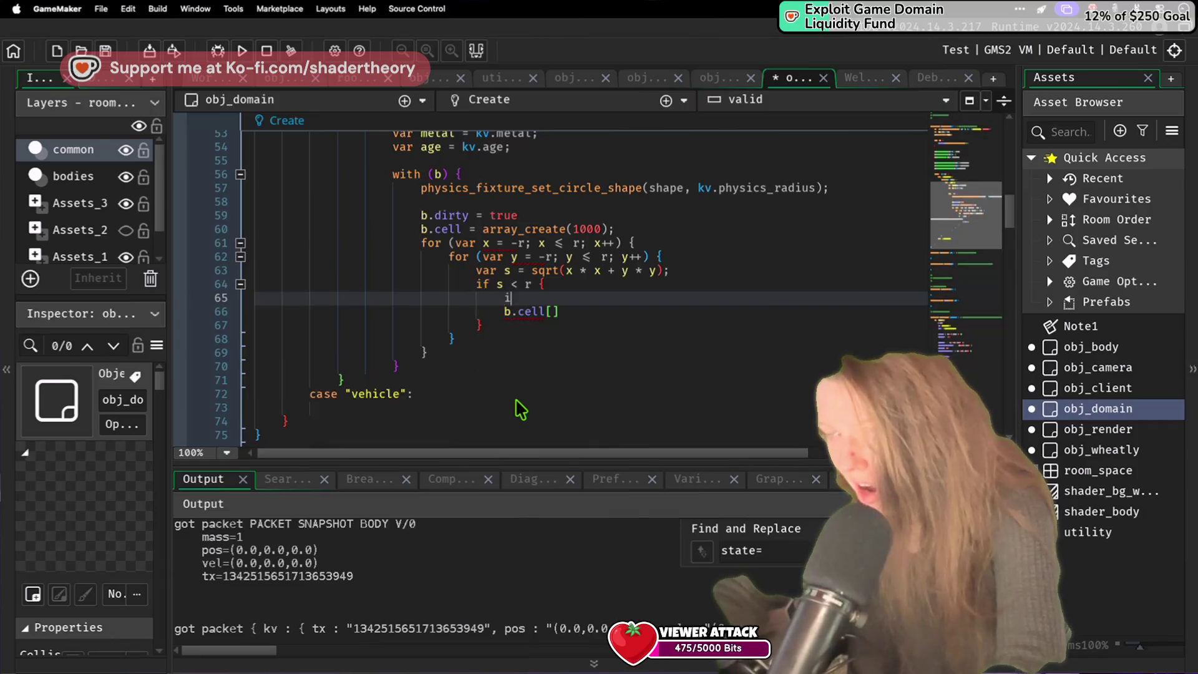
text( = x + )
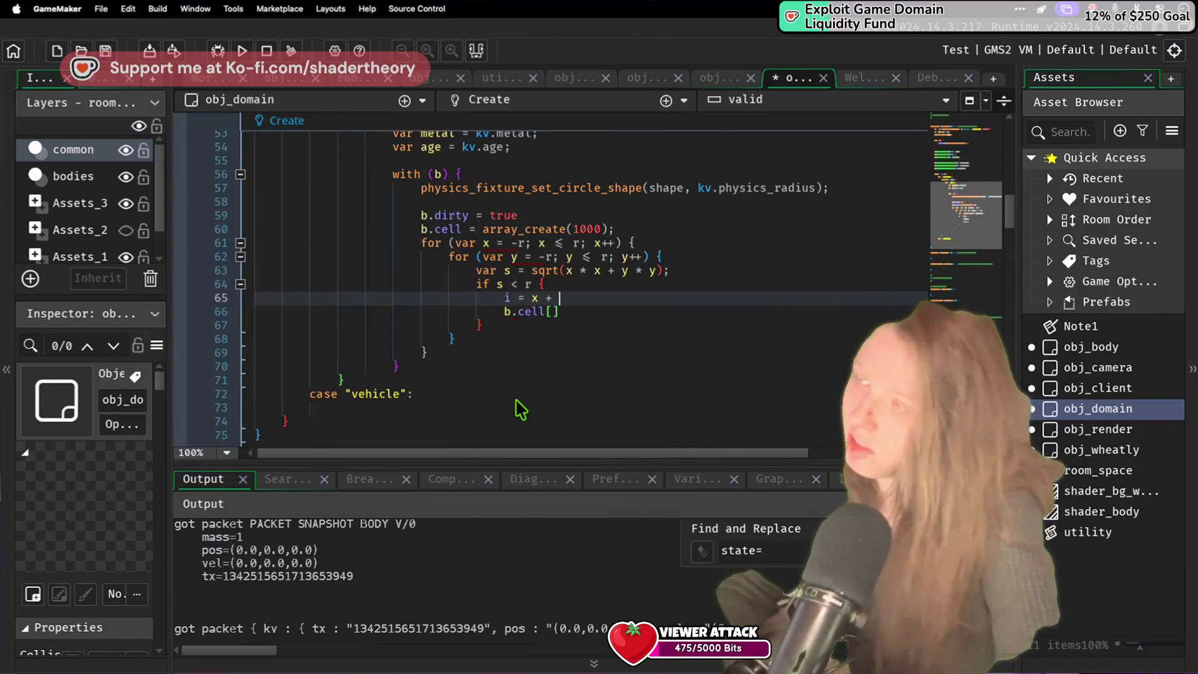
text(r;)
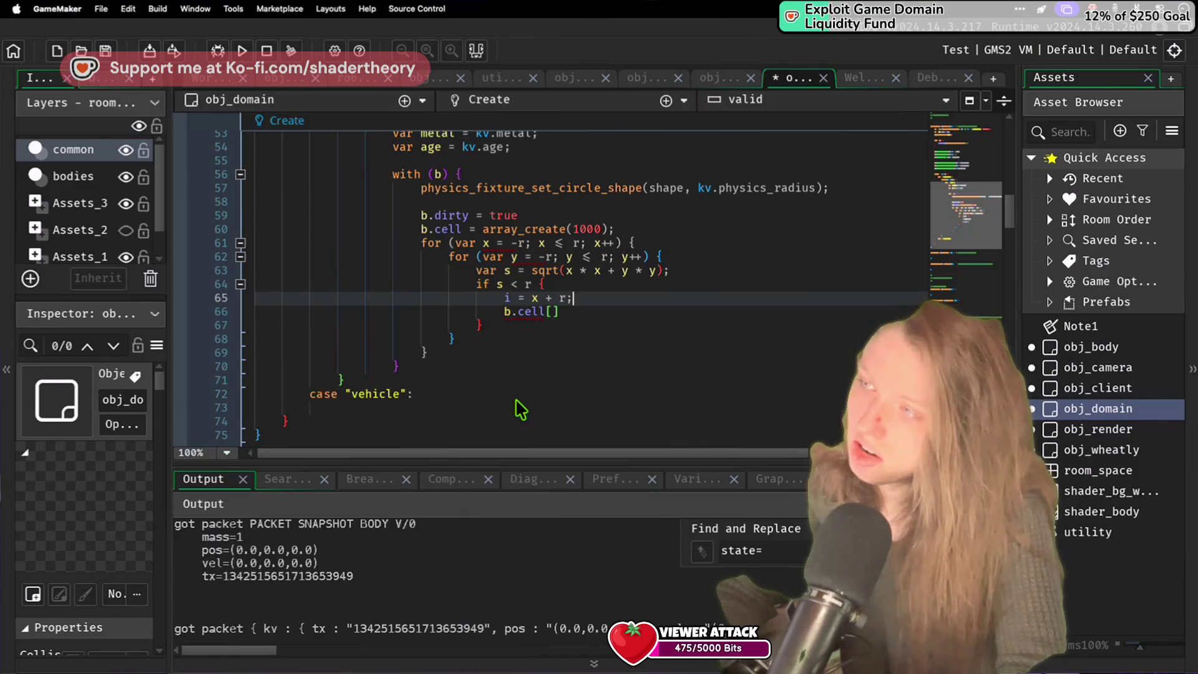
key(Return)
text(h = )
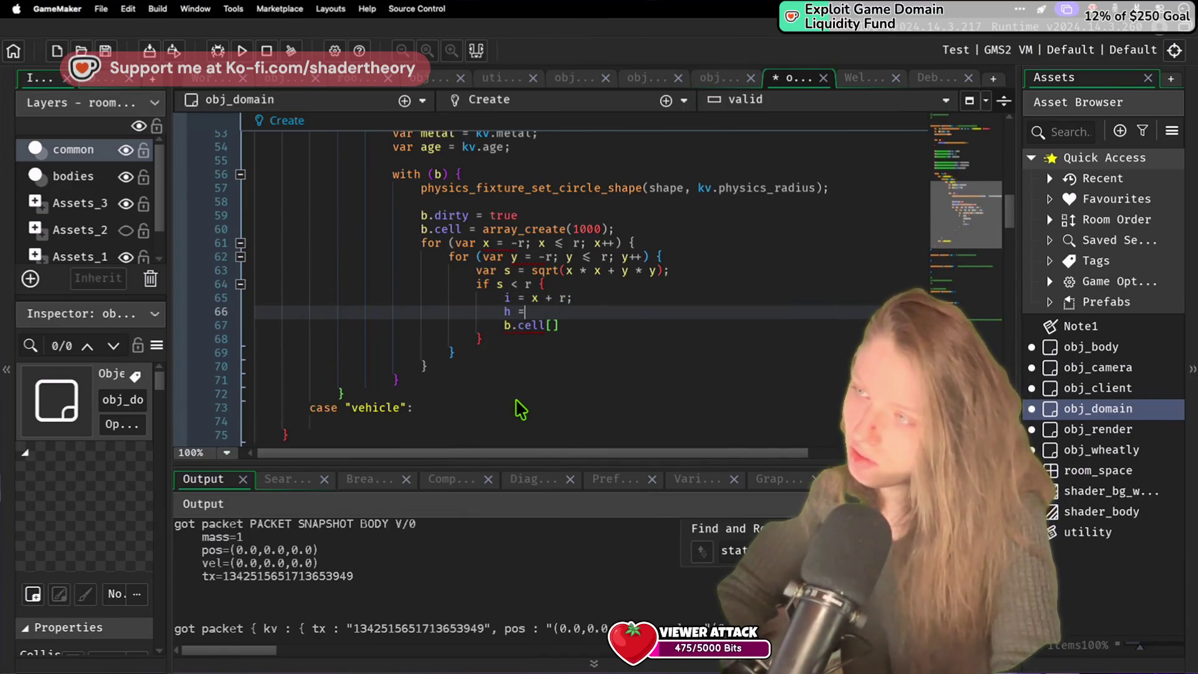
text(y + )
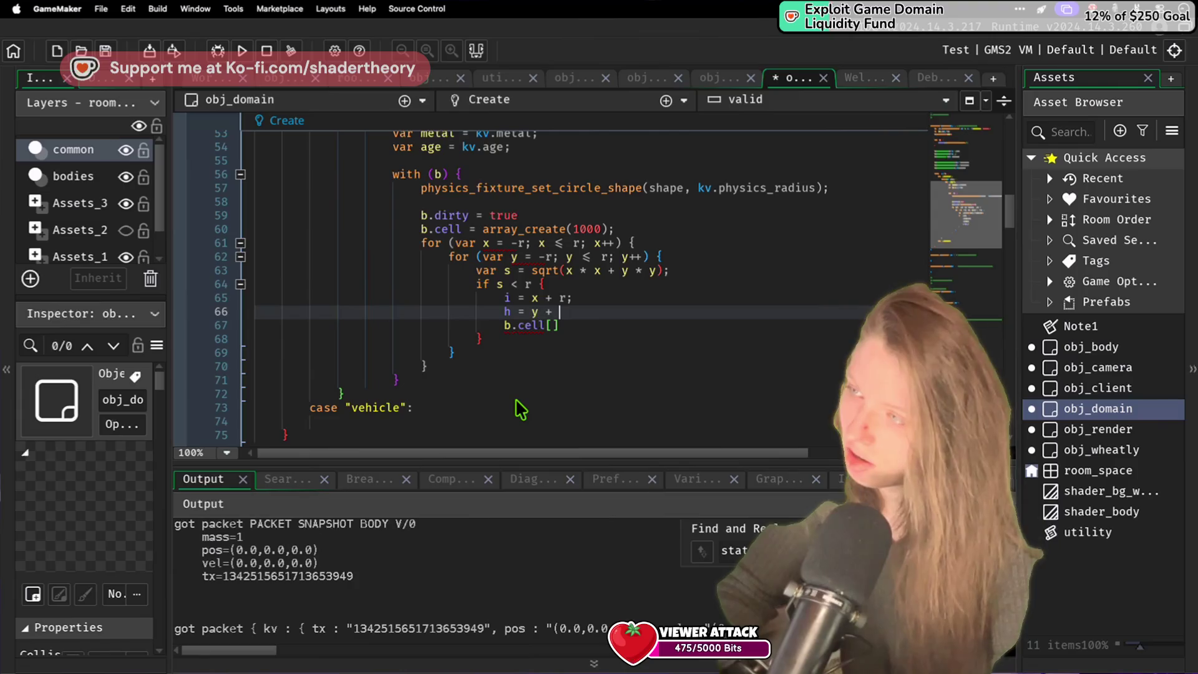
text(r)
key(Escape)
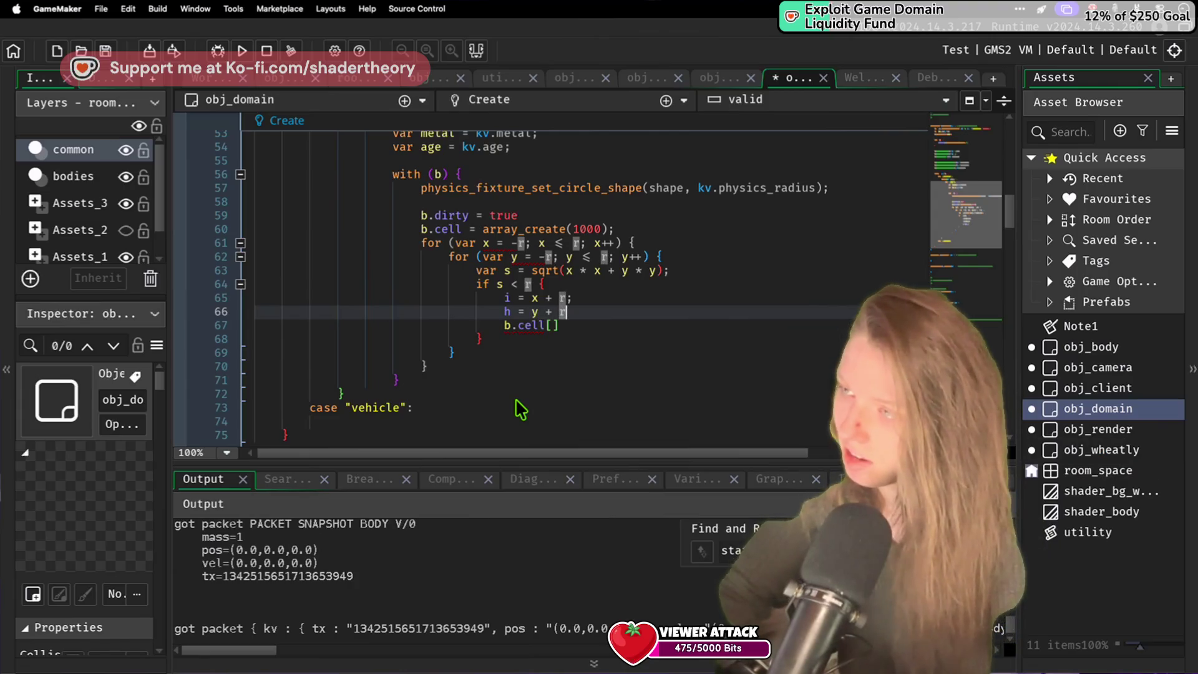